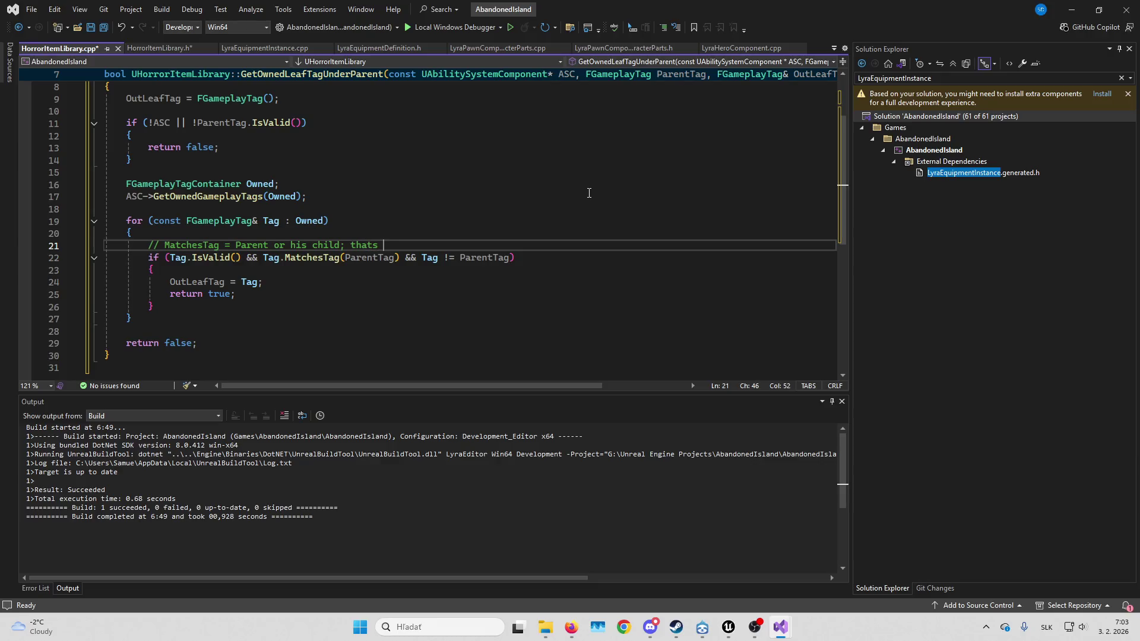
Finish the line 21 comment on excluding the parent tag, rebuild AbandonedIsland, and launch it
text(s why excluting )
text(parent)
key(ctrl+shift+b)
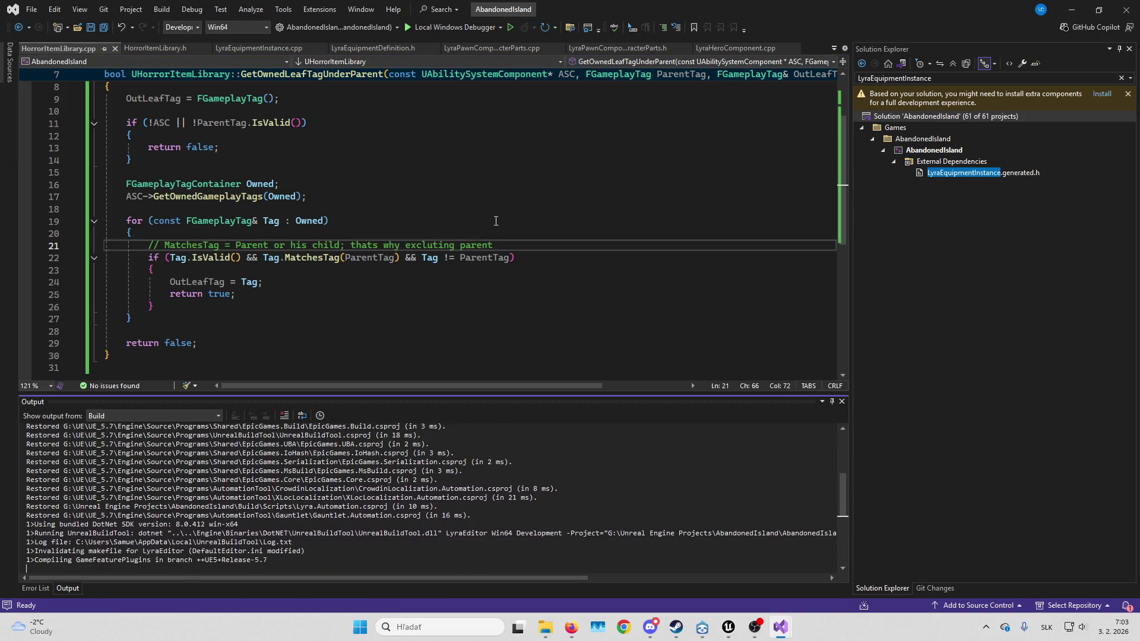
scroll(416, 217, up, 2)
scroll(415, 218, down, 3)
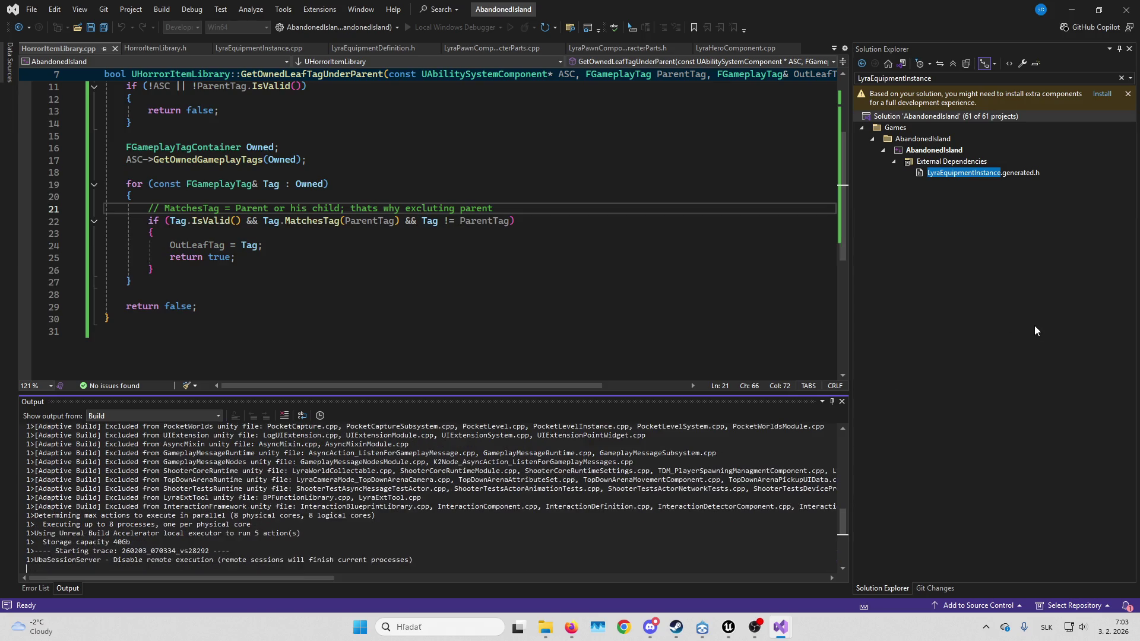
click(390, 364)
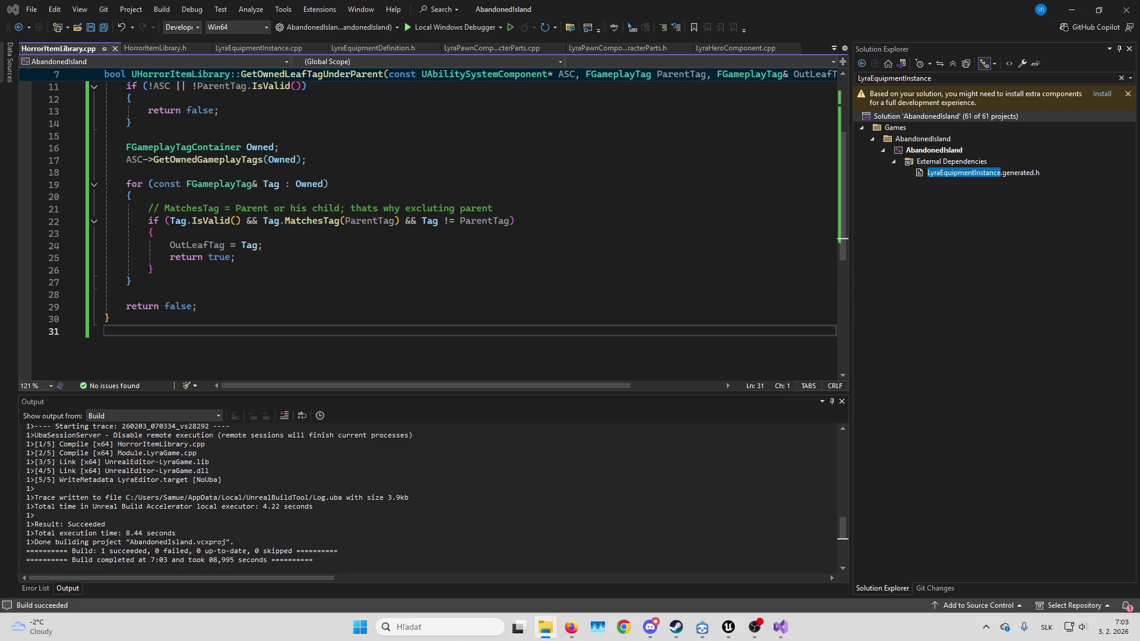
key(ctrl+F5)
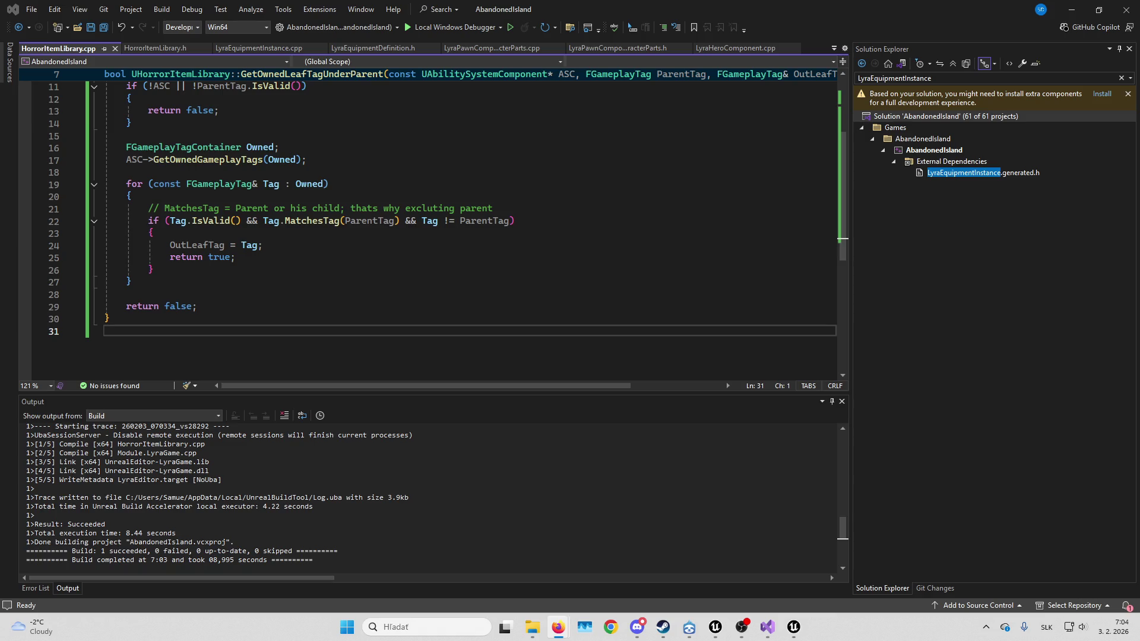
Pick the launching AbandonedIsland editor from the Windows taskbar
click(532, 627)
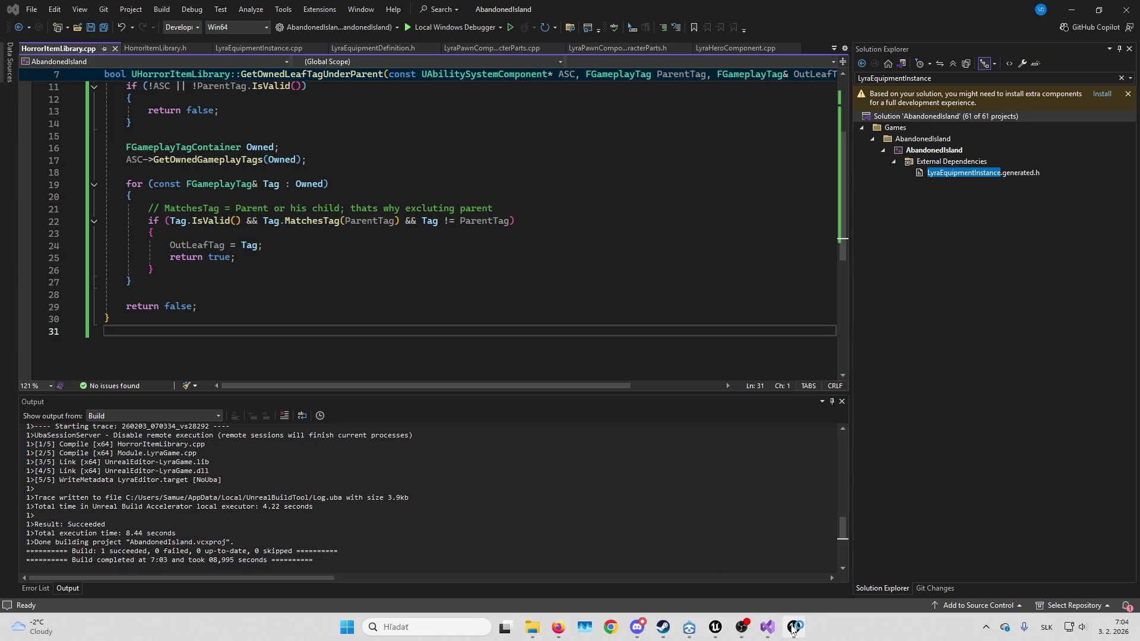
Bring the AbandonedIsland editor with L_HorrorPlayground open to the front from its taskbar preview
mouse_move(792, 631)
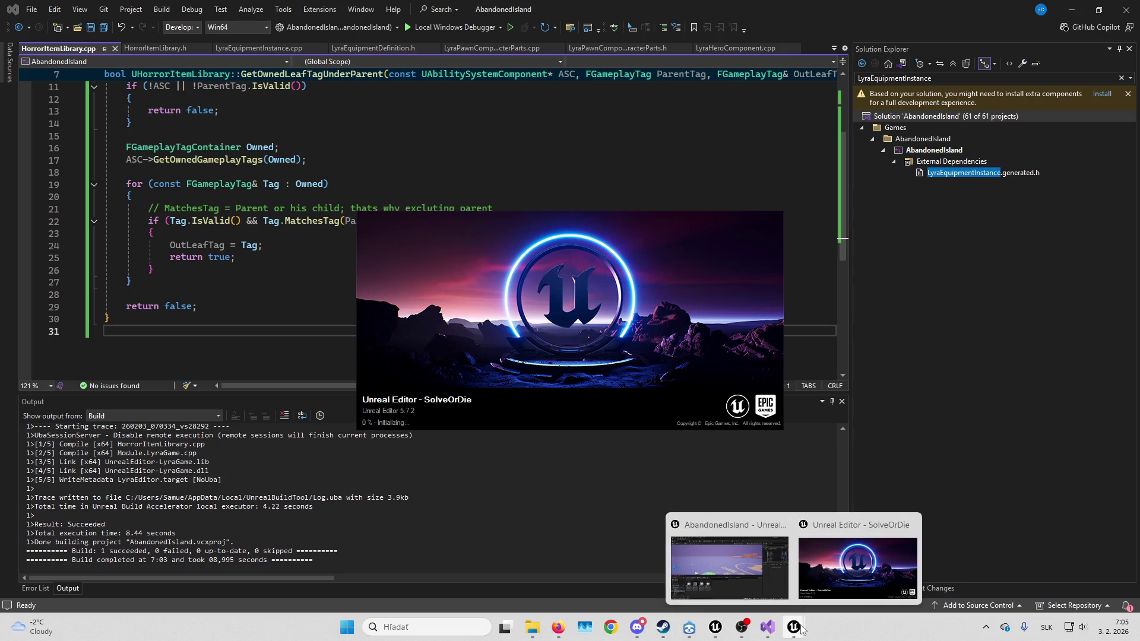
click(762, 581)
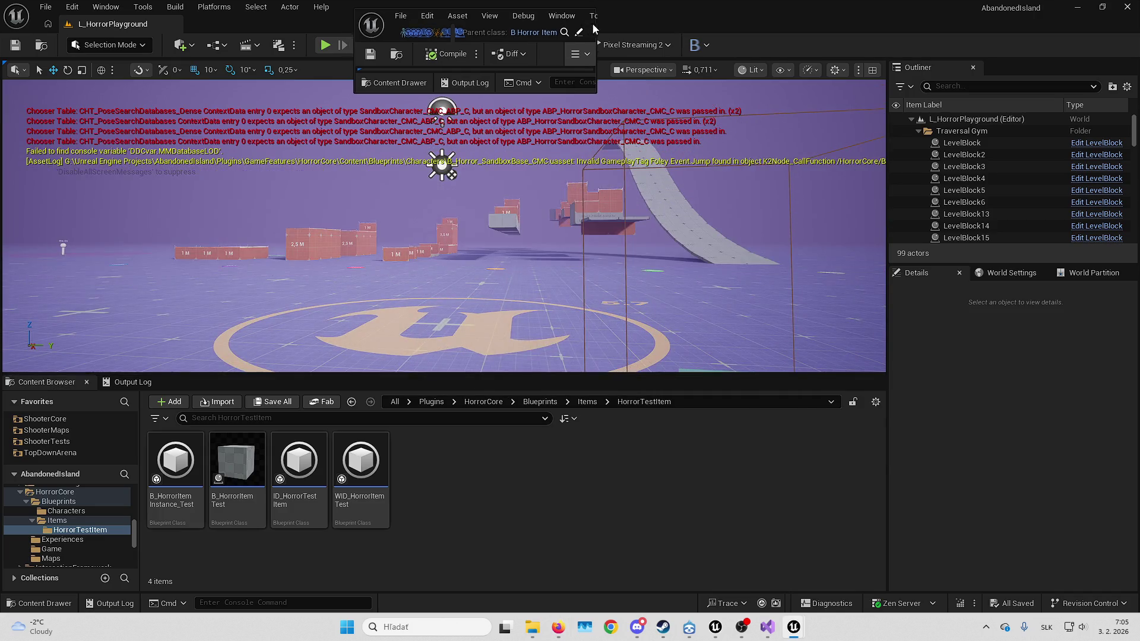
Maximize the B_HorrorItemTest class defaults, check the browser, then move to B_Horror_CoreCharacter
double_click(585, 32)
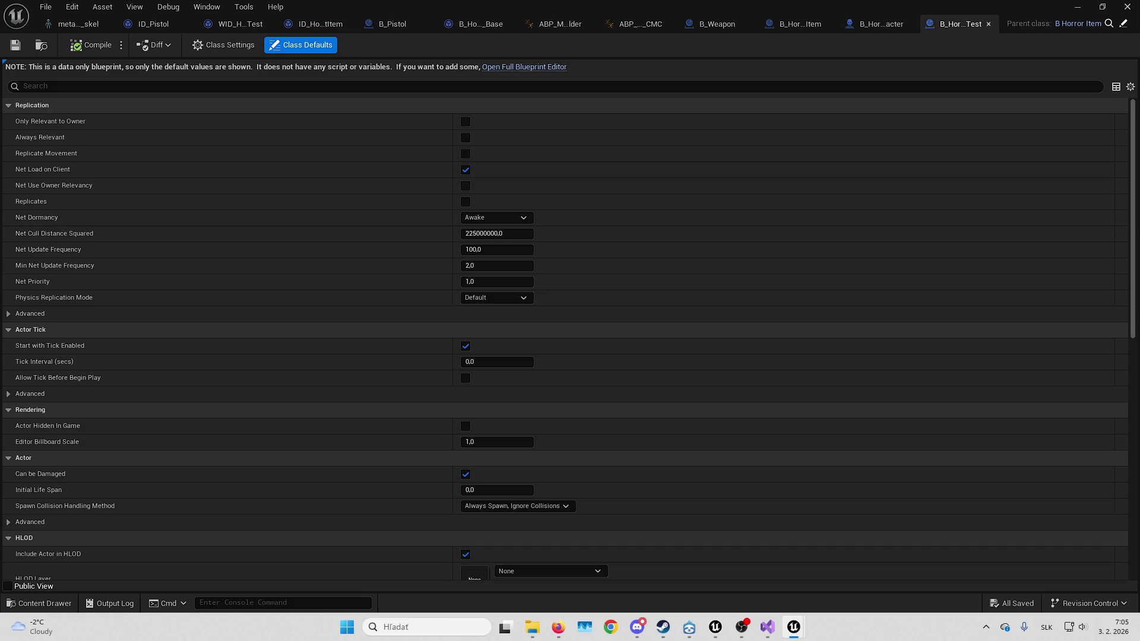
key(alt+Tab)
key(alt+Tab)
key(alt+Tab)
click(877, 25)
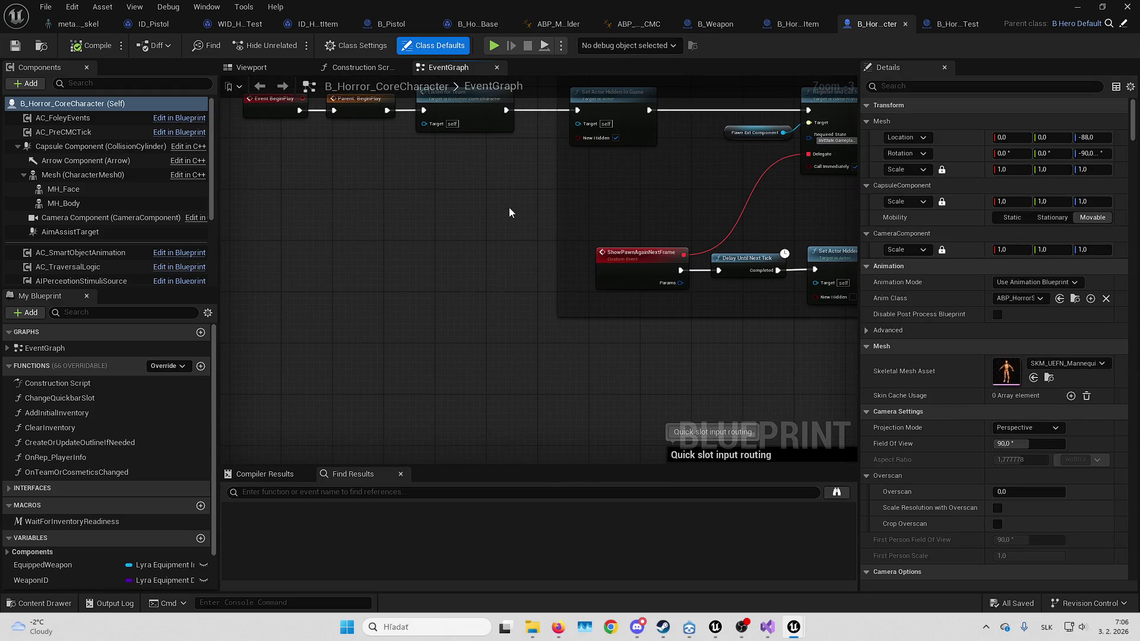
Pan around the B_Horror_CoreCharacter EventGraph to review its BeginPlay hide and ShowPawnAgainNextFrame logic
drag(453, 228, 393, 250)
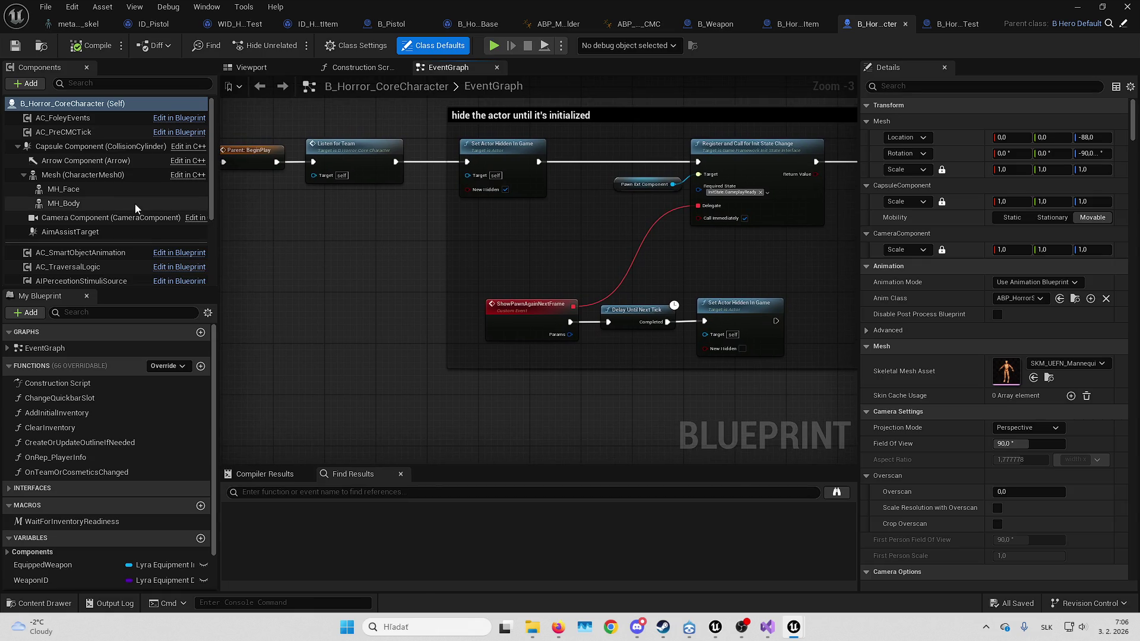
scroll(134, 204, down, 5)
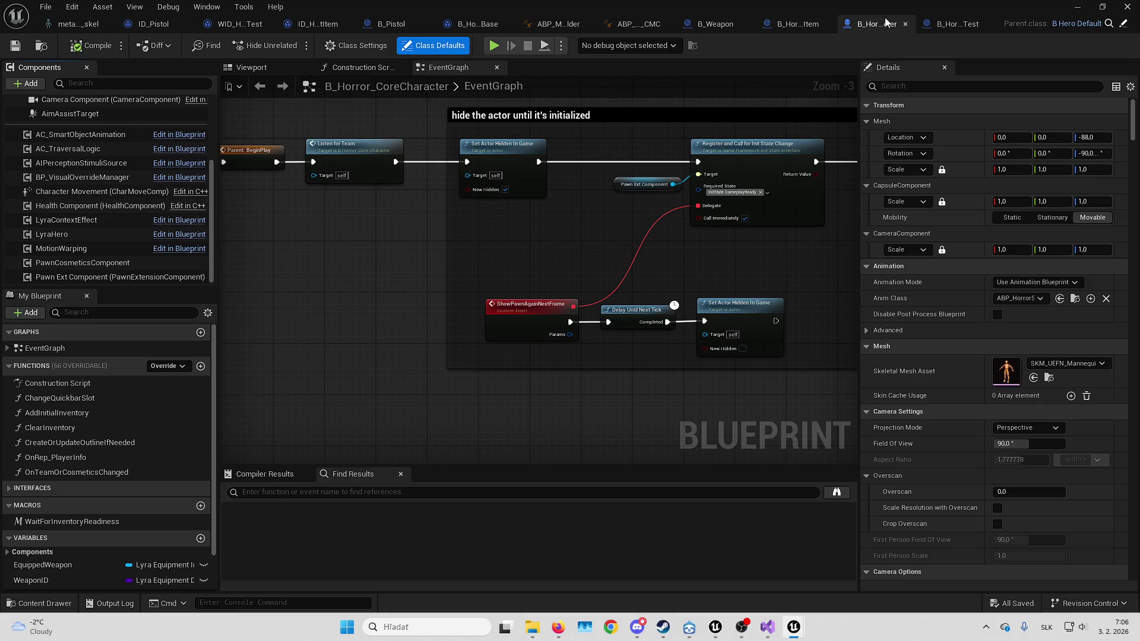
scroll(116, 178, down, 1)
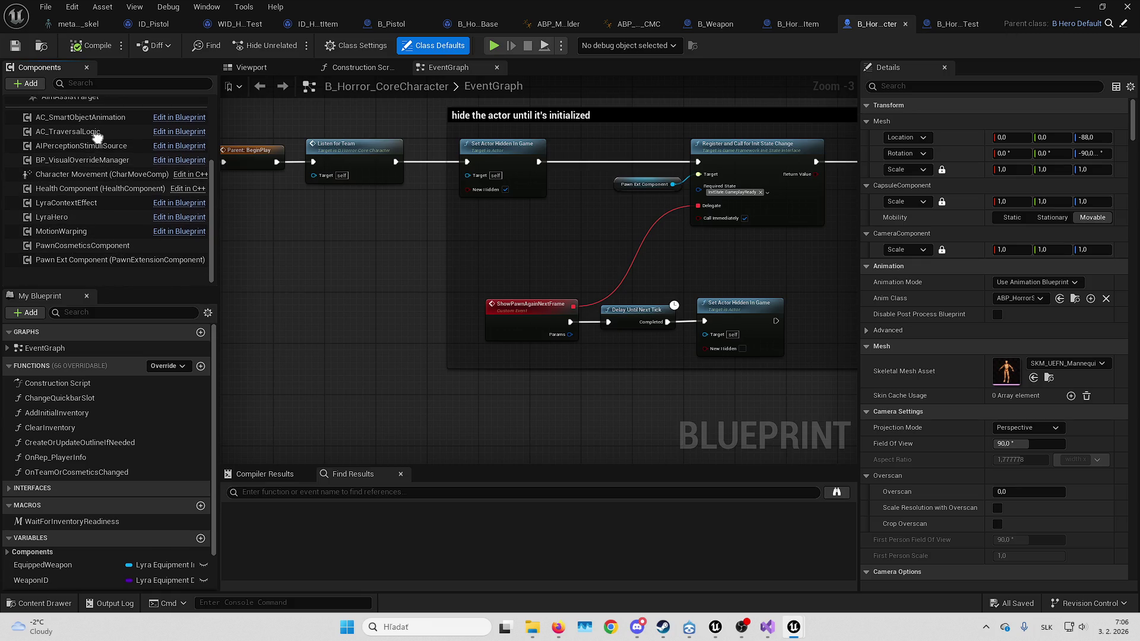
scroll(117, 173, up, 1)
drag(409, 275, 426, 285)
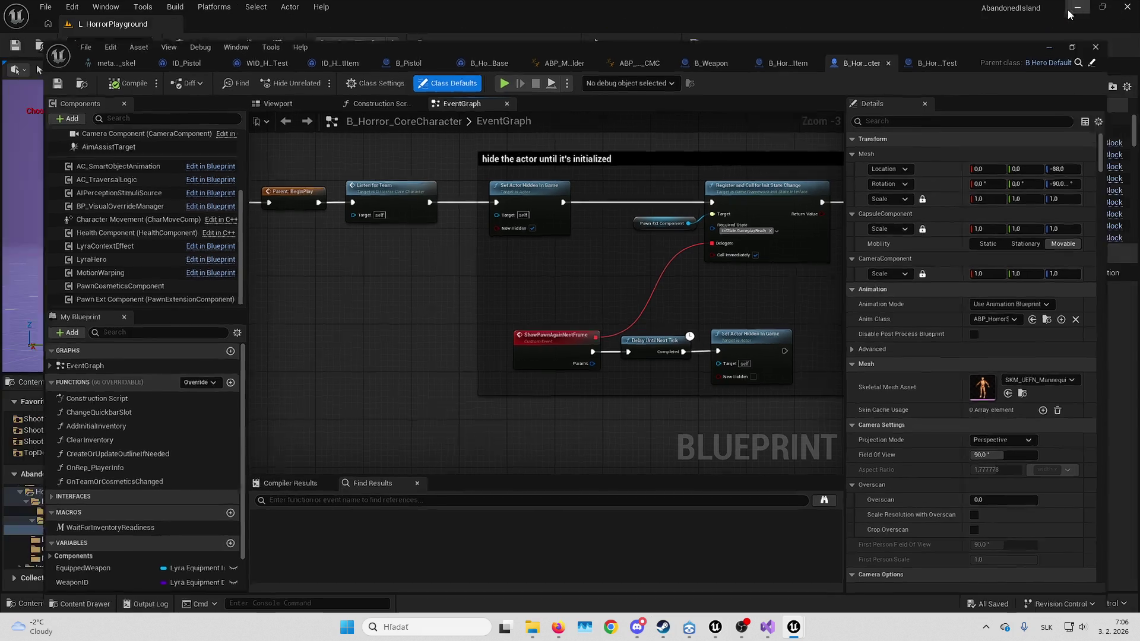
Go to the HorrorCore plugin's Blueprints folder in the Content Browser
click(1072, 7)
click(483, 402)
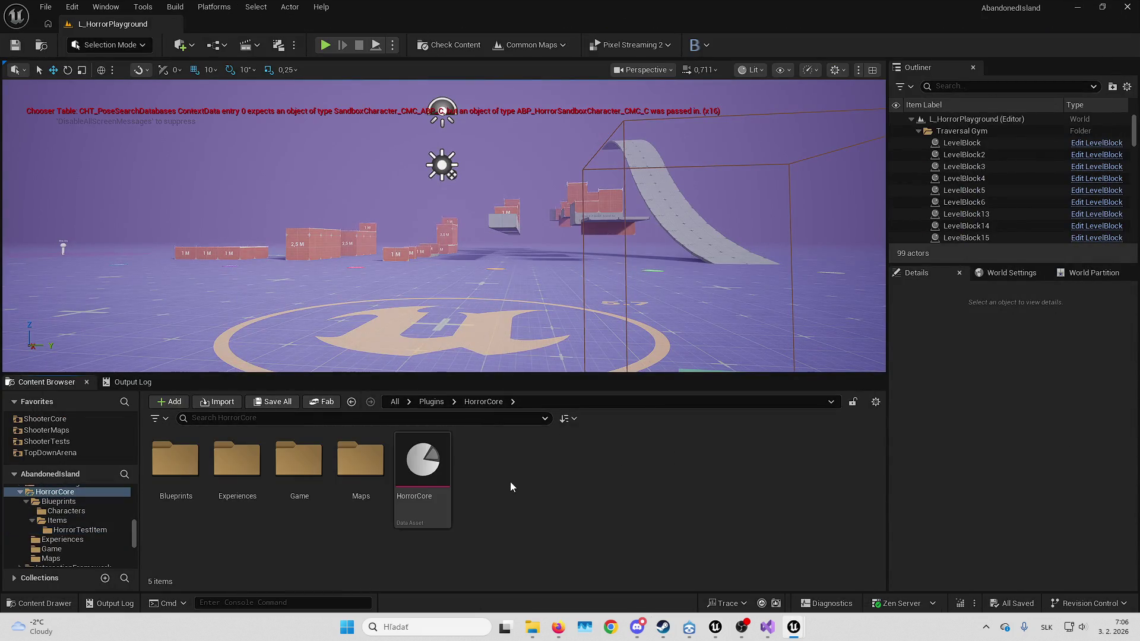
click(186, 472)
double_click(185, 472)
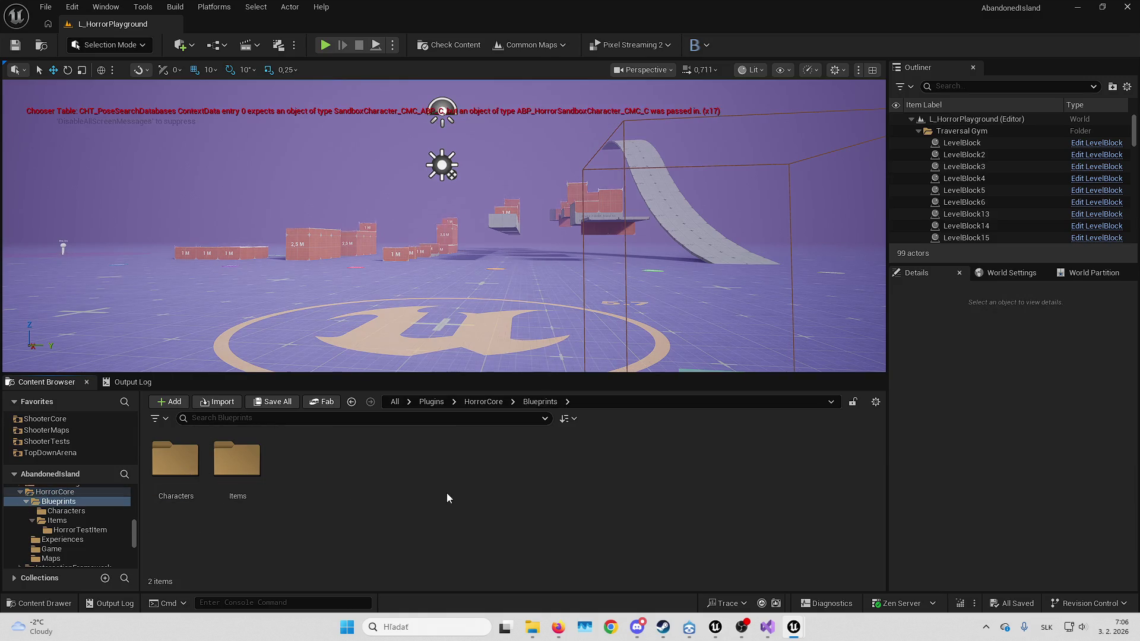
Create B_HorrorPlayerController, a Blueprint class with LyraPlayerController as parent
right_click(435, 491)
click(485, 145)
text(lyra player contro)
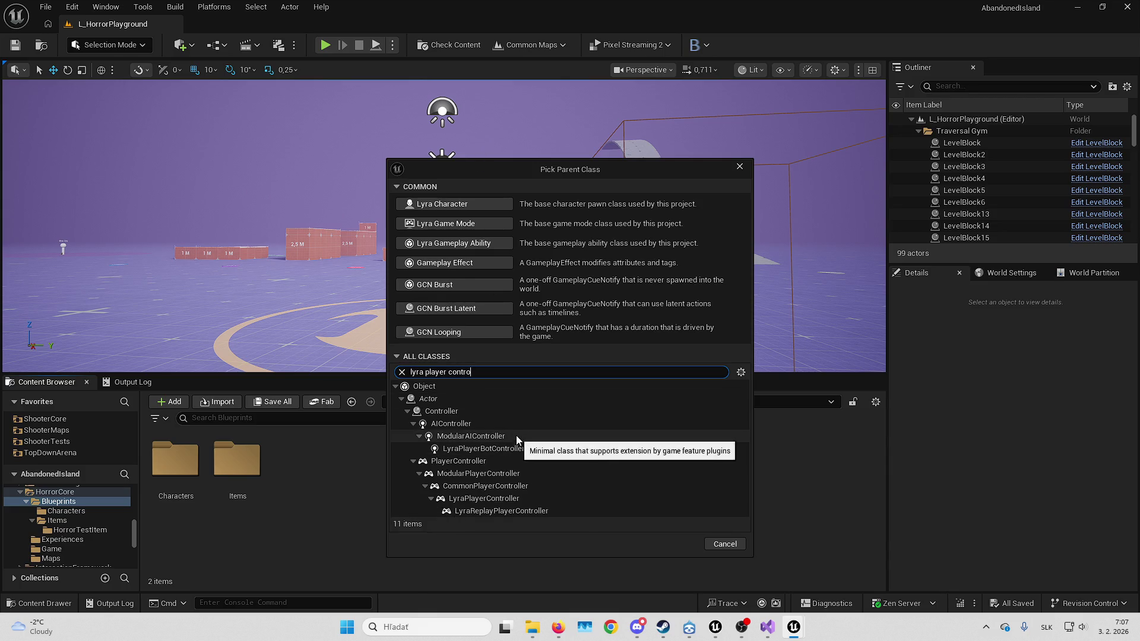
click(529, 498)
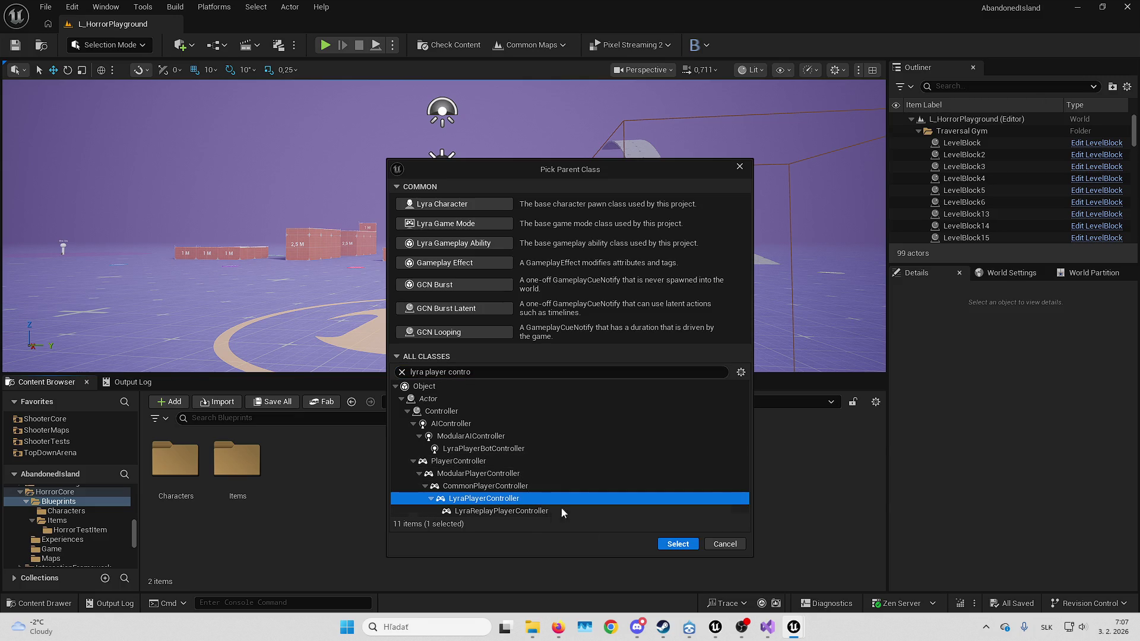
click(678, 544)
text(_)
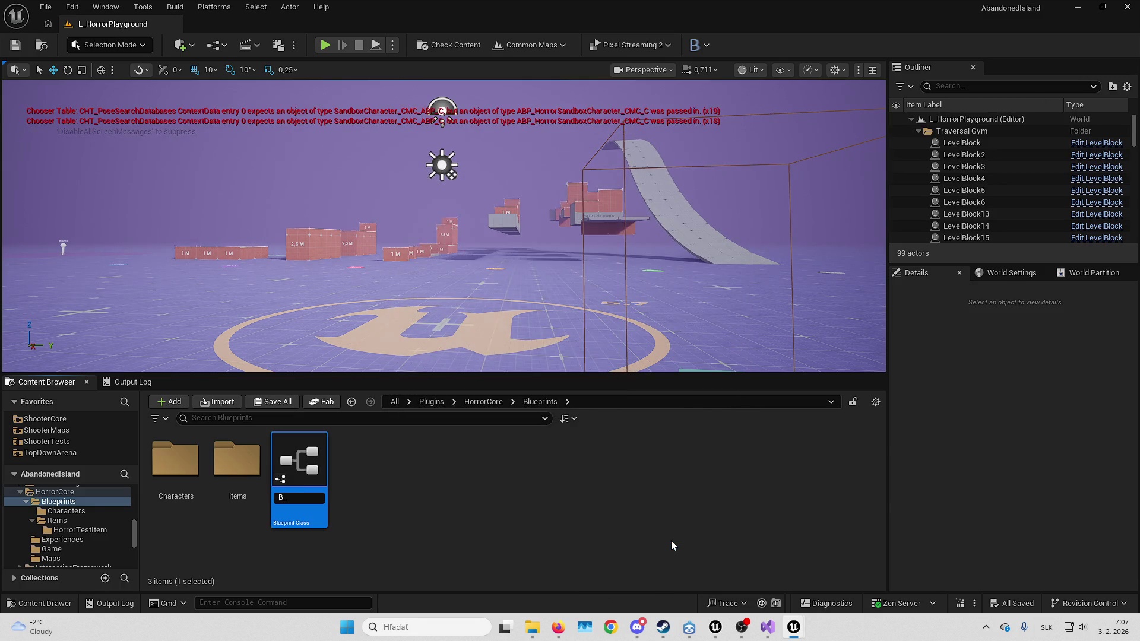
text(HorrorP)
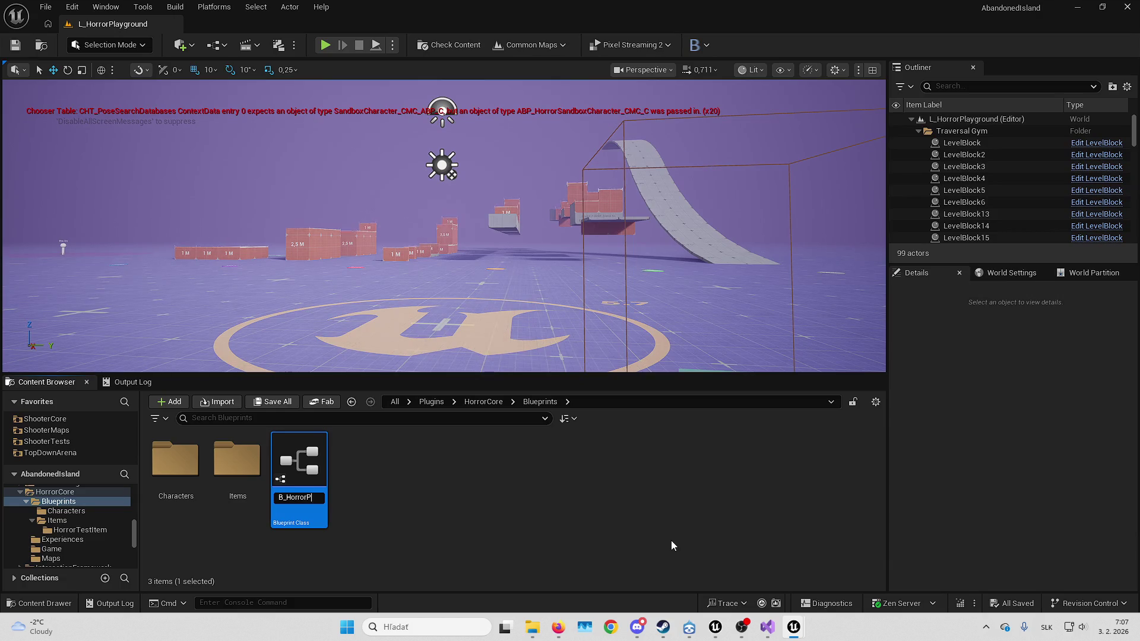
text(ller)
key(Return)
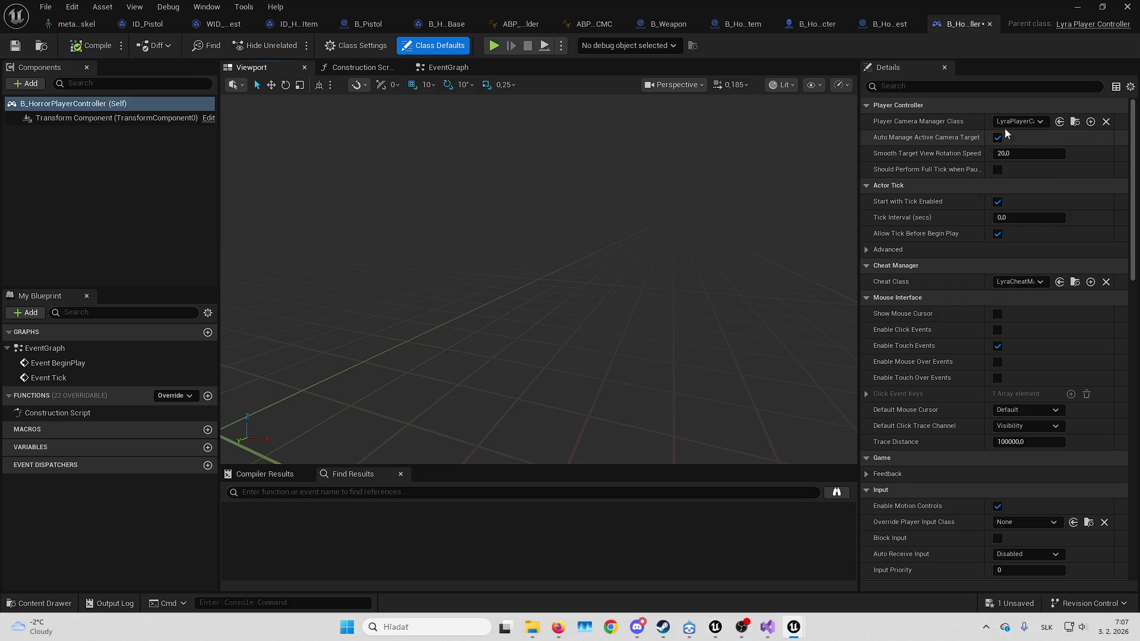
drag(984, 120, 954, 121)
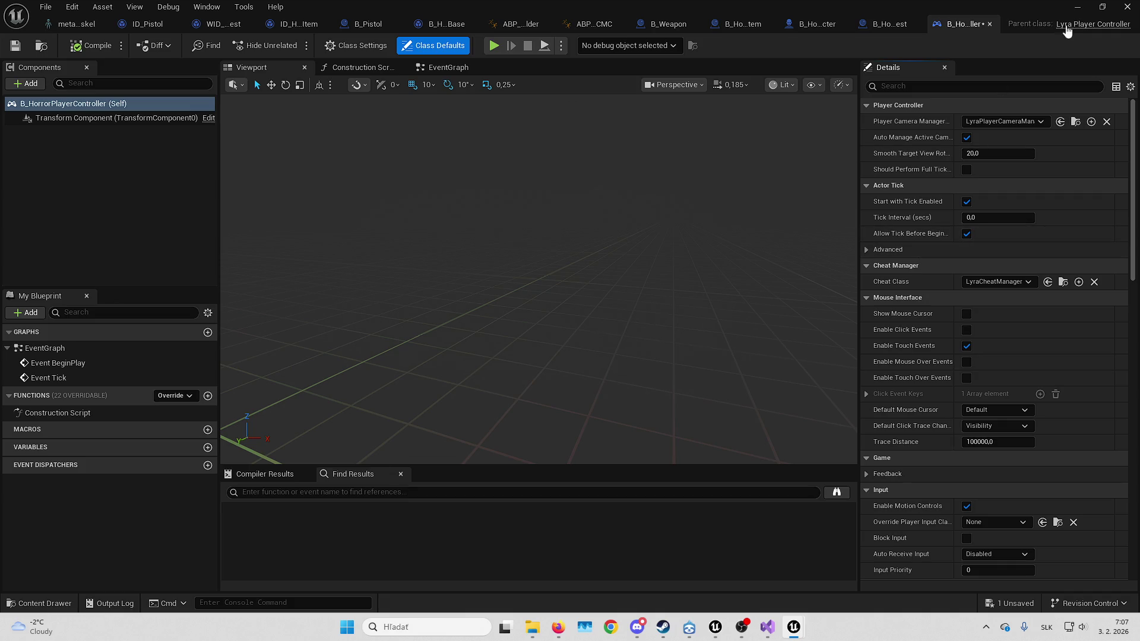
click(1078, 7)
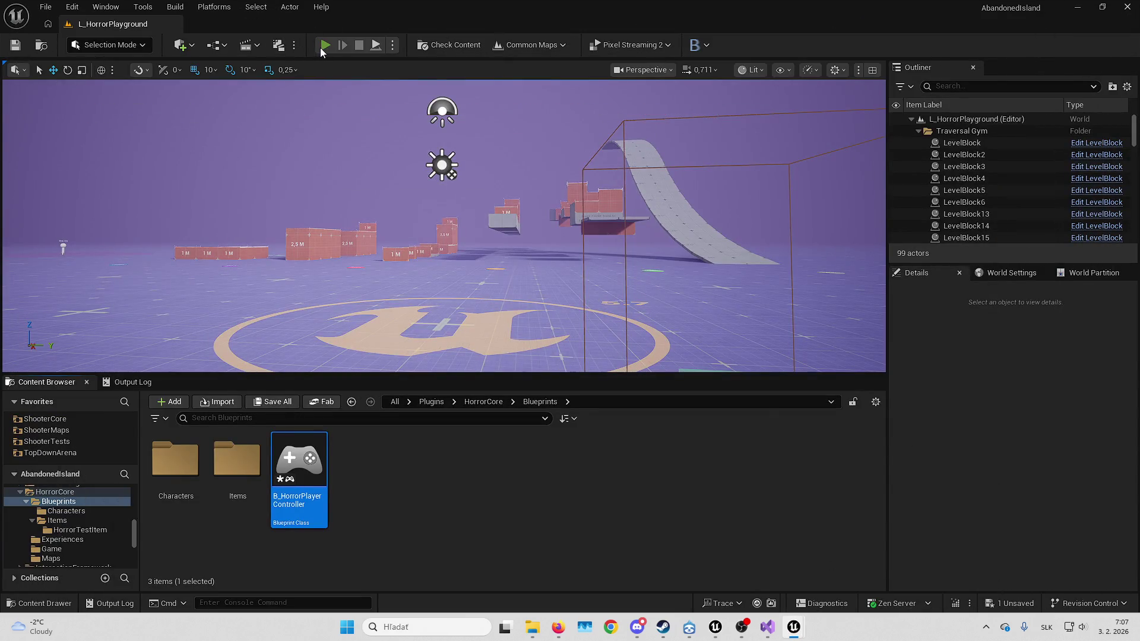
Play the level, eject, confirm the spawned controller is LyraPlayerController0, then stop the session
key(alt+p)
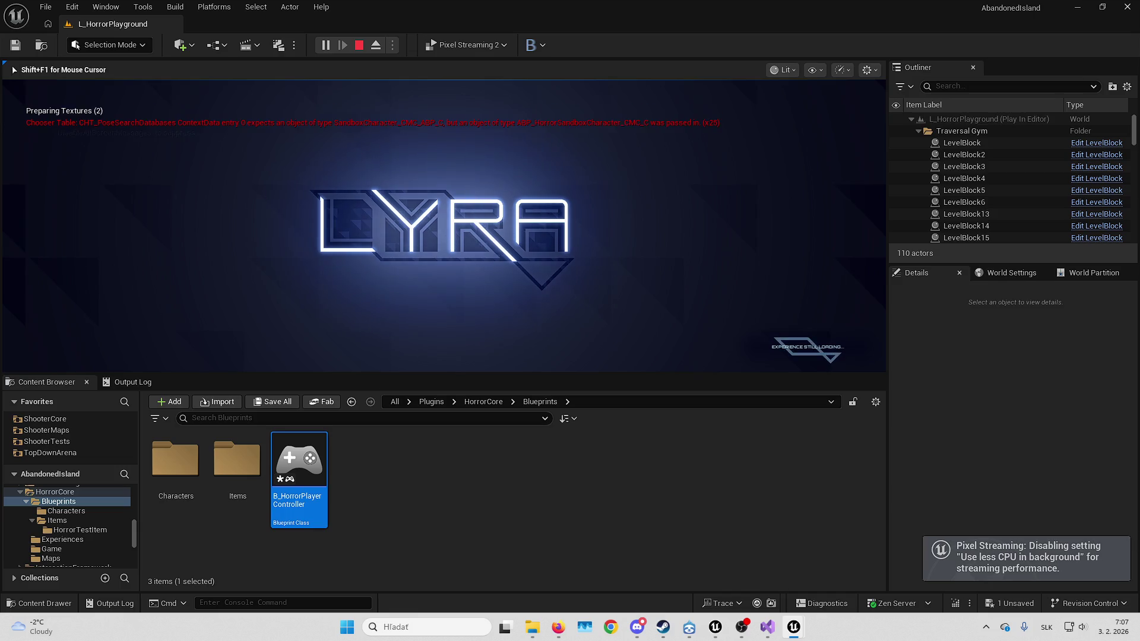
key(F8)
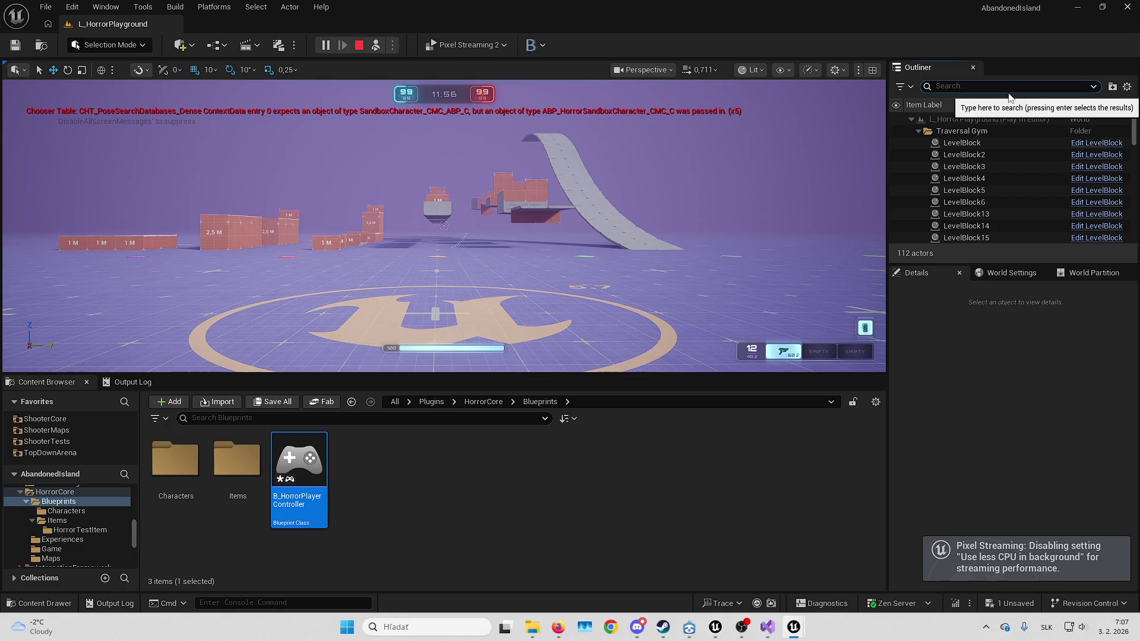
text(controll)
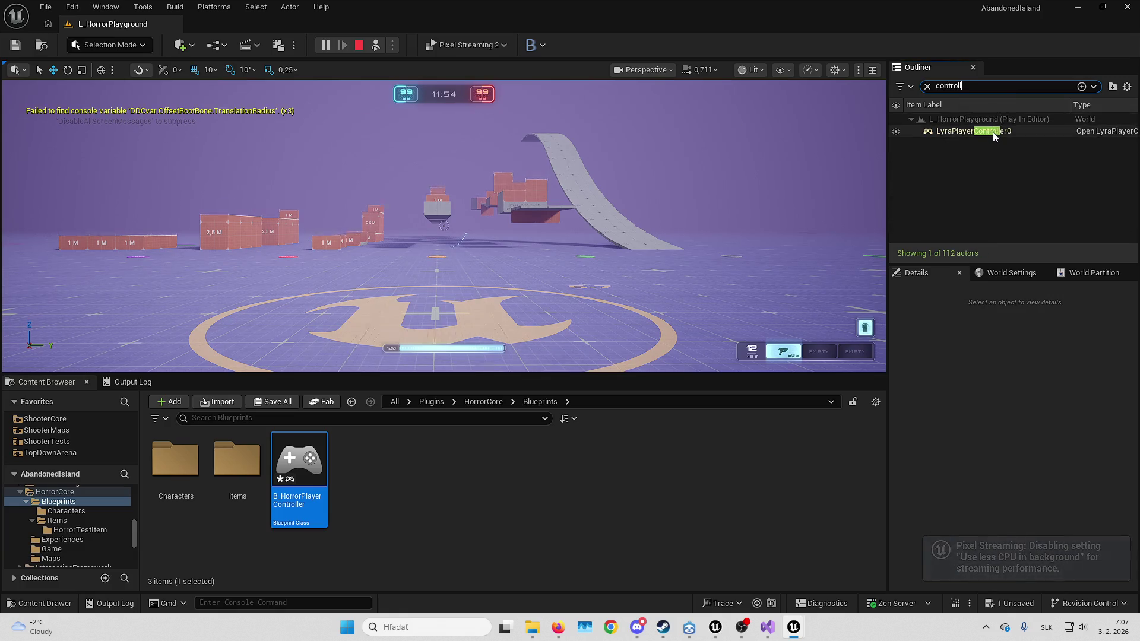
click(994, 132)
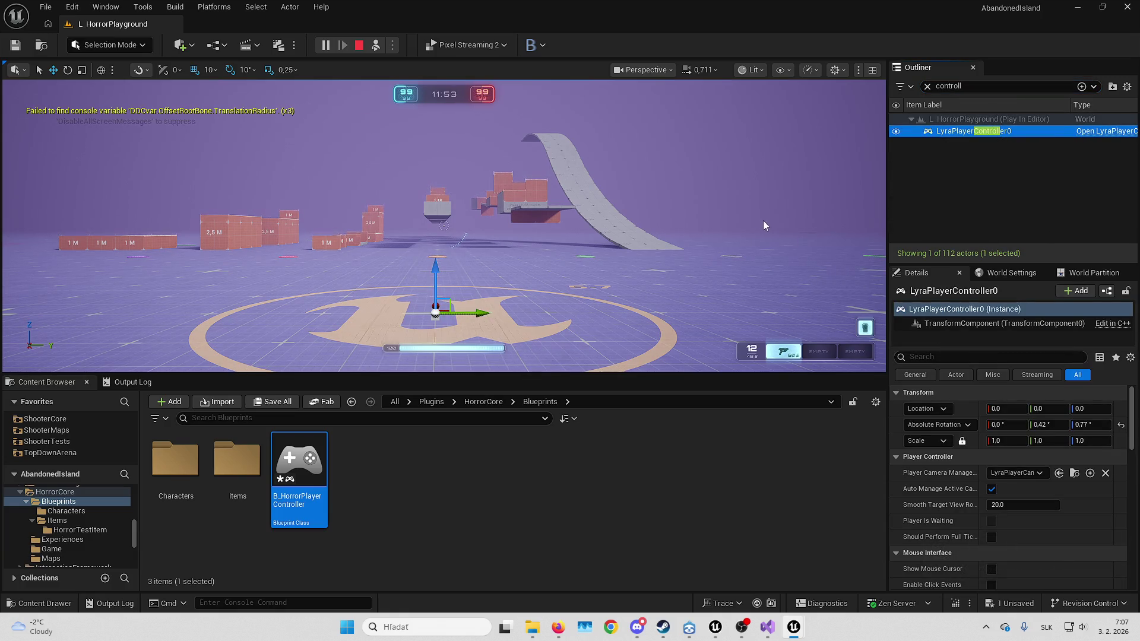
key(Escape)
click(1012, 273)
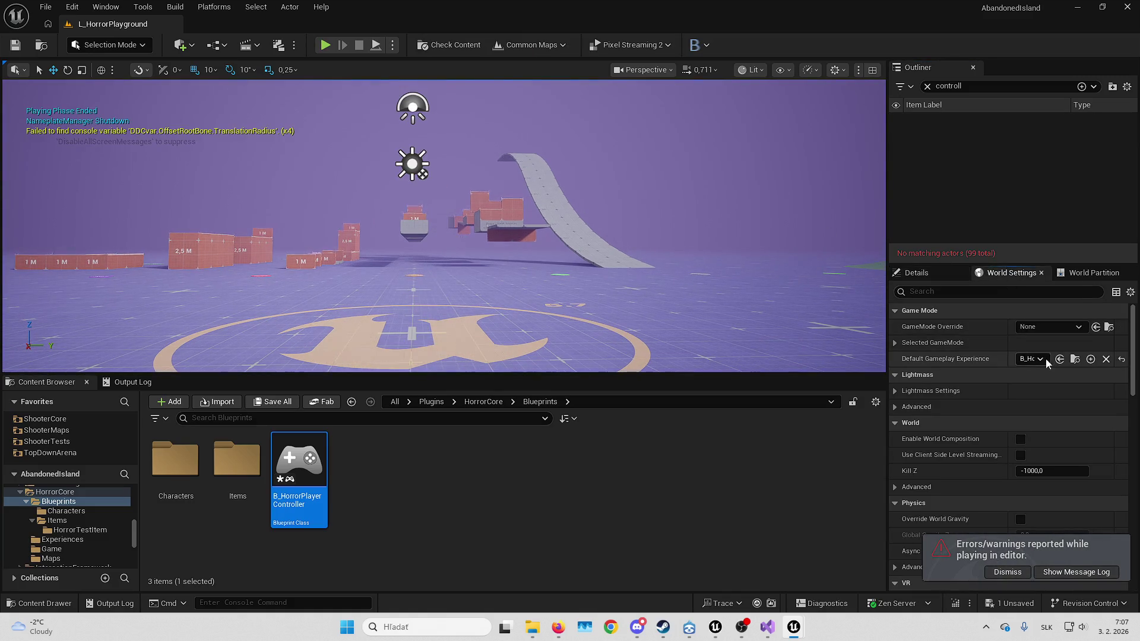
Check the game mode classes in World Settings and open Project Settings from the Edit menu
click(957, 340)
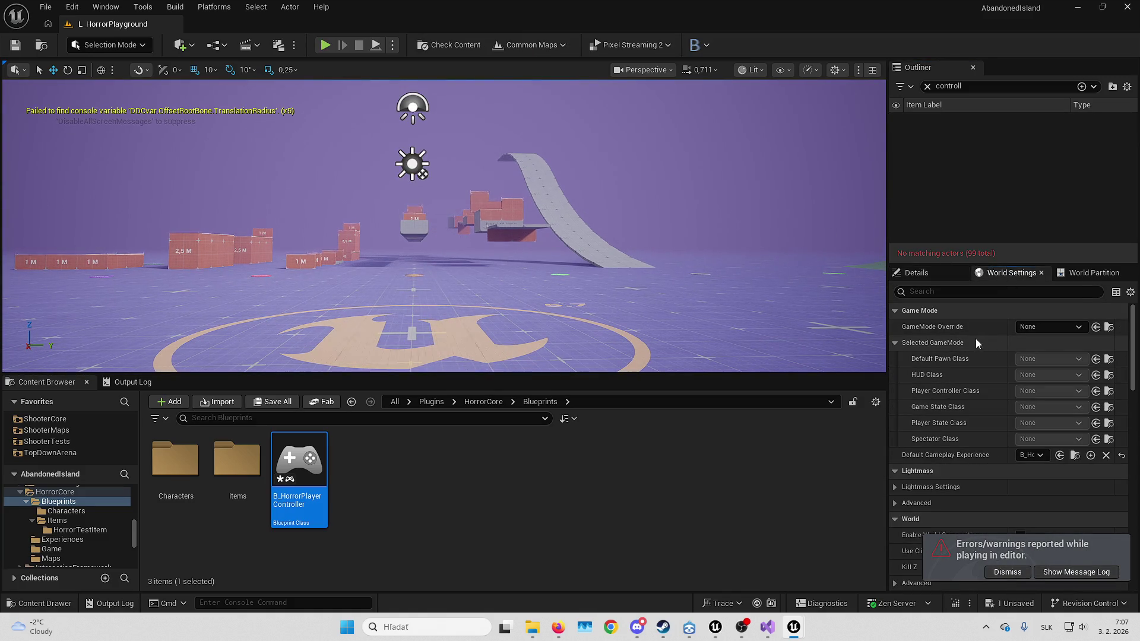
click(949, 343)
click(106, 7)
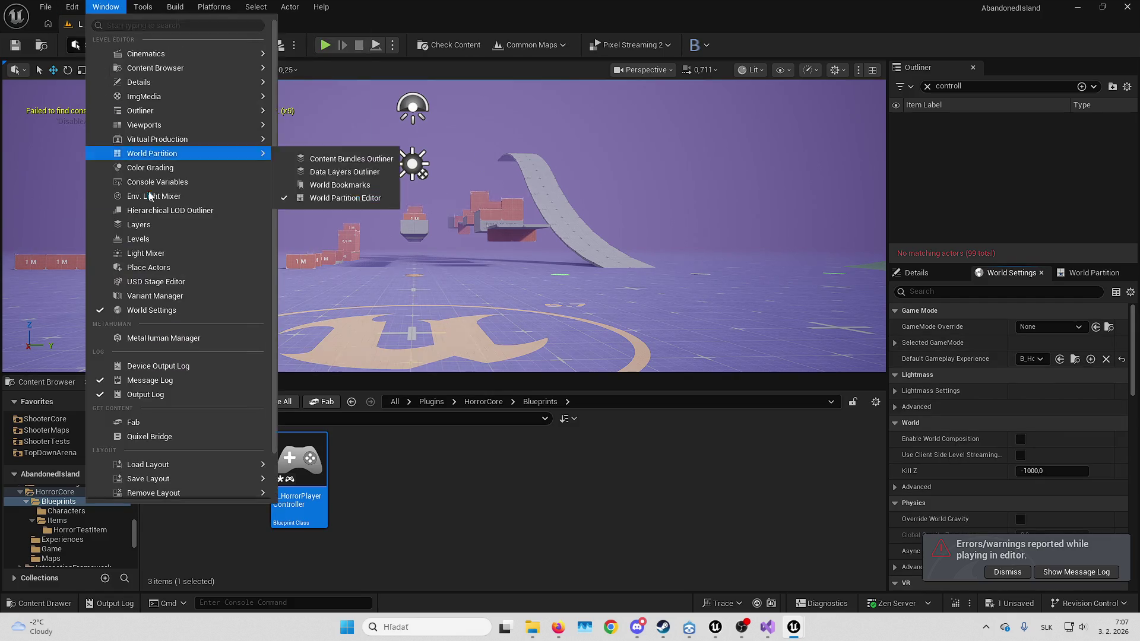
click(105, 6)
click(81, 7)
click(113, 192)
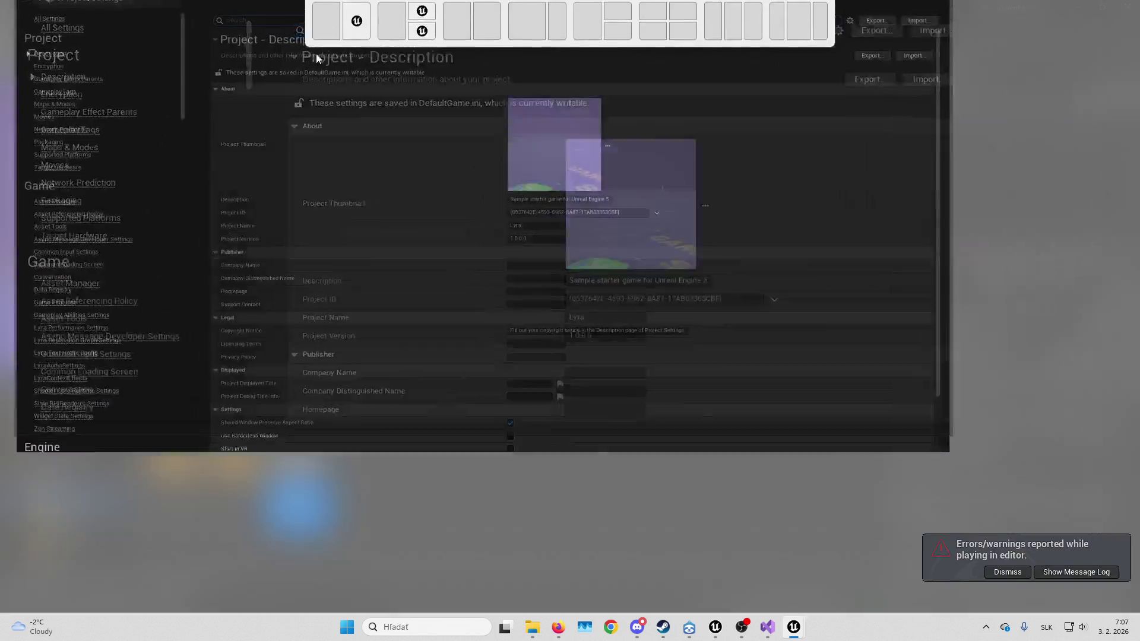
Set the project's Player Controller Class to B_HorrorPlayerController
click(360, 39)
text(game mode)
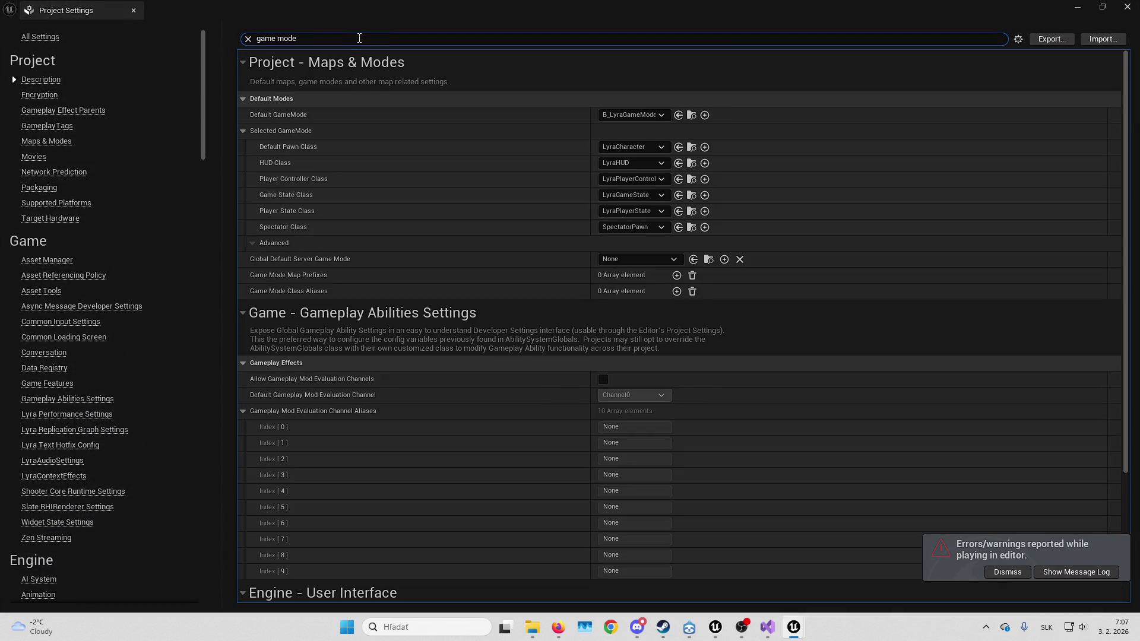
click(657, 179)
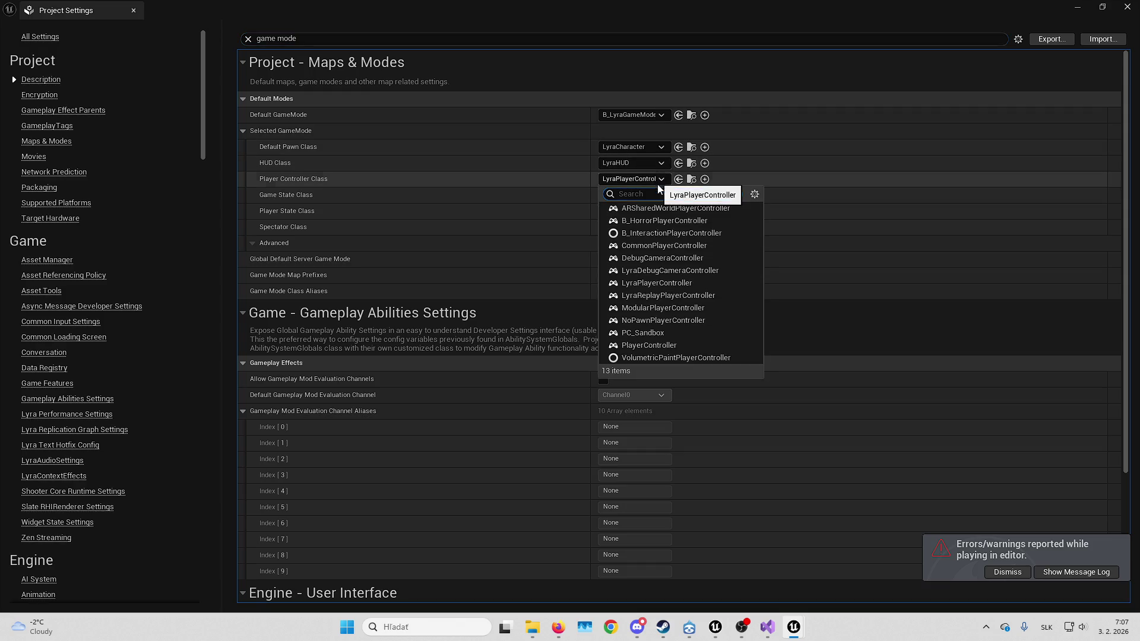
click(689, 221)
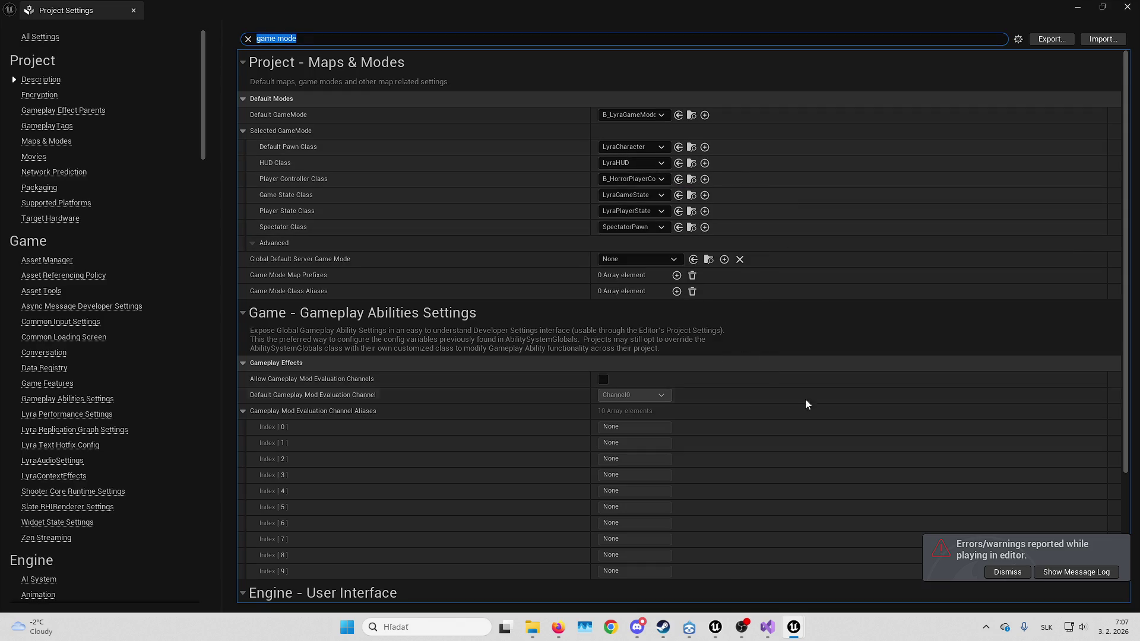
click(1127, 6)
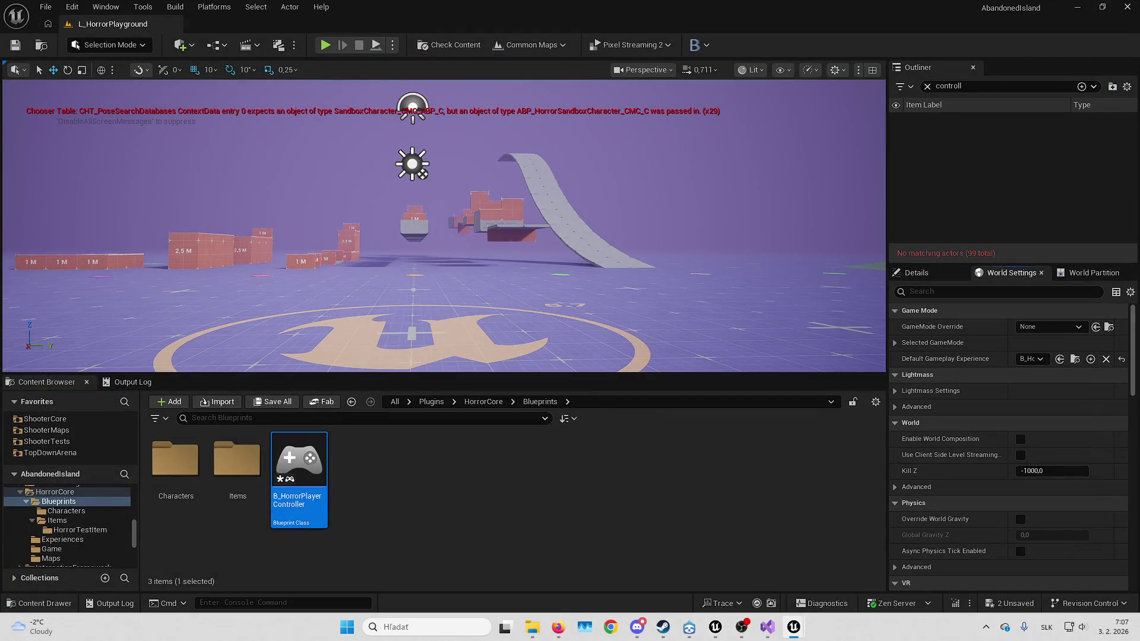
Save all assets, dismiss the validation failure notice, and fly the viewport toward the sphere actors
click(1002, 603)
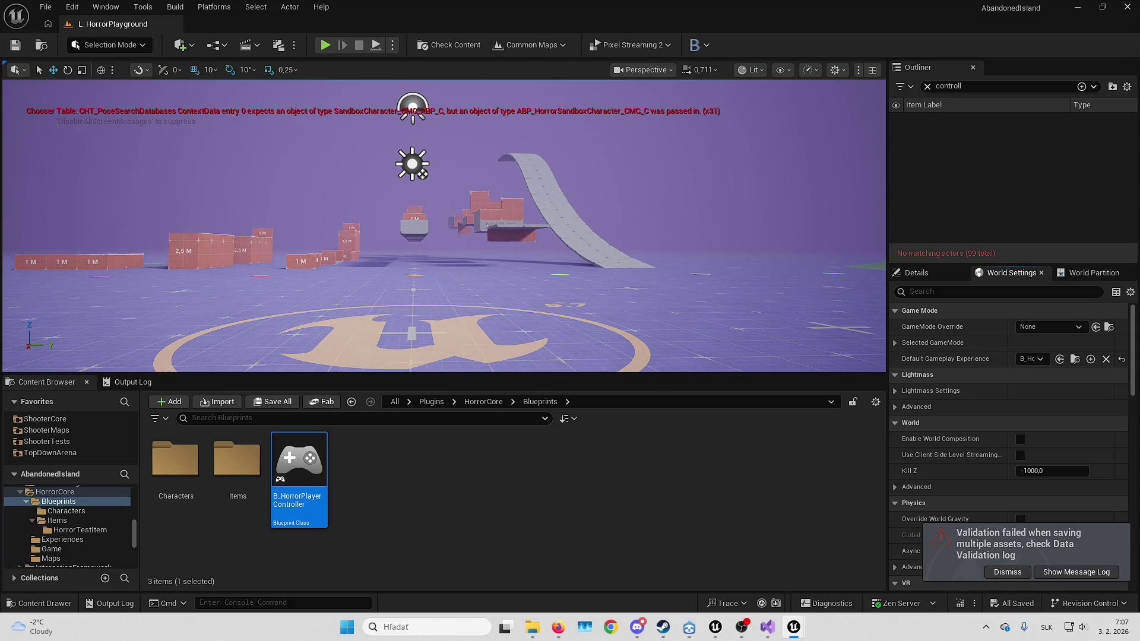
click(1006, 572)
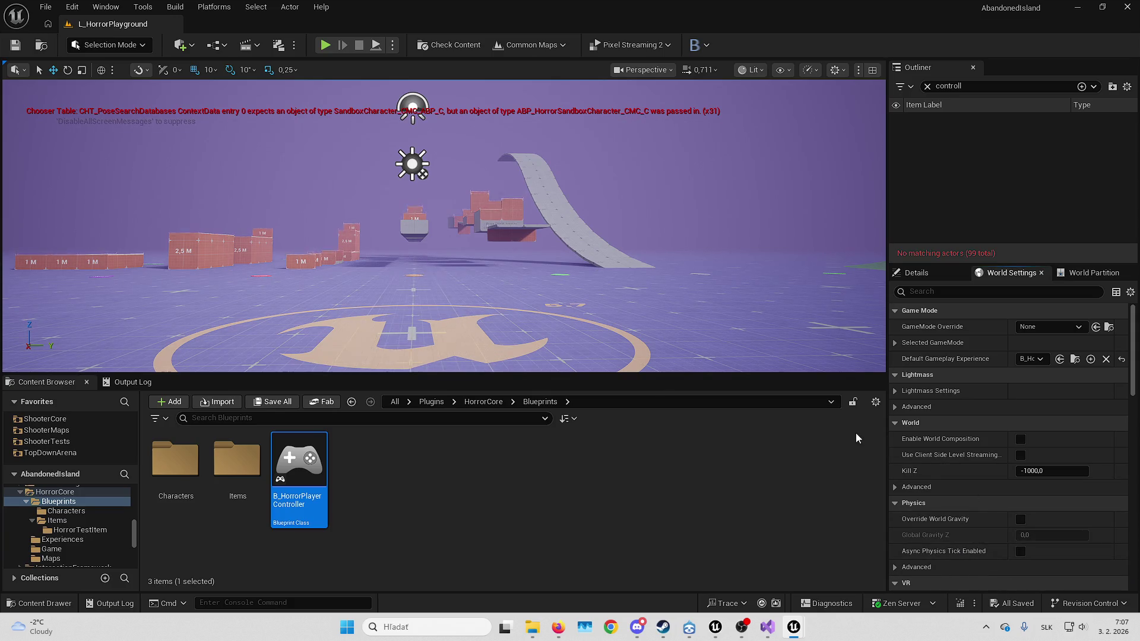
drag(594, 267, 694, 202)
drag(629, 305, 665, 305)
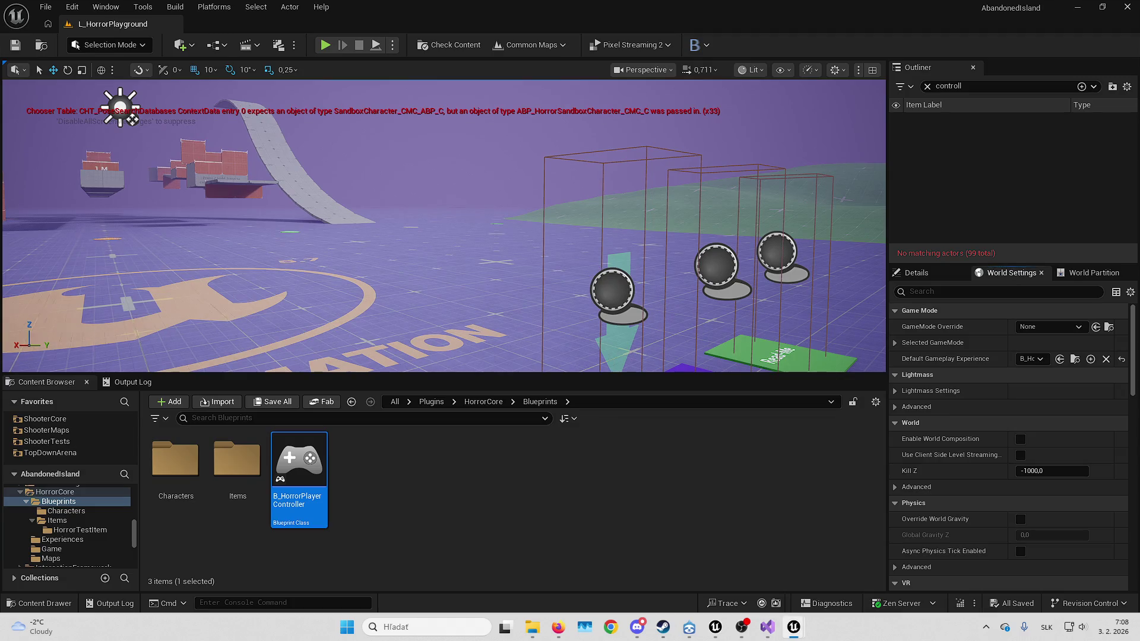
drag(743, 187, 651, 187)
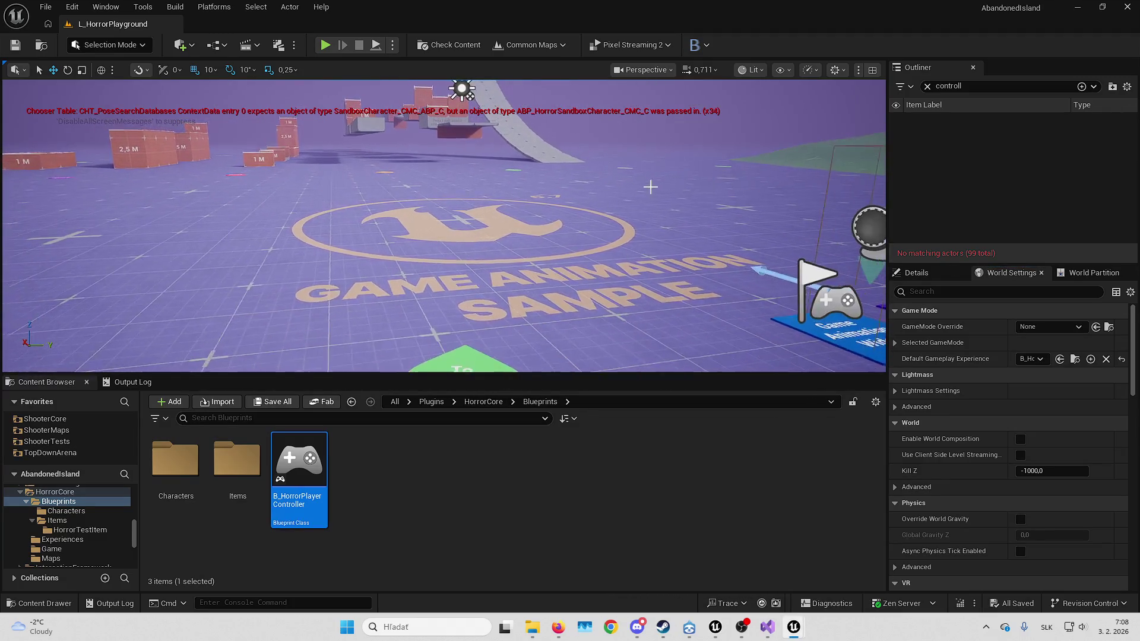
scroll(805, 311, down, 1)
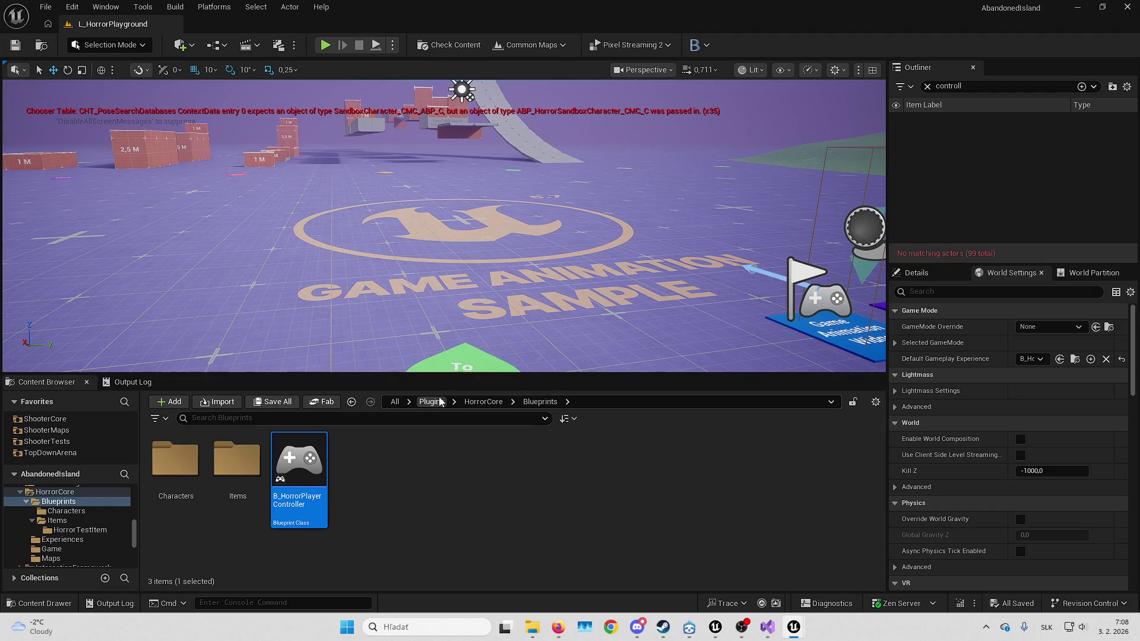
Search all content for LyraInventoryManagerComponent and show its referencers in the Reference Viewer
click(395, 402)
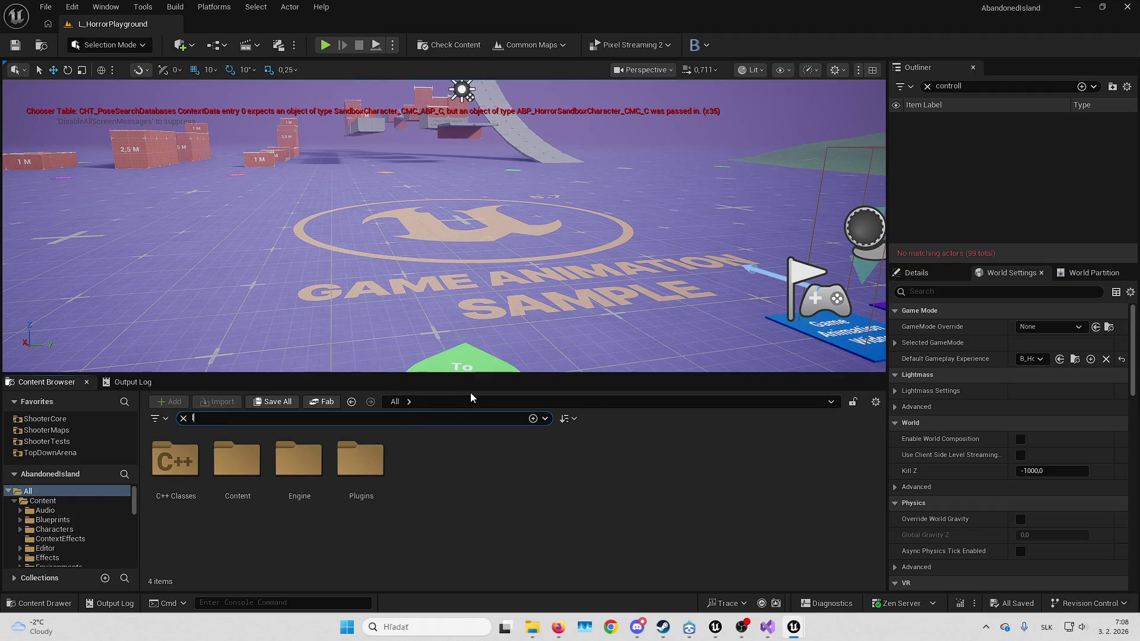
text(lyra inventory mana)
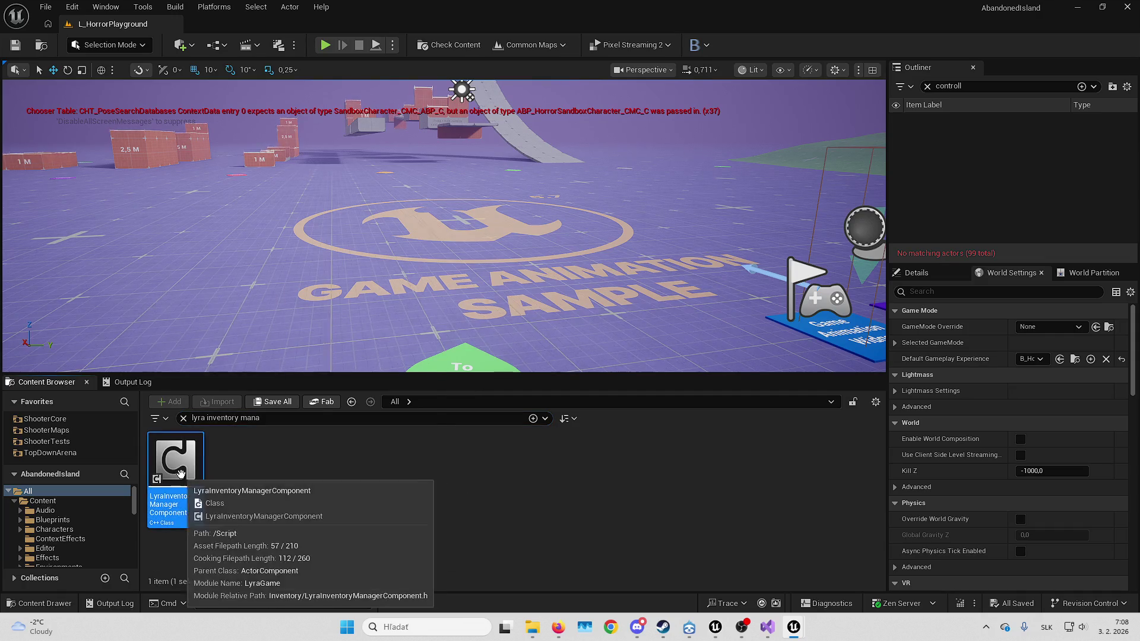
right_click(175, 472)
click(260, 418)
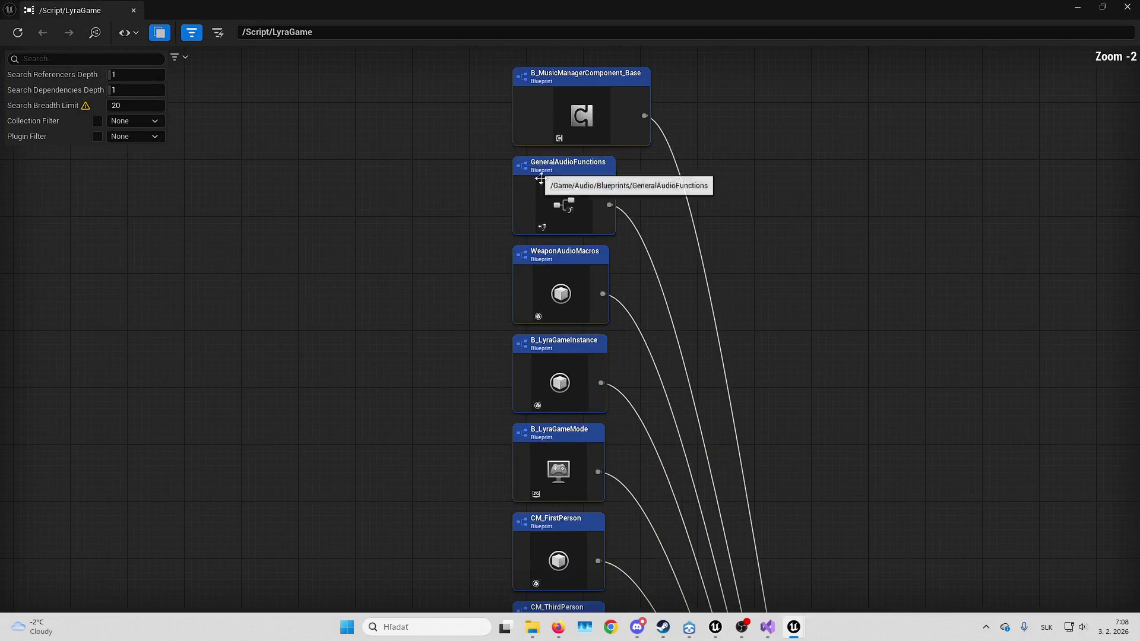
mouse_move(540, 178)
mouse_down()
mouse_move(707, 251)
mouse_move(730, 374)
mouse_move(750, 390)
mouse_move(731, 257)
mouse_move(723, 250)
mouse_move(721, 321)
mouse_move(533, 75)
mouse_move(649, 416)
mouse_up()
drag(537, 267, 536, 344)
drag(468, 129, 523, 248)
Open B_LyraGameInstance and B_LyraGameMode from the reference graph, then close the graph
double_click(540, 349)
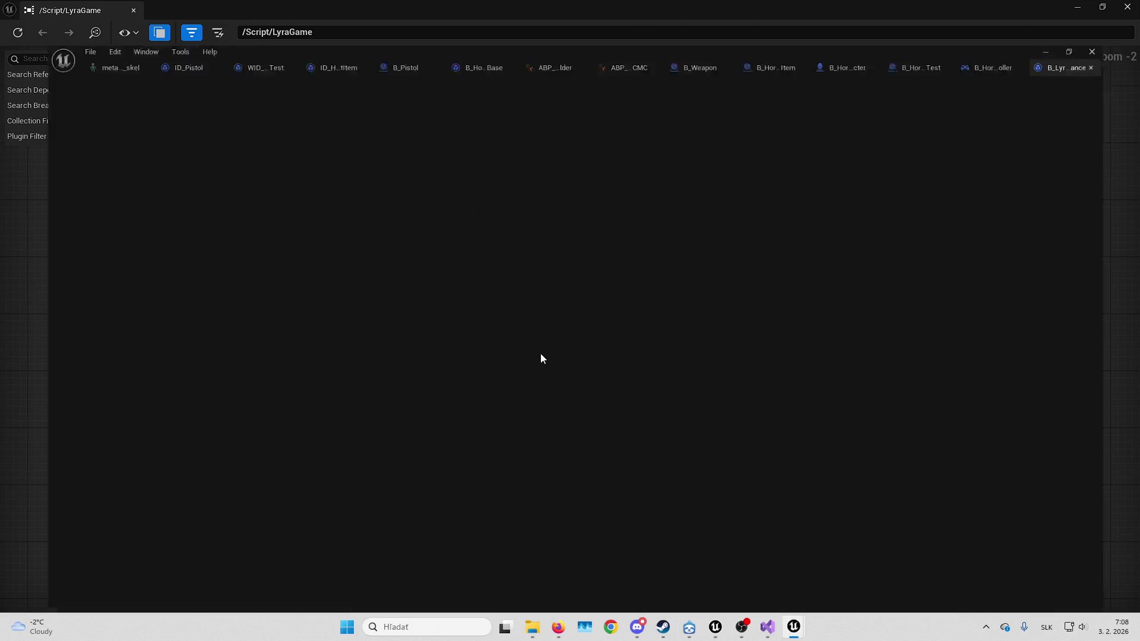
scroll(552, 275, down, 3)
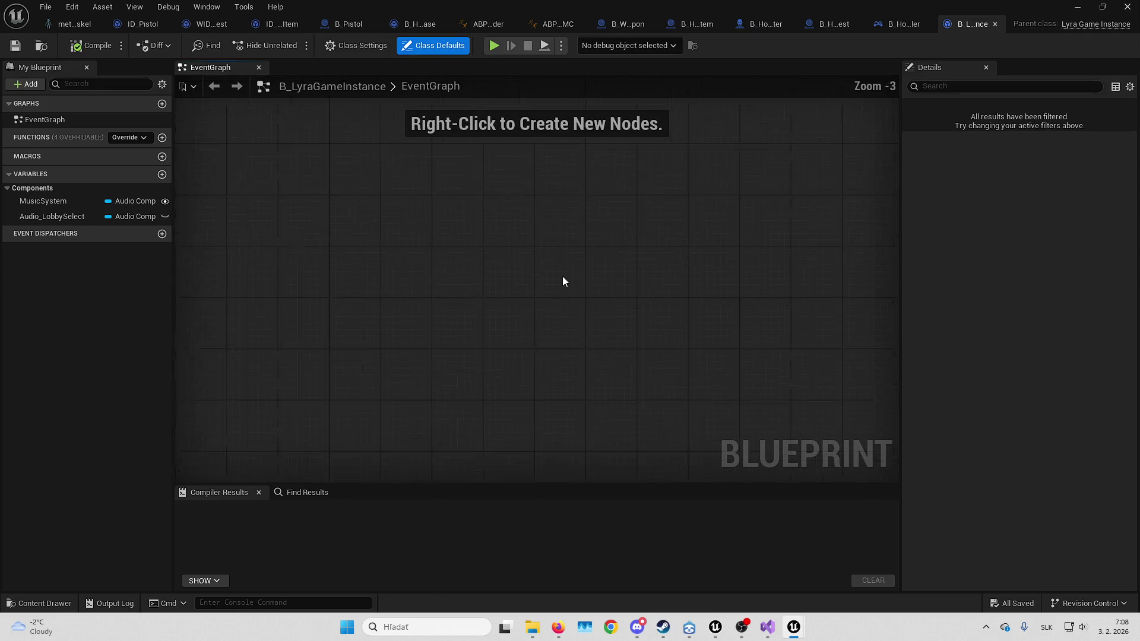
click(1076, 6)
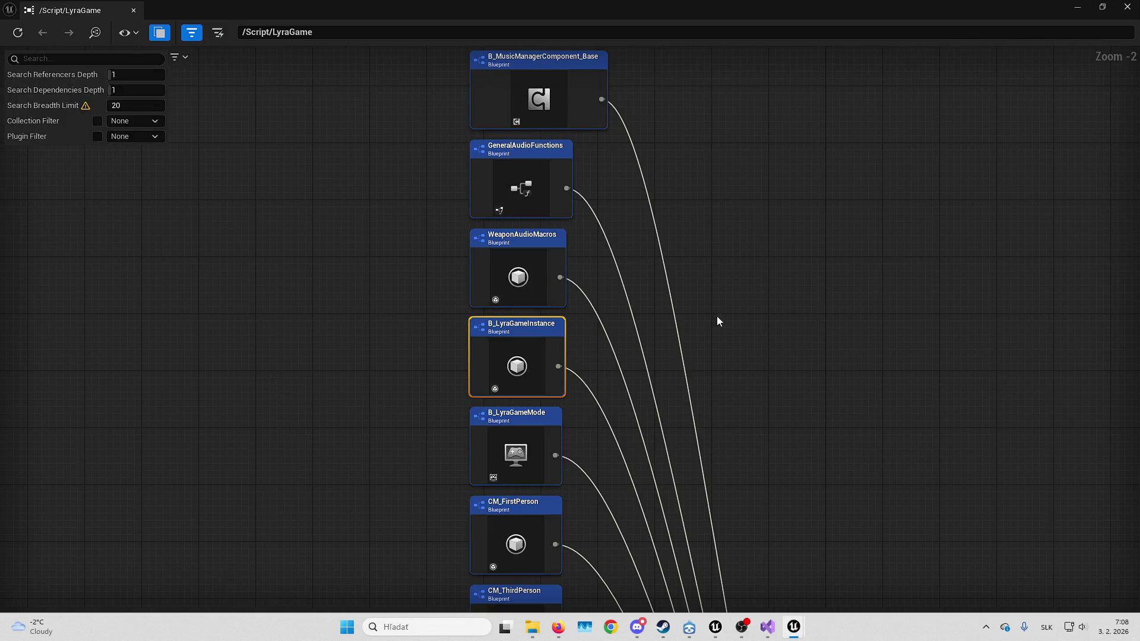
drag(718, 320, 748, 112)
double_click(546, 228)
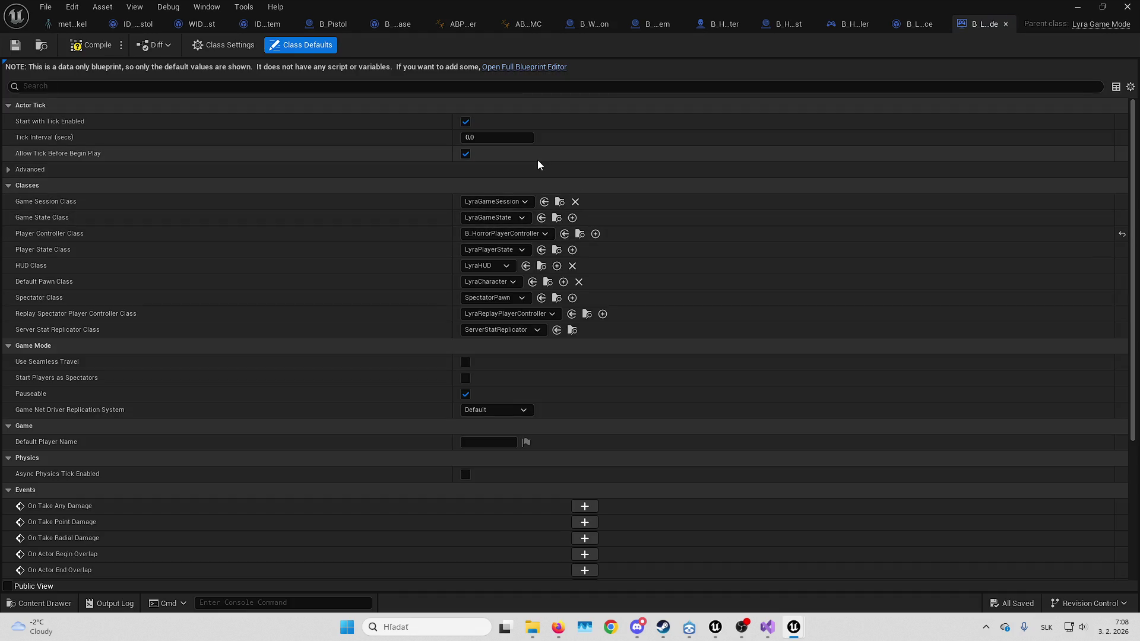
click(1076, 6)
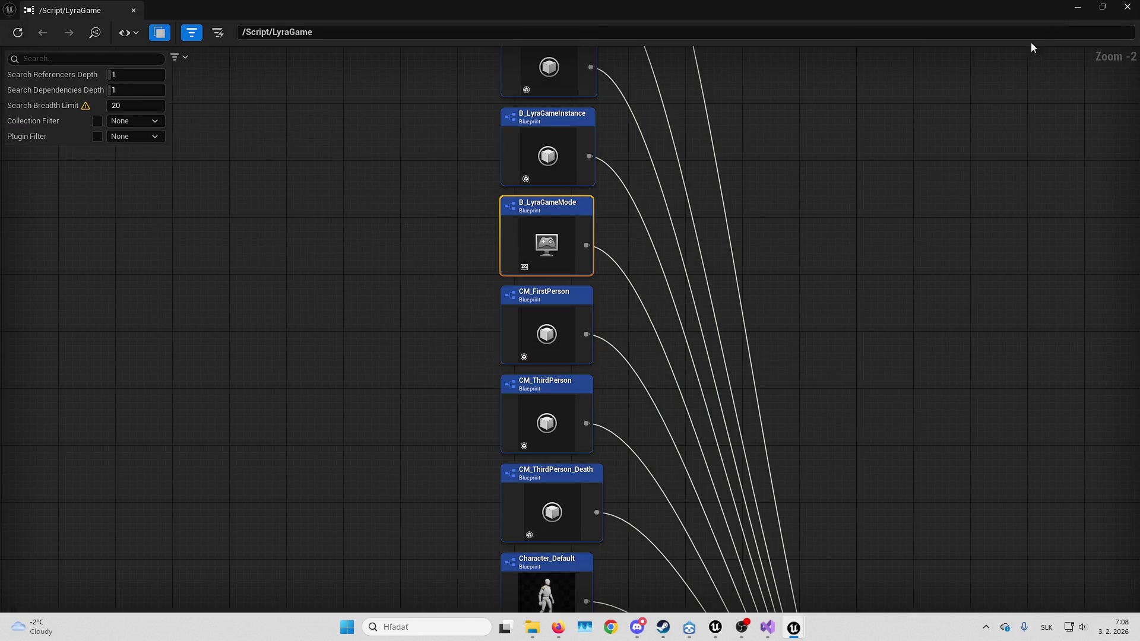
drag(677, 303, 675, 183)
mouse_move(804, 308)
mouse_down()
mouse_move(777, 166)
mouse_move(761, 147)
mouse_move(671, 212)
mouse_move(668, 202)
mouse_up()
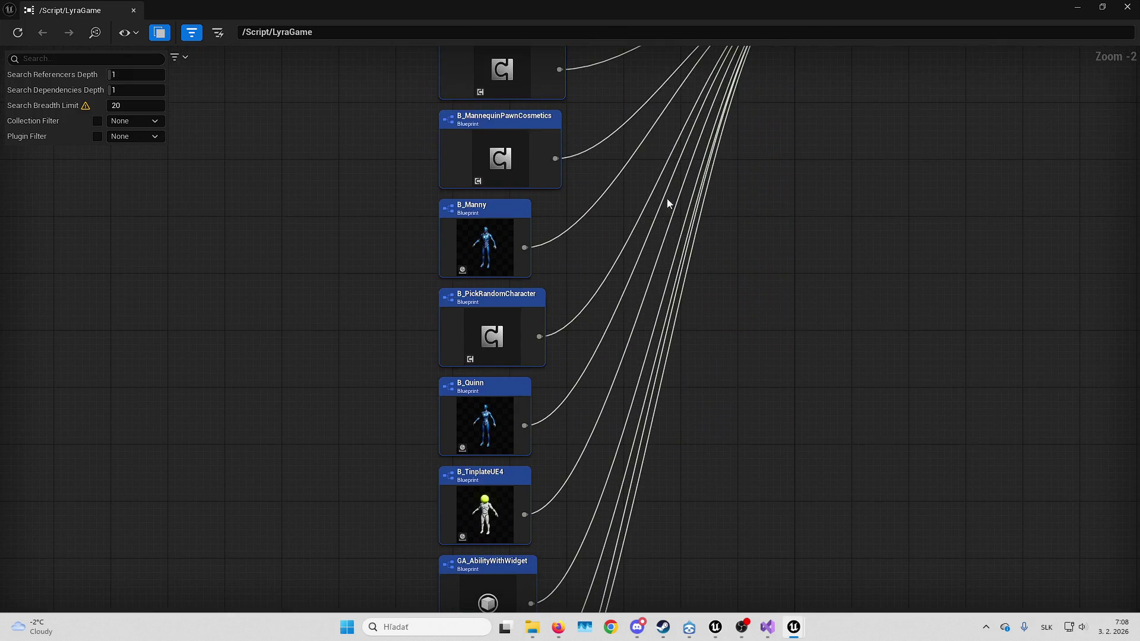
mouse_move(634, 125)
mouse_down()
mouse_move(633, 295)
mouse_move(653, 48)
mouse_up()
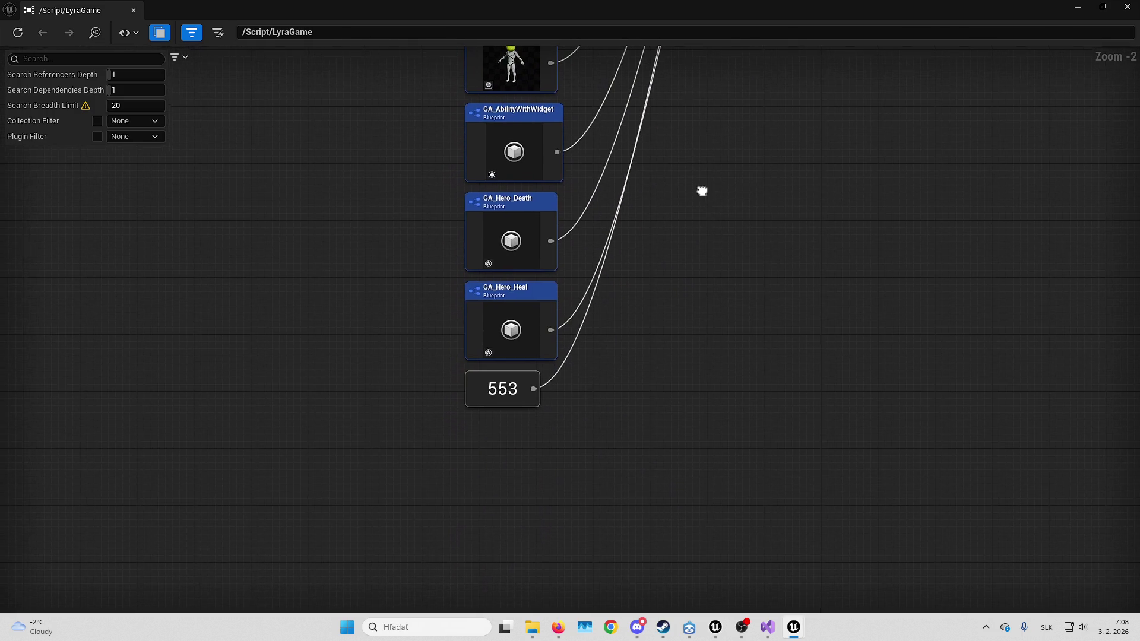
click(1127, 7)
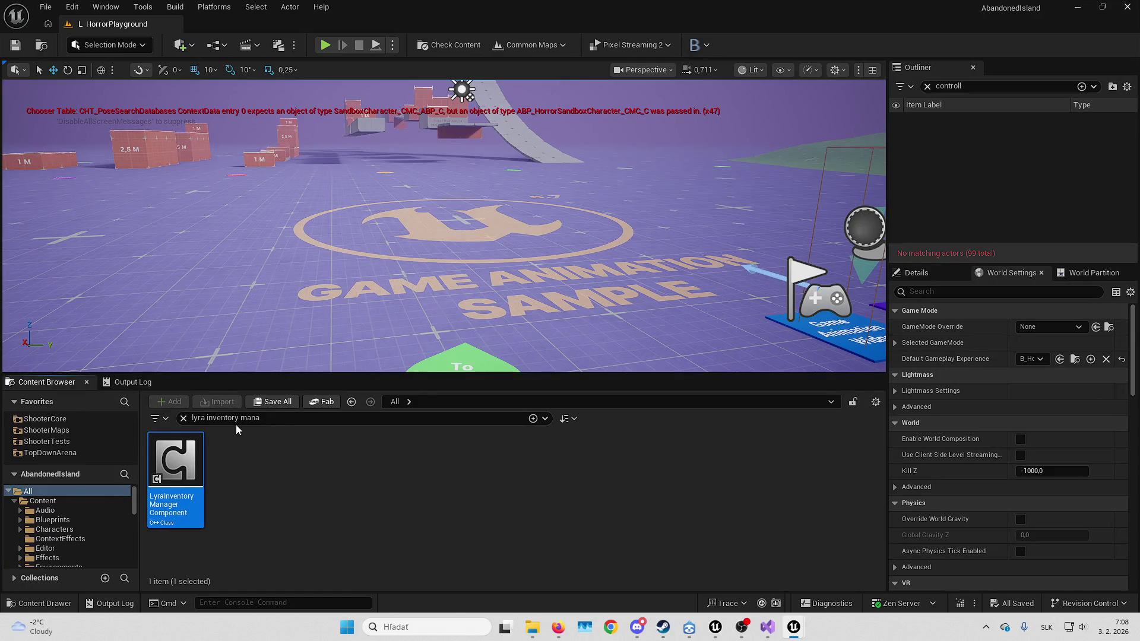
View the Size Map of LyraInventoryManagerComponent, then clear the content search
right_click(185, 451)
click(240, 448)
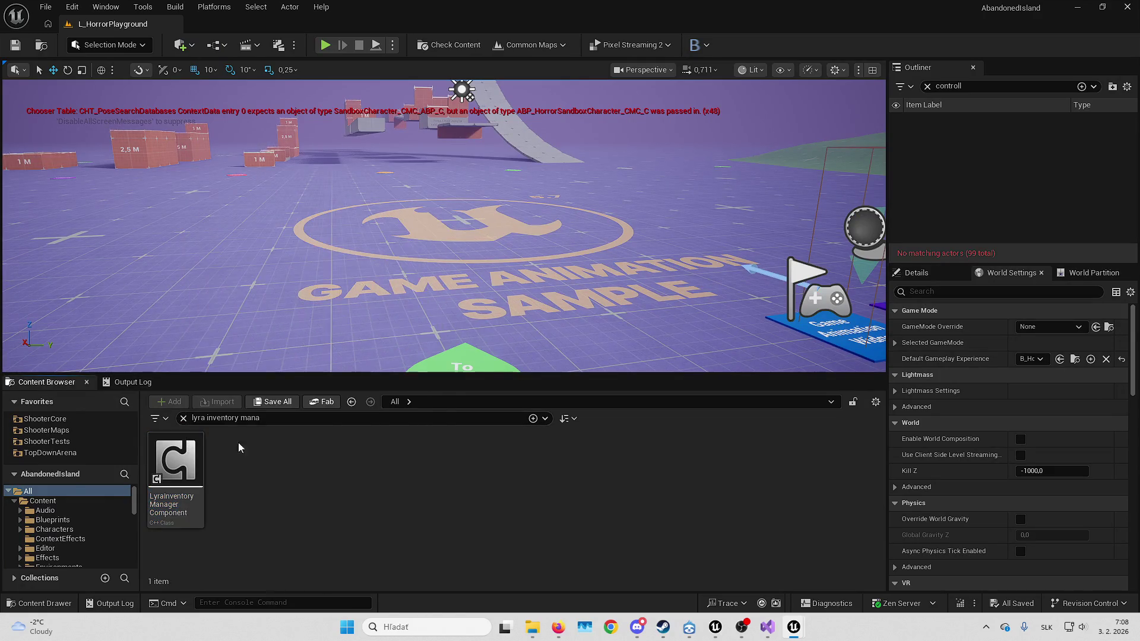
right_click(182, 463)
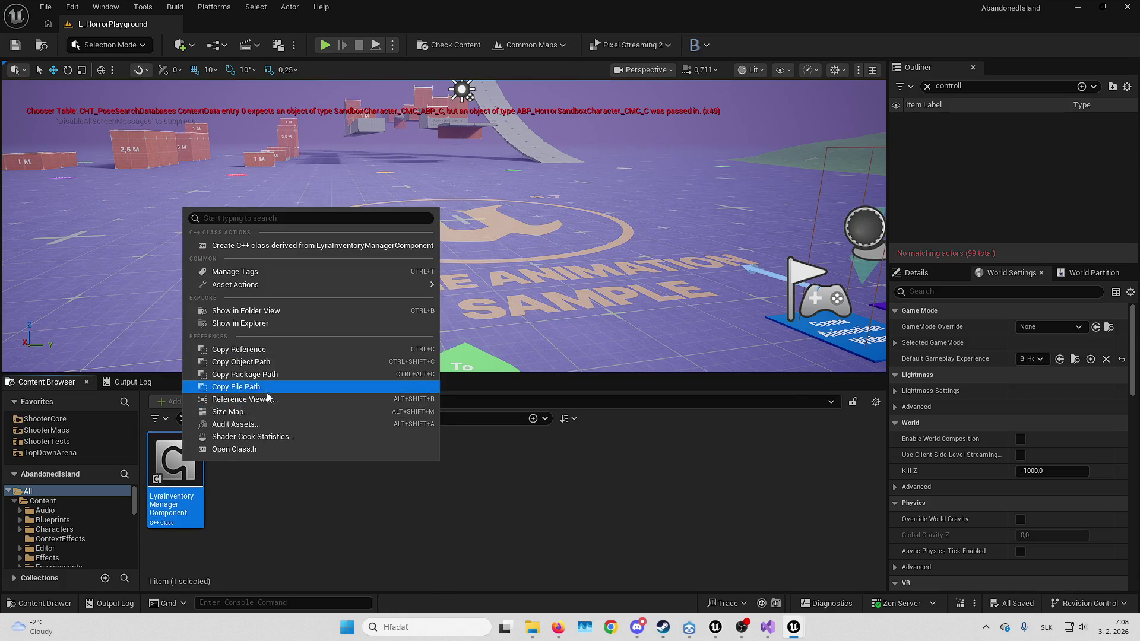
click(238, 411)
click(1127, 7)
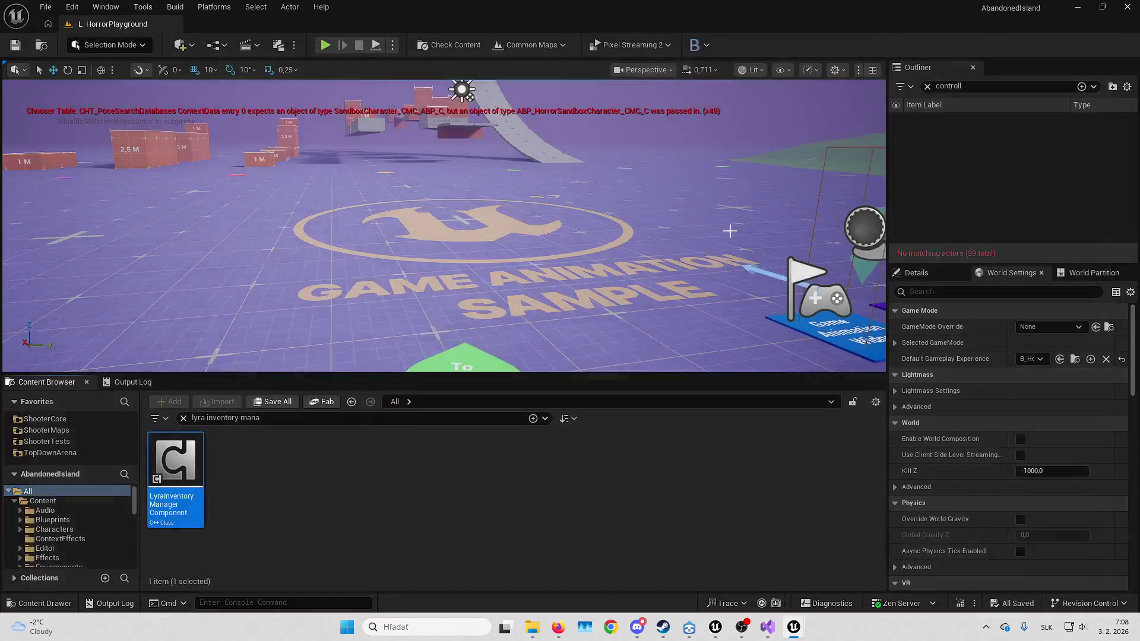
click(183, 418)
Open the Plugins folder, then switch to the SolveOrDie project editor from the taskbar
double_click(360, 463)
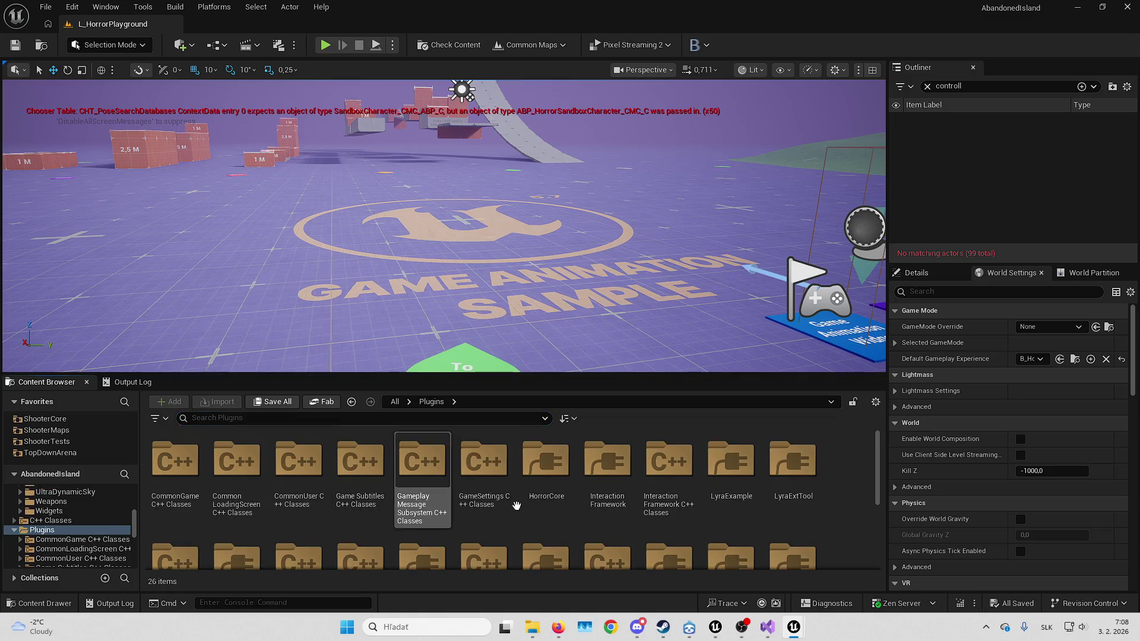
mouse_move(801, 628)
mouse_move(830, 581)
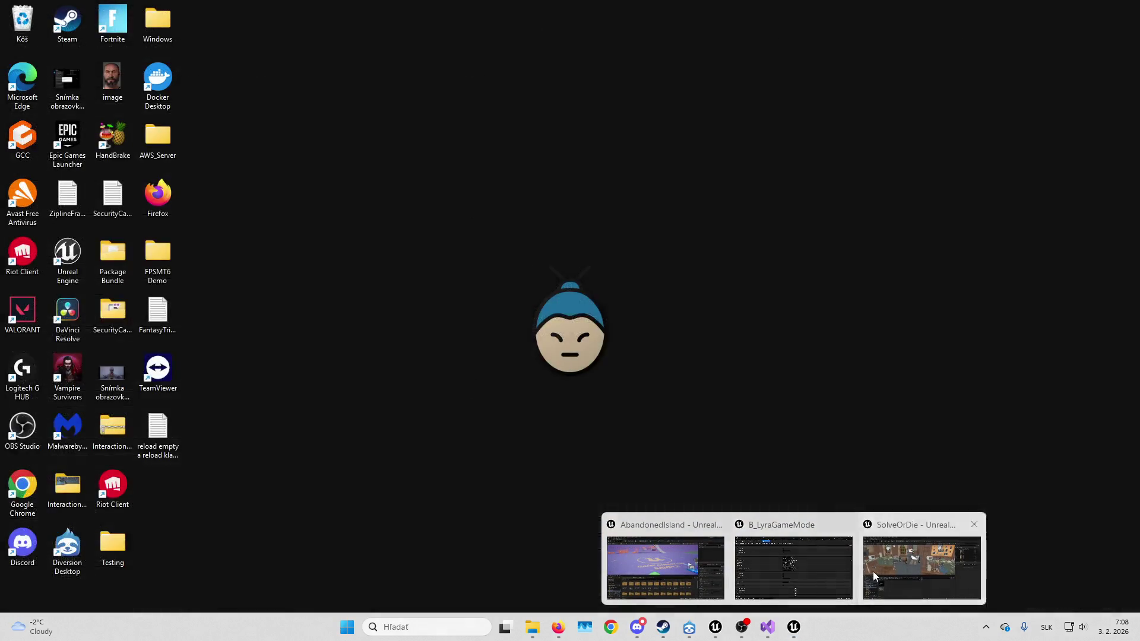
click(873, 571)
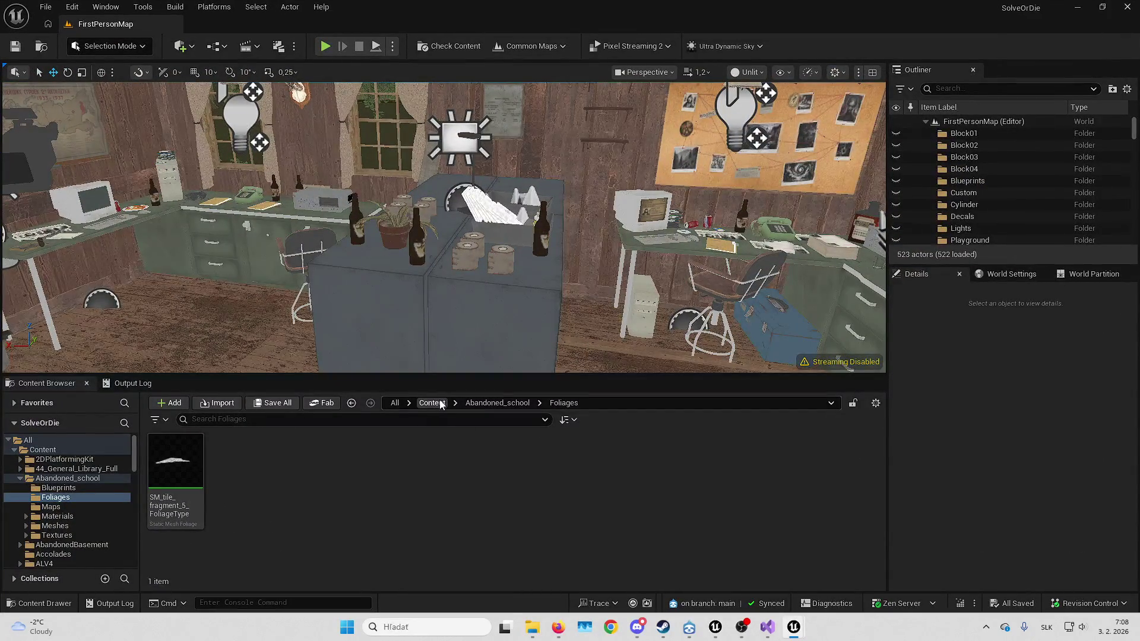
Filter the Content folder by 'abp', open ABP_Thomas, and maximize its editor window
mouse_move(798, 630)
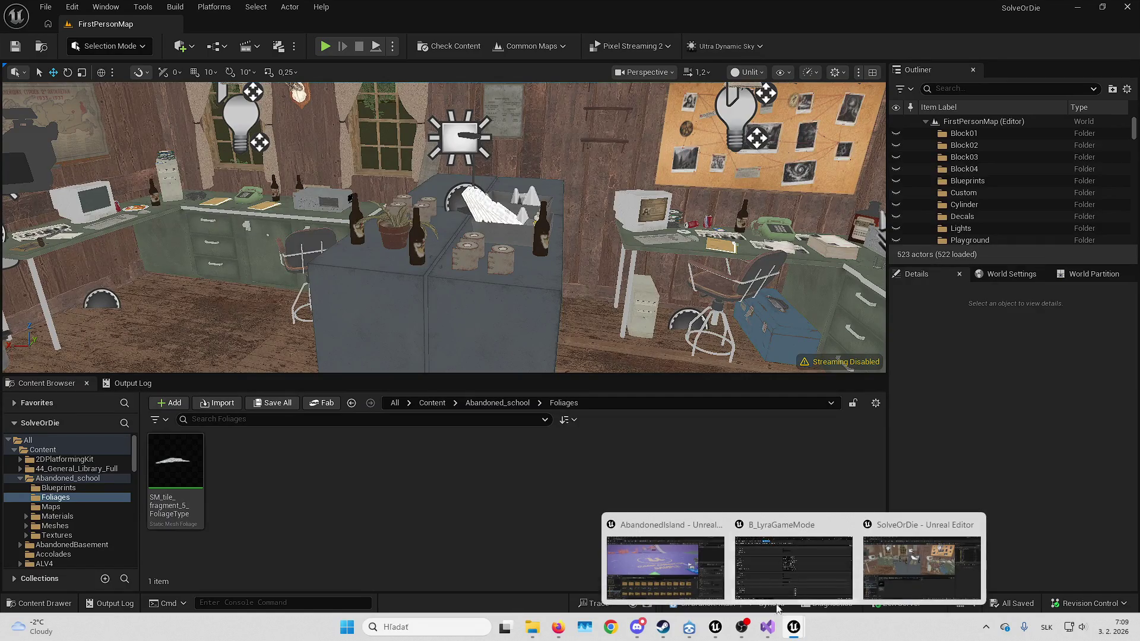
click(432, 403)
click(433, 418)
text(abp)
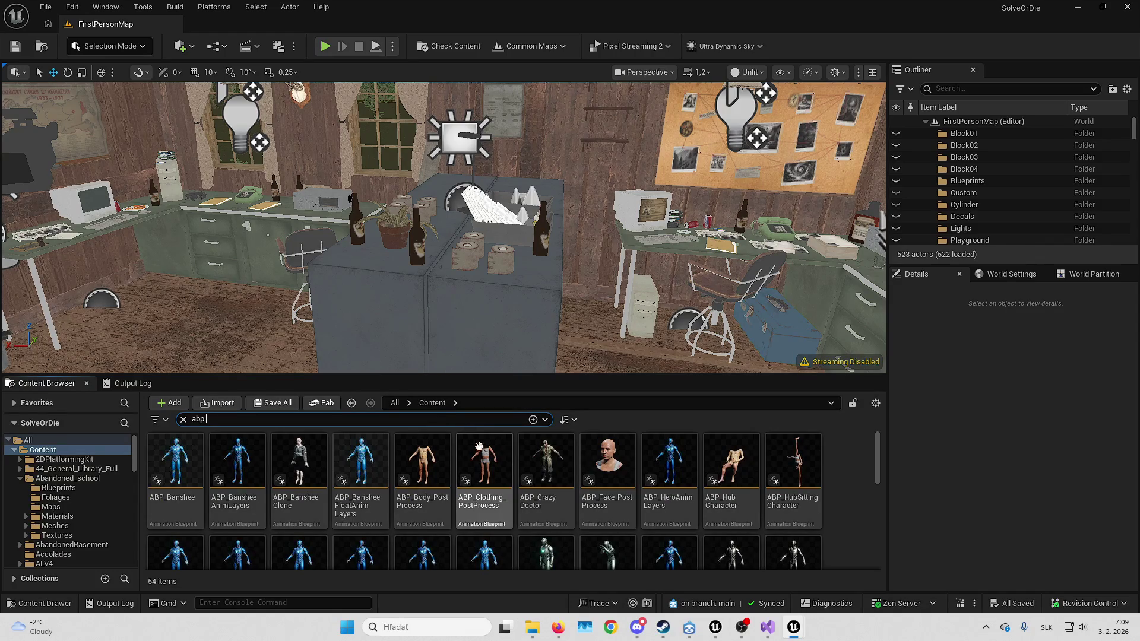
scroll(846, 465, down, 5)
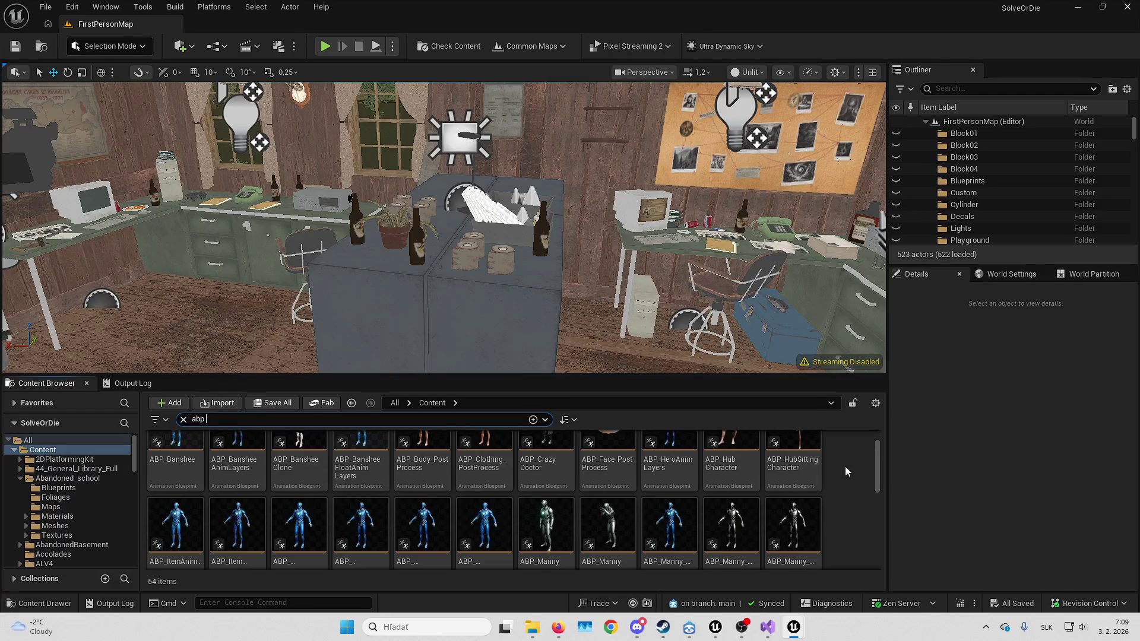
scroll(845, 474, down, 1)
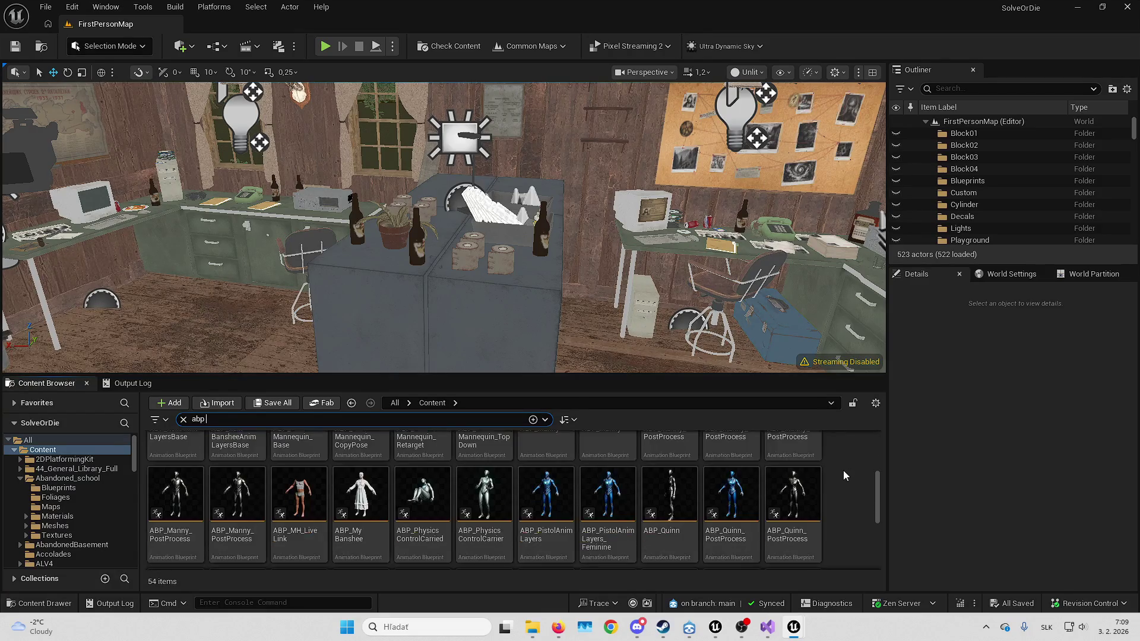
scroll(836, 474, down, 4)
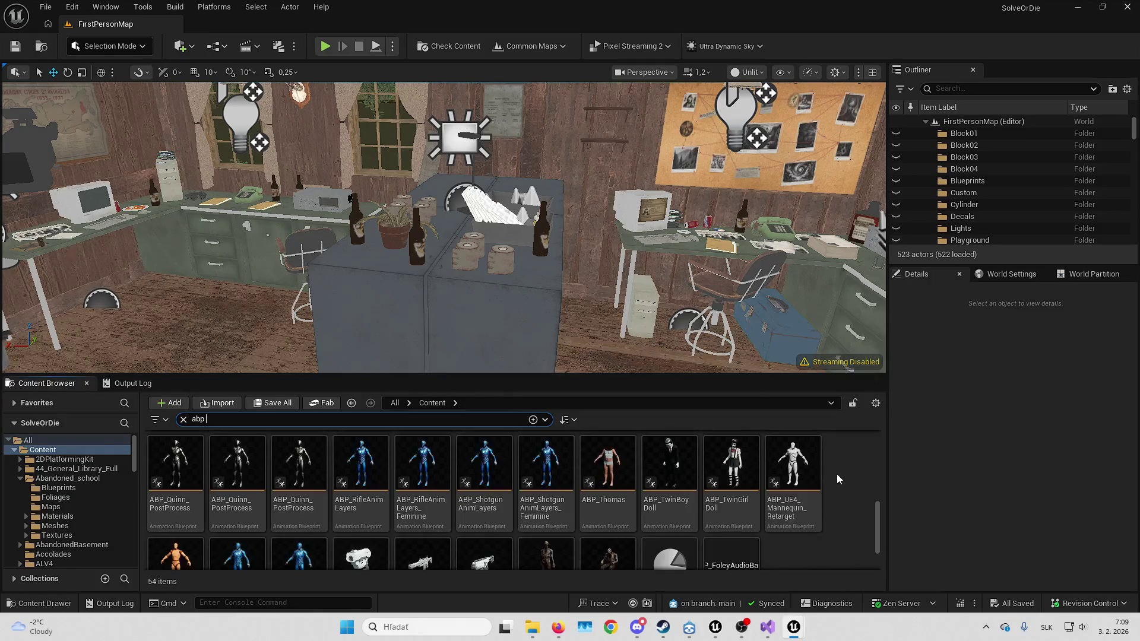
double_click(608, 457)
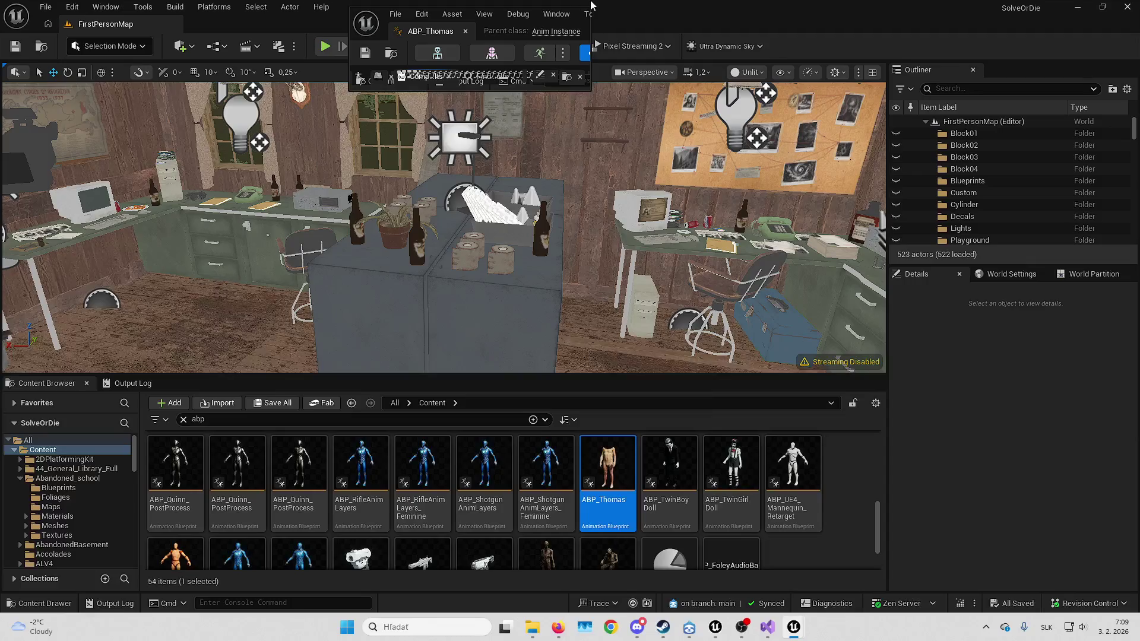
double_click(580, 28)
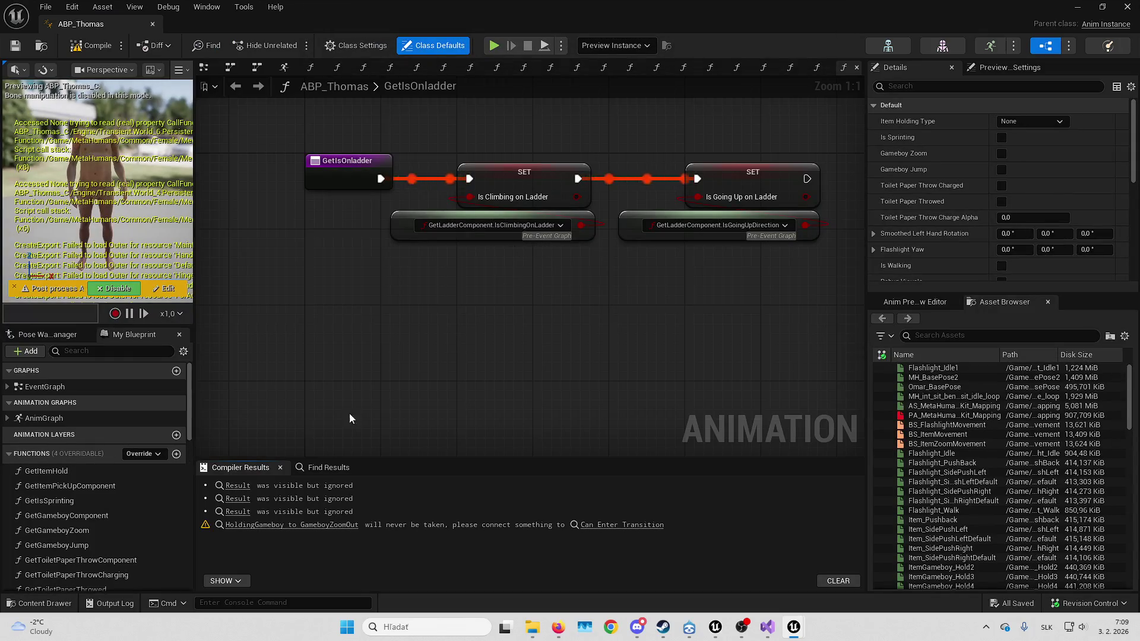
Navigate ABP_Thomas's AnimGraph into the Idle state of RightHandLocomotion_Item
scroll(89, 476, down, 10)
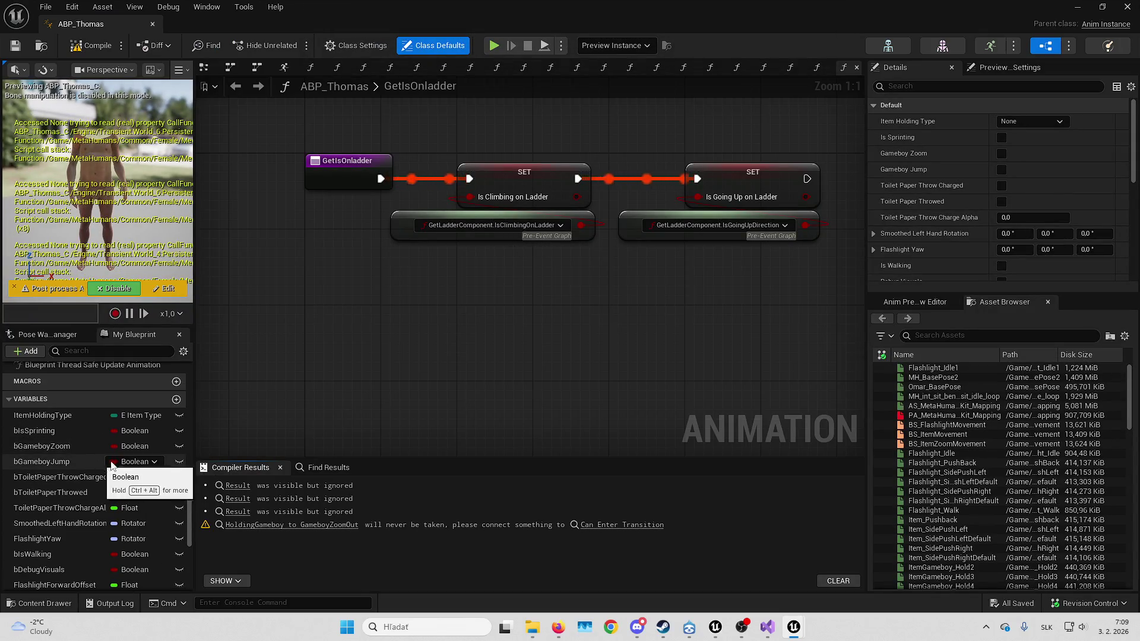
scroll(95, 437, up, 10)
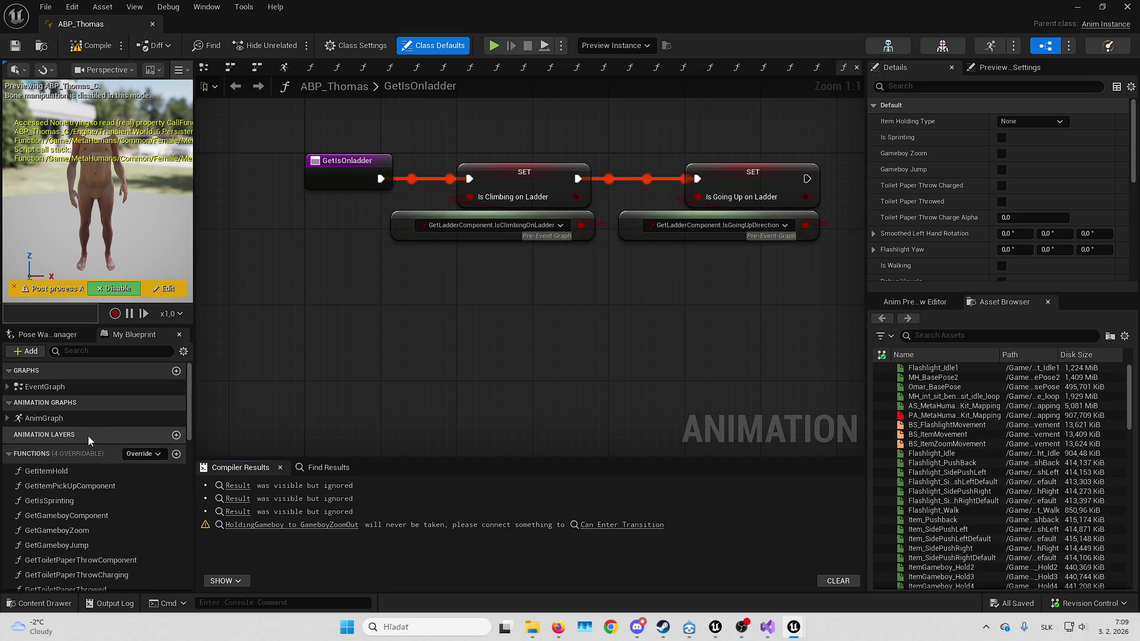
double_click(66, 418)
scroll(503, 283, down, 10)
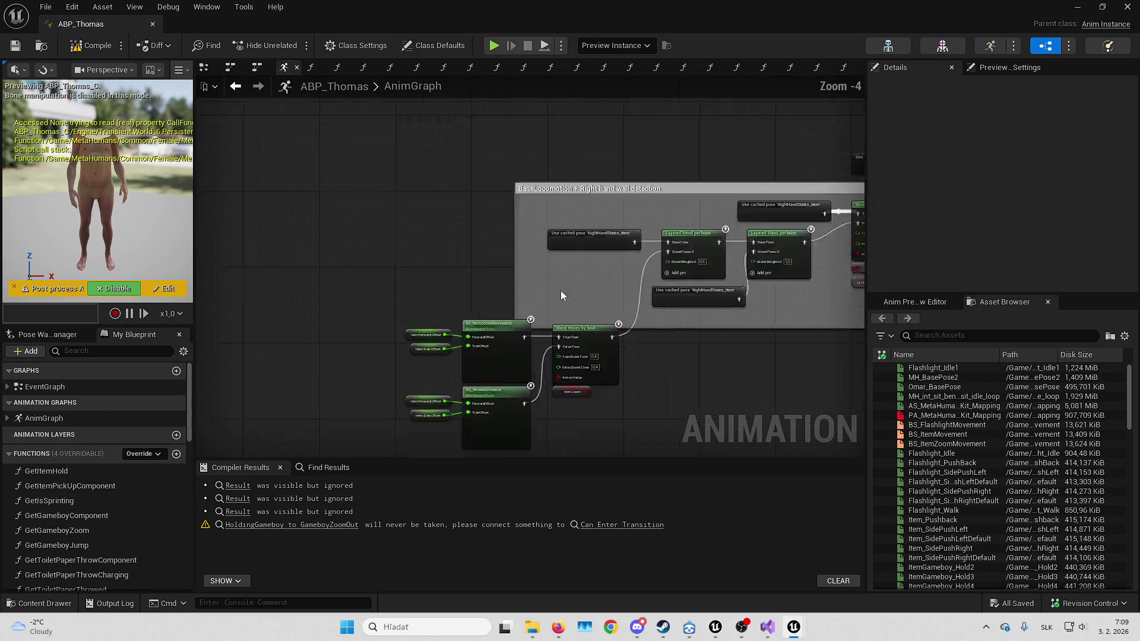
scroll(598, 229, up, 10)
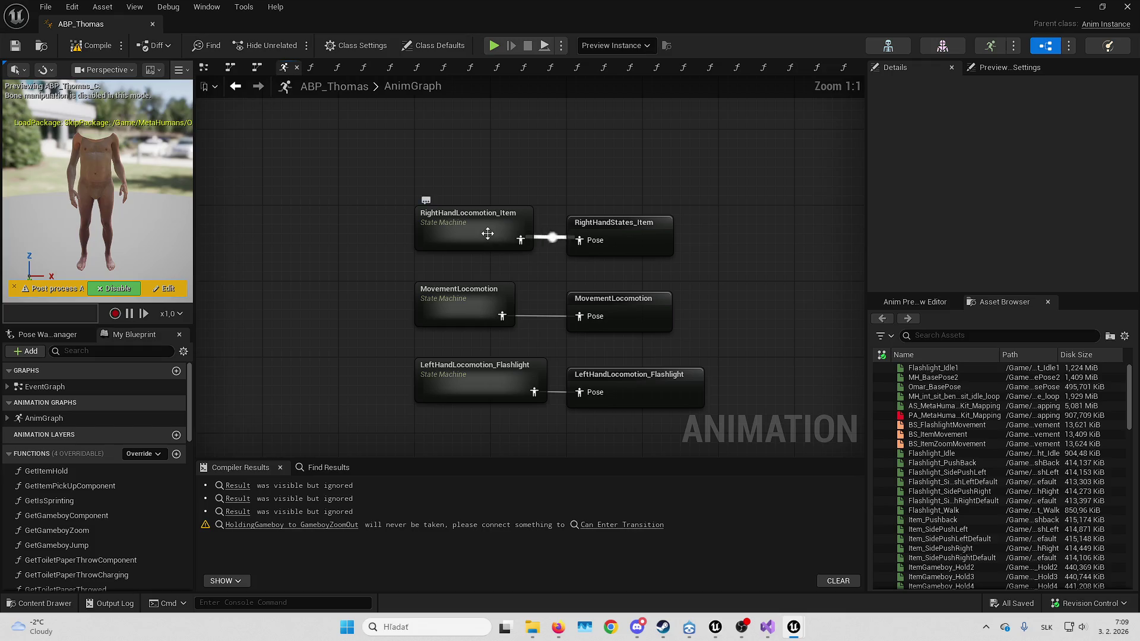
double_click(488, 235)
scroll(540, 300, up, 3)
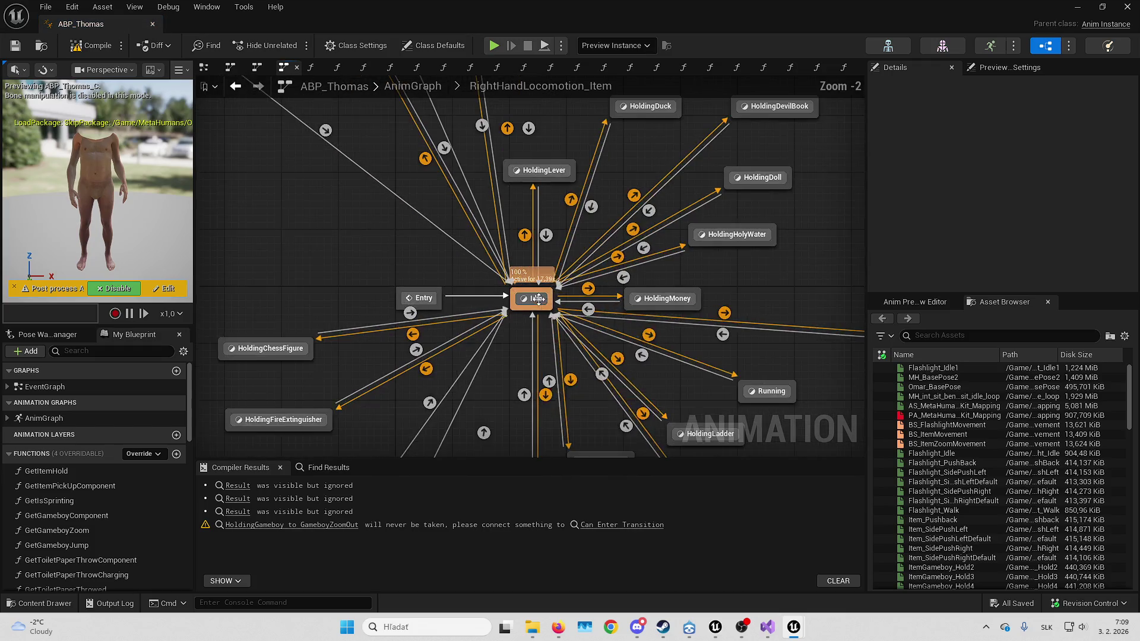
double_click(539, 303)
Open the MH_BasePose animation from the Idle state, then close ABP_Thomas
click(441, 279)
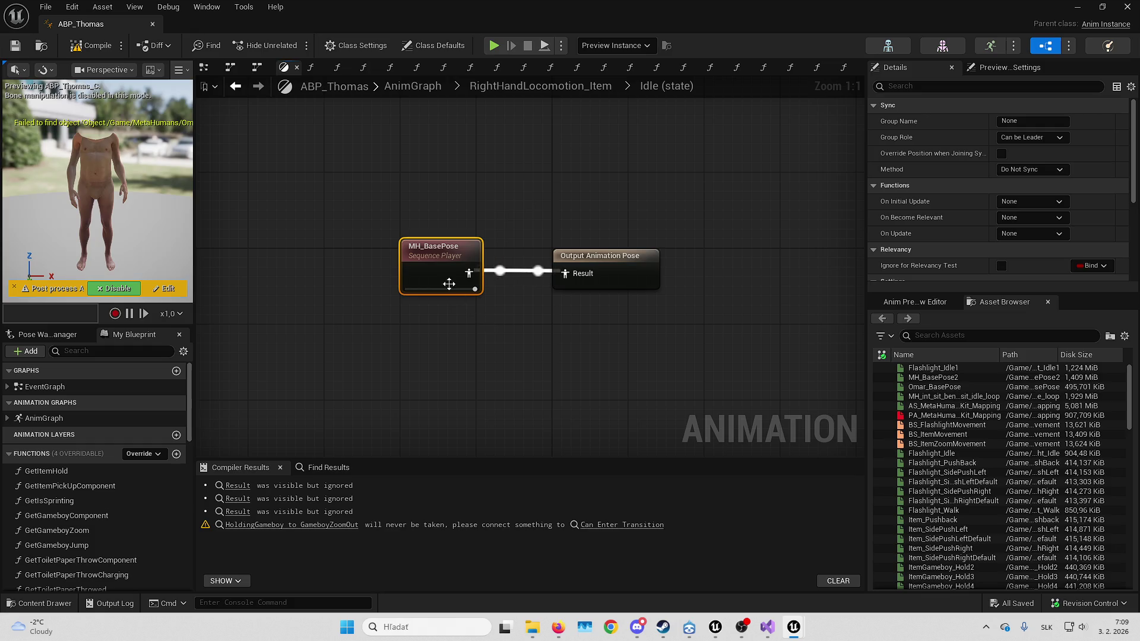
double_click(442, 279)
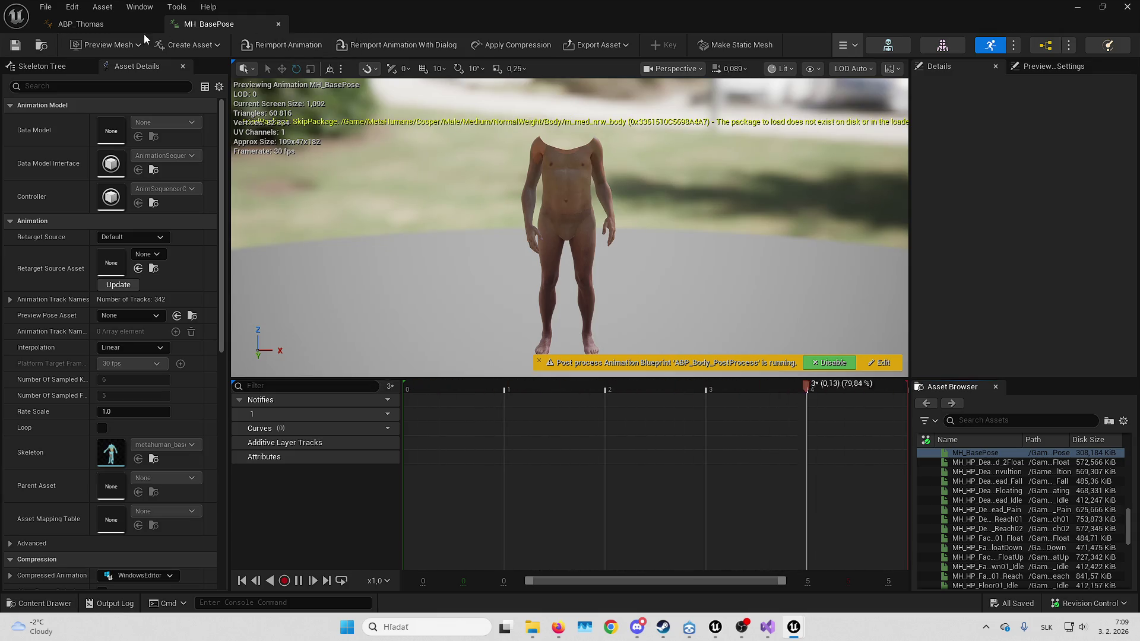
click(126, 29)
click(1076, 7)
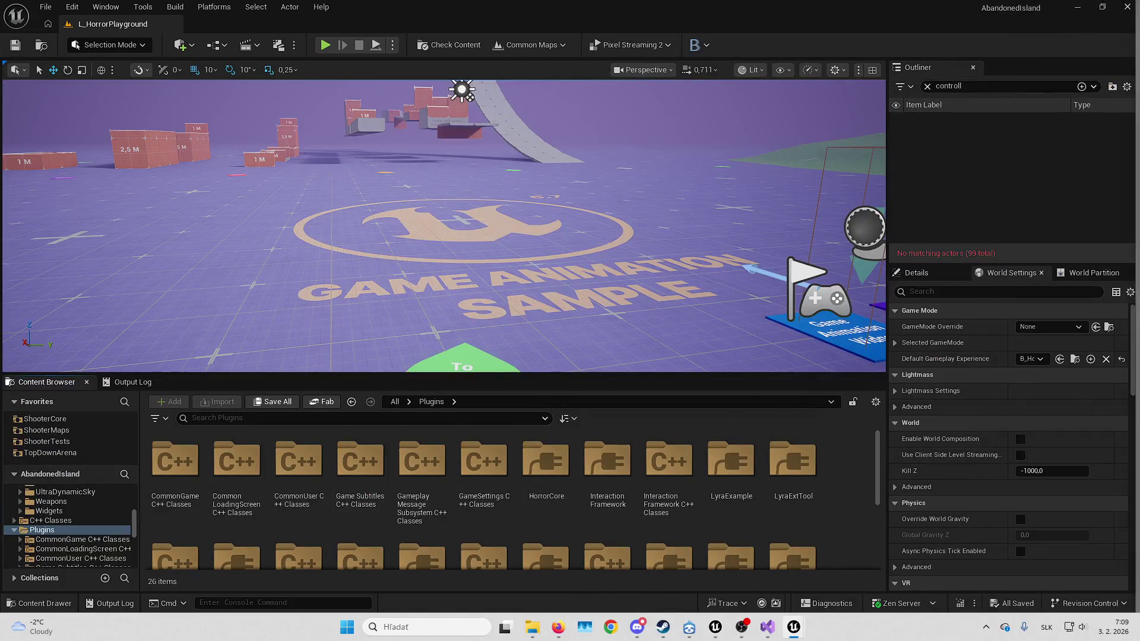
Bring the B_LyraGameMode editor forward, open HandsLocomotion's Idle state, and search nodes for 'mh base'
mouse_move(793, 627)
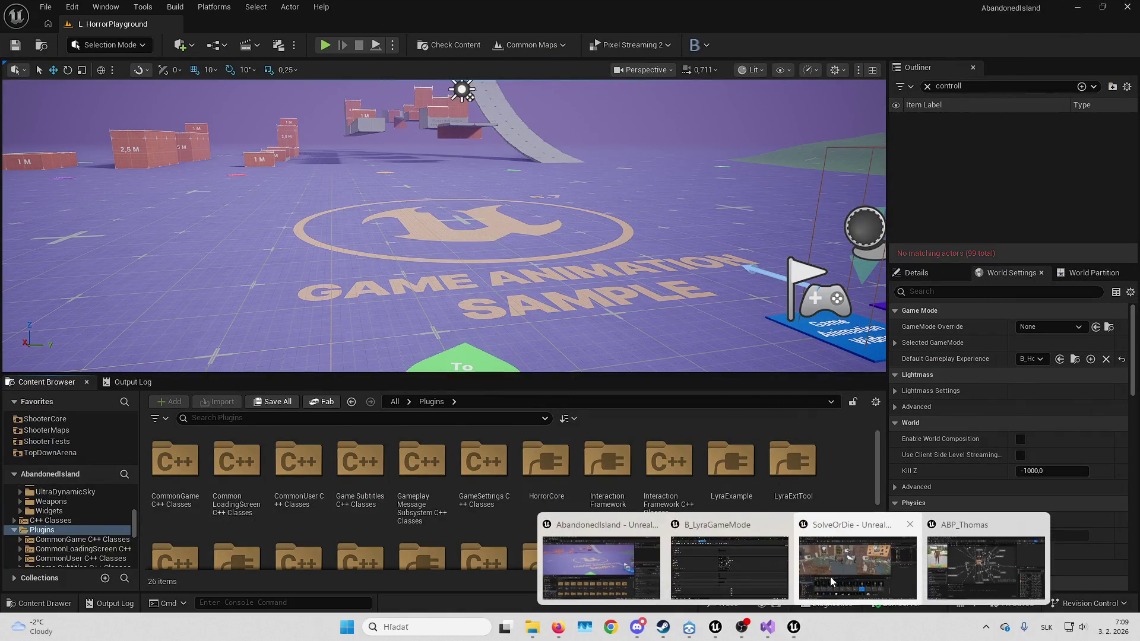
click(753, 566)
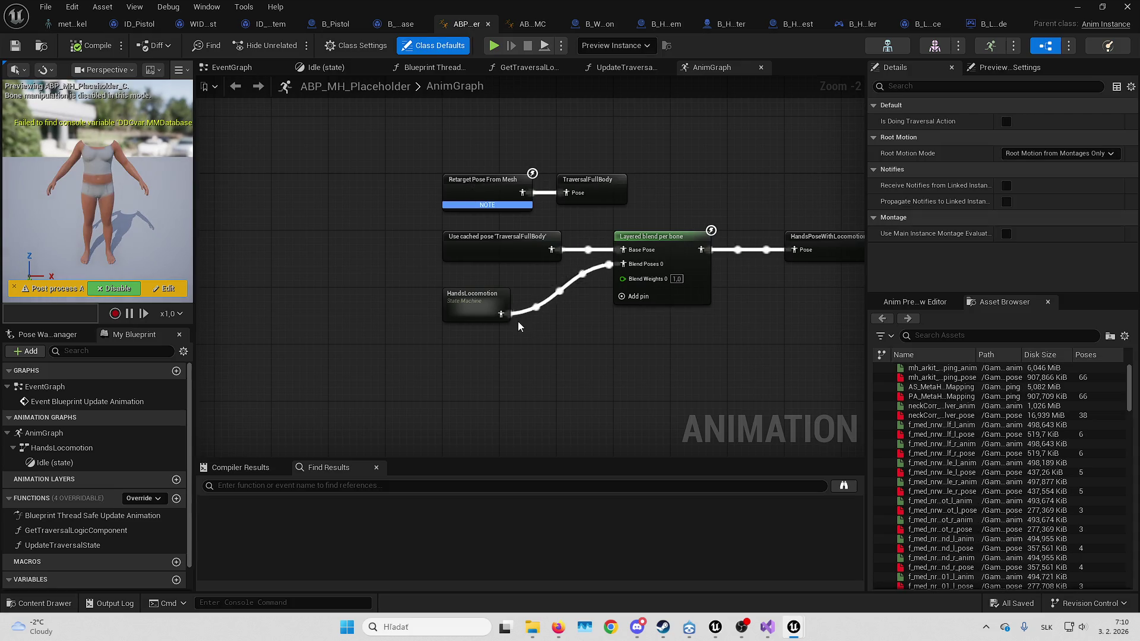
double_click(469, 300)
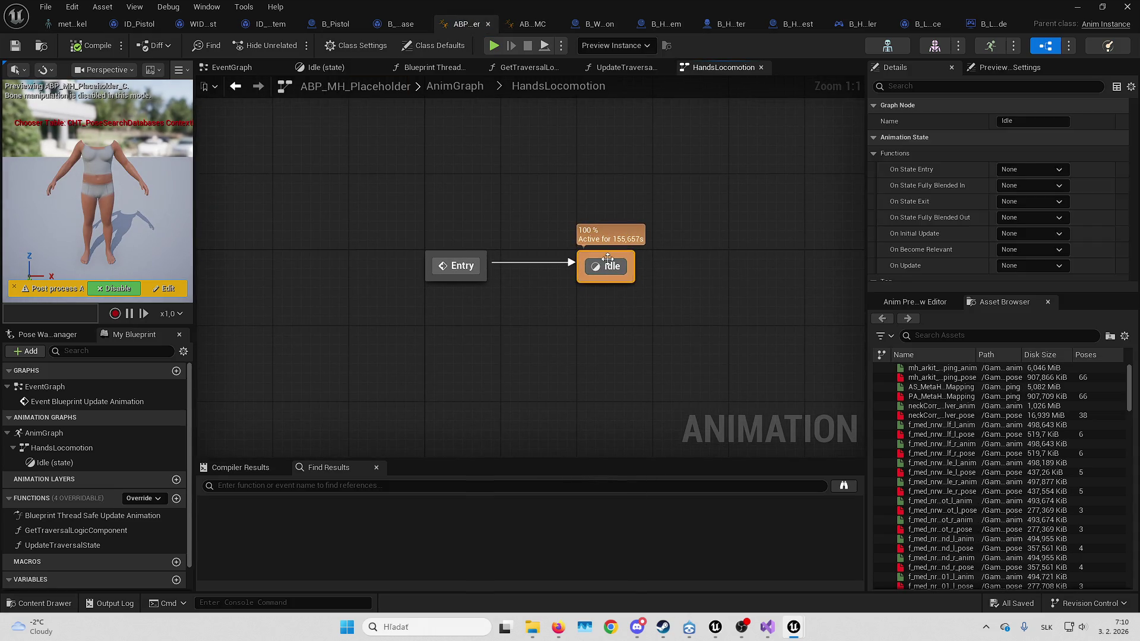
double_click(607, 265)
right_click(464, 350)
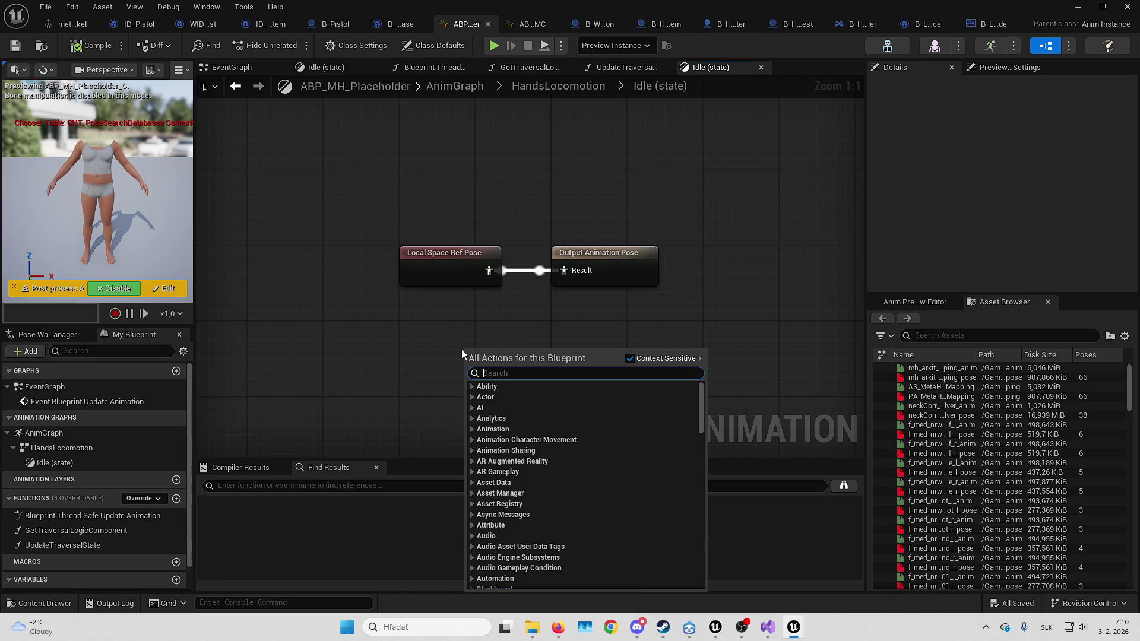
text(mh base)
key(Escape)
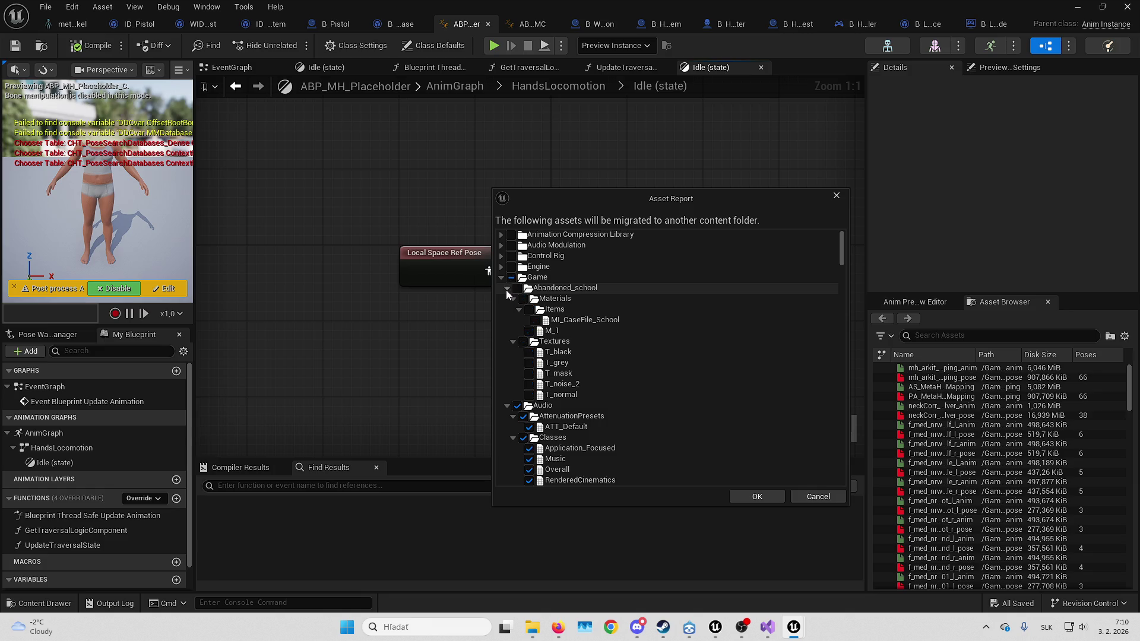
Exclude the Book and Hints folders, collapsing Abandoned_school, Audio and CaseFile
click(506, 290)
click(507, 298)
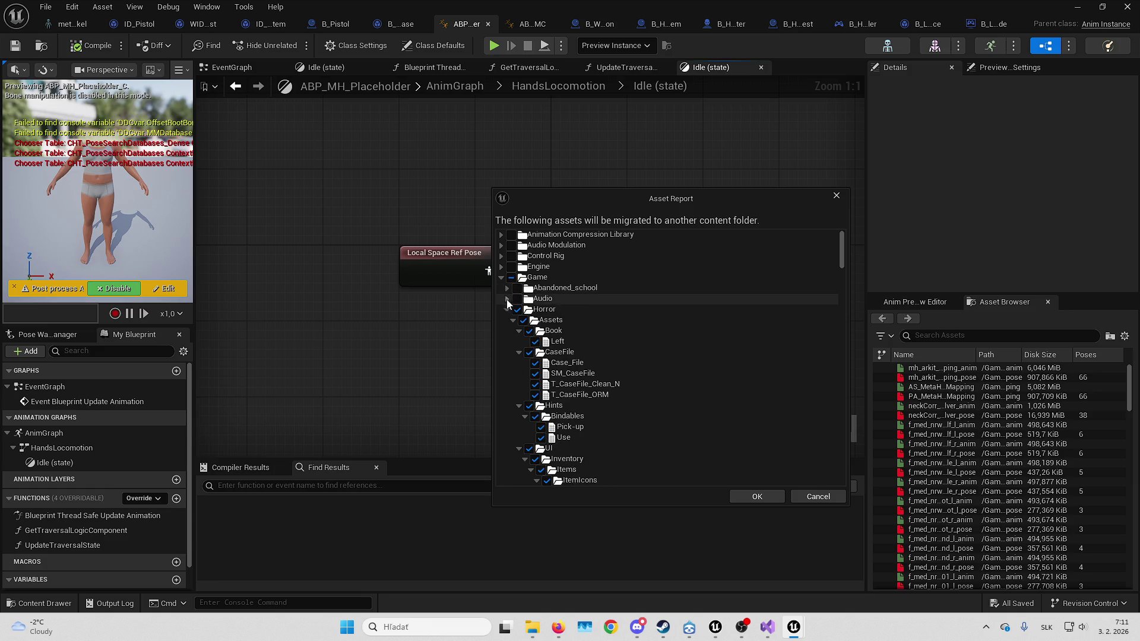
click(529, 331)
click(517, 333)
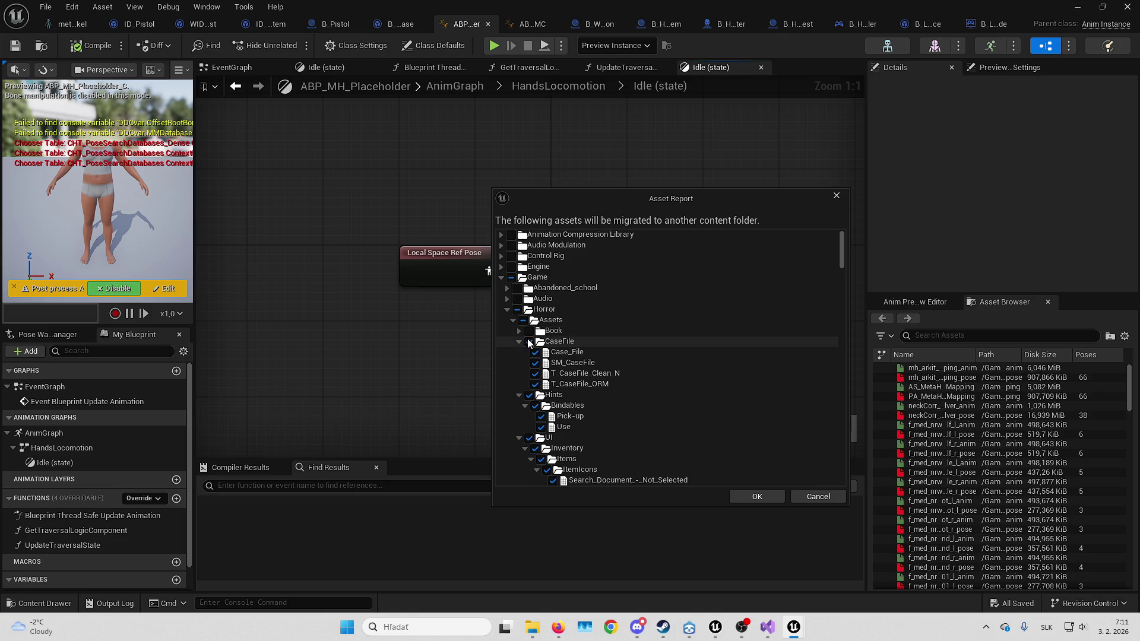
click(516, 343)
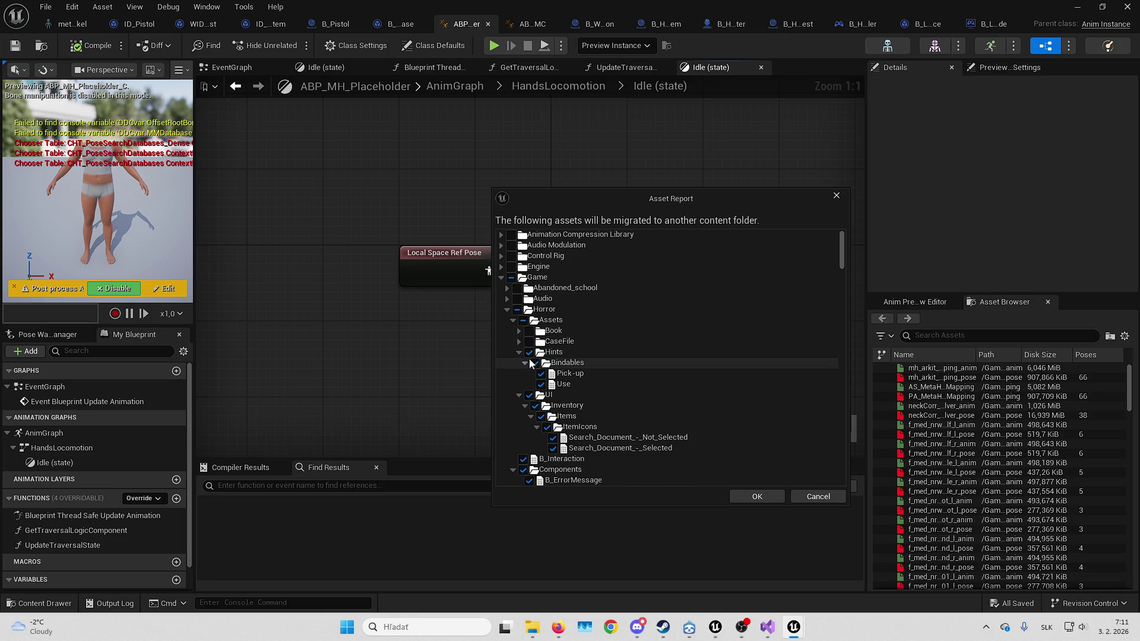
click(528, 354)
click(518, 351)
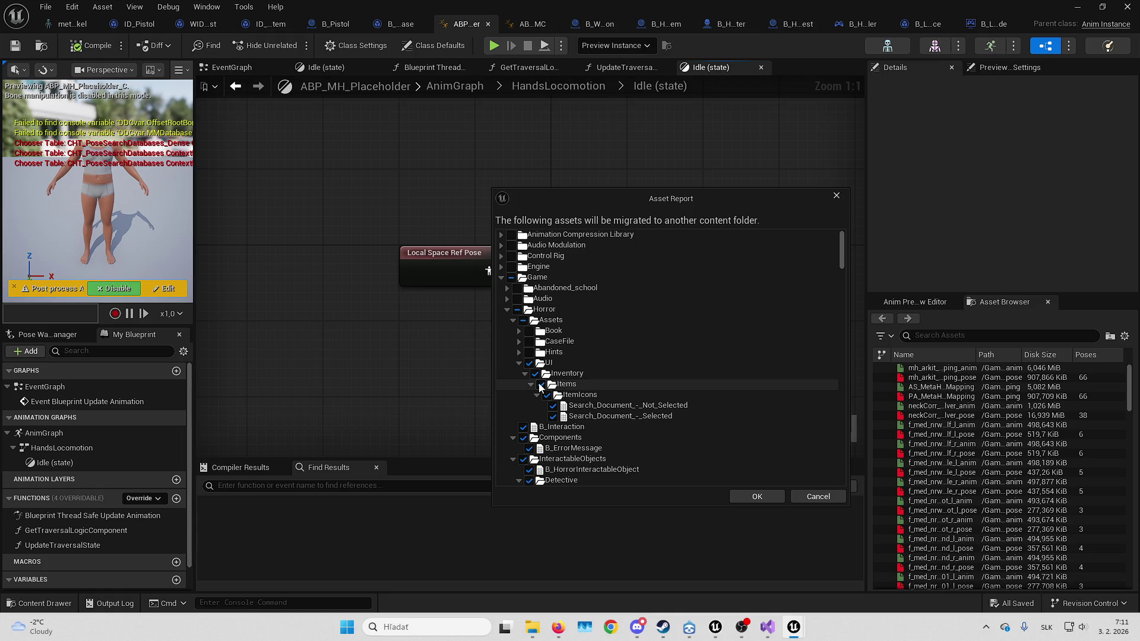
Include Items; exclude UI, B_Interaction and InteractableObjects, collapsing Components, Interfaces, Widgets and Input
click(540, 385)
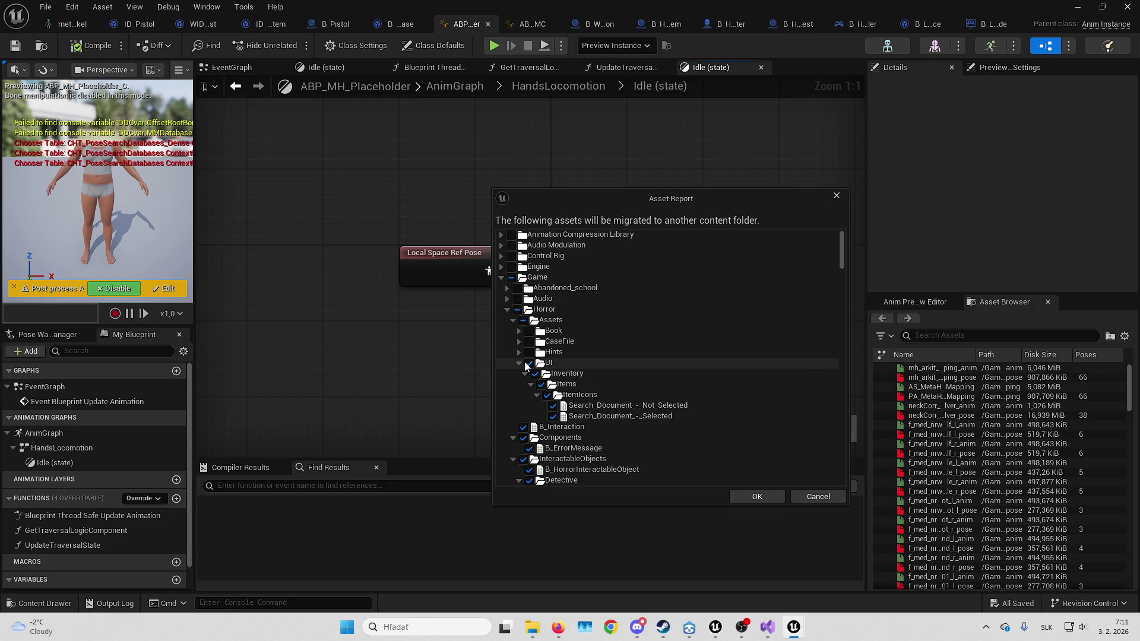
click(527, 364)
click(519, 363)
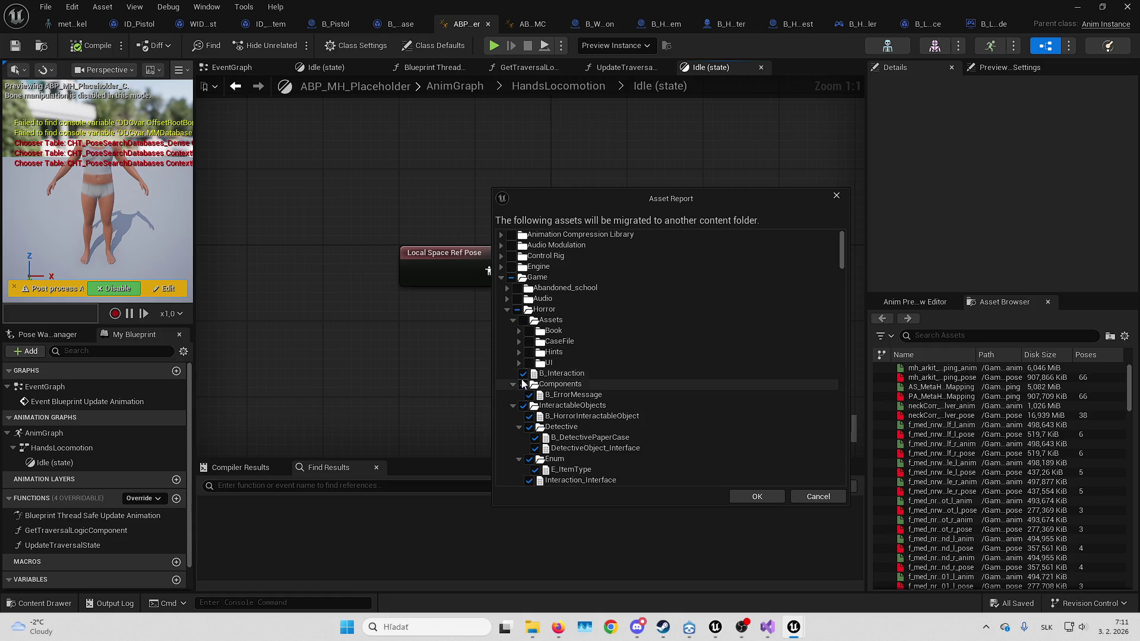
click(523, 385)
click(515, 385)
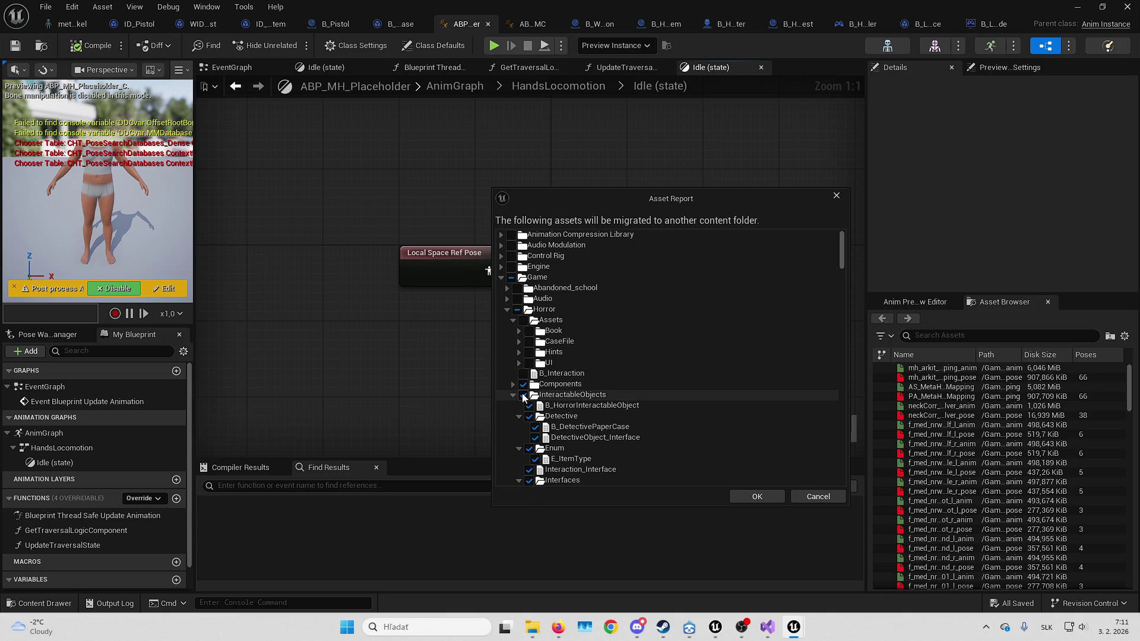
click(523, 395)
click(512, 396)
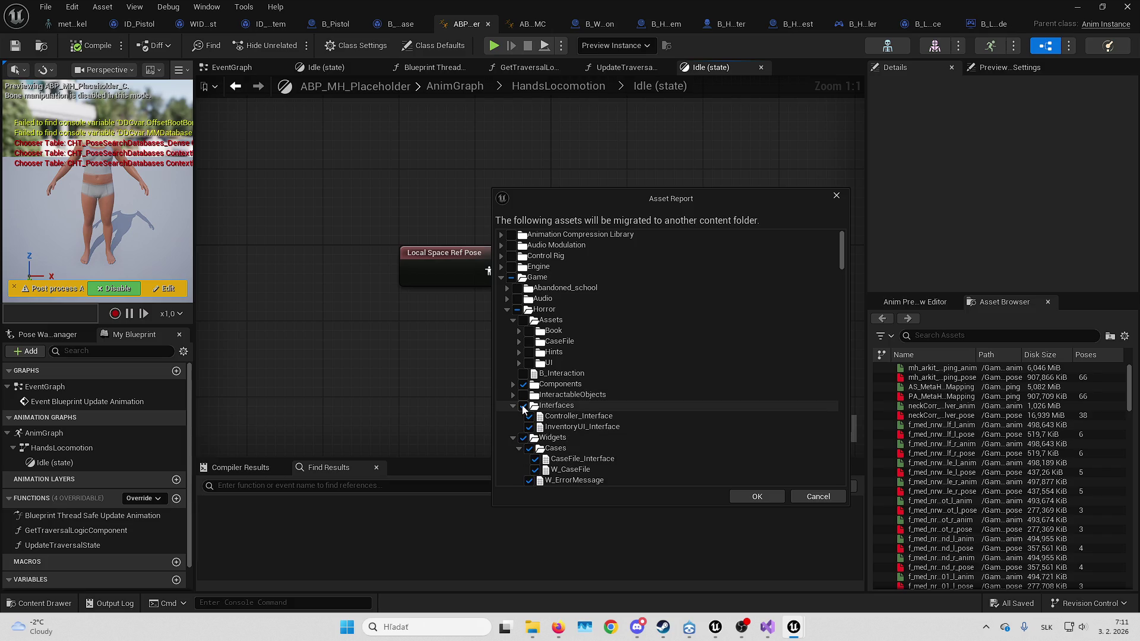
click(511, 406)
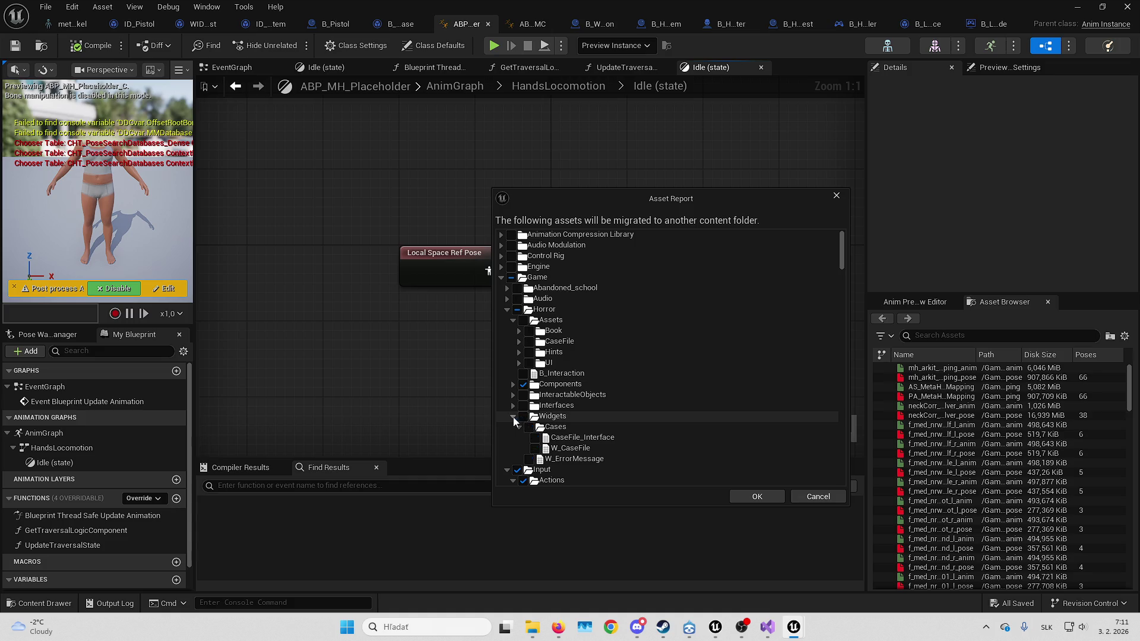
click(513, 416)
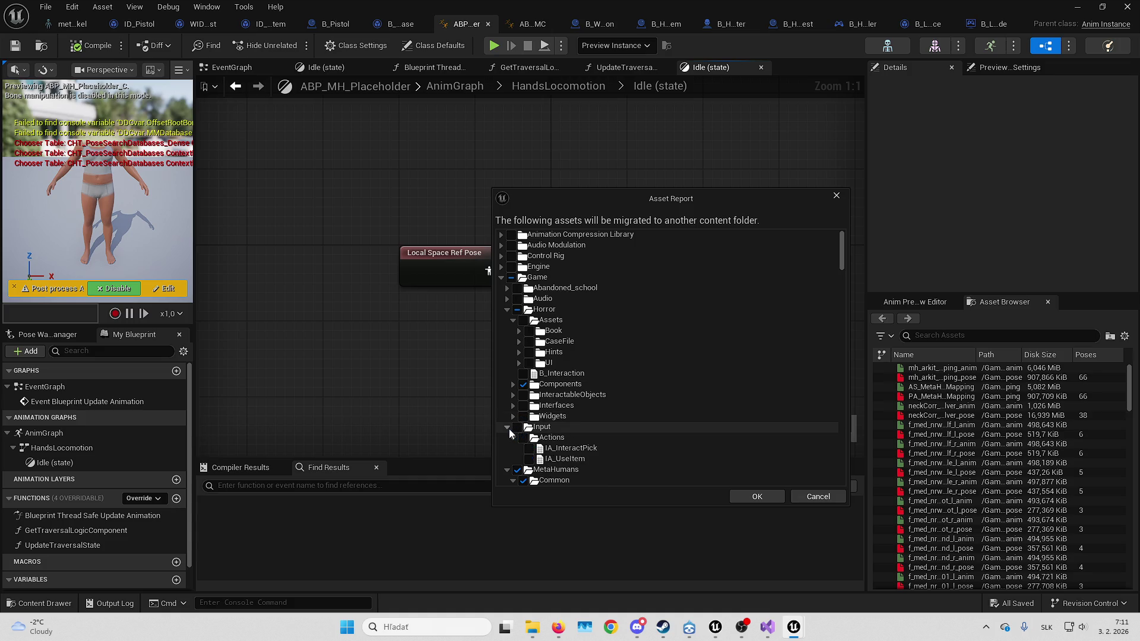
click(506, 427)
scroll(565, 371, down, 2)
scroll(566, 371, down, 2)
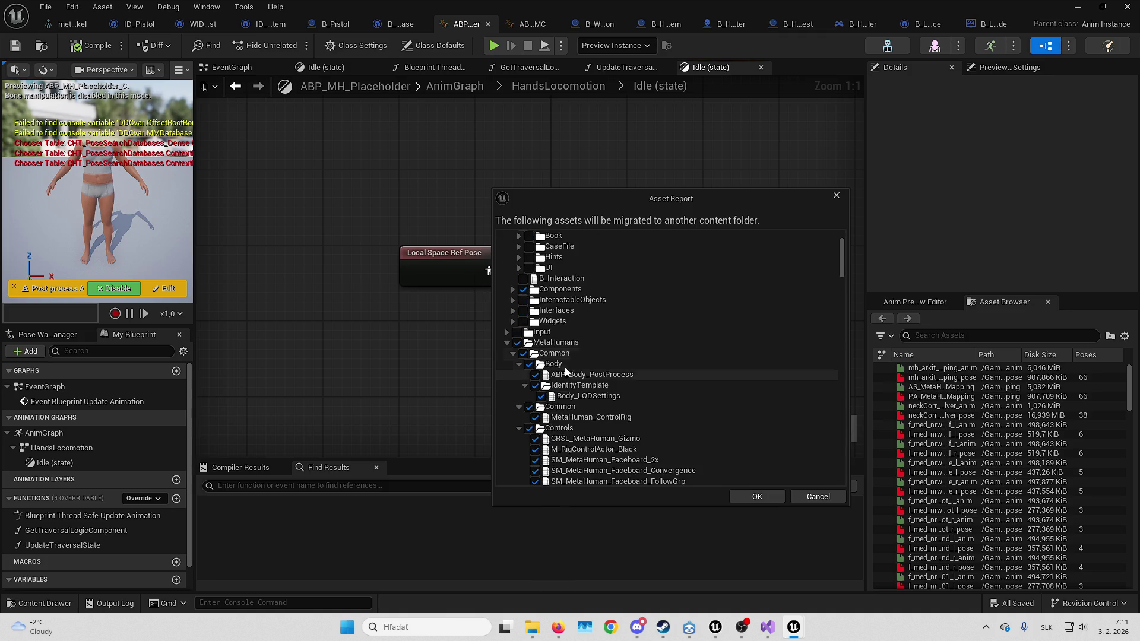
Exclude the MetaHumans Common, Body, Common control rig, Controls, Face and Lookdev_UHM assets
click(523, 355)
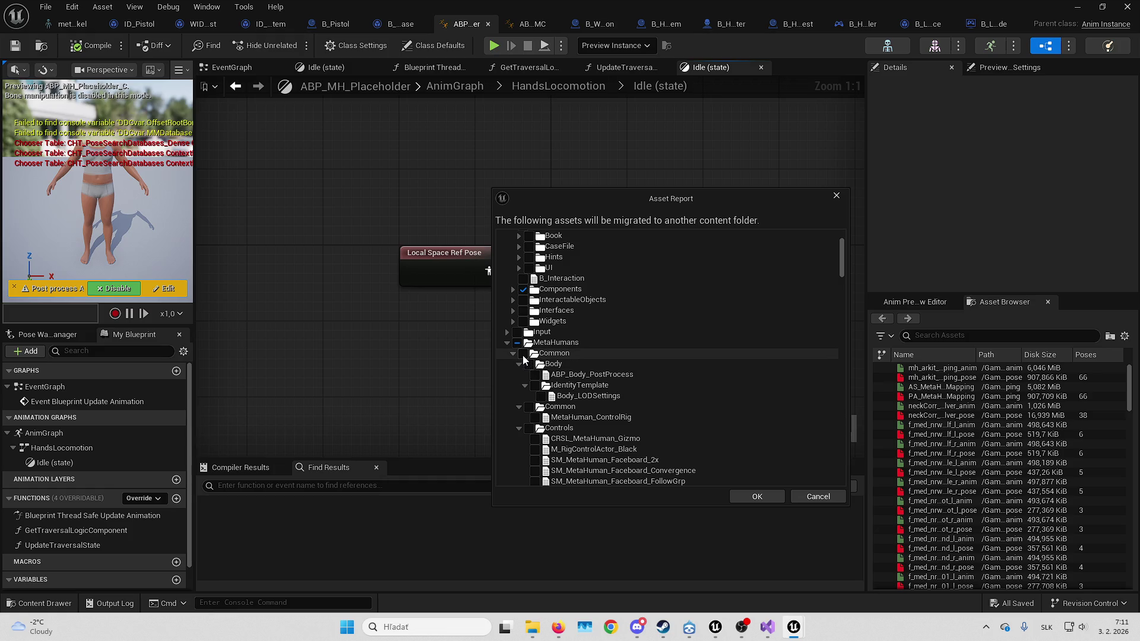
scroll(565, 350, down, 3)
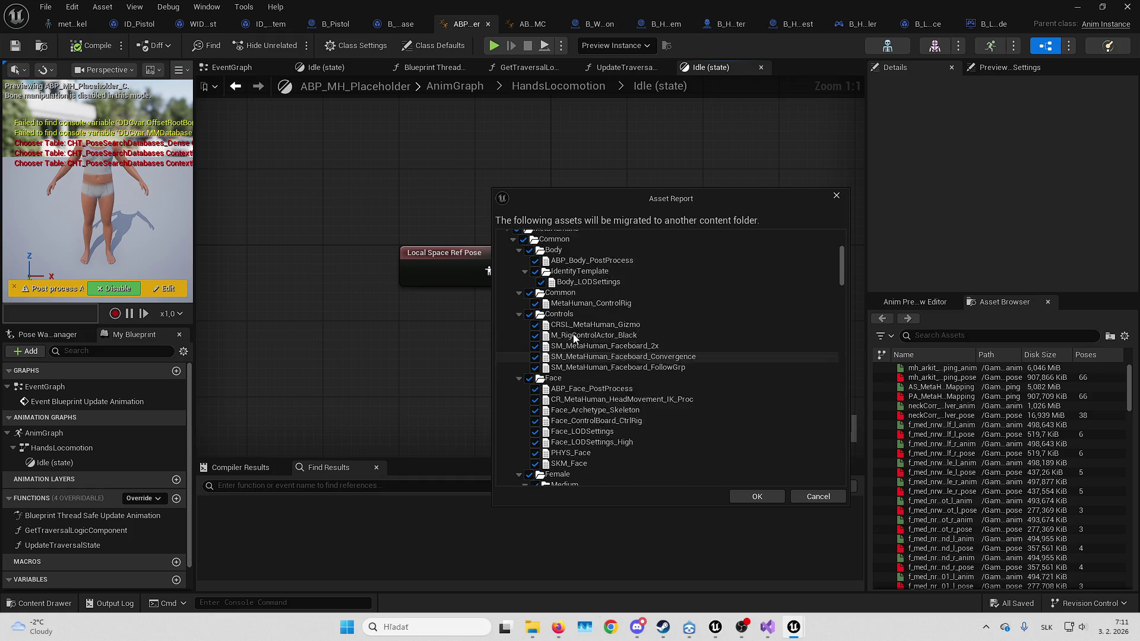
scroll(574, 341, down, 1)
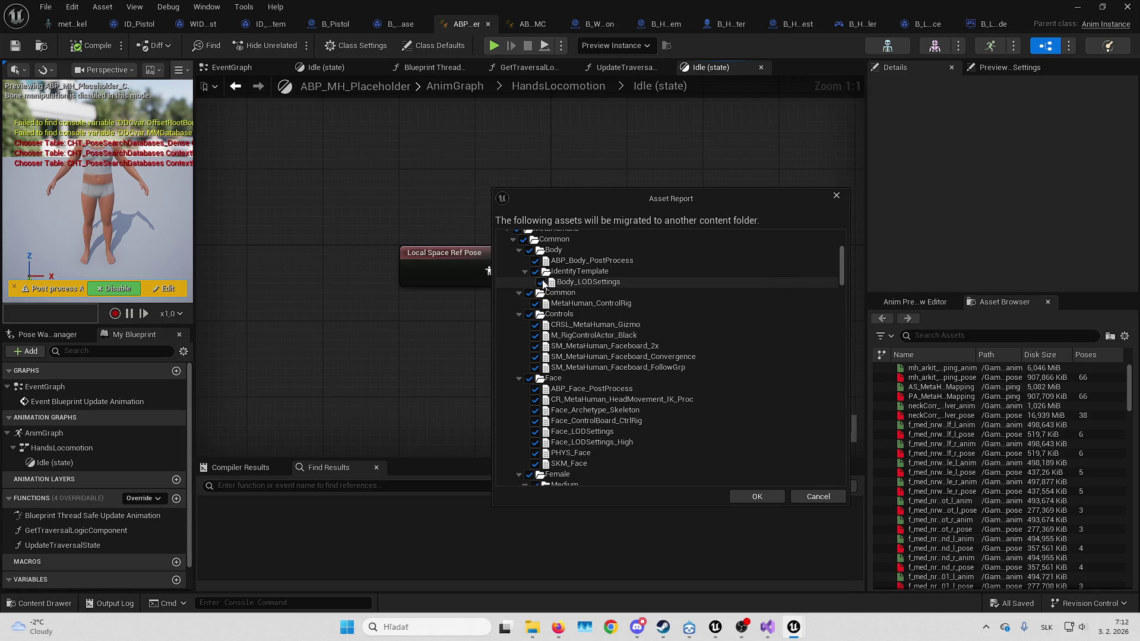
click(529, 250)
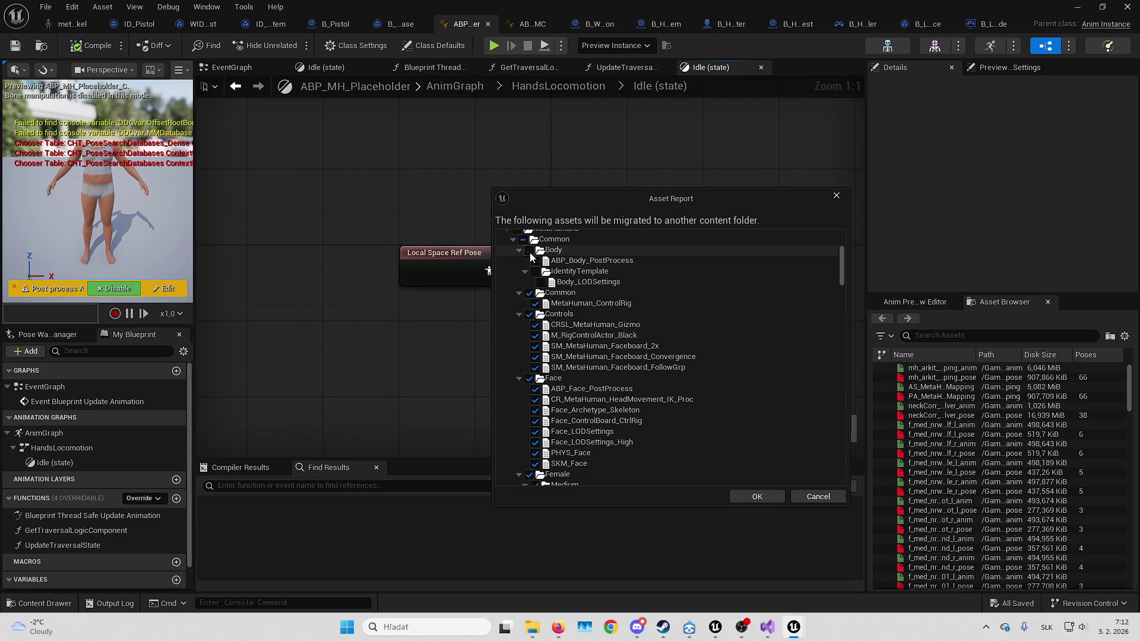
click(528, 293)
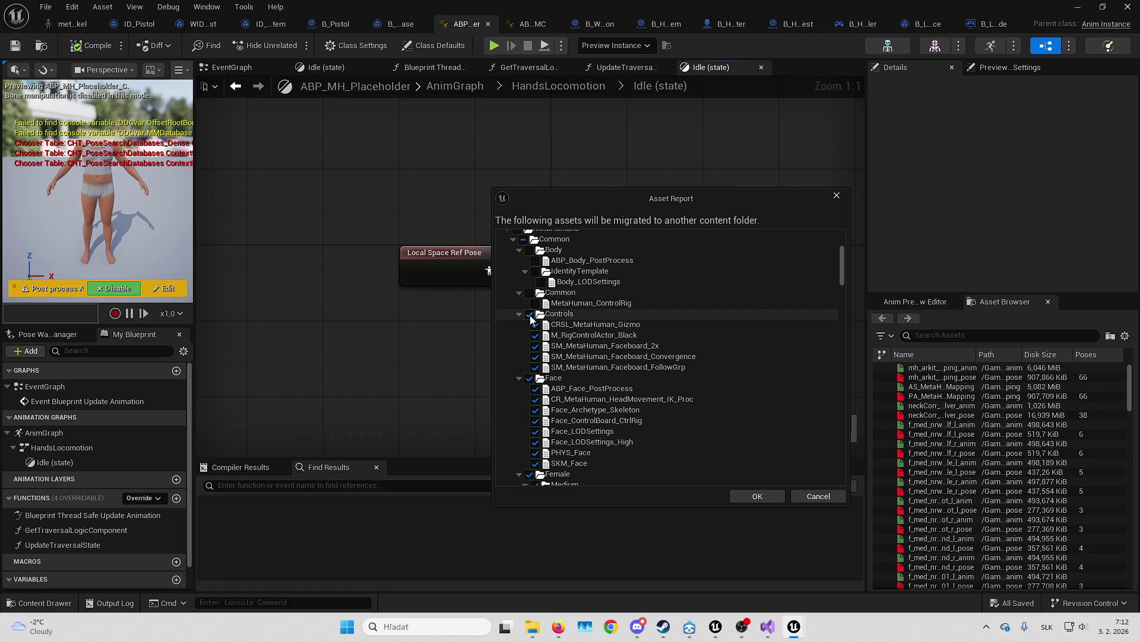
click(529, 315)
click(529, 379)
scroll(541, 359, down, 3)
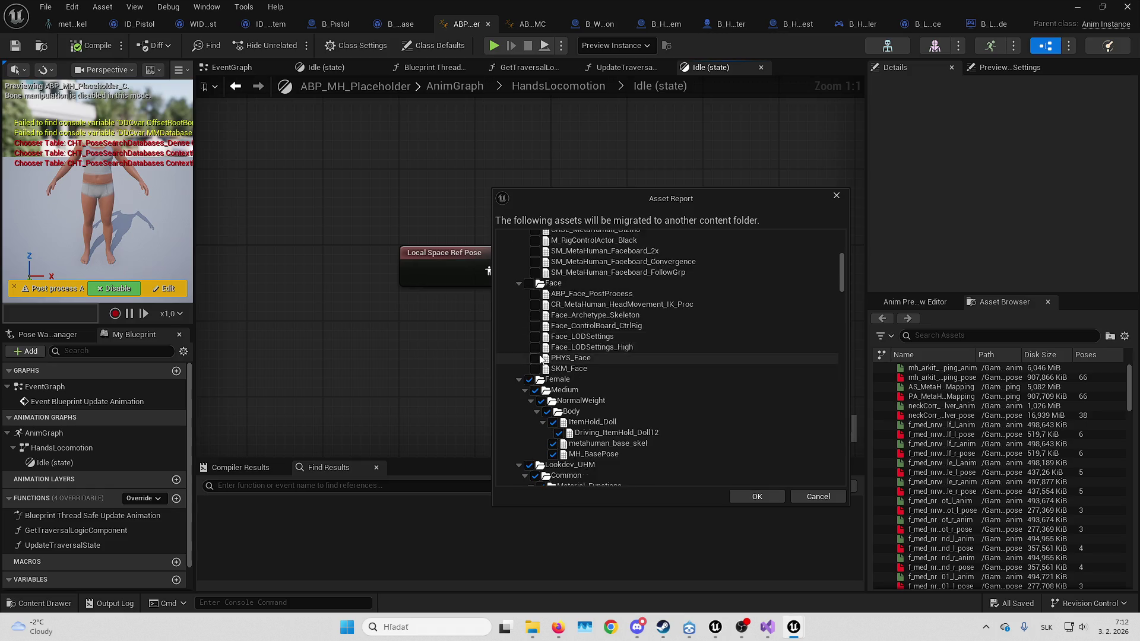
scroll(540, 359, down, 3)
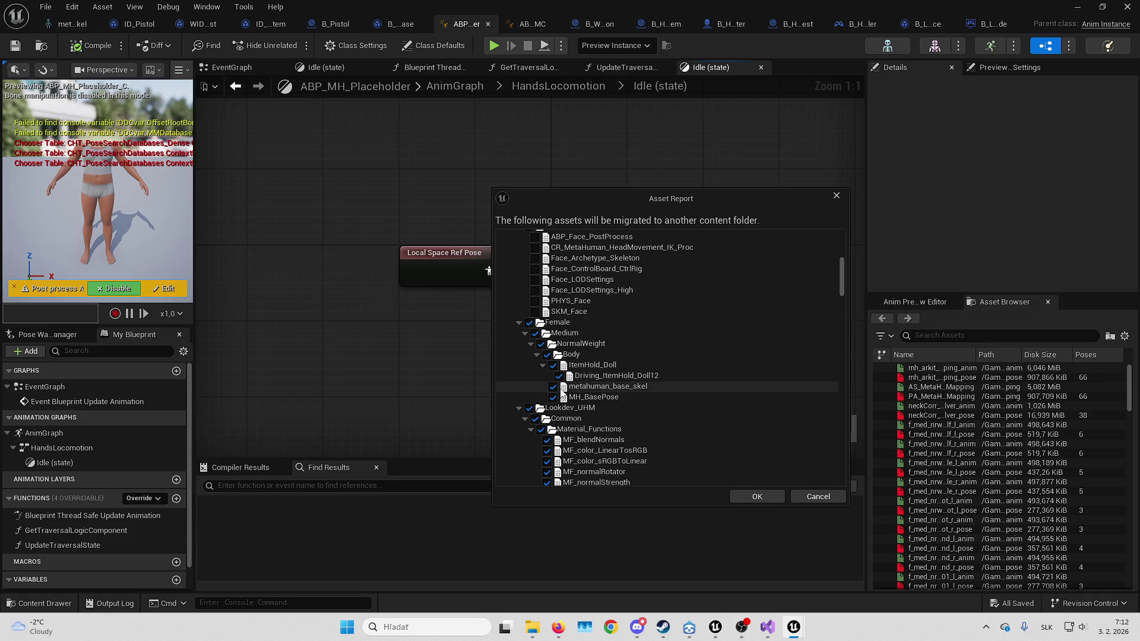
scroll(600, 374, down, 2)
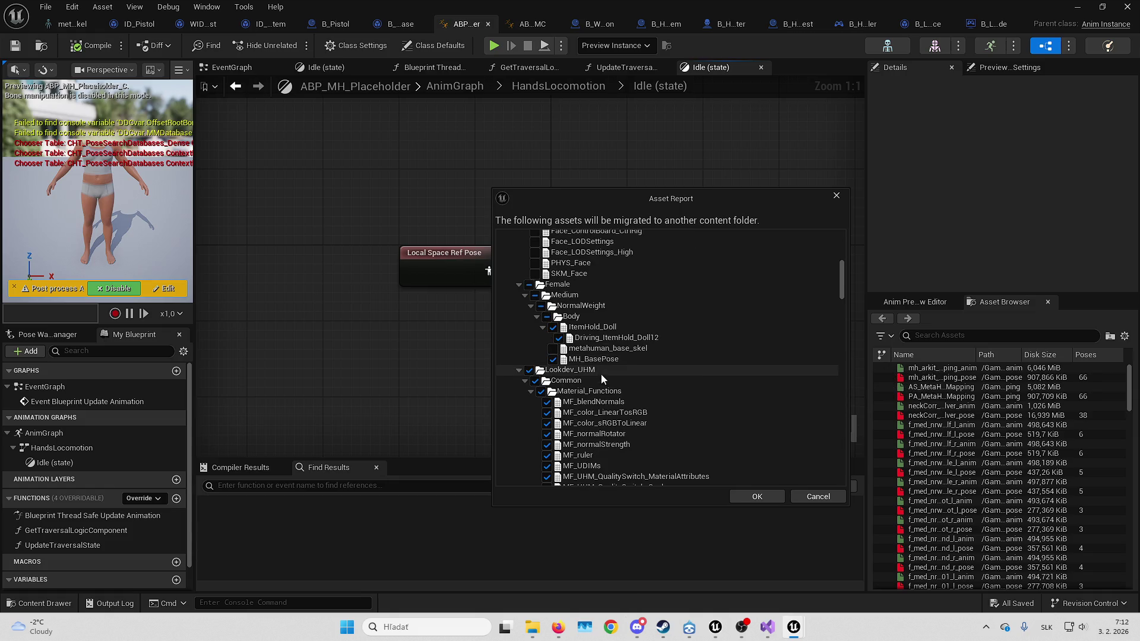
click(529, 370)
scroll(535, 376, down, 10)
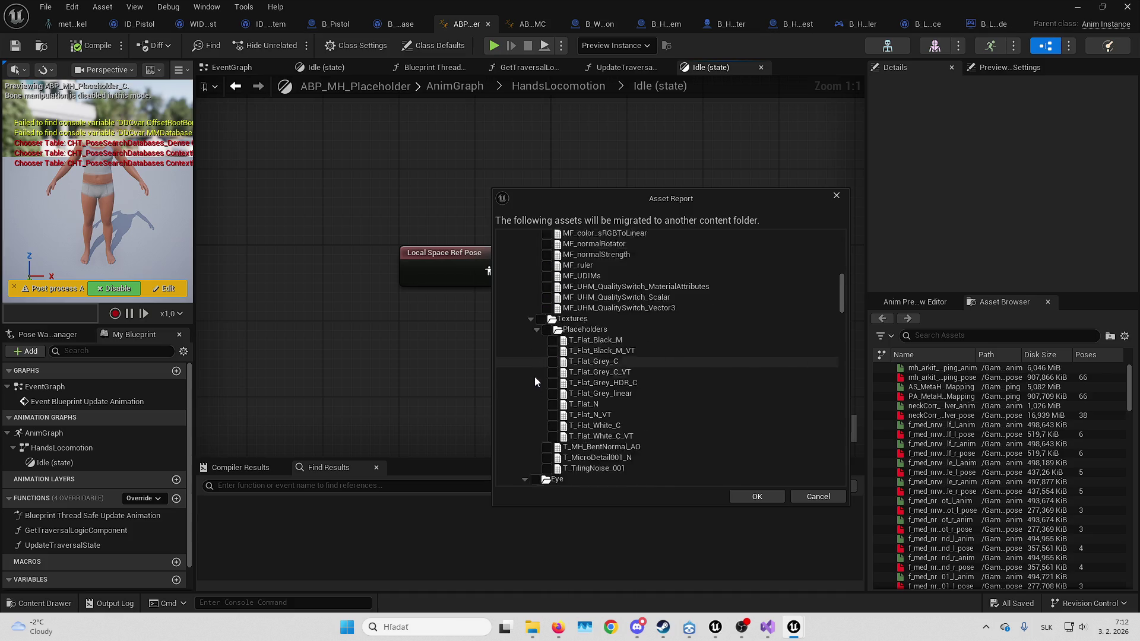
scroll(536, 378, up, 10)
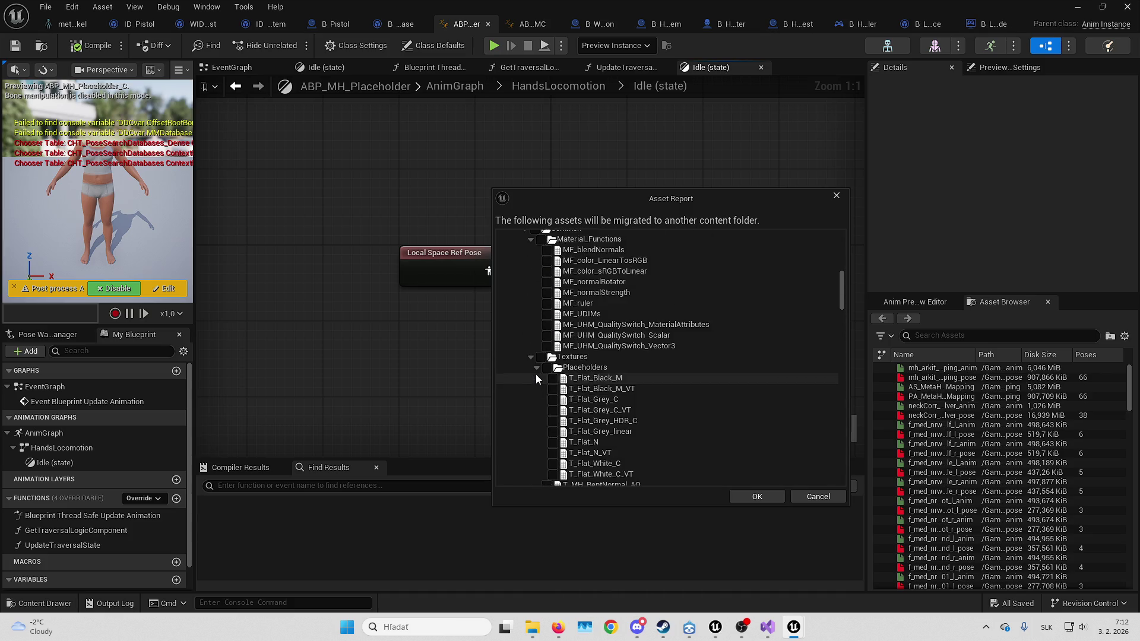
Exclude the Optional, Textures, MH_Placeholder and UI folders, collapsing Lookdev_UHM, Materials and MyFont
click(519, 351)
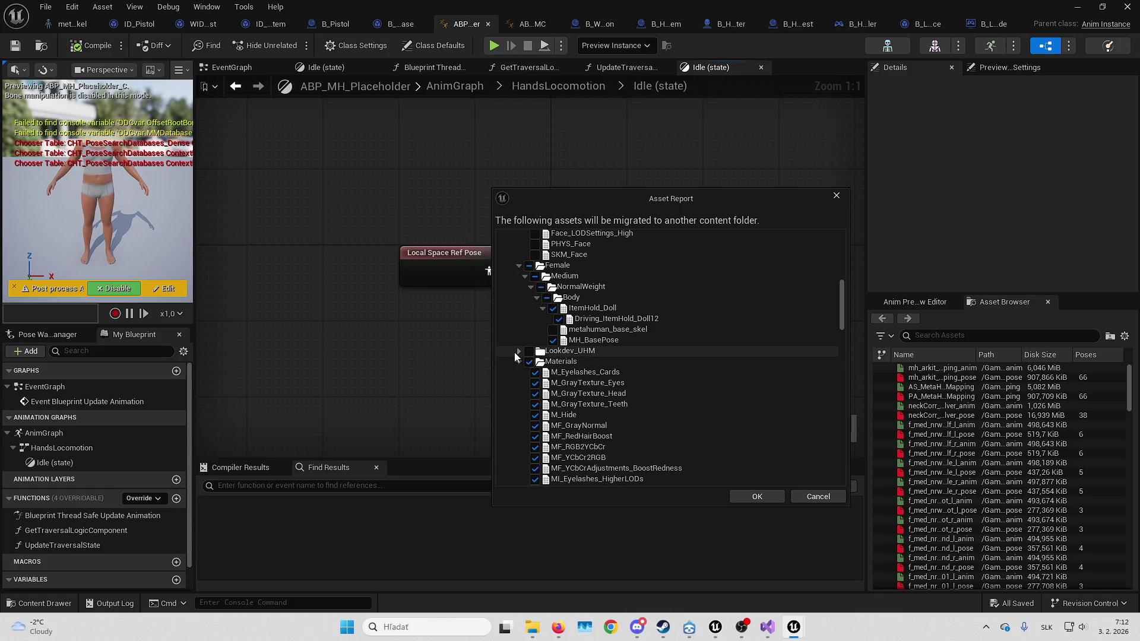
click(518, 361)
click(529, 373)
click(519, 372)
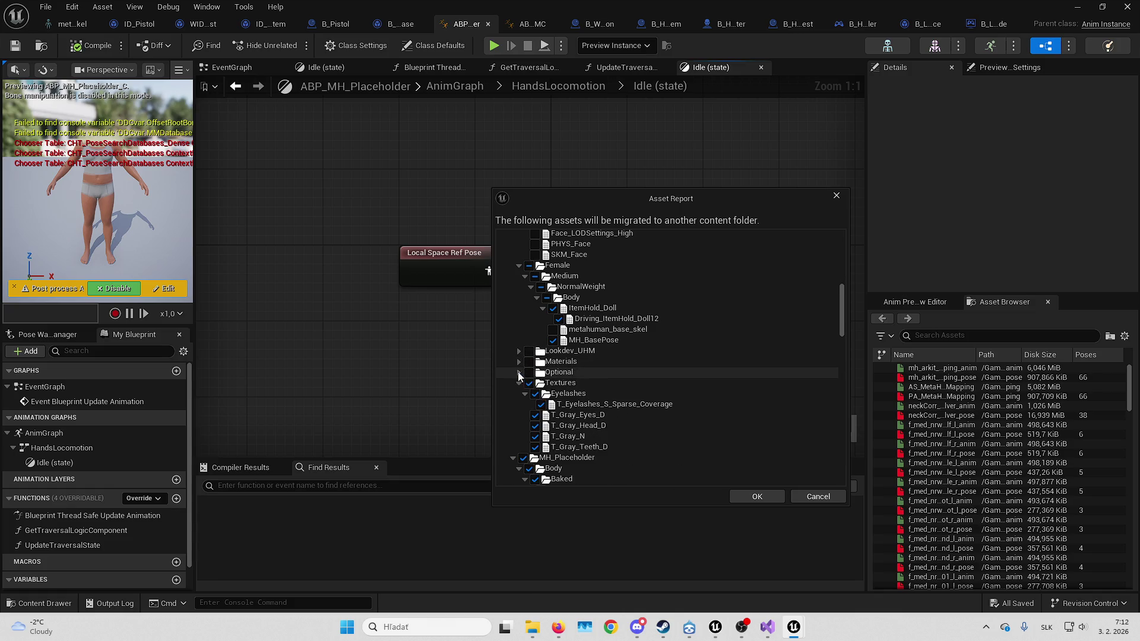
click(529, 383)
click(519, 383)
click(523, 394)
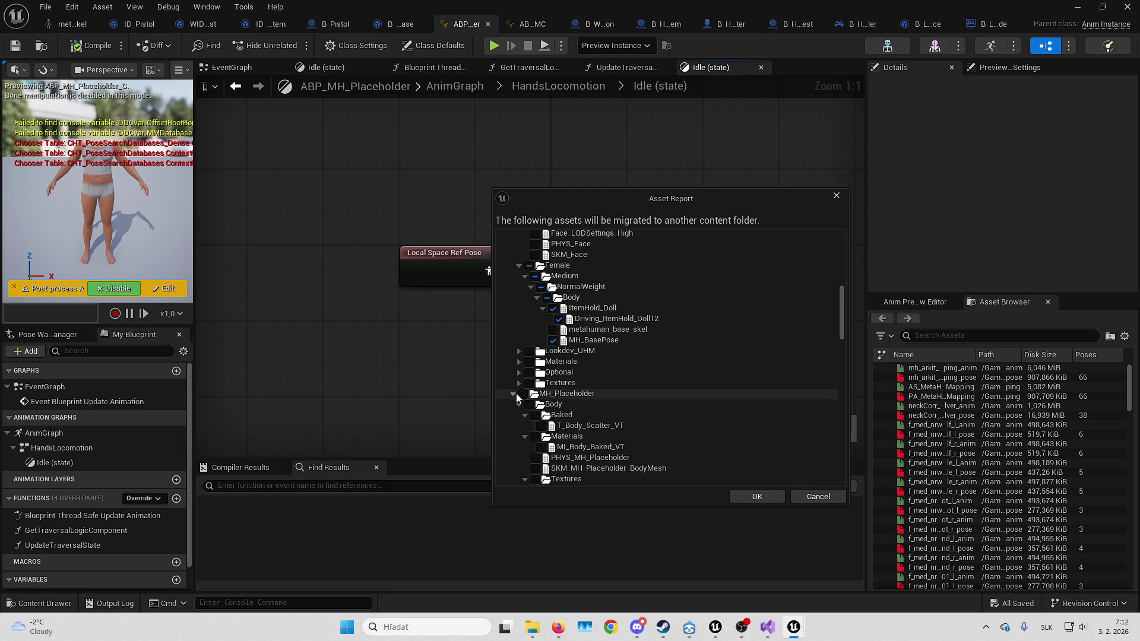
click(513, 394)
click(507, 405)
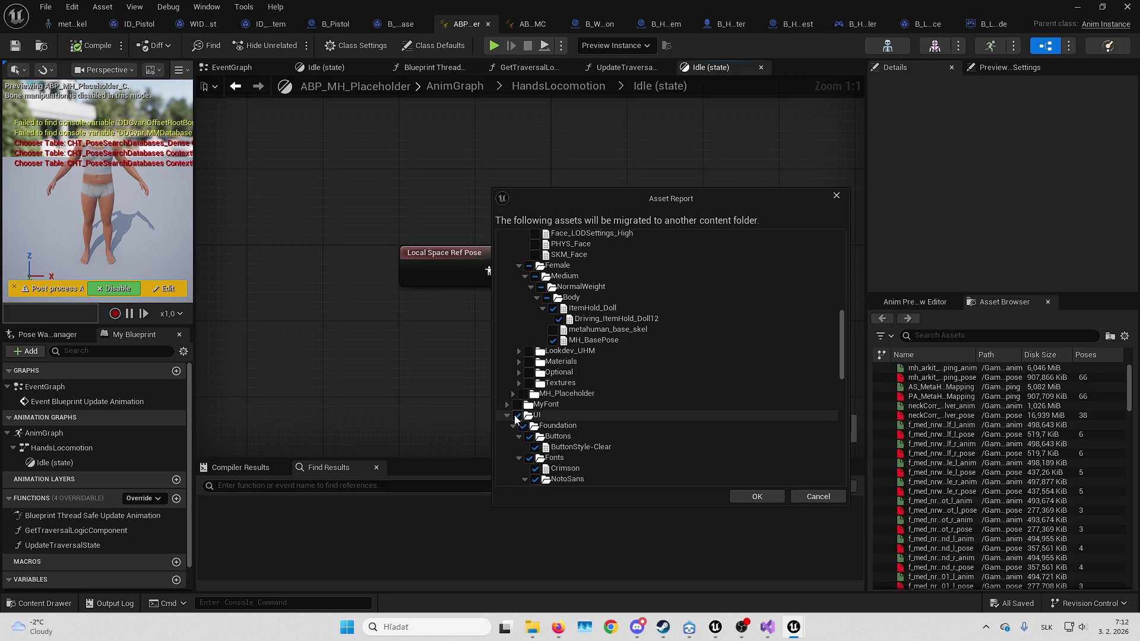
click(517, 415)
click(507, 415)
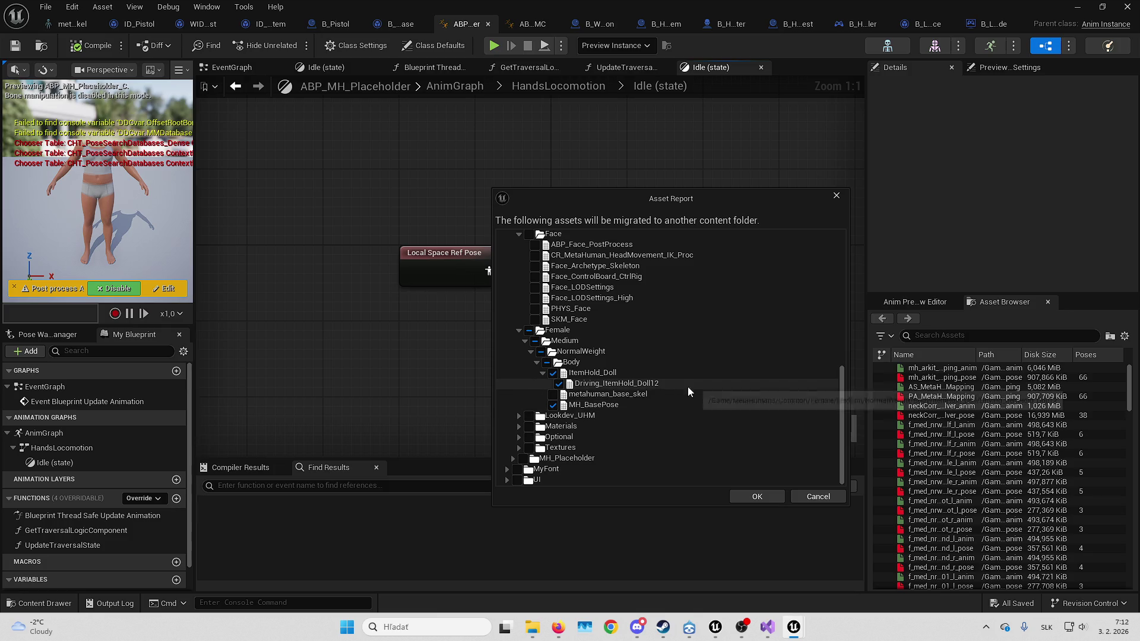
Uncheck Components and B_ErrorMessage, then confirm migration of the remaining assets
scroll(699, 398, up, 10)
scroll(697, 398, up, 3)
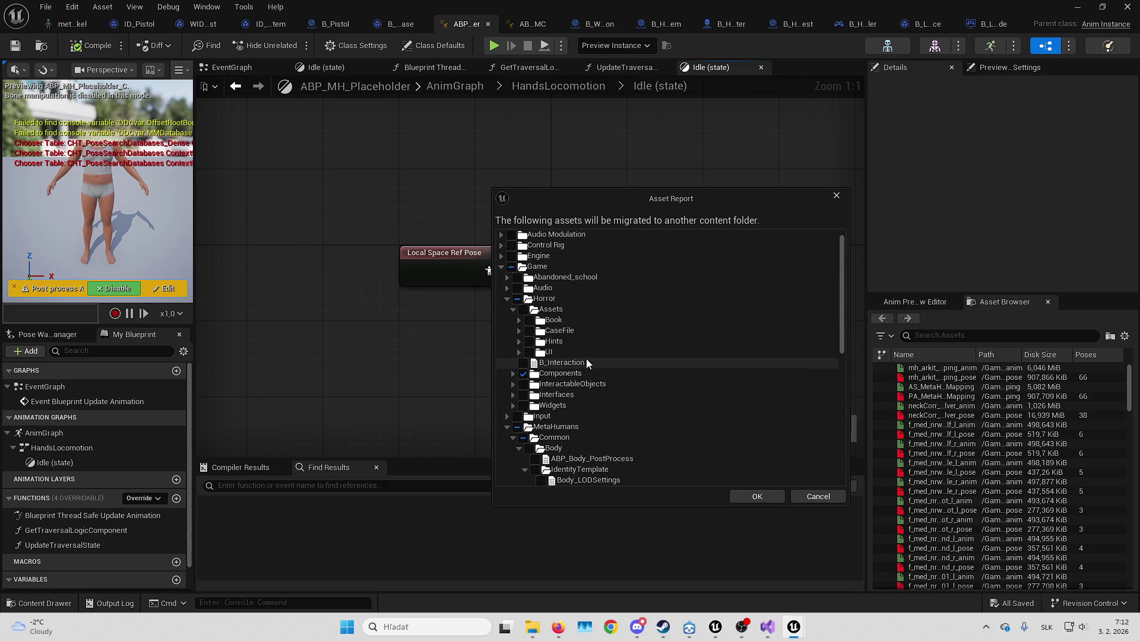
click(512, 374)
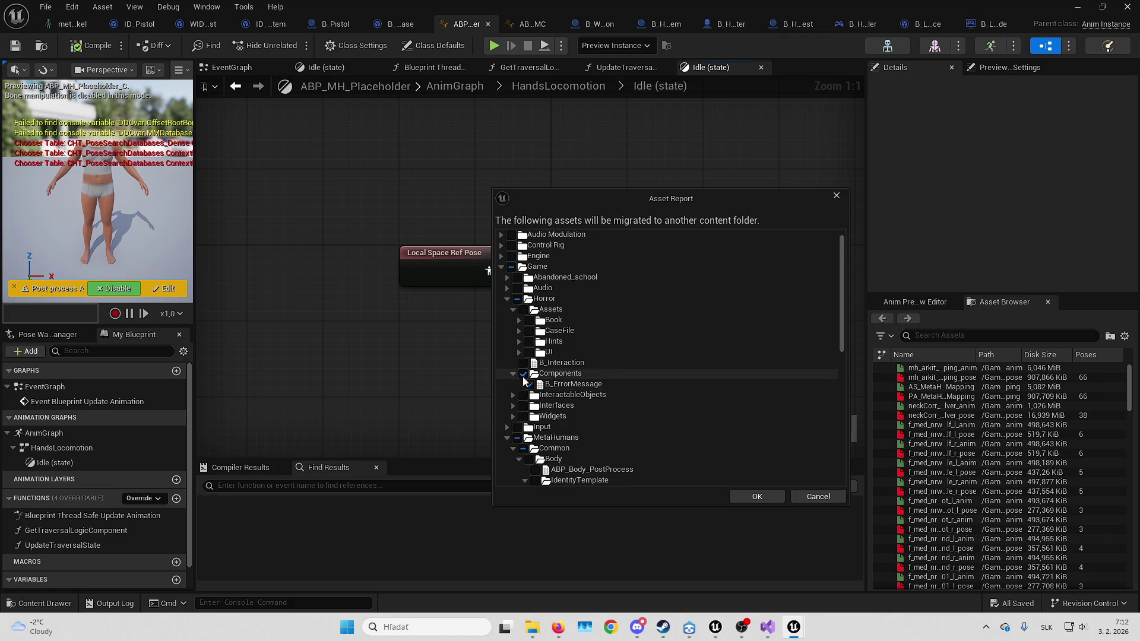
click(523, 373)
scroll(658, 369, down, 3)
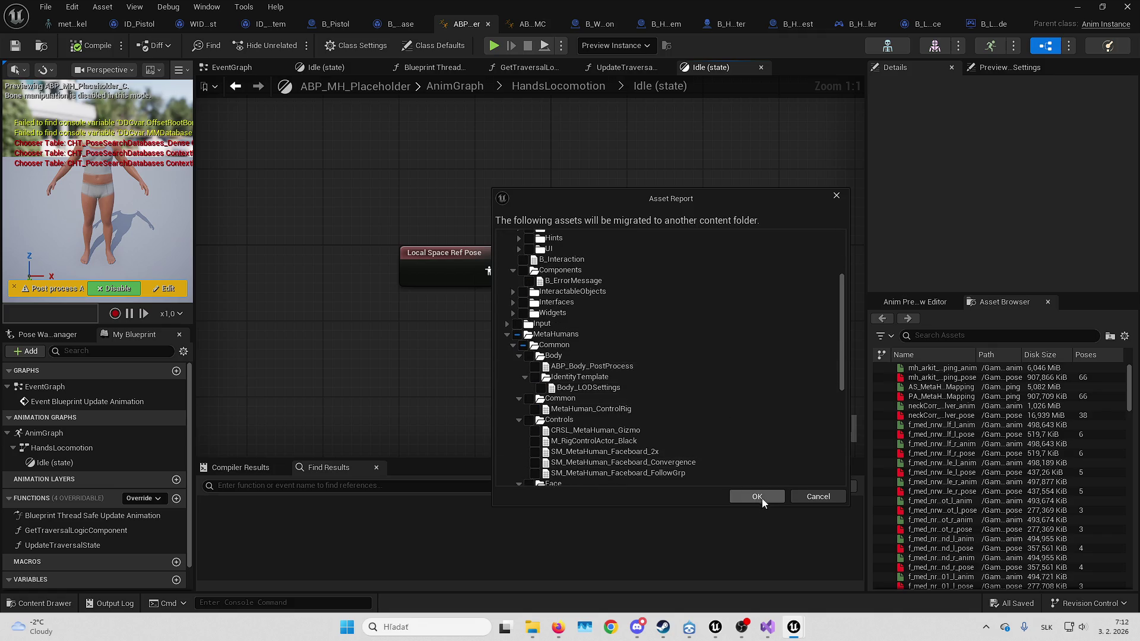
click(762, 501)
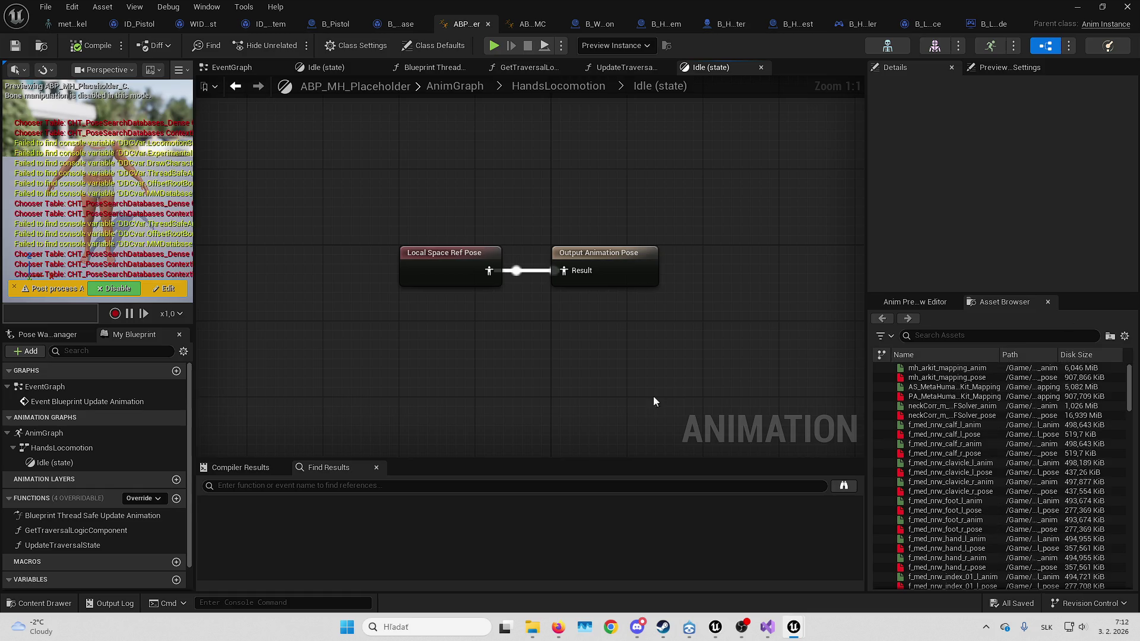
Add MH_BasePose from the Asset Browser to the Idle graph and wire it to Output Animation Pose
right_click(507, 352)
text(mh_bas)
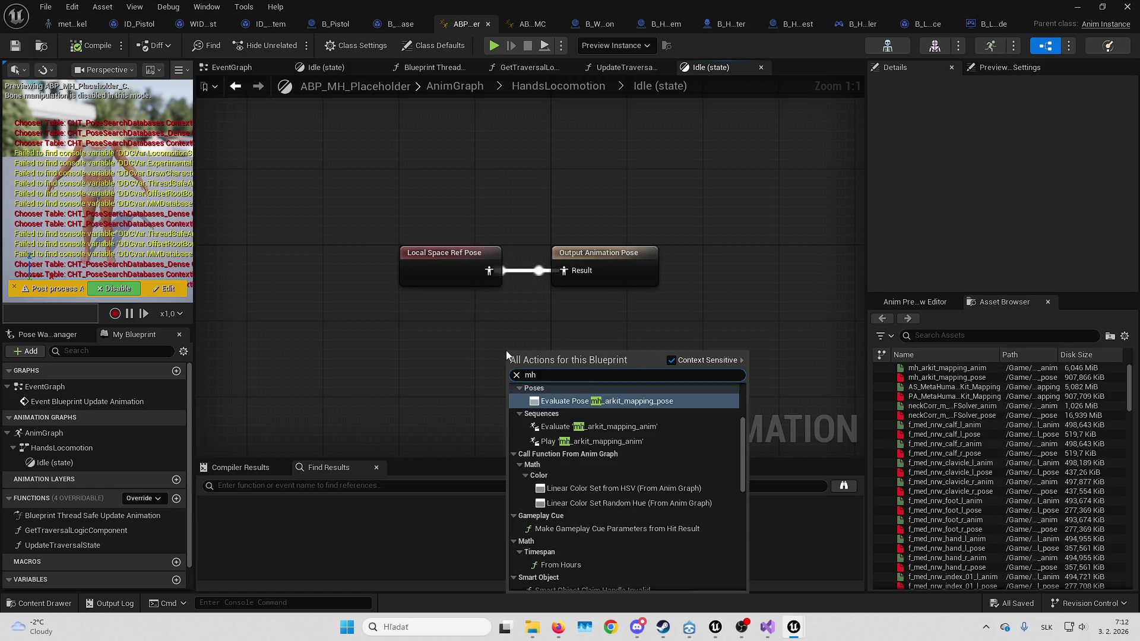
key(Escape)
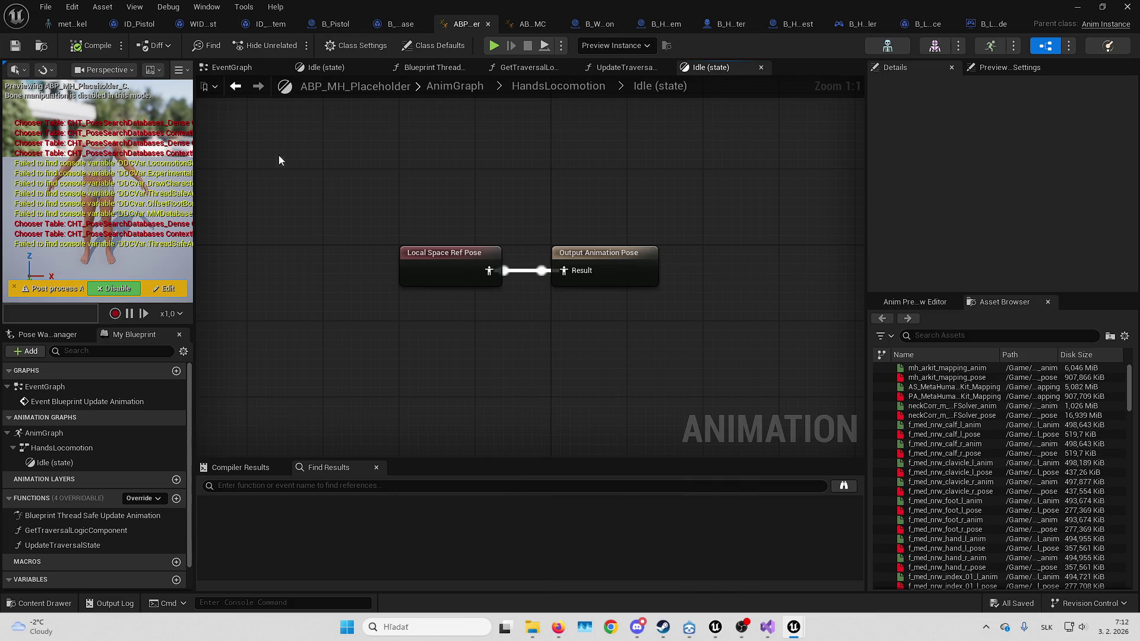
click(972, 336)
text(bas)
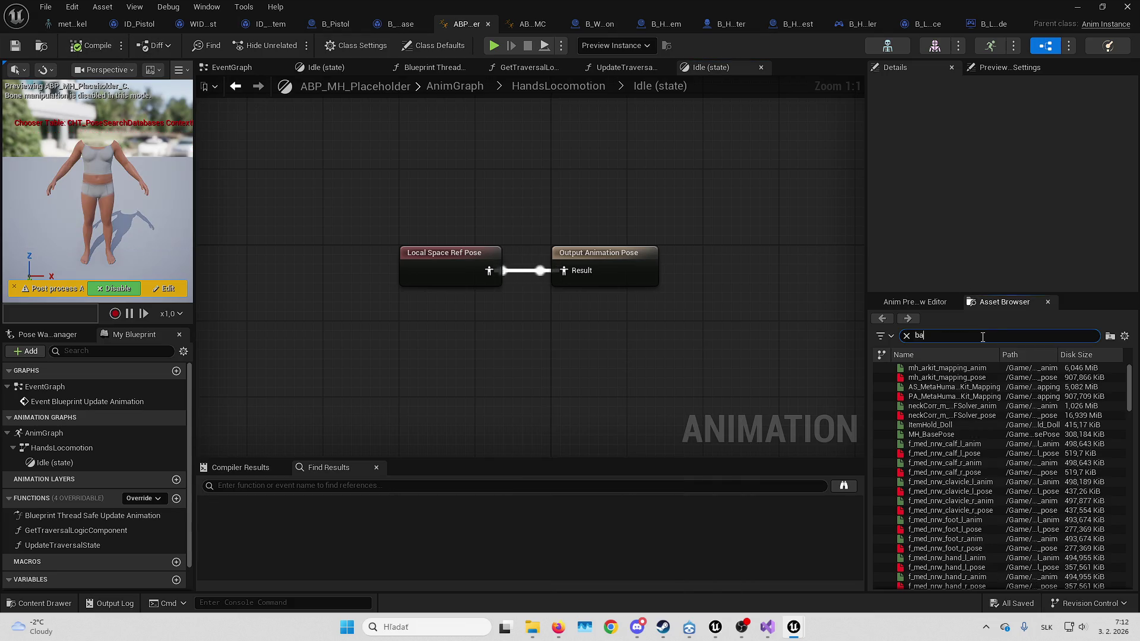
drag(931, 368, 451, 350)
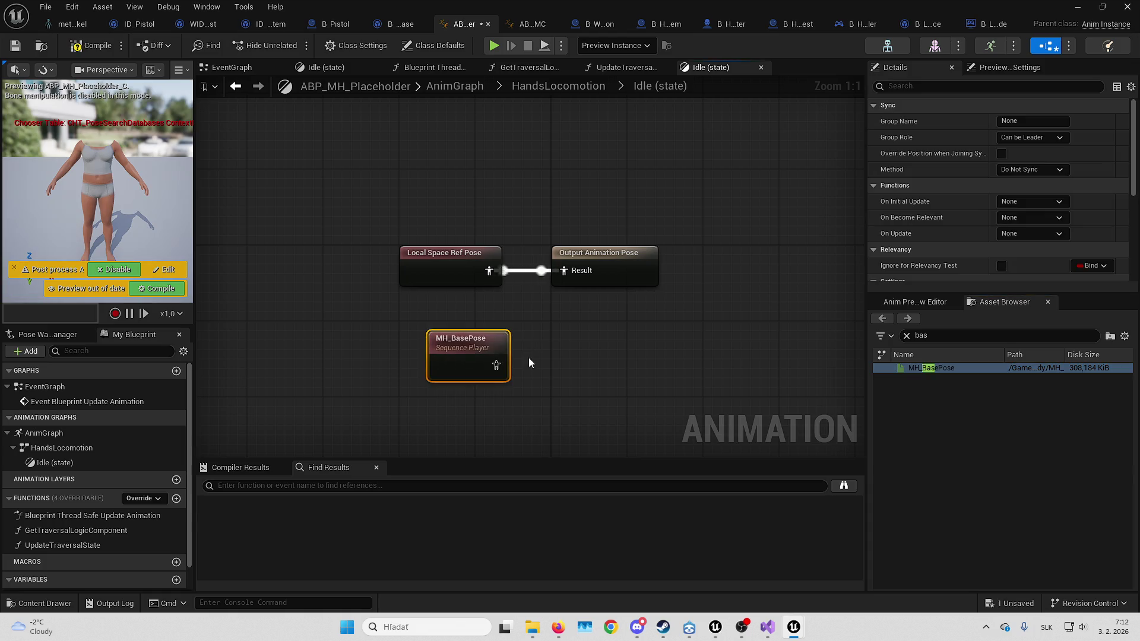
drag(539, 324, 563, 271)
Compile and save ABP_MH_Placeholder
right_click(614, 325)
text(mh_bas)
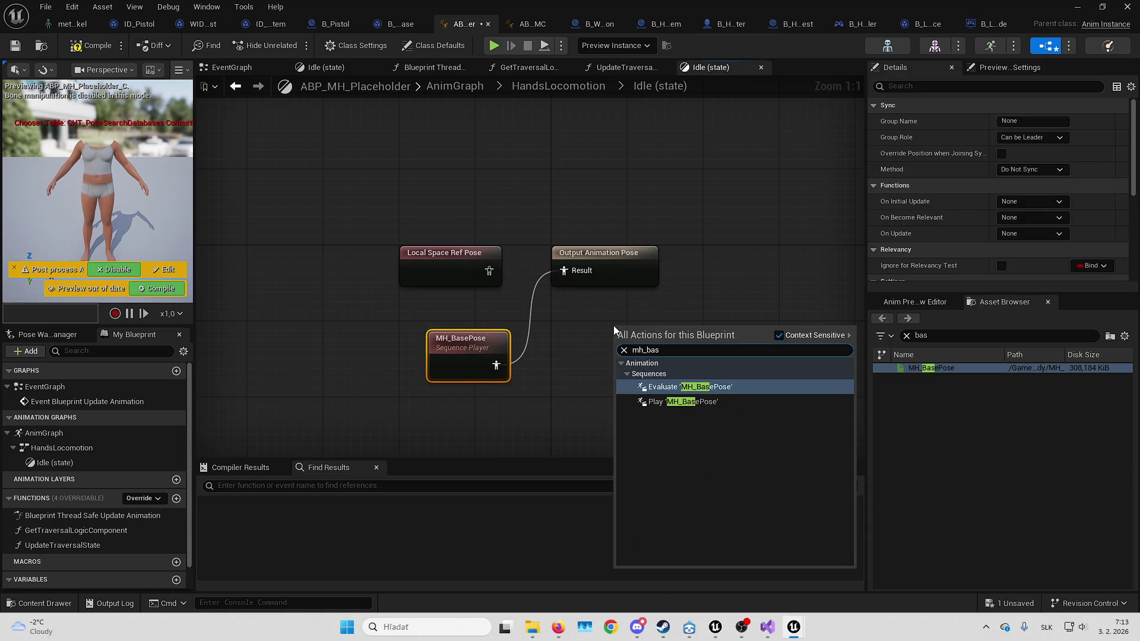
key(Escape)
click(97, 50)
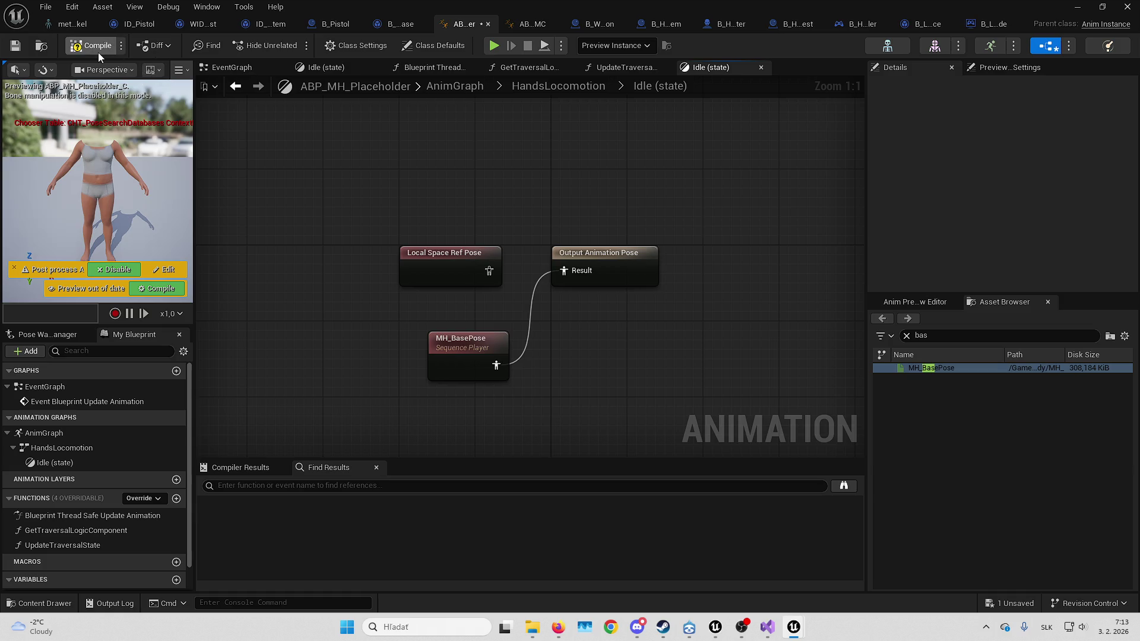
key(ctrl+s)
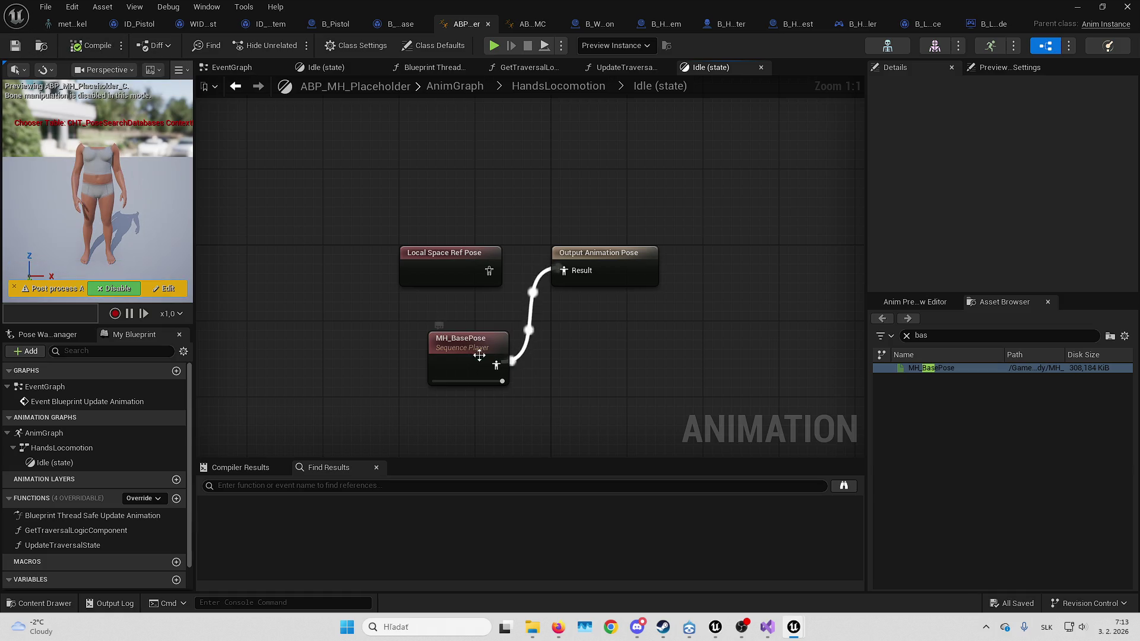
Delete Local Space Ref Pose, move MH_BasePose into its place, recompile, and close the editor
drag(456, 344, 454, 315)
drag(408, 203, 422, 268)
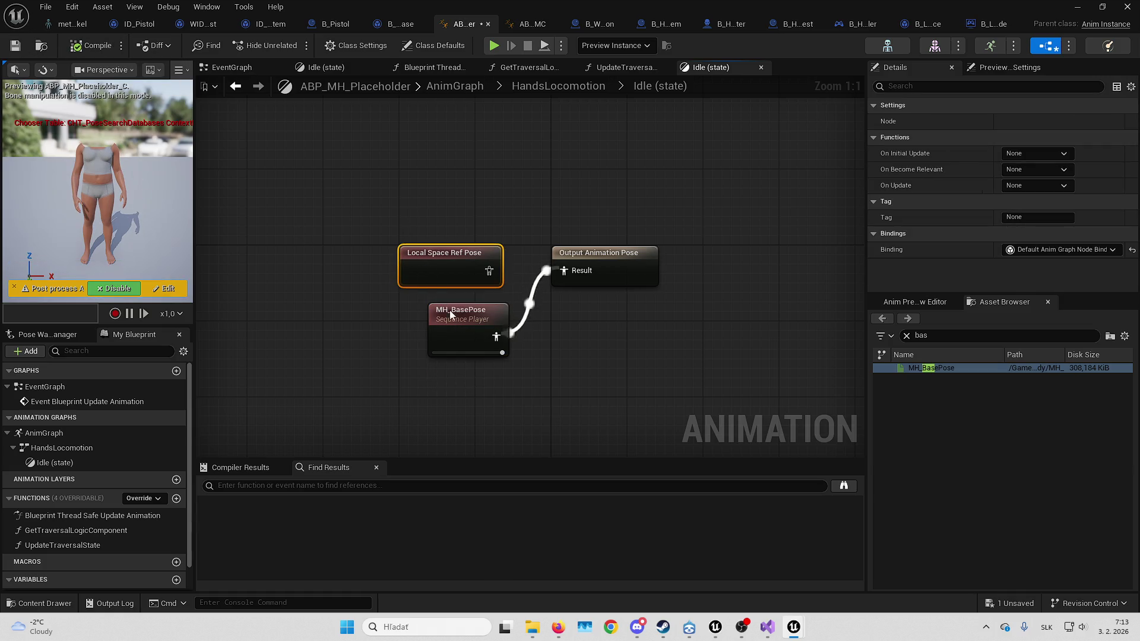
key(Delete)
mouse_move(451, 320)
mouse_down()
mouse_move(461, 273)
mouse_move(425, 248)
mouse_up()
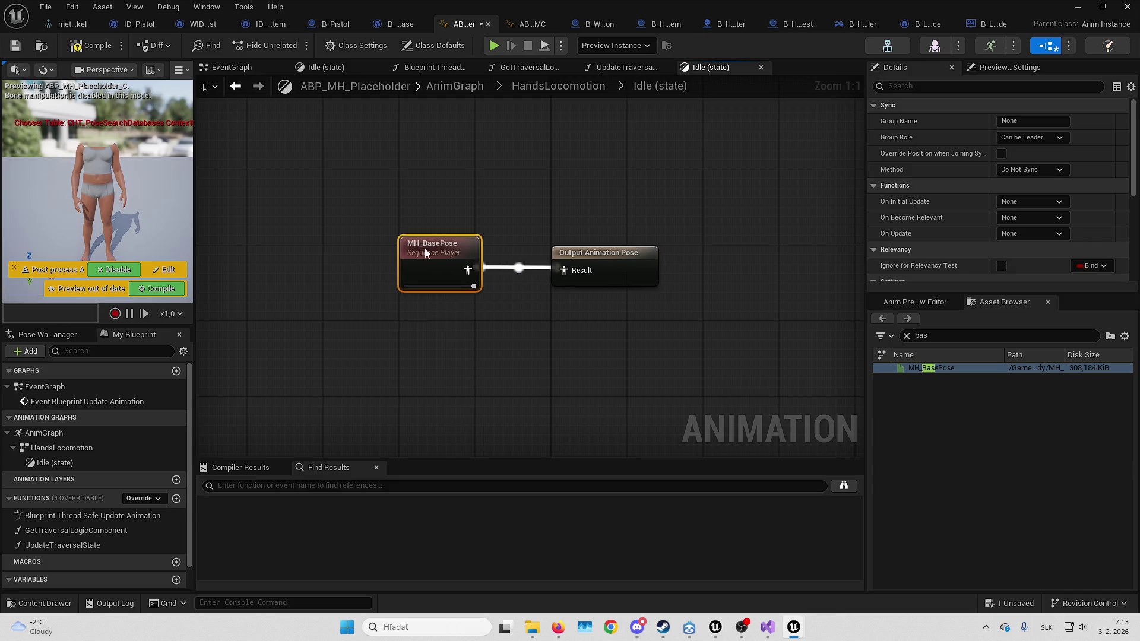
click(67, 47)
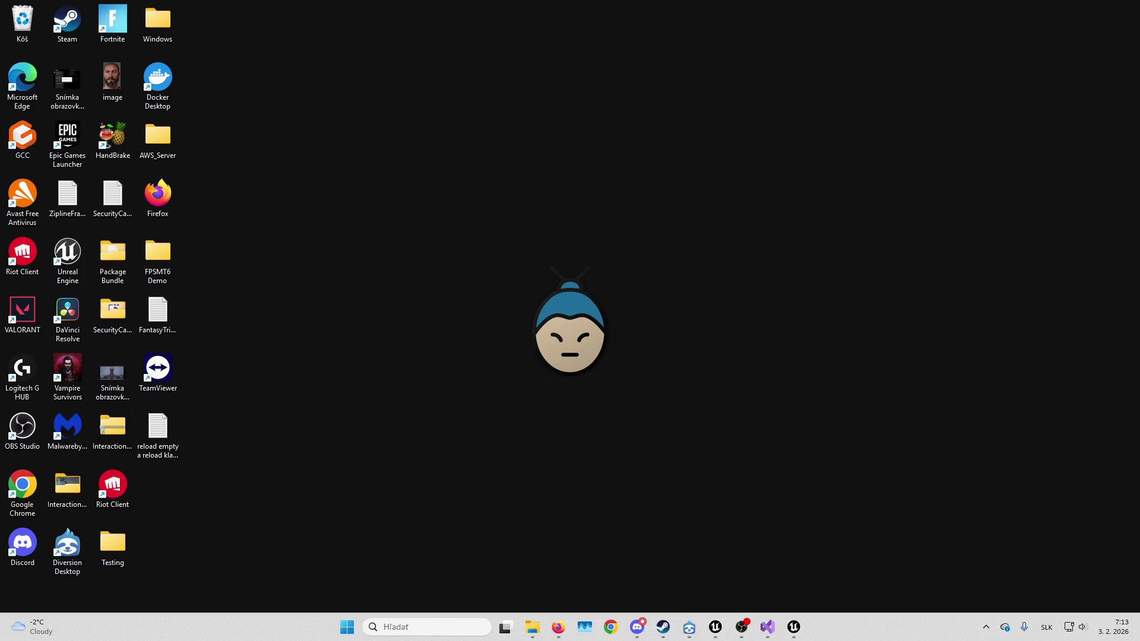
click(794, 627)
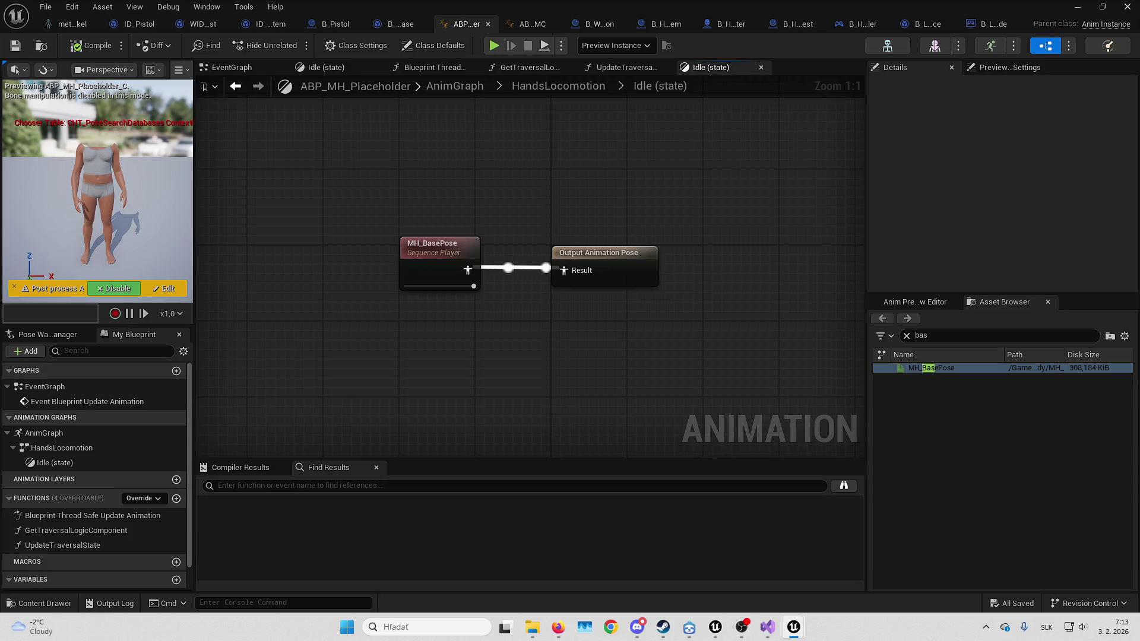
click(1077, 6)
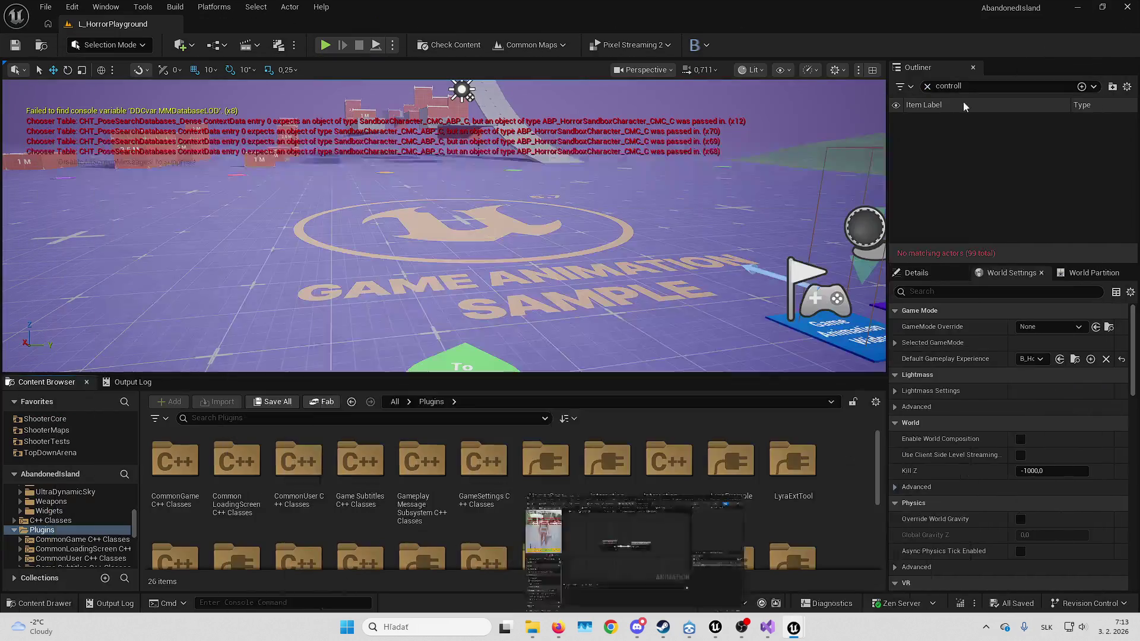
Create an Enums folder inside HorrorCore's Blueprints folder
double_click(545, 463)
double_click(175, 463)
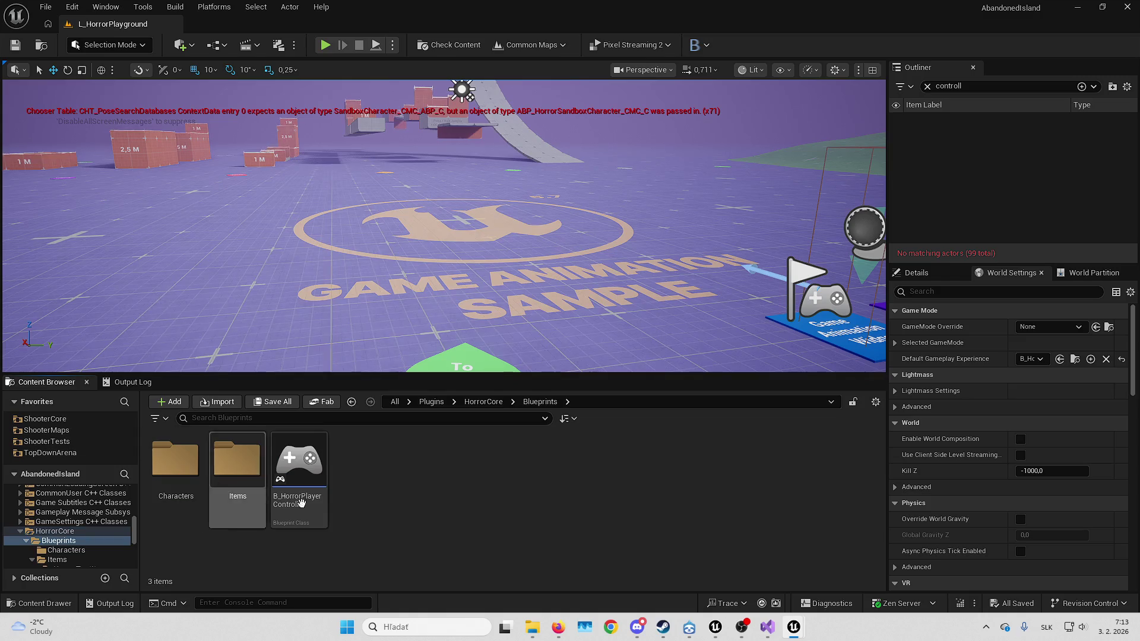
right_click(519, 527)
click(596, 137)
text(Enums)
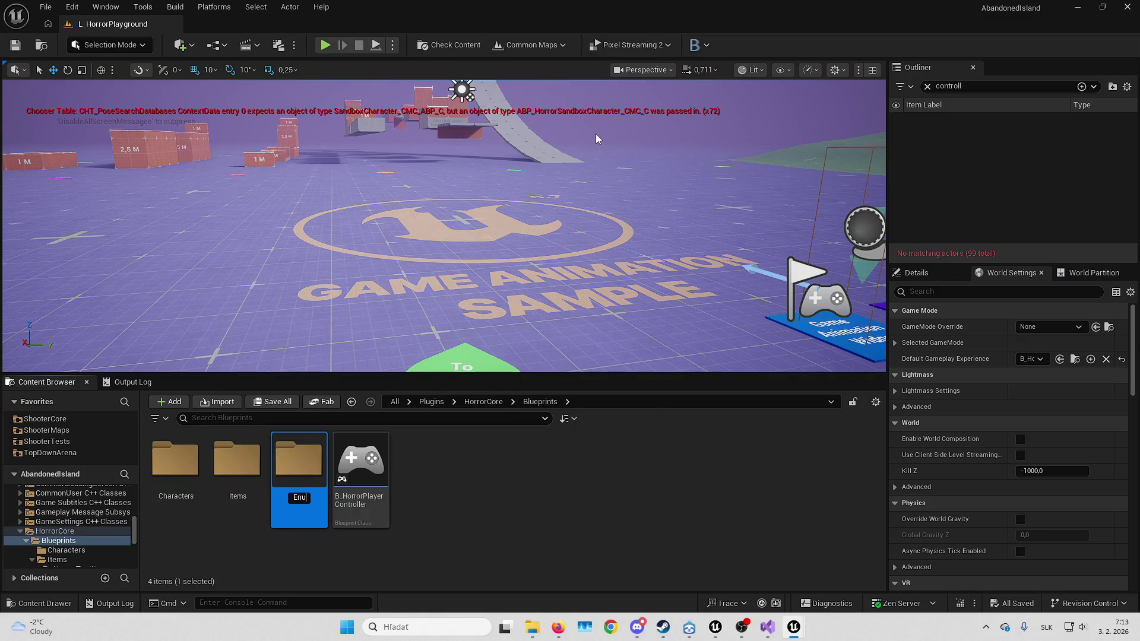
key(Return)
key(Return)
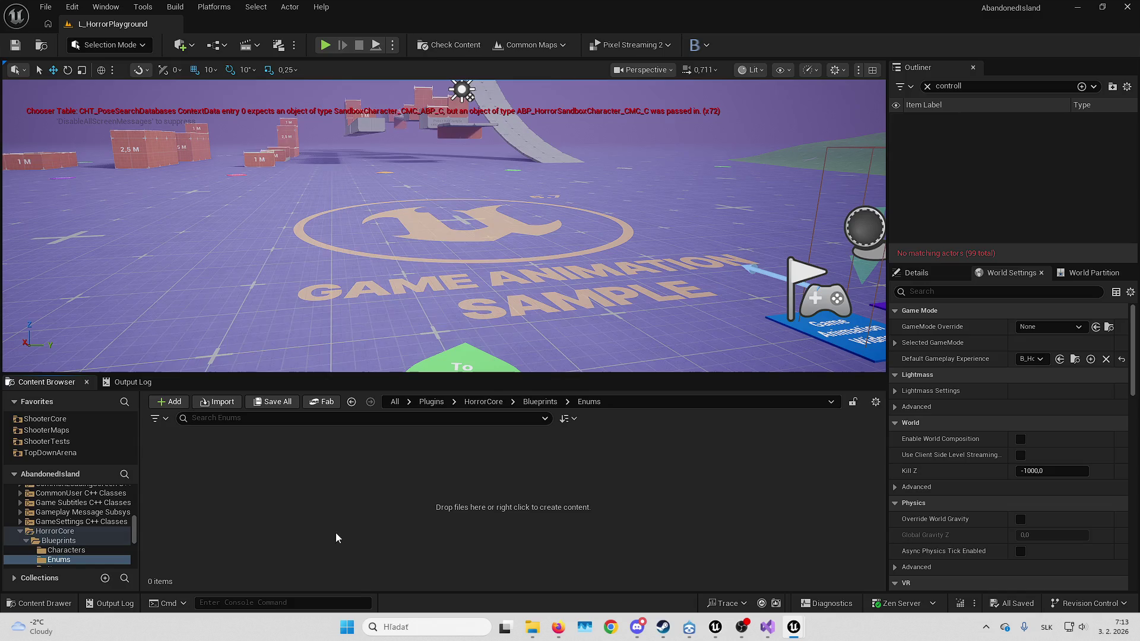
right_click(351, 498)
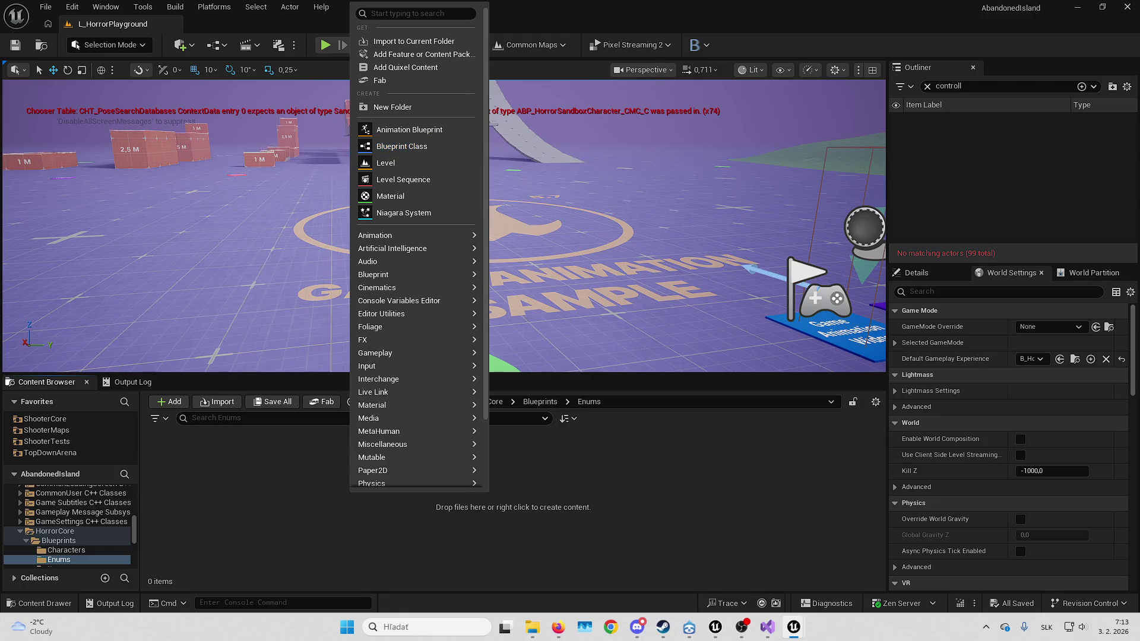
key(Escape)
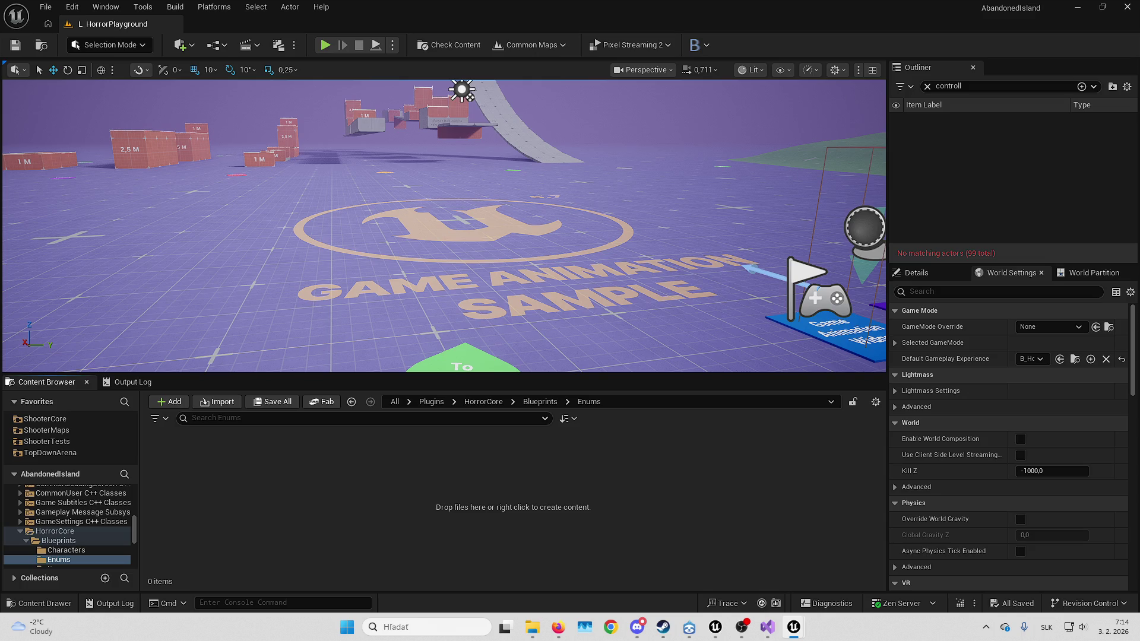
Create a new enumeration asset named E_ItemType in the Enums folder
right_click(522, 456)
mouse_move(516, 395)
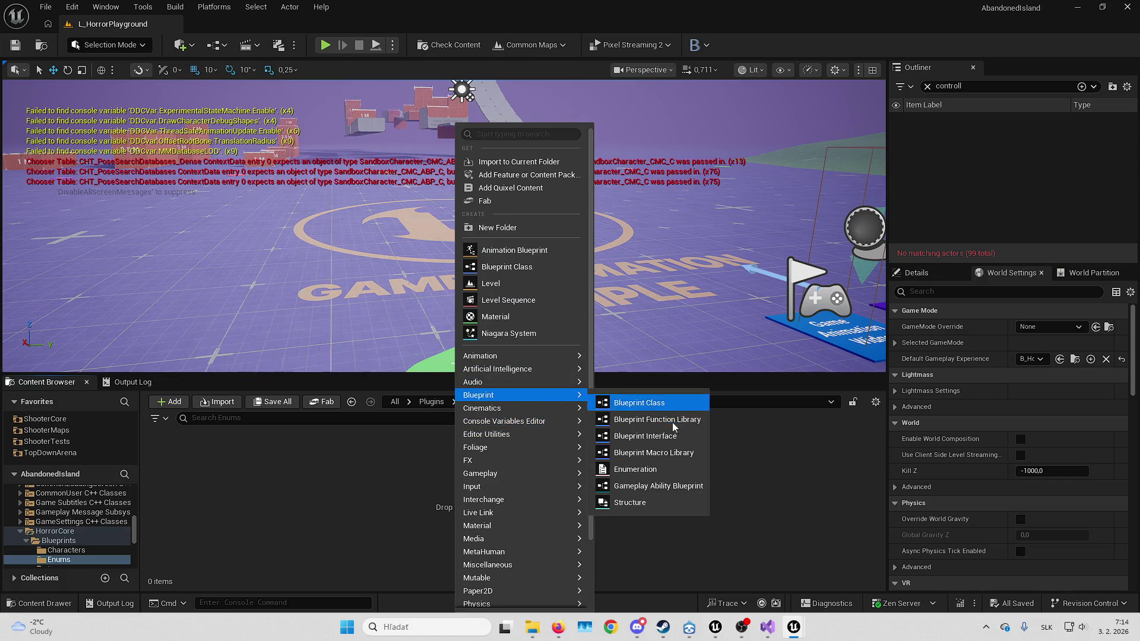
click(664, 469)
text(E_)
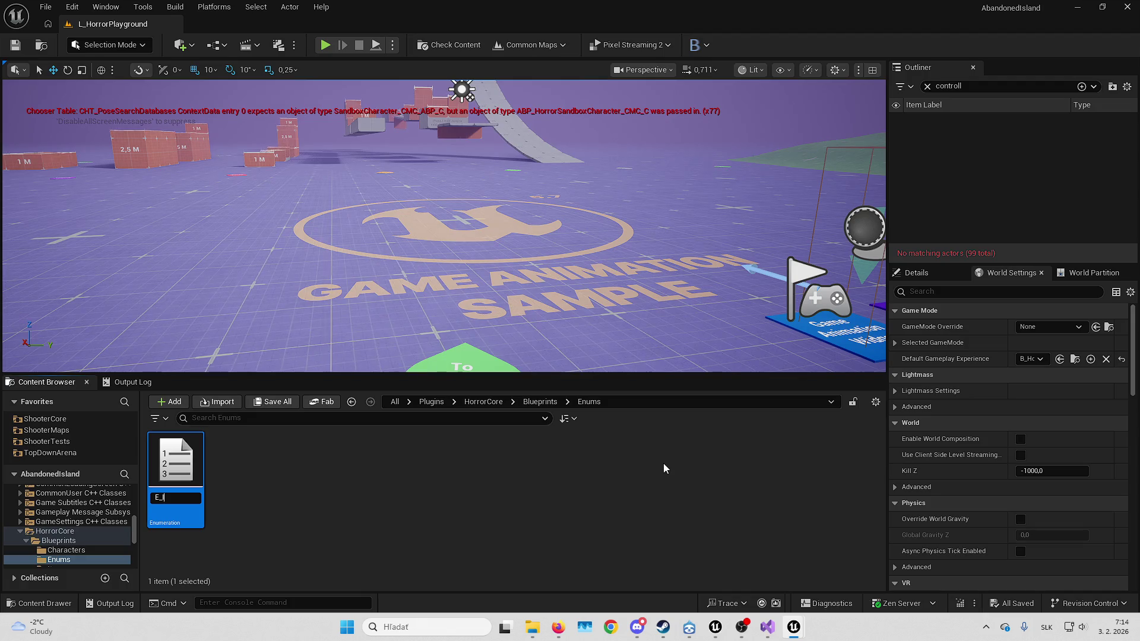
text(ItemType)
key(Return)
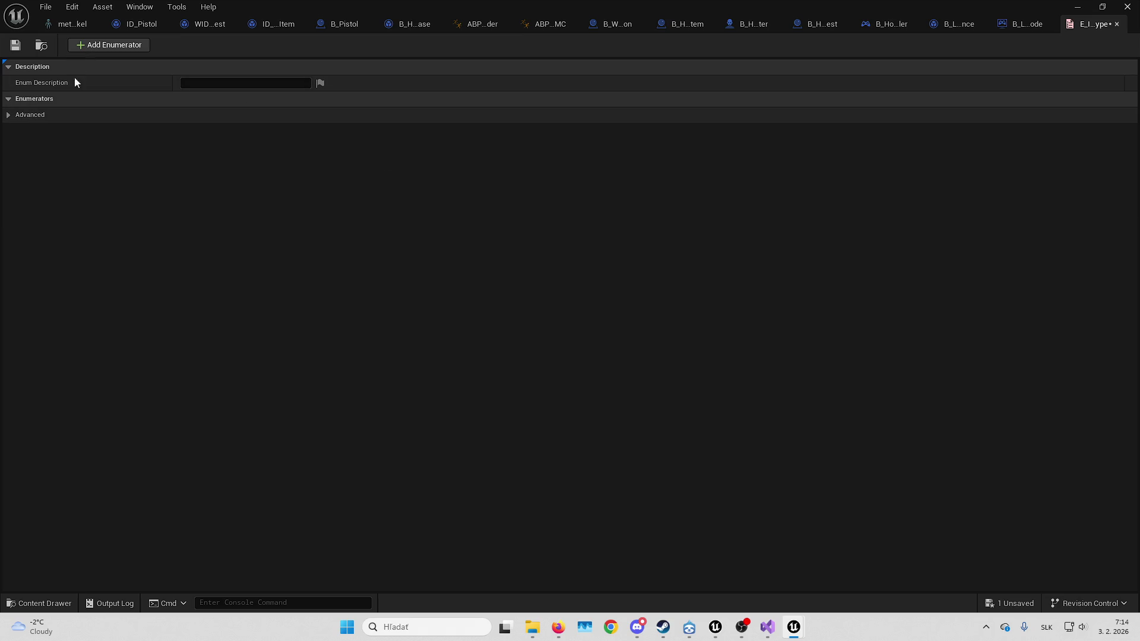
Add enumerators with display names None and Test to E_ItemType, then save with Ctrl+S
click(117, 44)
click(217, 113)
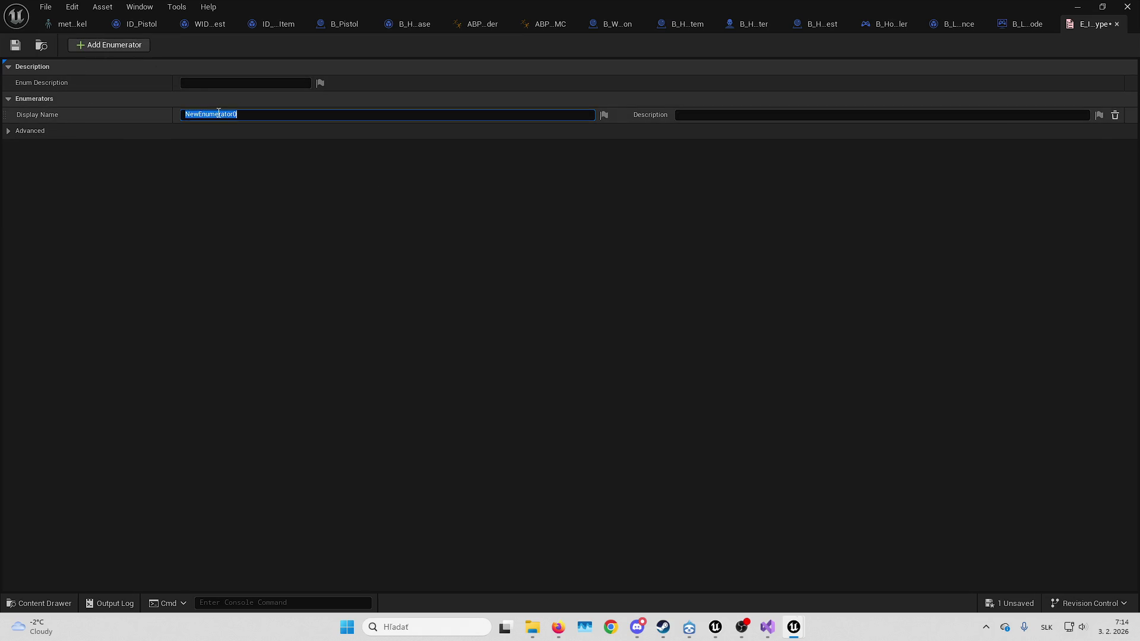
text(None)
key(Return)
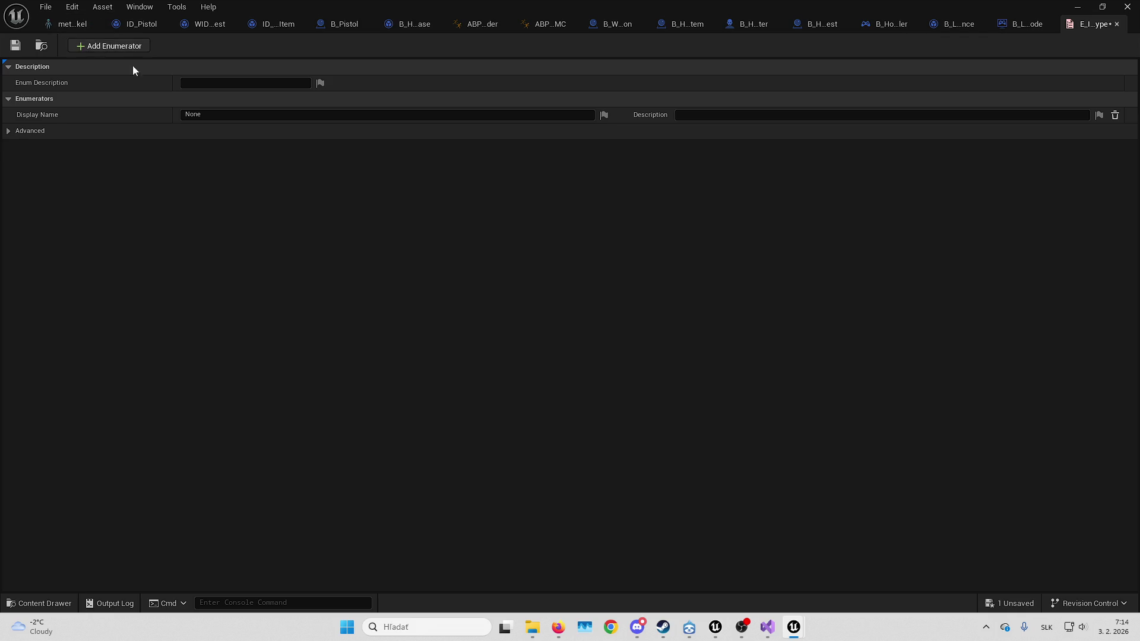
click(119, 45)
click(220, 131)
text(T)
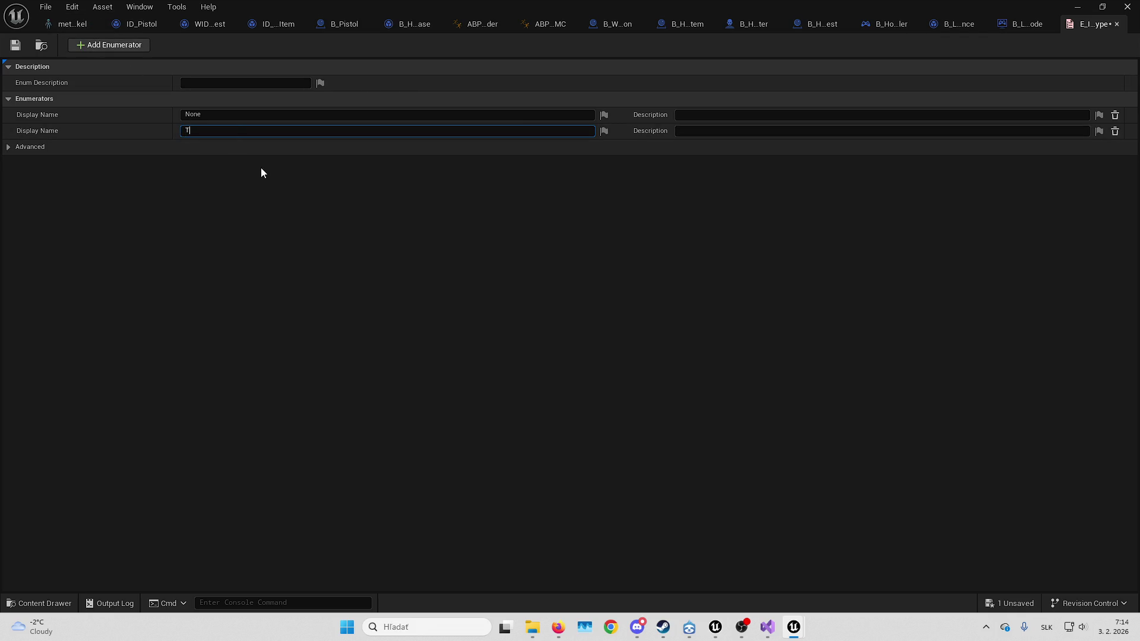
text(est)
key(Return)
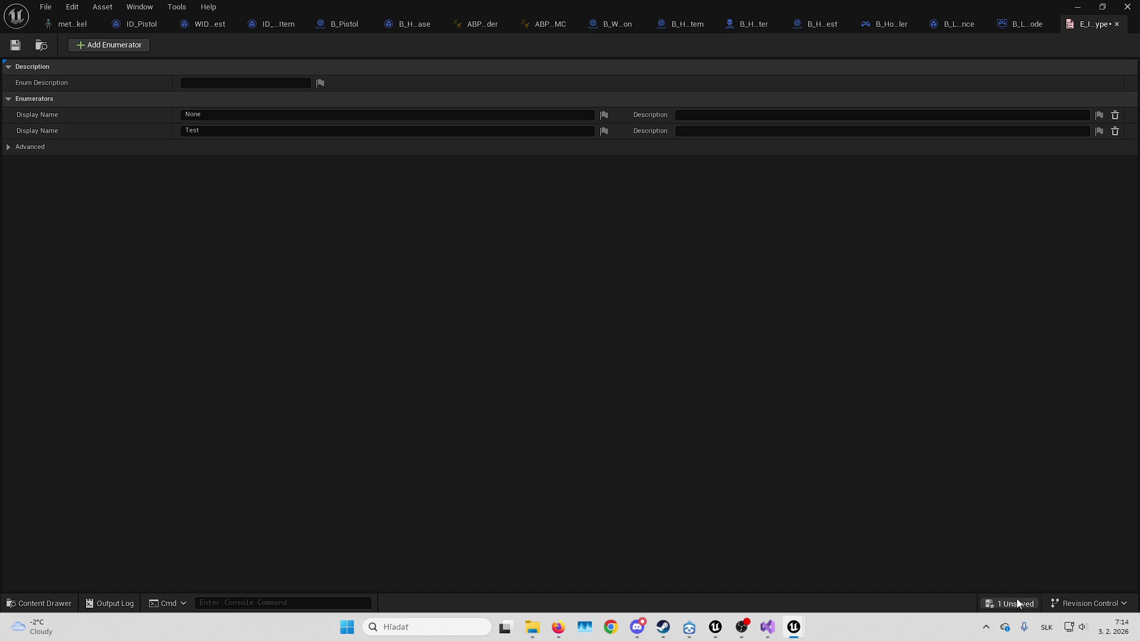
key(ctrl+s)
Back in the level editor, create a Components folder under Blueprints
click(1077, 6)
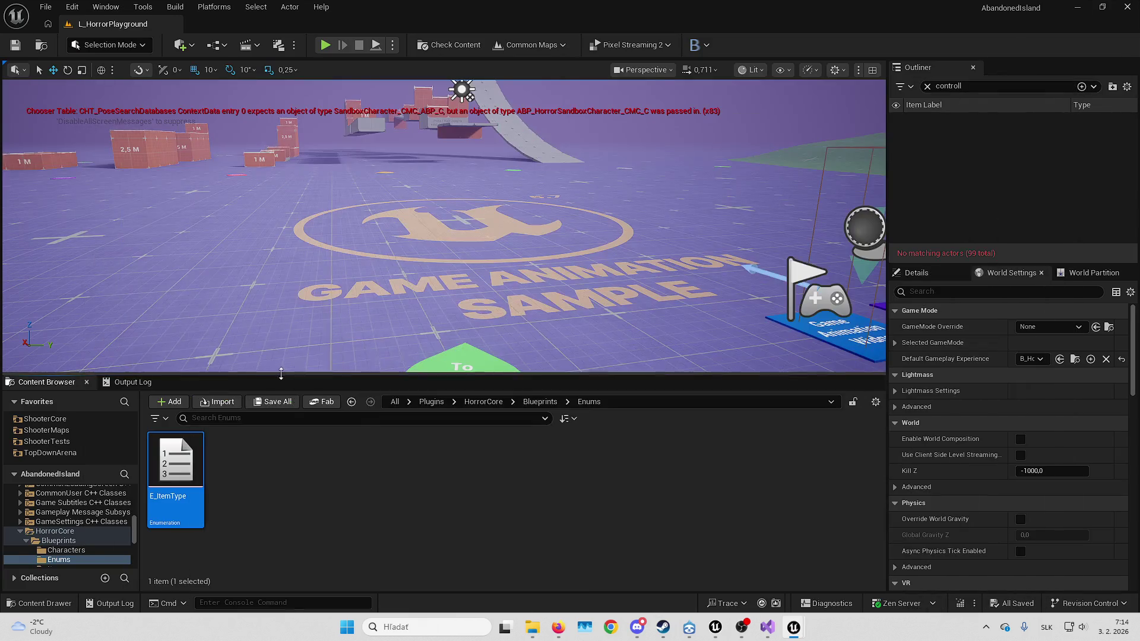
right_click(522, 480)
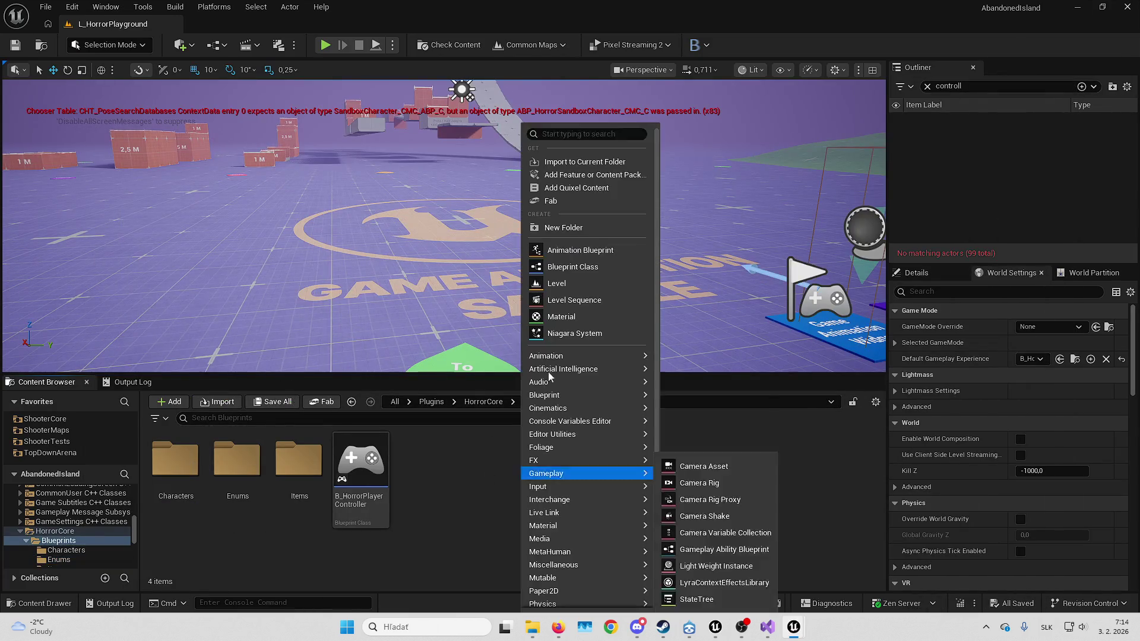
click(589, 225)
text(Components)
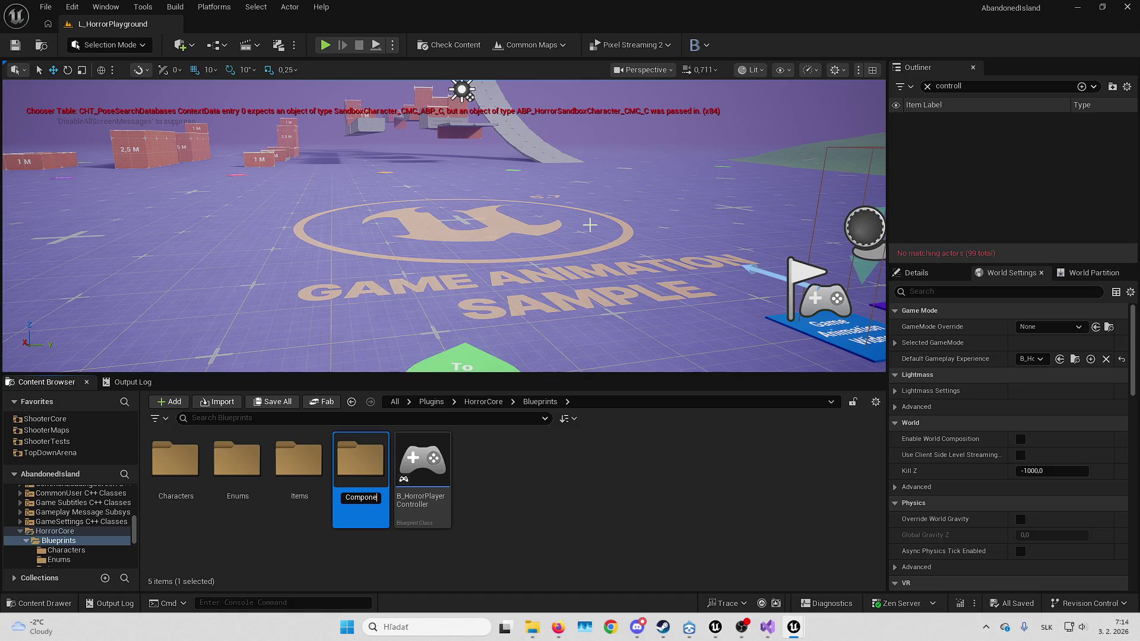
key(Return)
key(Return)
Create an ActorComponent blueprint named B_ItemPickup_Component in Components and open it
right_click(410, 503)
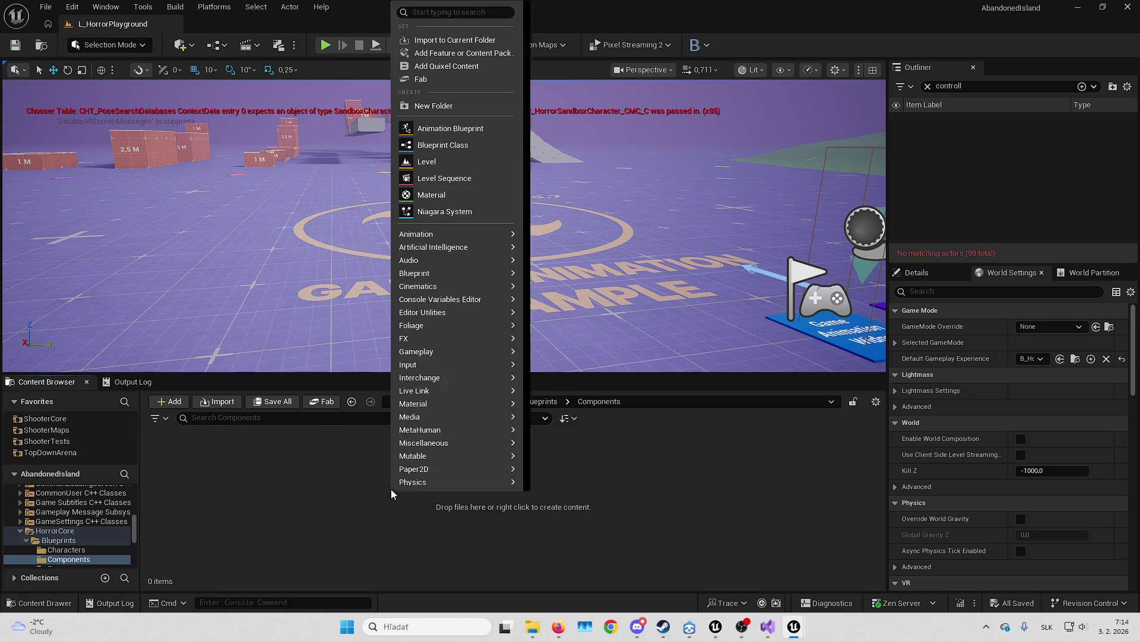
click(458, 148)
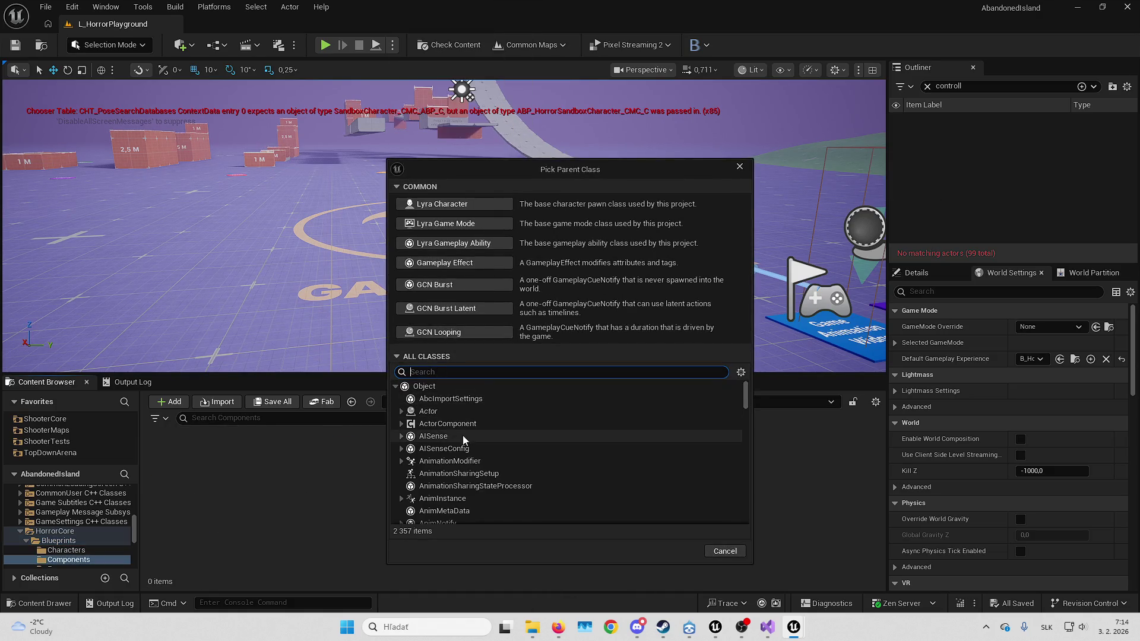
click(450, 422)
click(689, 551)
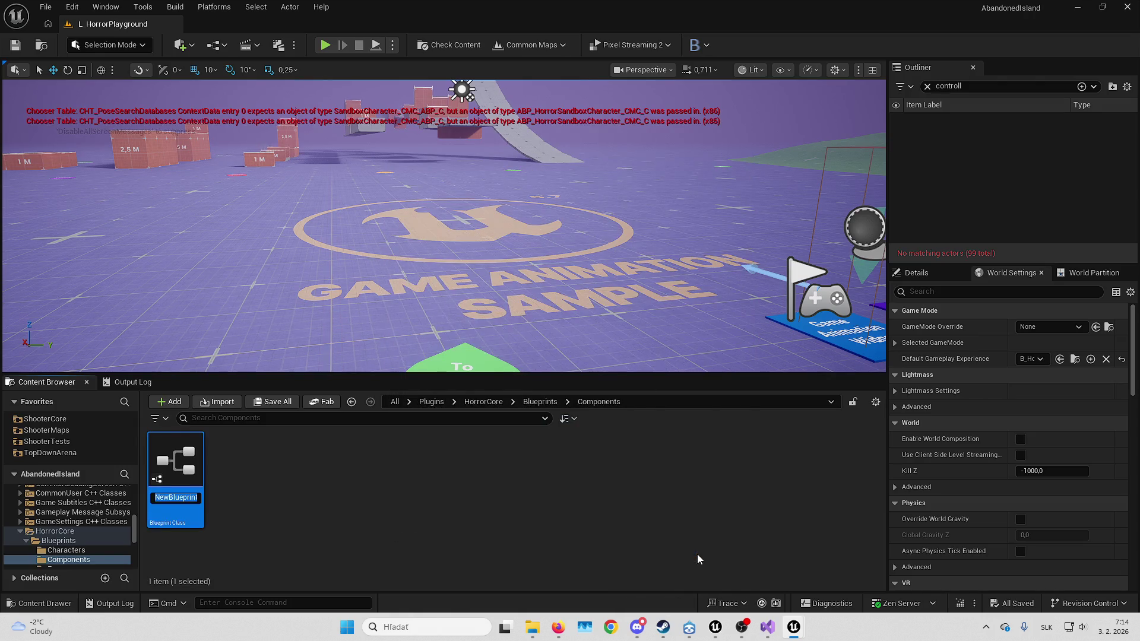
text(B_)
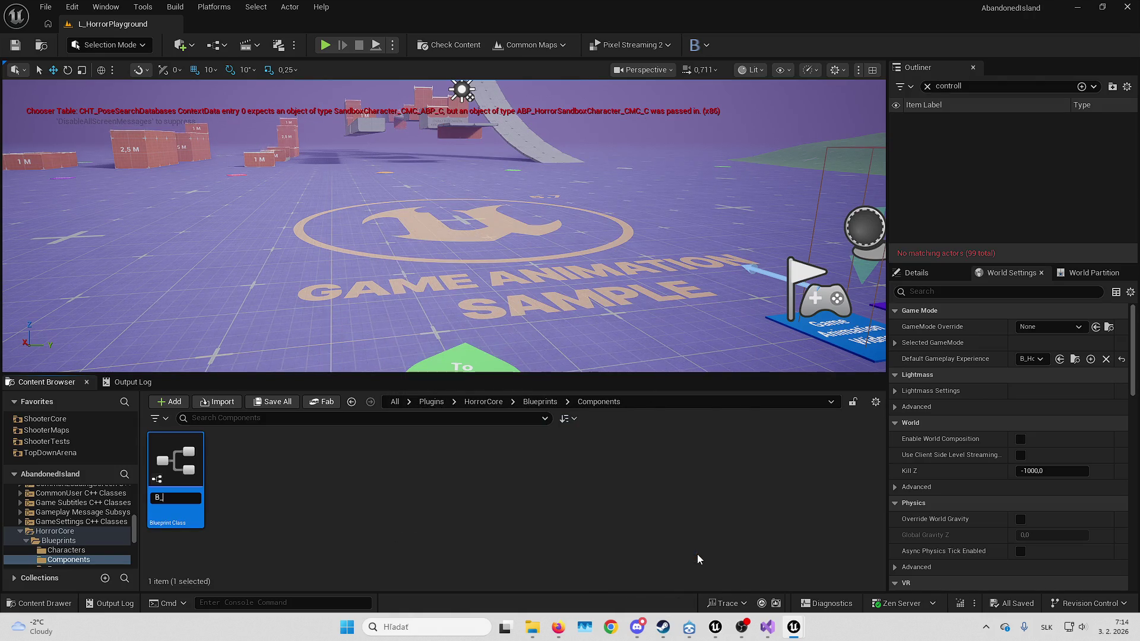
text(ItemPick)
text(up)
text(_Com)
text(ponen)
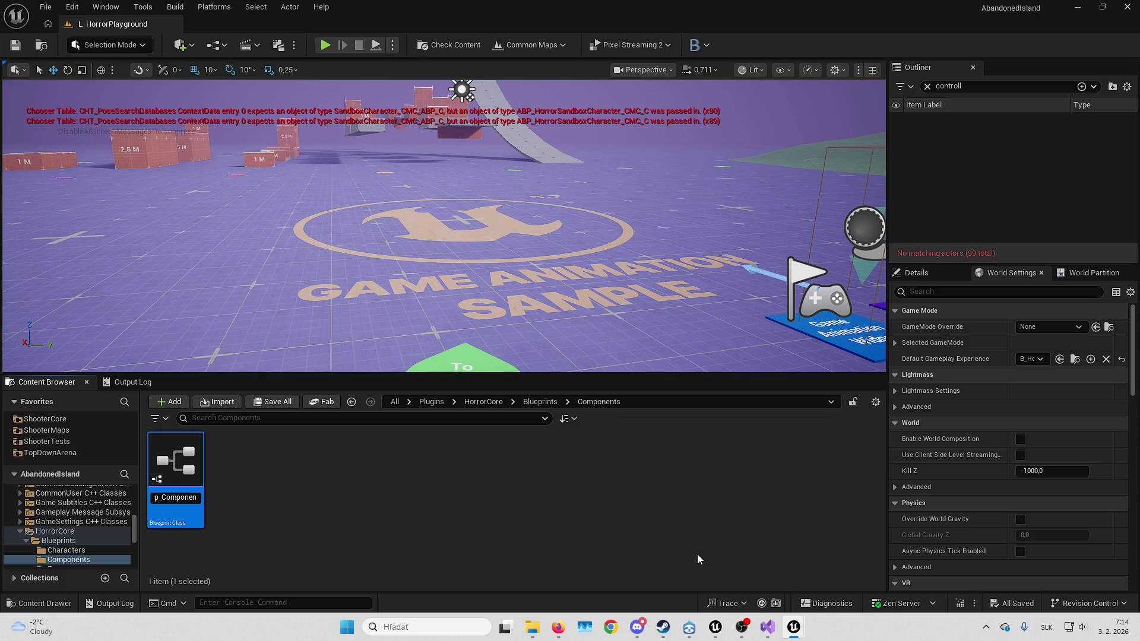
text(t)
key(Return)
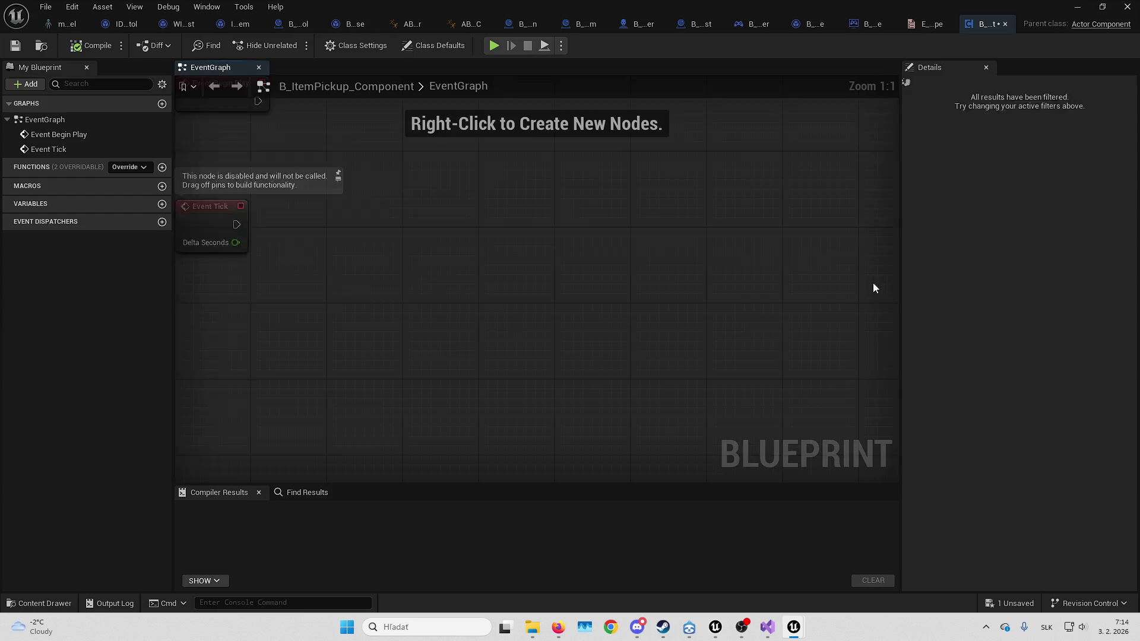
Turn off Start with Tick Enabled and create the SetHoldingItem and GetHoldingItem functions
click(1024, 121)
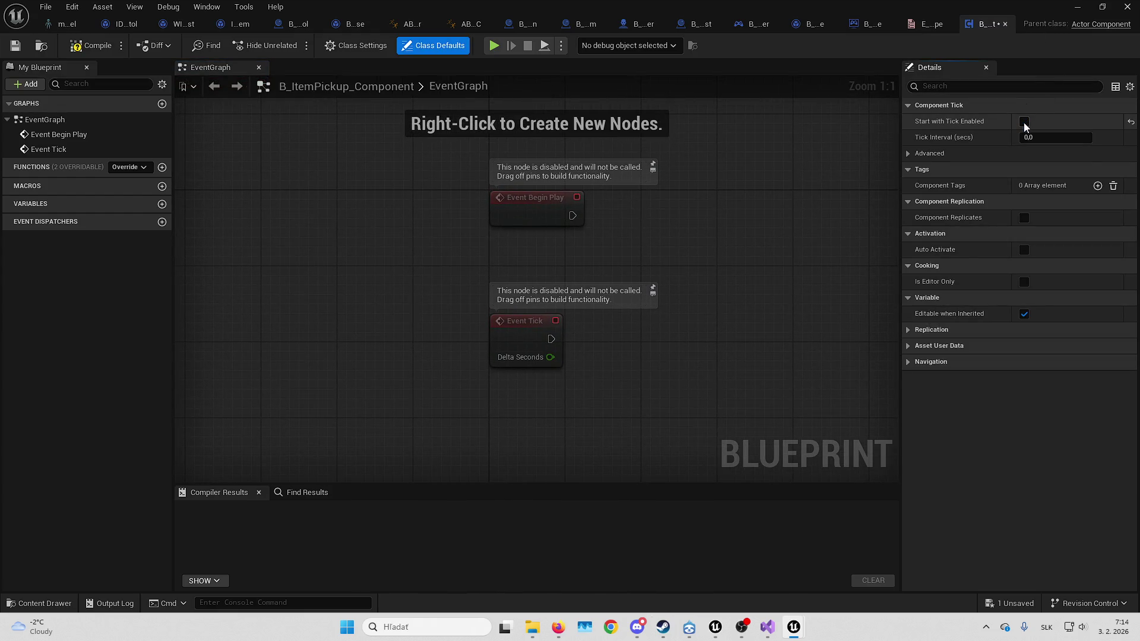
click(164, 170)
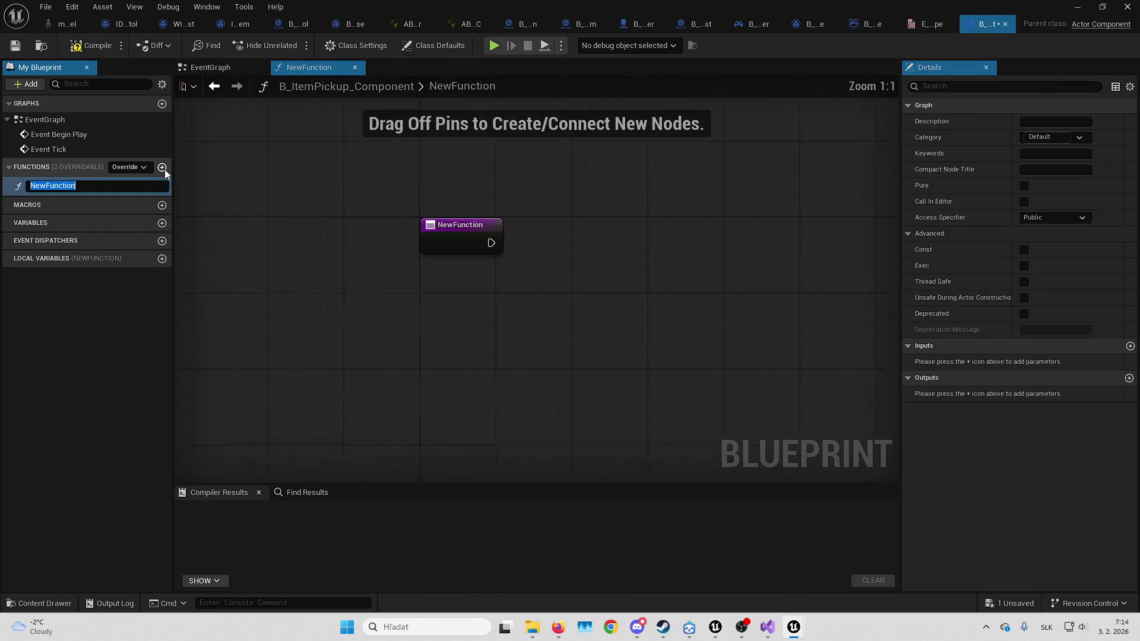
text(SetIt)
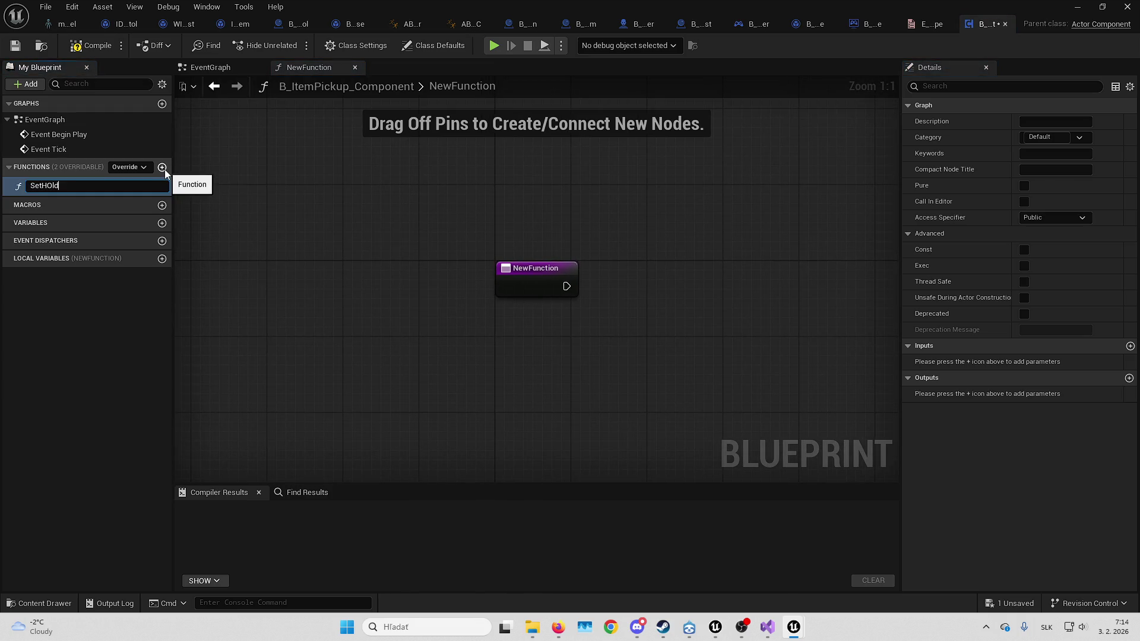
text(ldingItem)
key(Return)
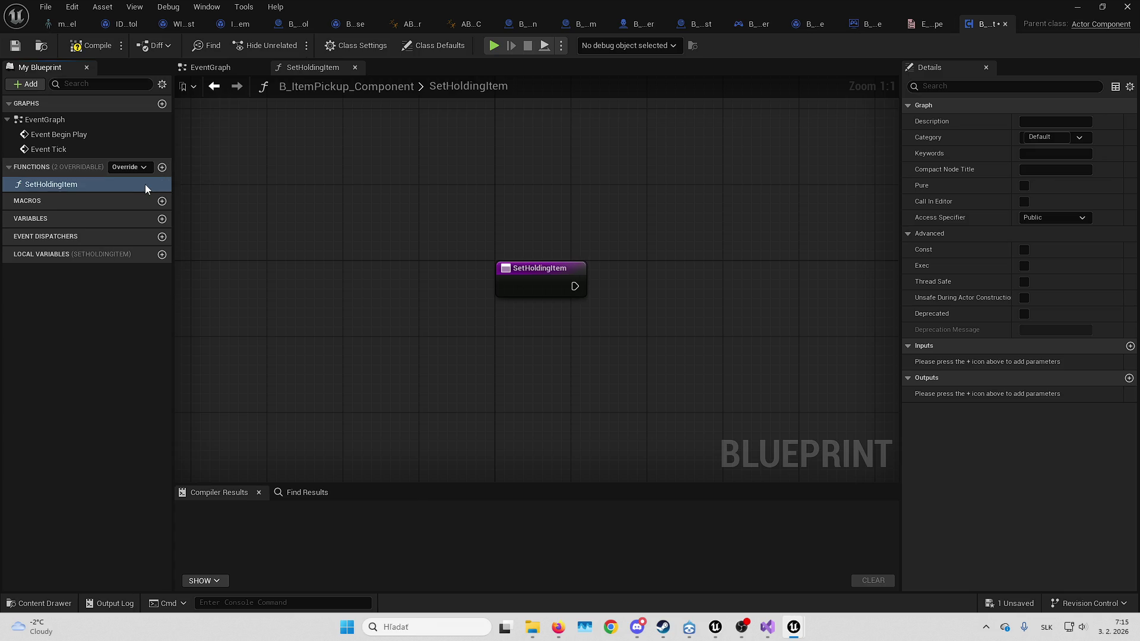
click(145, 184)
key(ctrl+d)
text(GetHoldingItem)
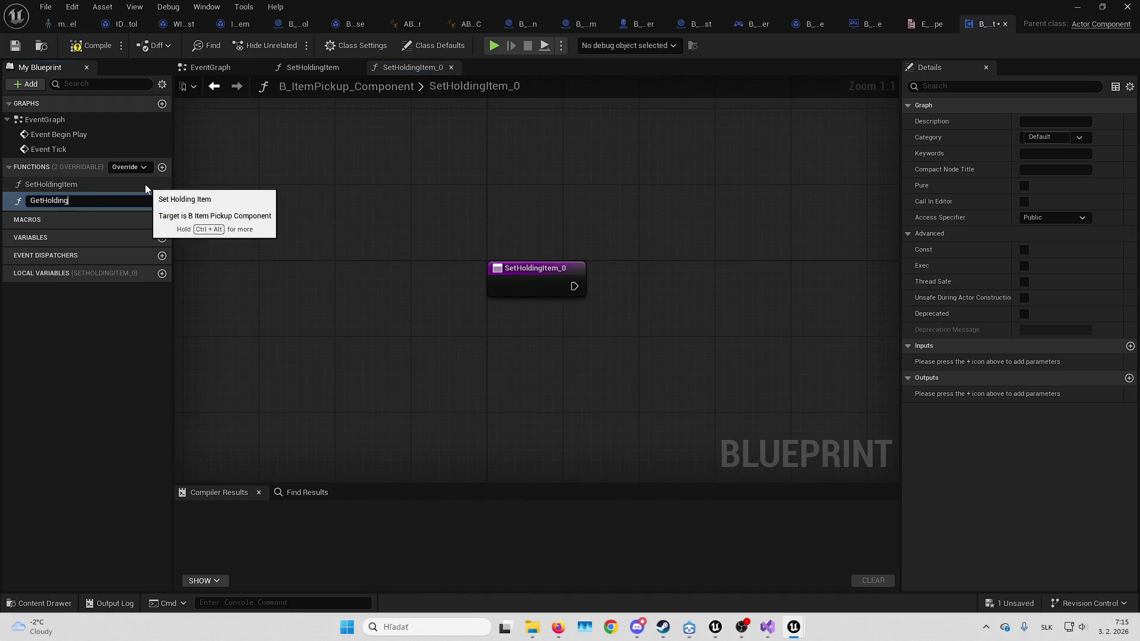
key(Return)
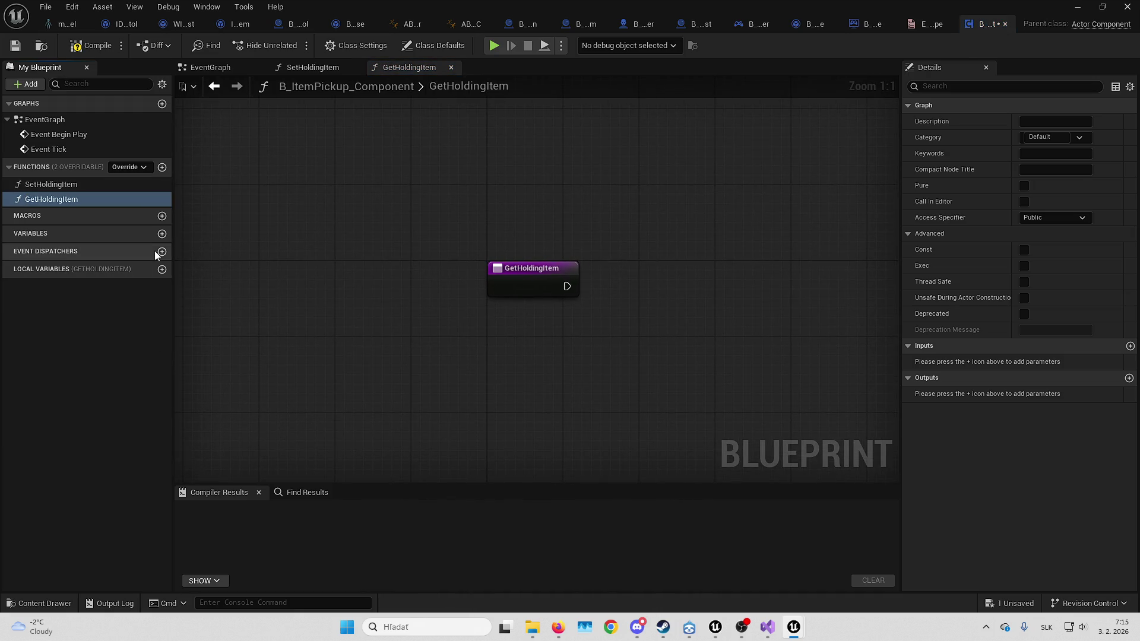
Add a private ItemHold variable of type E Item Type to the component
drag(428, 213, 265, 243)
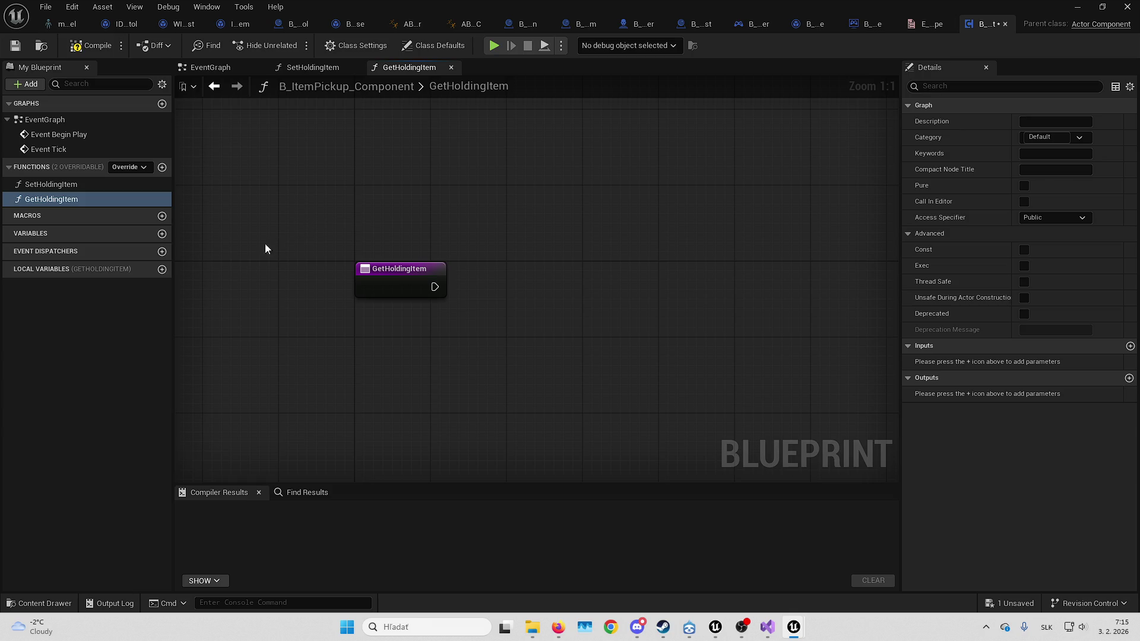
click(162, 233)
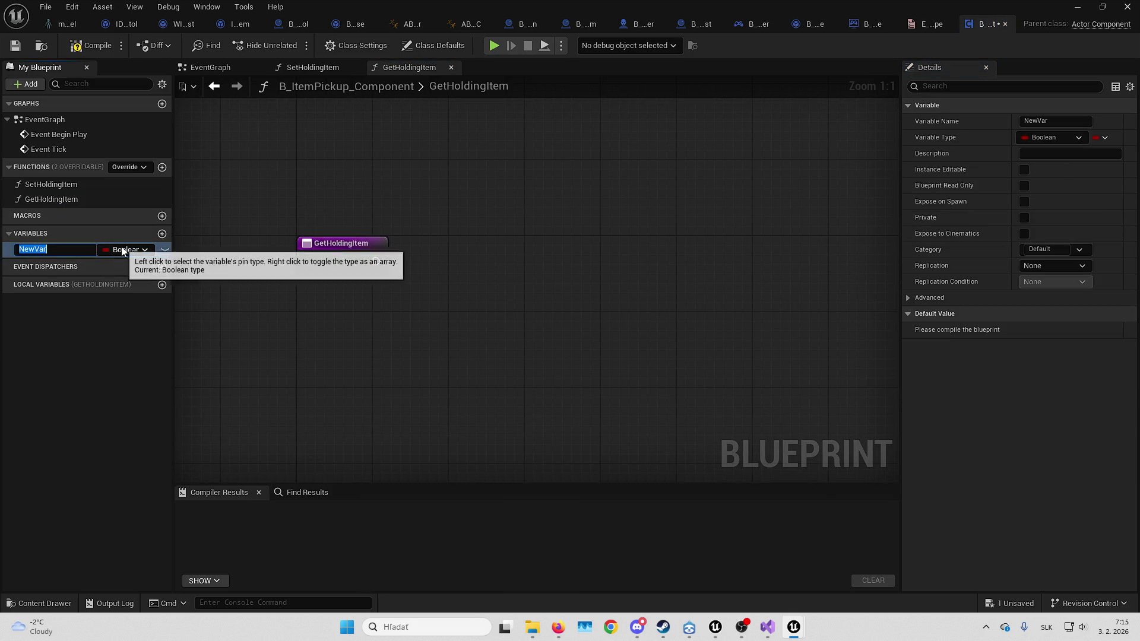
click(123, 250)
text(itemt)
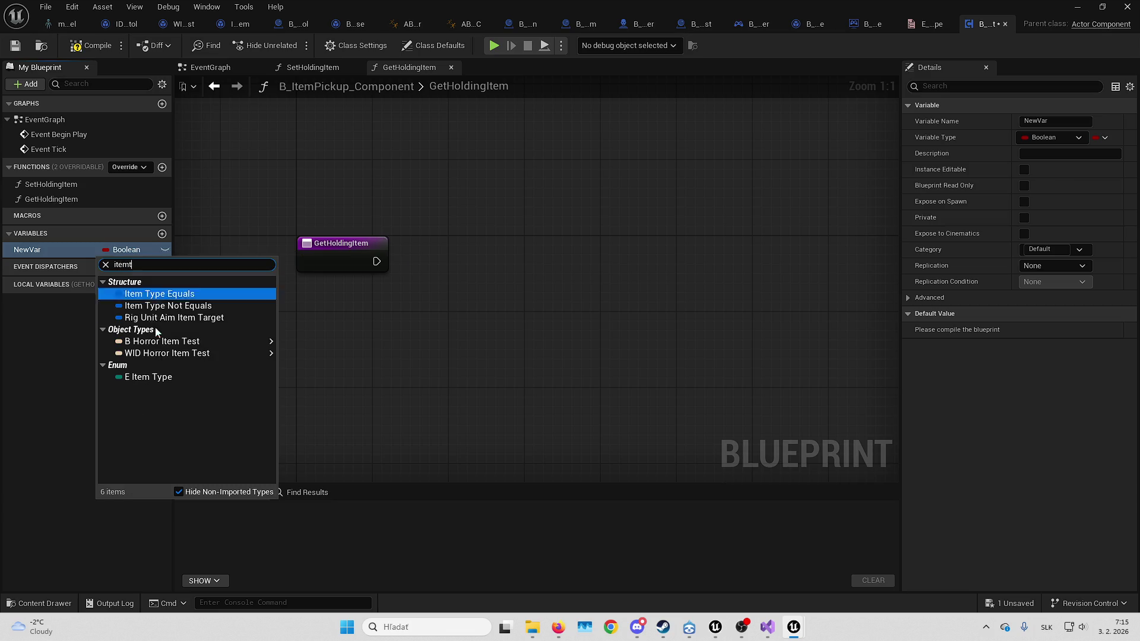
click(165, 378)
click(57, 252)
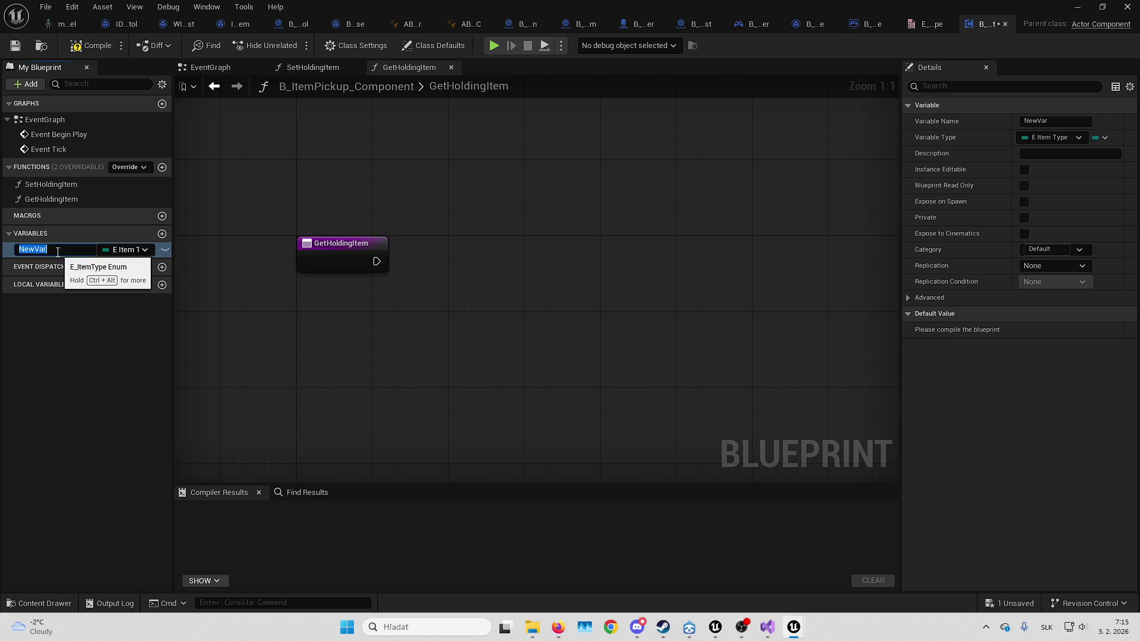
text(ItemHold)
key(Return)
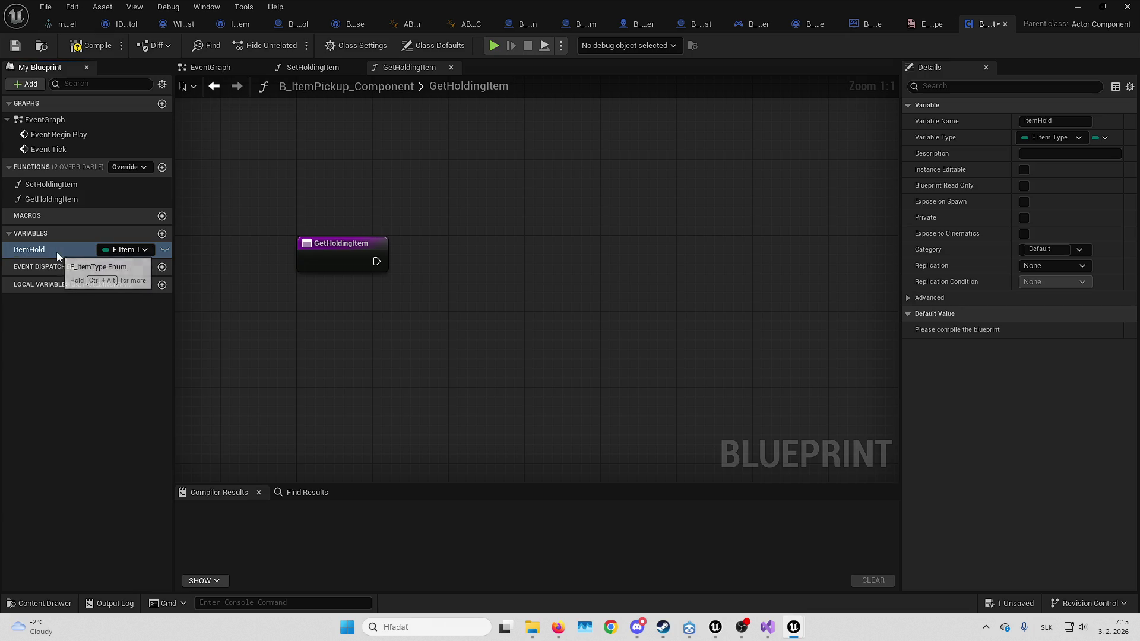
click(1024, 218)
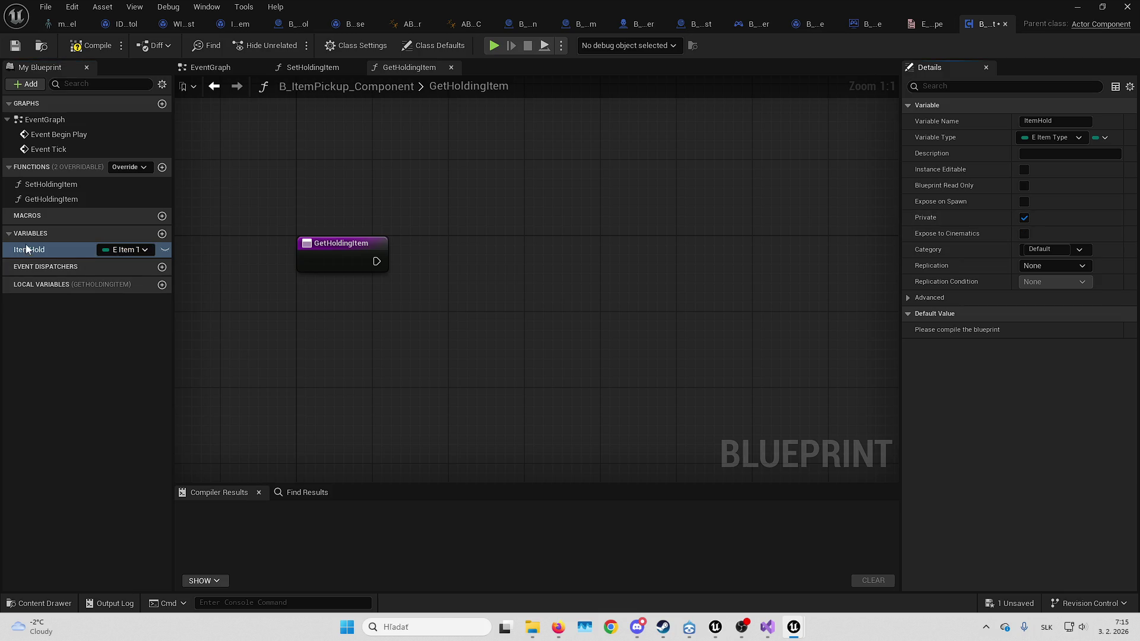
Make GetHoldingItem a pure function returning the Item Hold value through a Return Node
drag(29, 249, 351, 323)
drag(377, 261, 475, 261)
text(return)
key(Return)
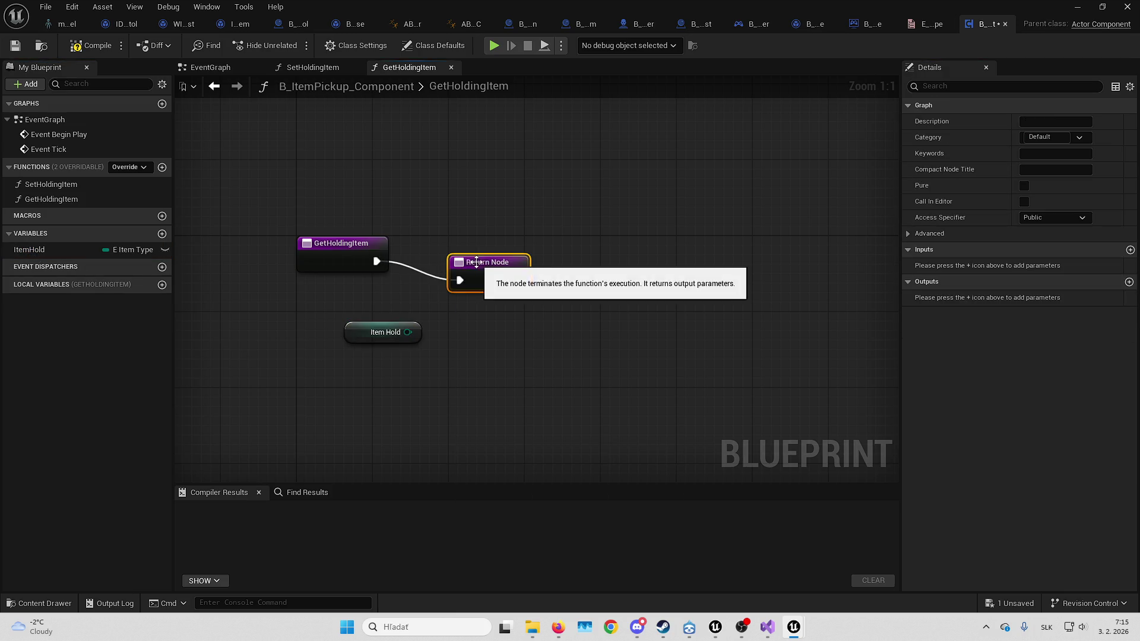
drag(407, 332, 482, 269)
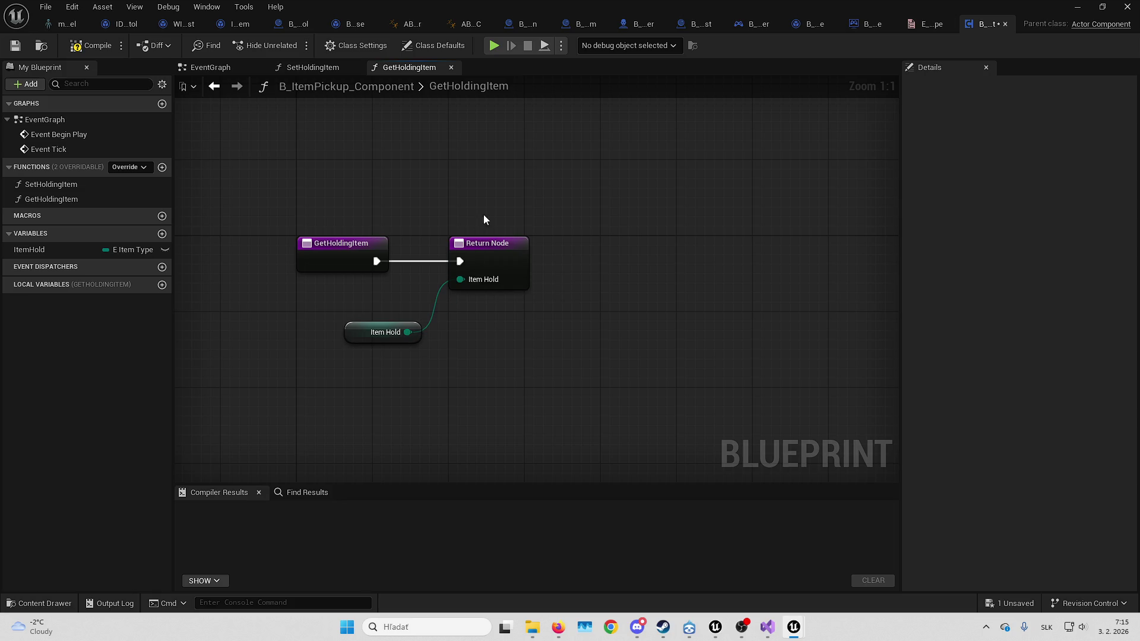
click(485, 245)
click(1025, 187)
drag(354, 336, 373, 301)
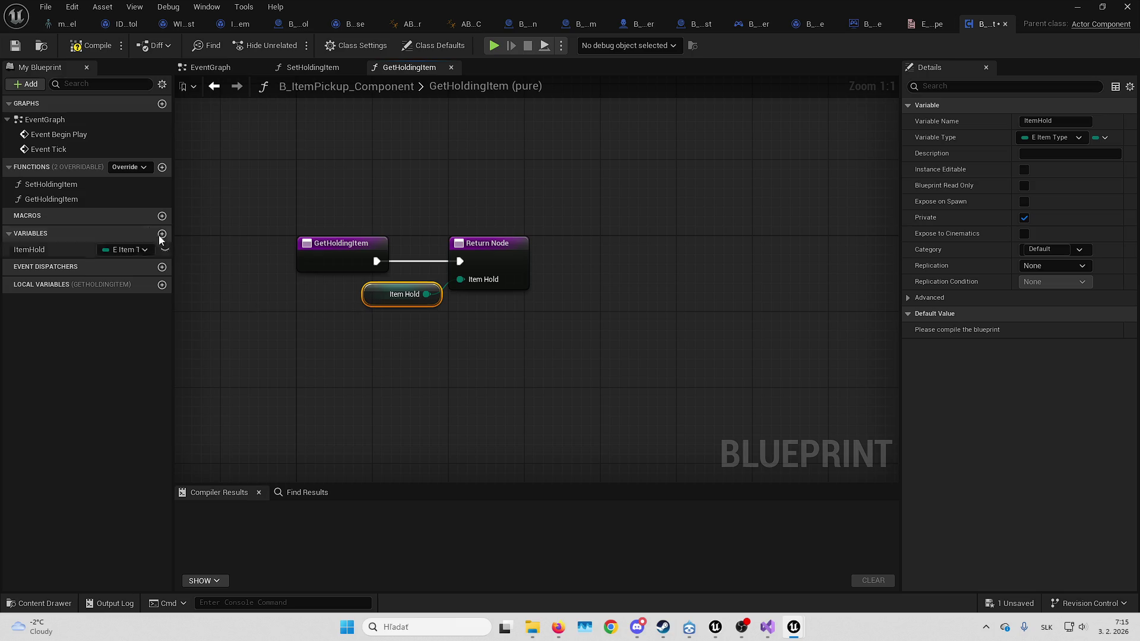
In SetHoldingItem, wire a SET Item Hold node into the function
click(67, 185)
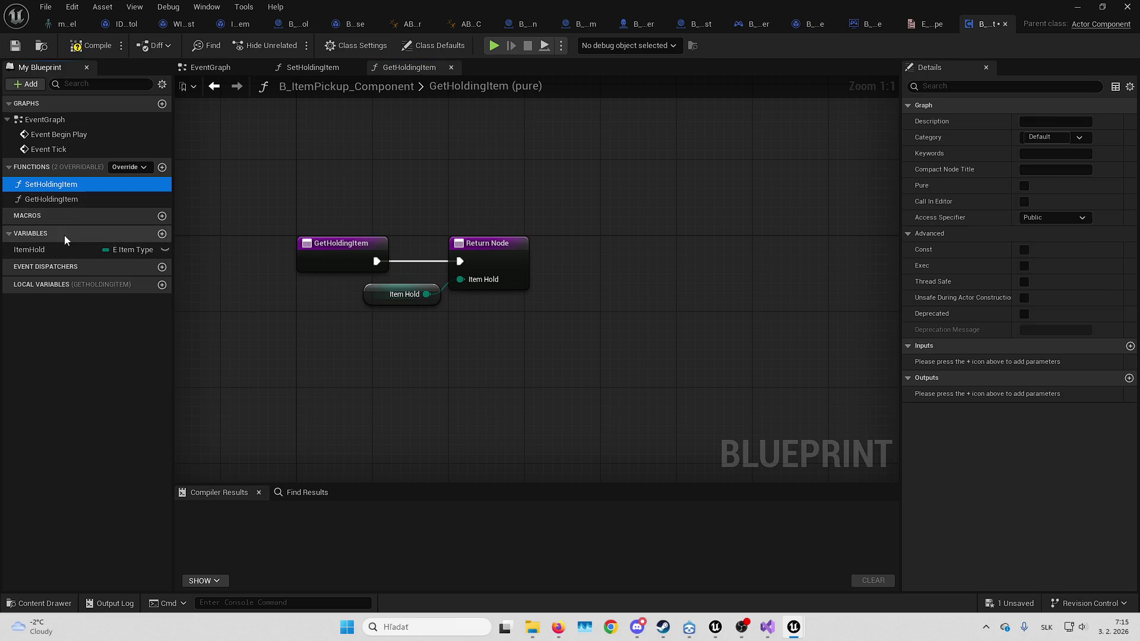
double_click(87, 186)
drag(58, 252, 643, 263)
mouse_move(651, 276)
mouse_down()
mouse_move(575, 287)
mouse_move(651, 300)
mouse_move(570, 295)
mouse_up()
click(361, 130)
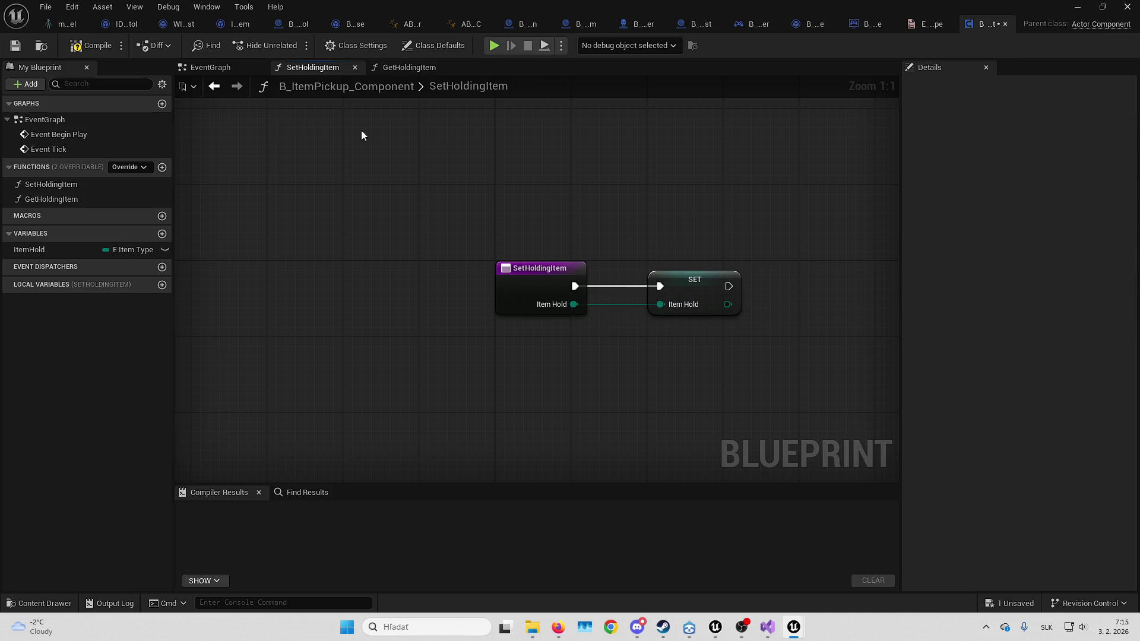
key(alt+Tab)
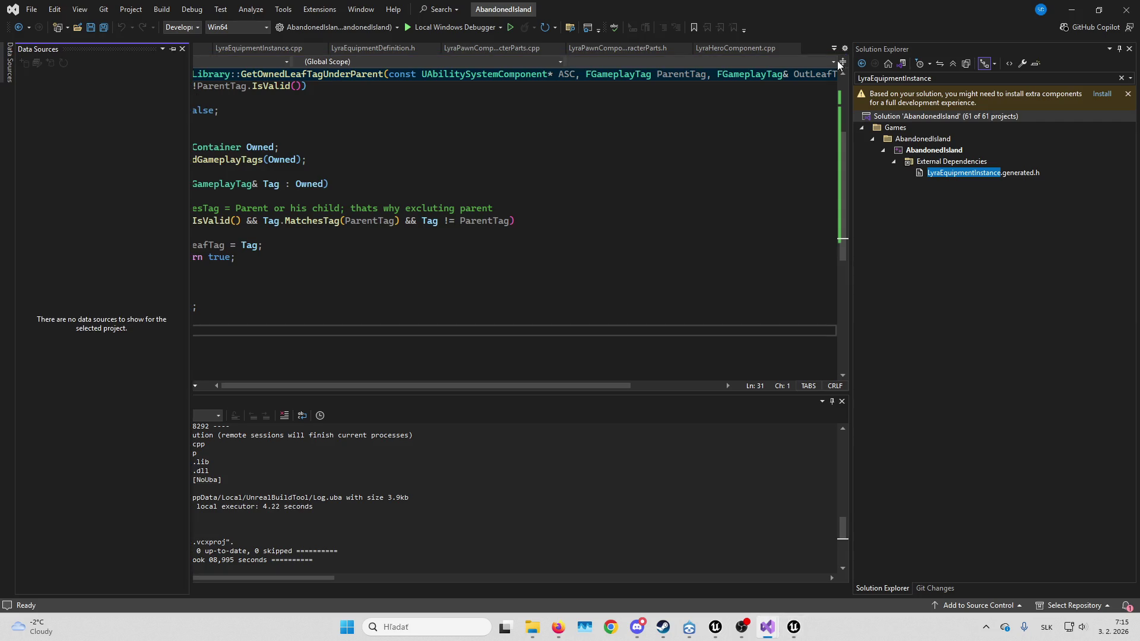
Close Visual Studio's Data Sources panel, then save and compile B_ItemPickup_Component
click(182, 49)
key(alt+Tab)
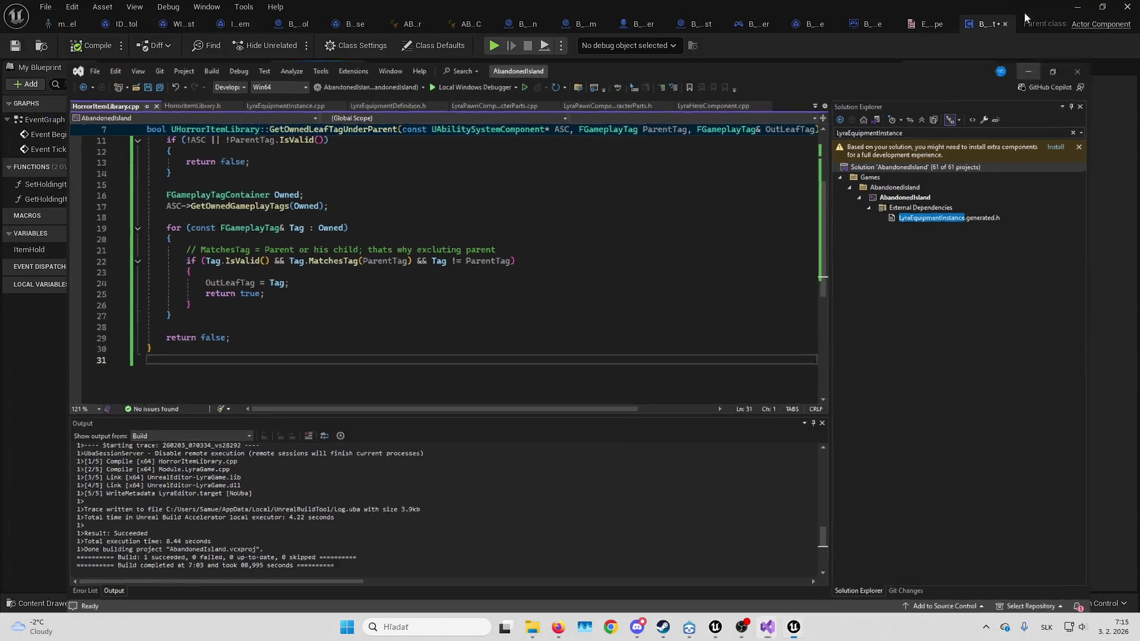
key(ctrl+s)
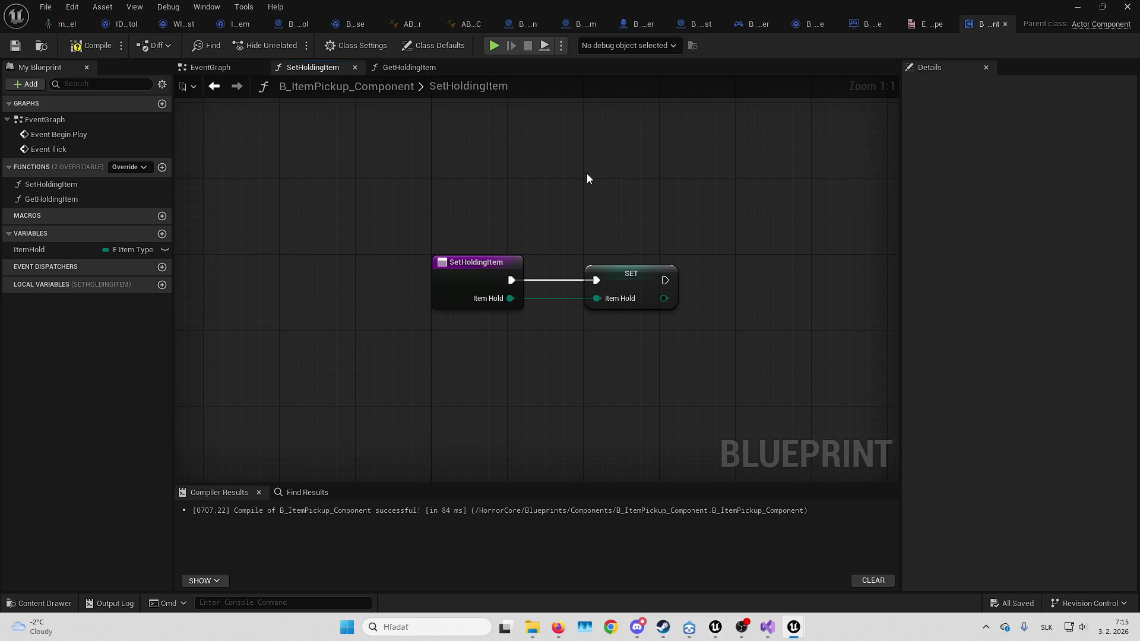
click(82, 48)
click(635, 23)
Add a B_ItemPickup_Component to B_Horror_CoreCharacter, then compile and save the character
click(33, 87)
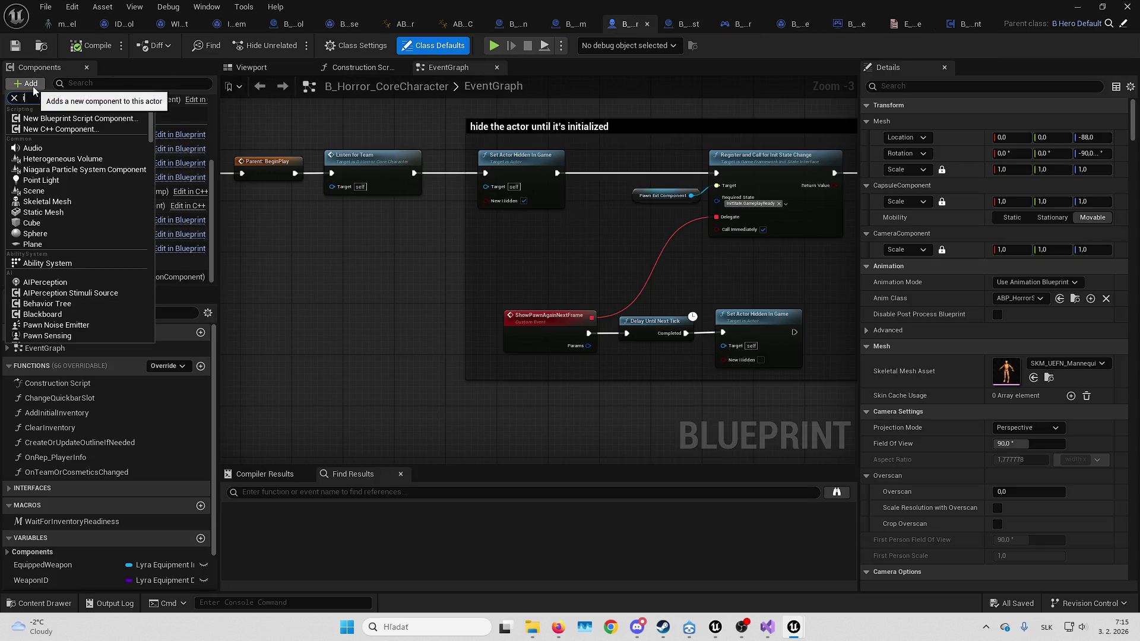
text(tempi)
click(72, 119)
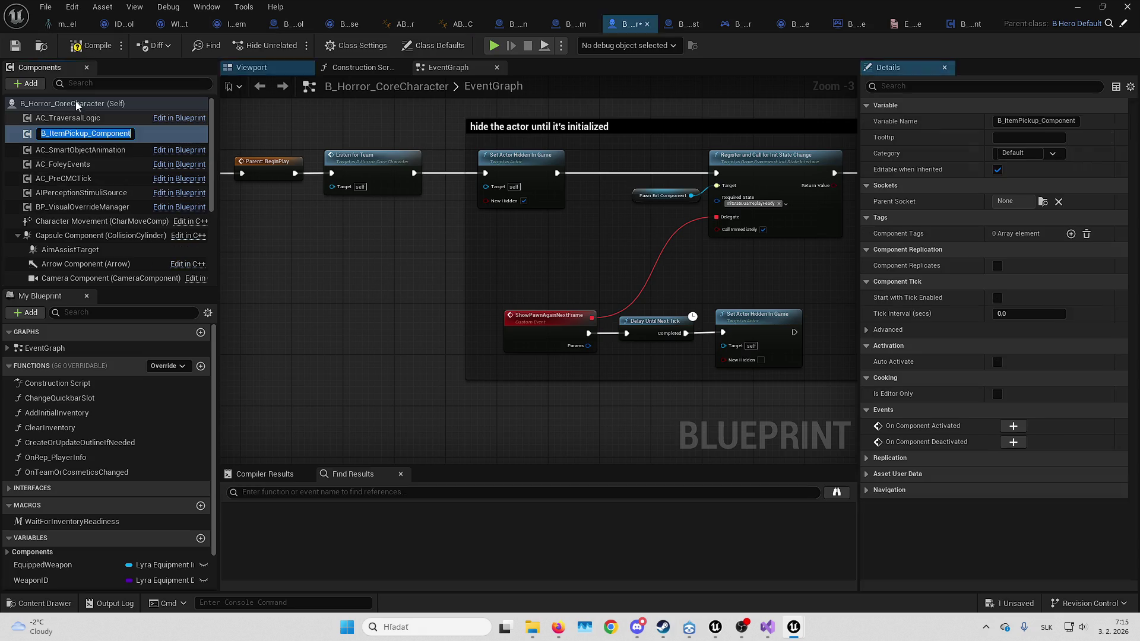
click(90, 45)
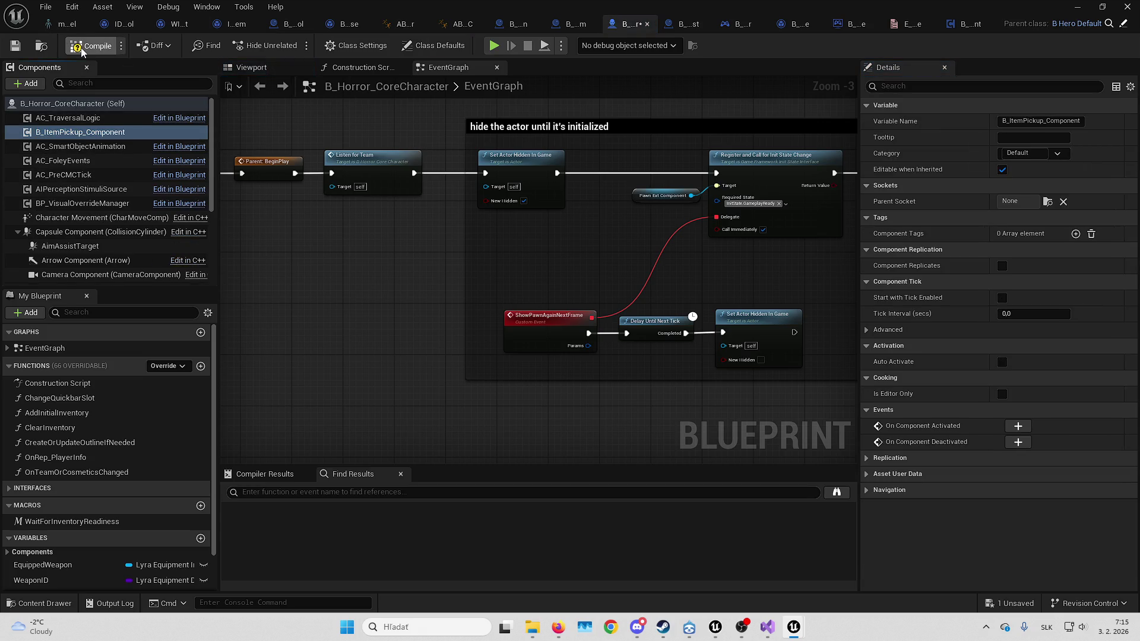
click(13, 50)
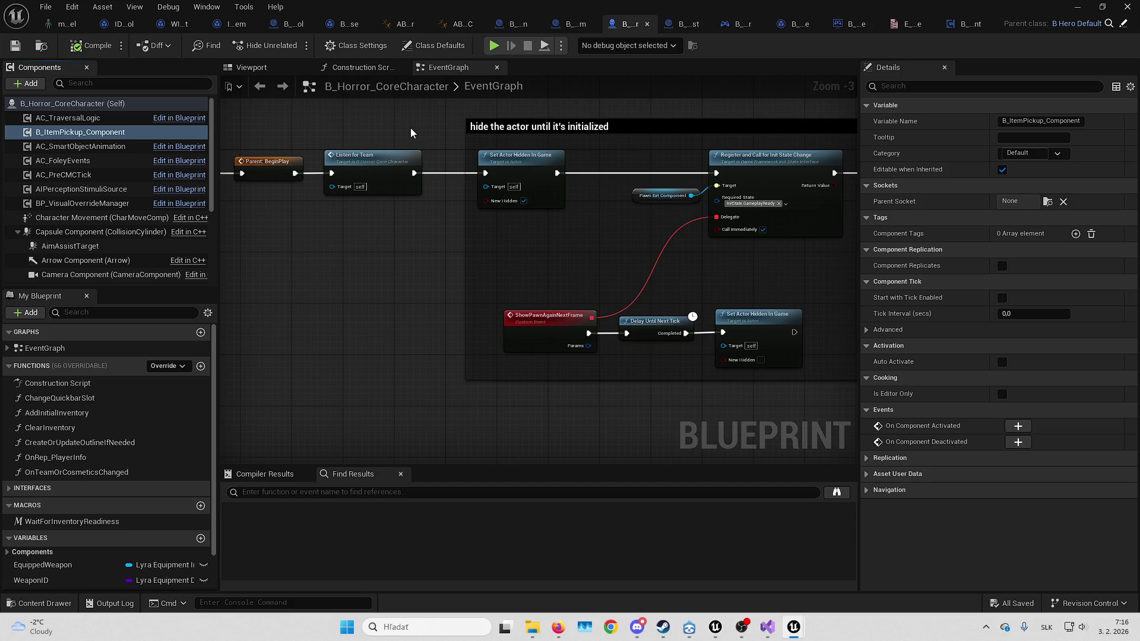
click(394, 28)
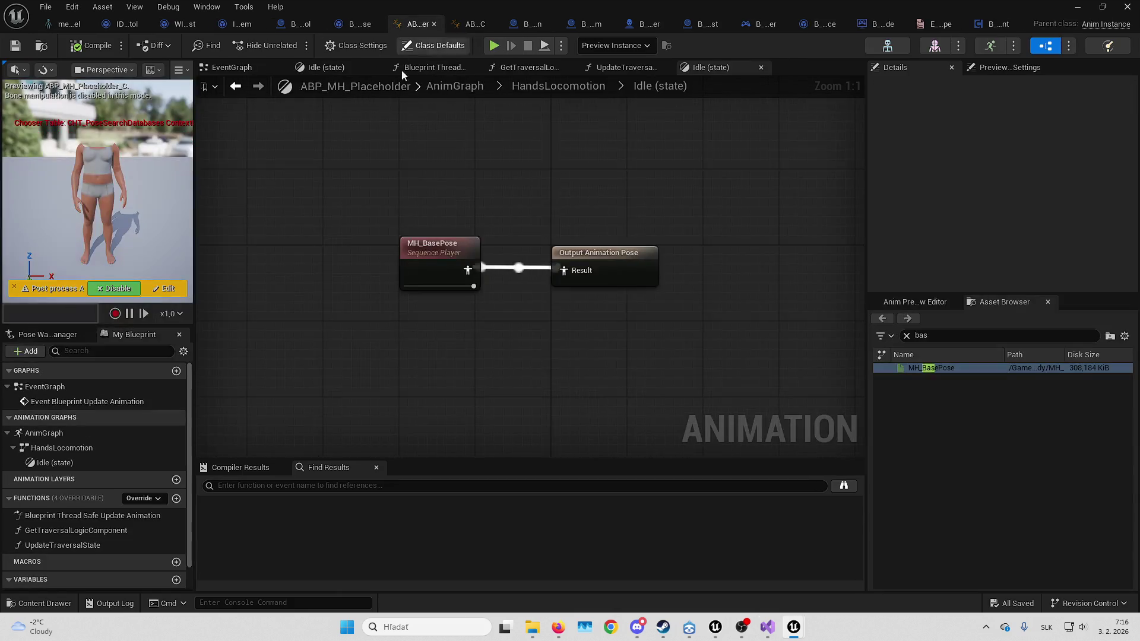
Duplicate GetTraversalLogicComponent as GetItemPickupComponent with Component Class B_ItemPickup_Component
click(99, 531)
key(ctrl+d)
text(GetItemPickupCompo)
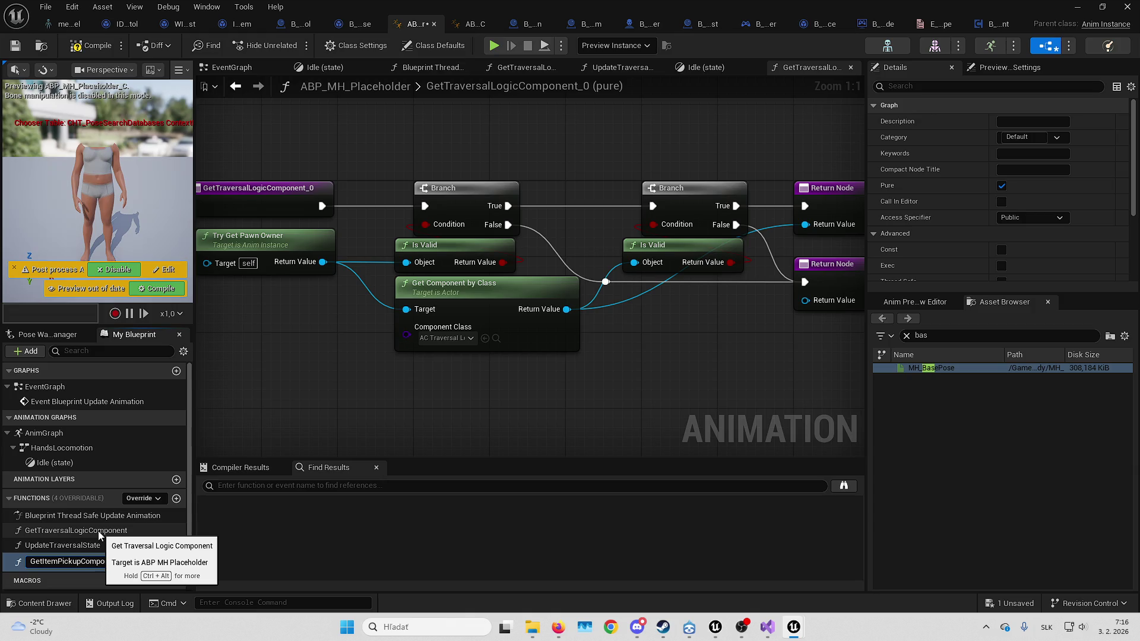
key(Return)
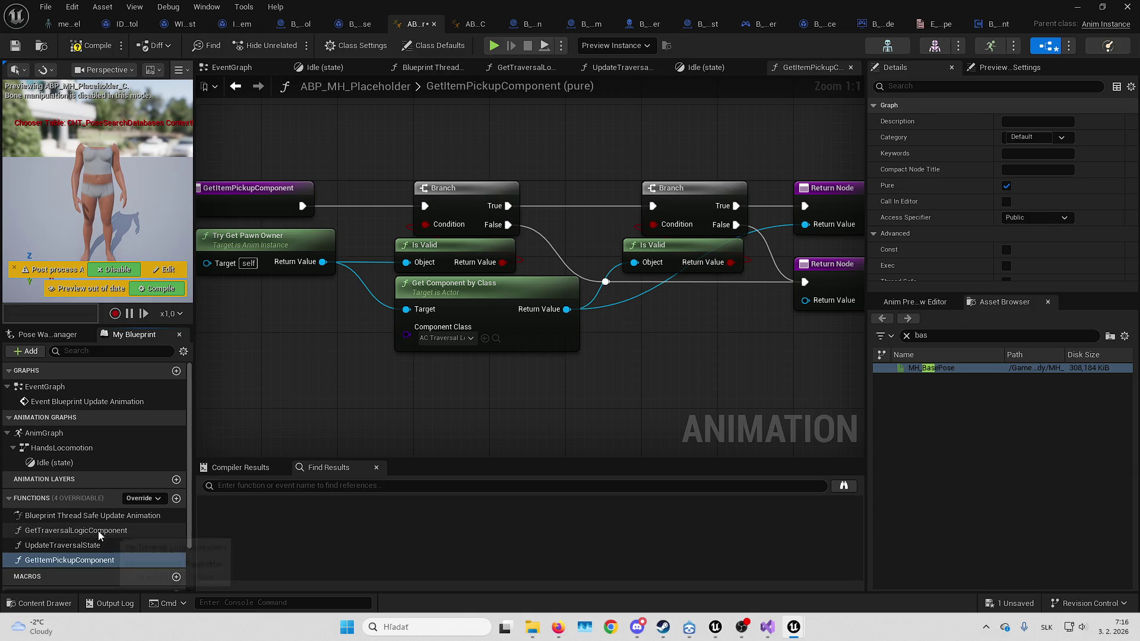
click(448, 339)
text(ppick)
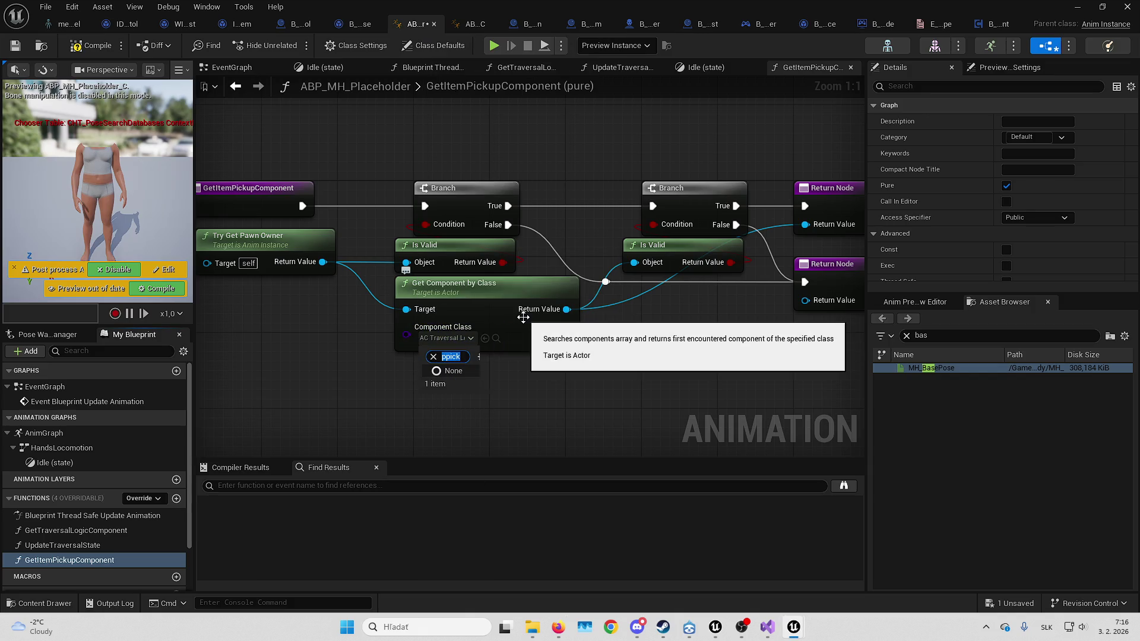
key(BackSpace)
key(BackSpace)
key(BackSpace)
text(pick)
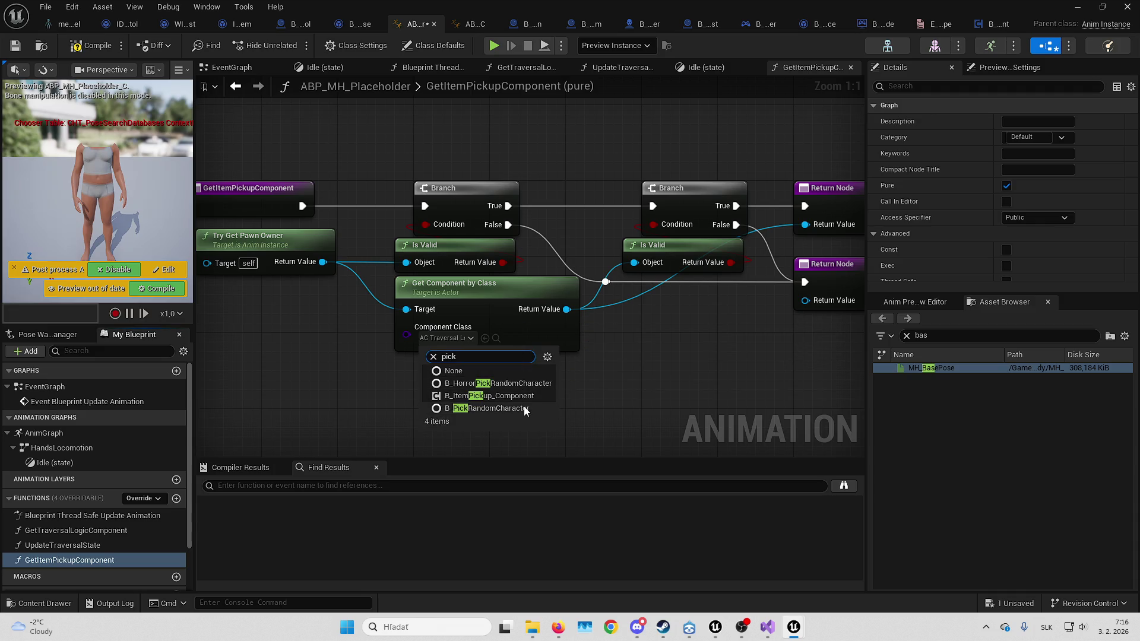
click(521, 395)
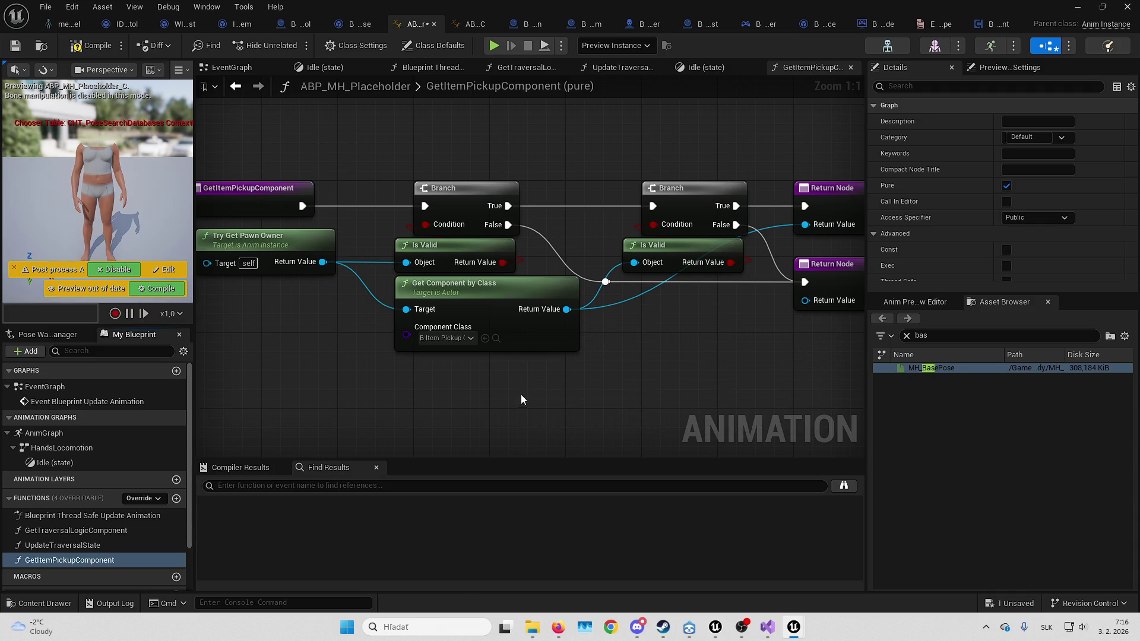
Replace the old traversal output with the found component on the Return Node, then compile and save
click(95, 46)
click(667, 204)
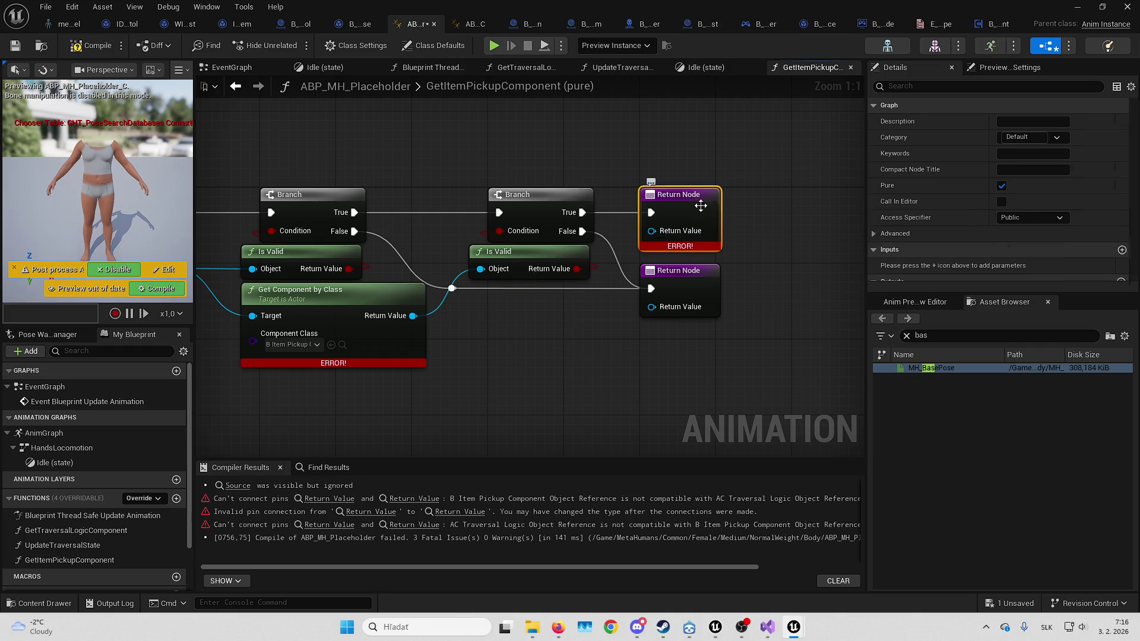
scroll(1104, 255, down, 1)
click(1102, 272)
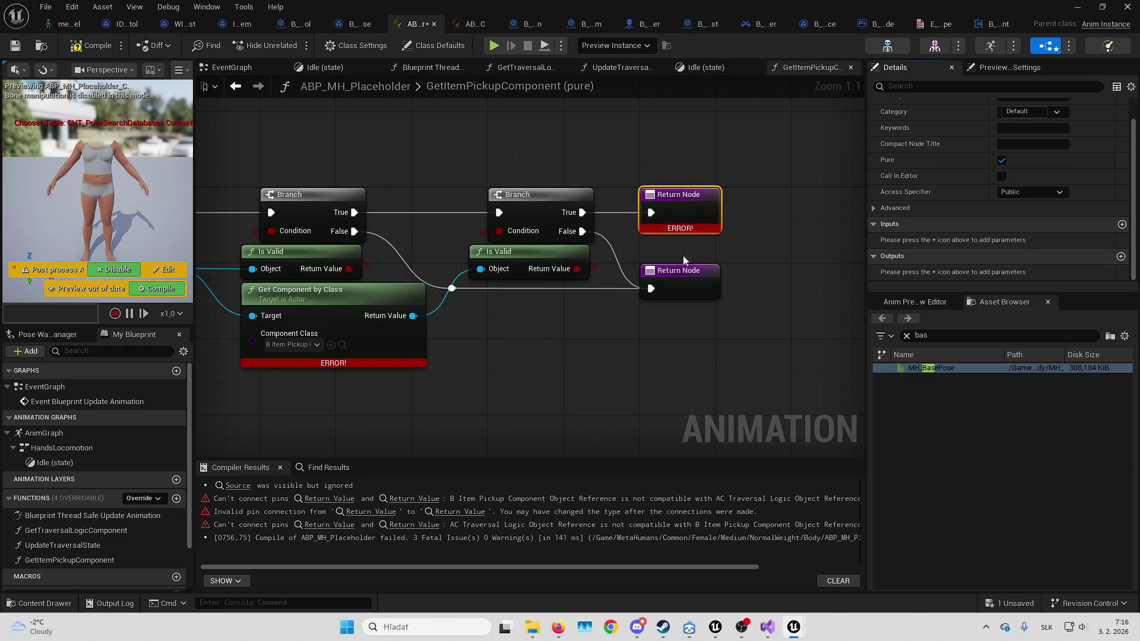
drag(413, 315, 654, 231)
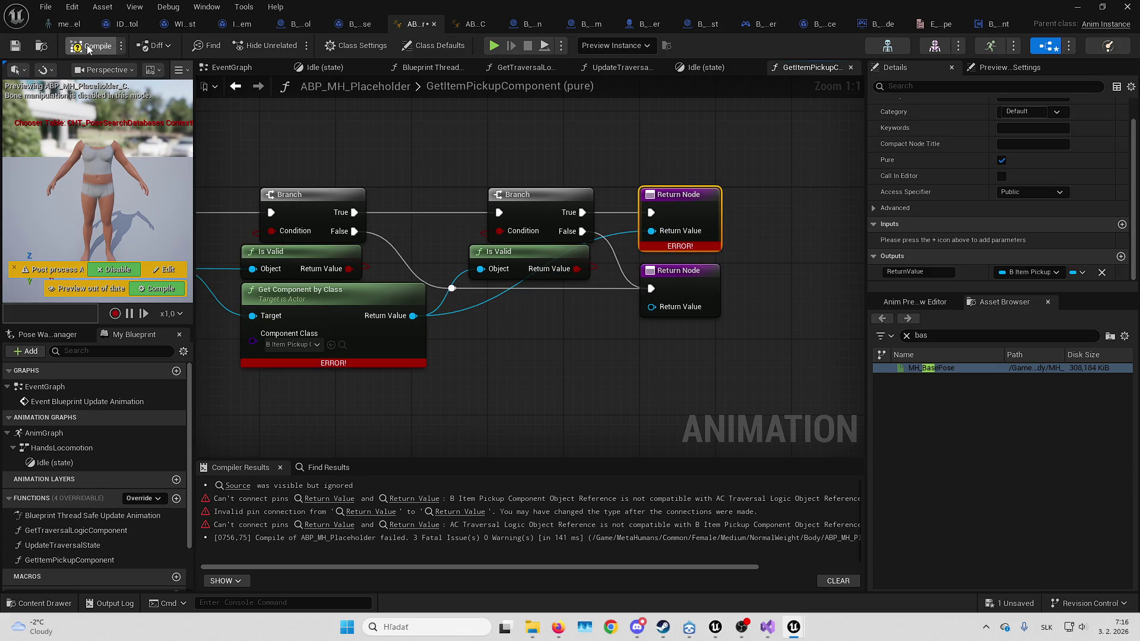
click(92, 46)
click(16, 46)
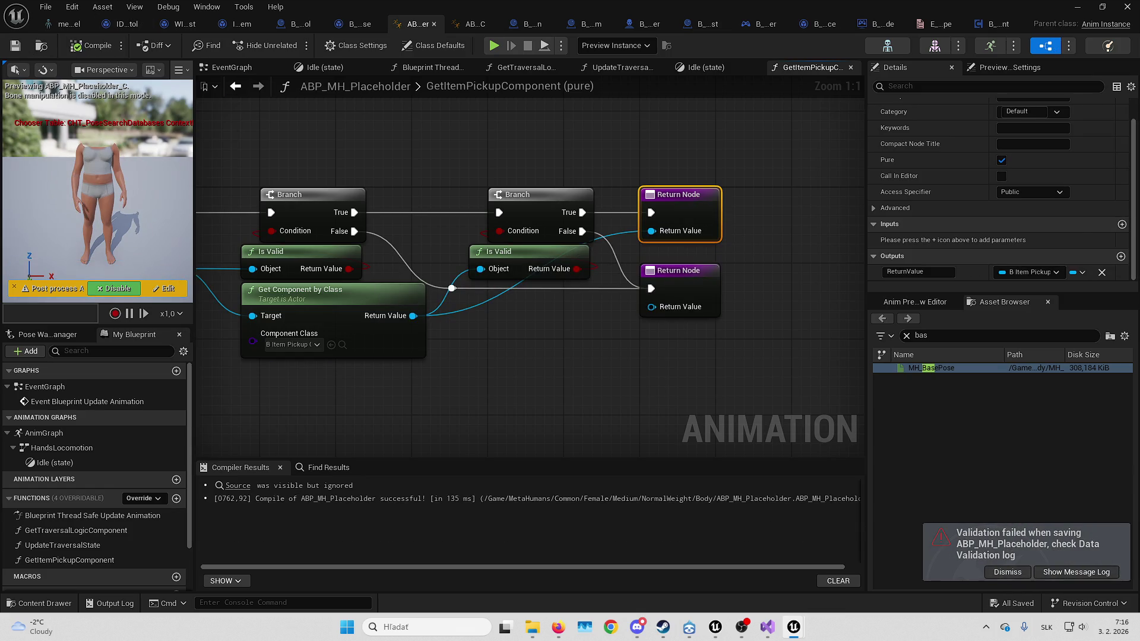
double_click(70, 434)
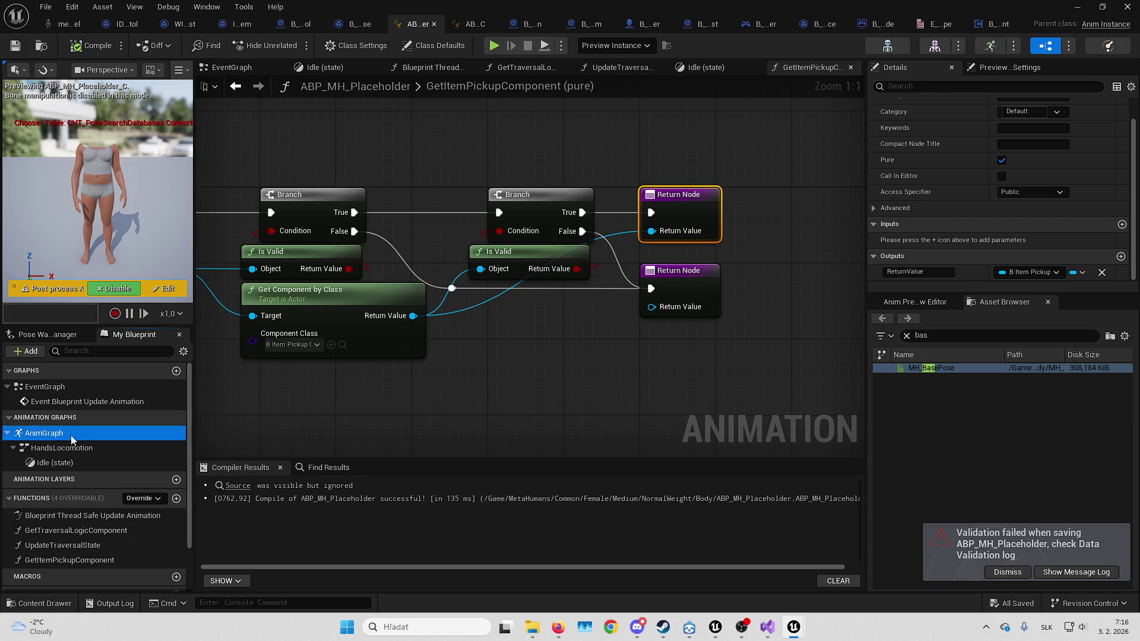
Open the HandsLocomotion state machine, dismiss the validation warning, and inspect the Idle state
scroll(404, 305, up, 2)
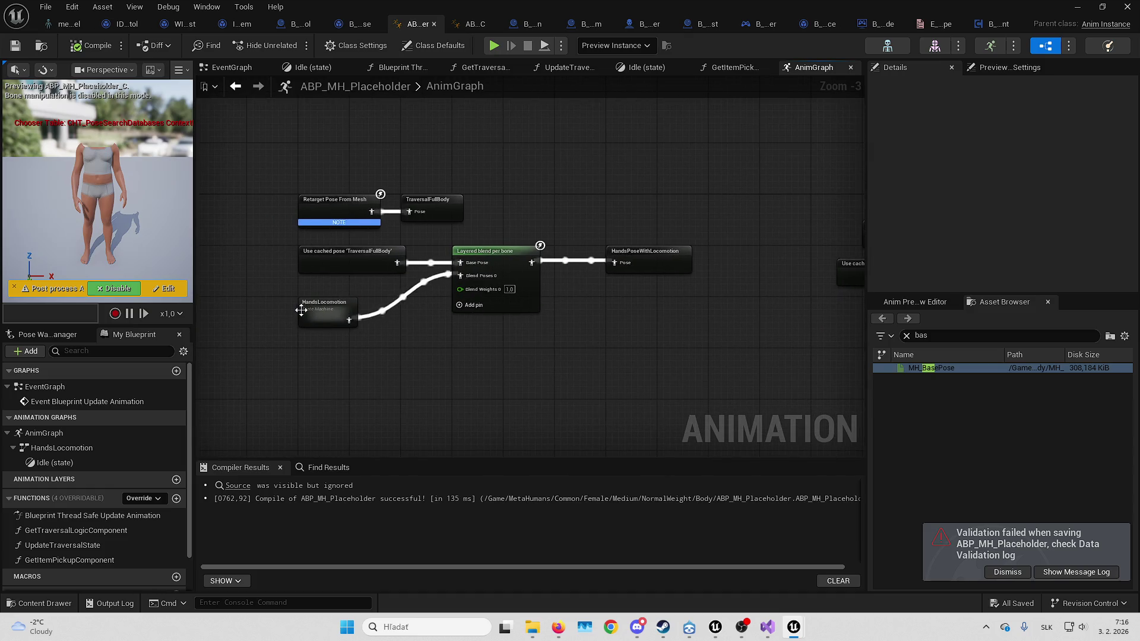
double_click(325, 309)
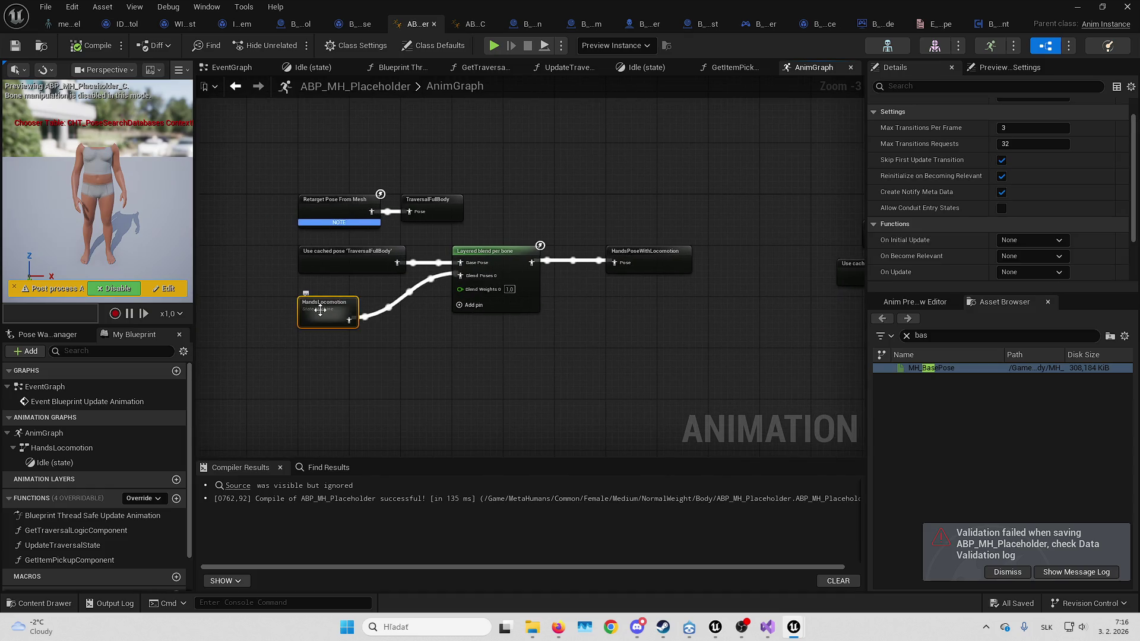
click(990, 570)
click(907, 335)
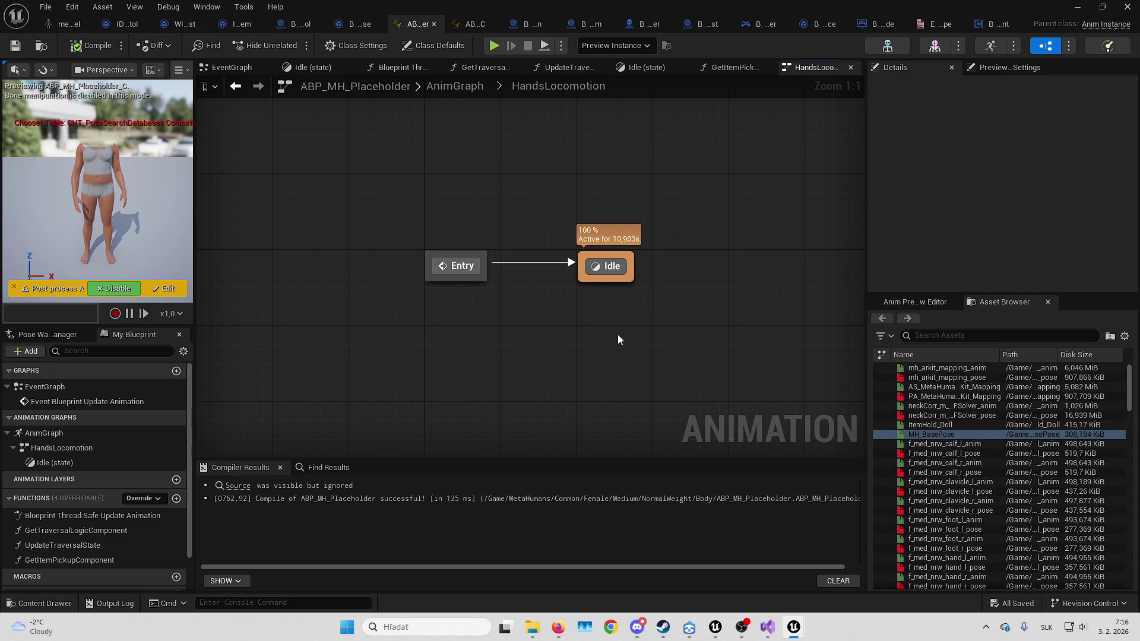
drag(618, 334, 508, 334)
click(503, 269)
double_click(504, 269)
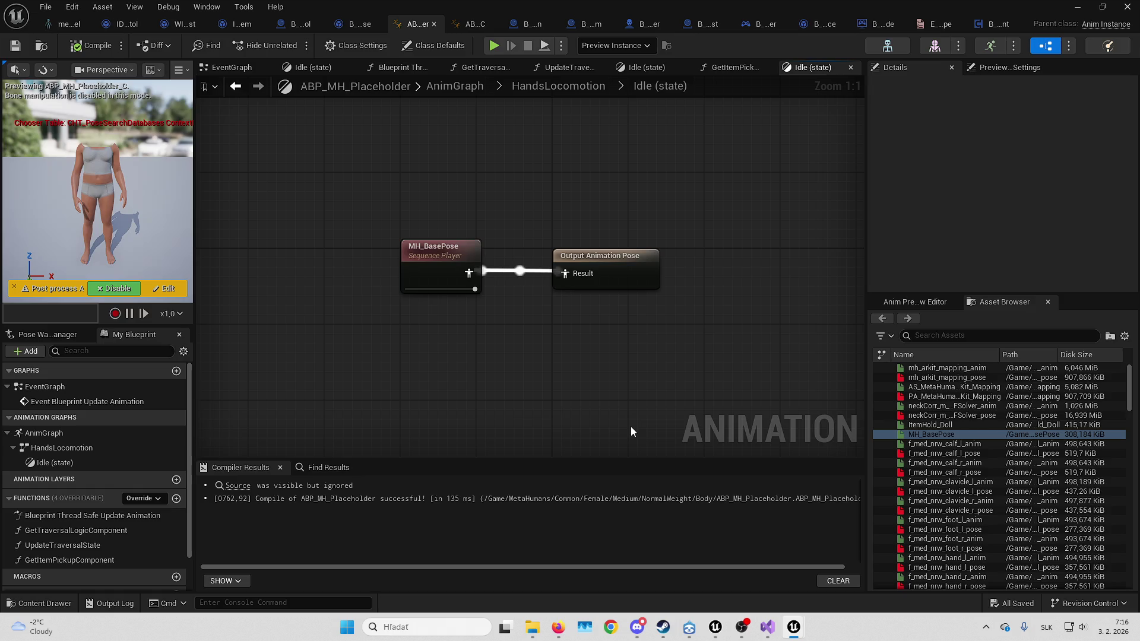
key(alt+Left)
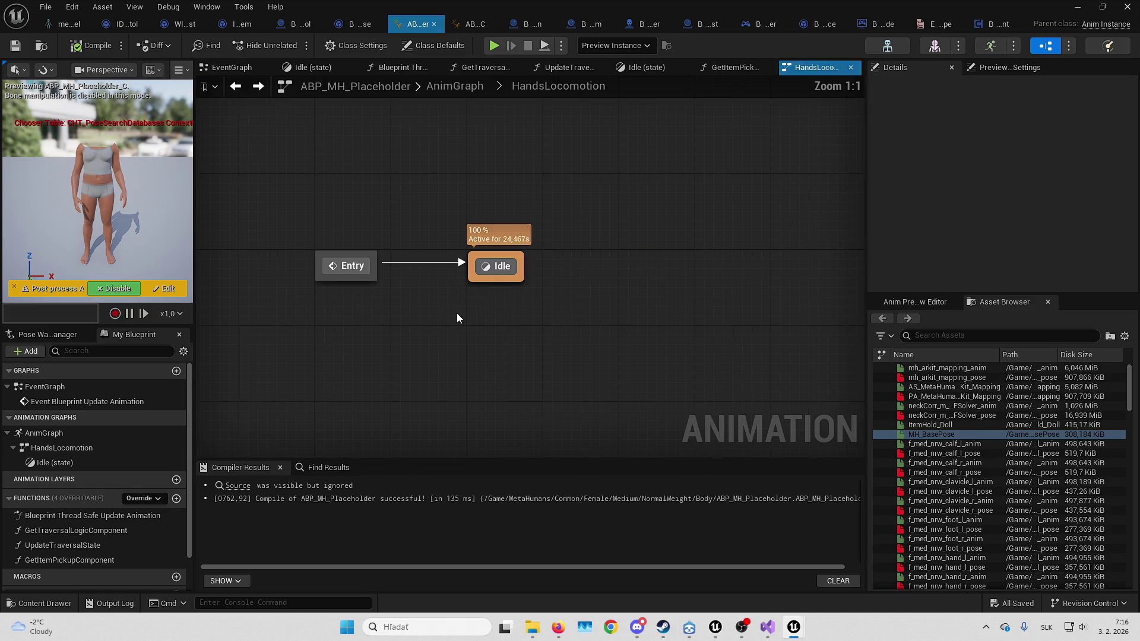
Add a HoldingTest state linked from Idle with a transition back, then open the Idle to HoldingTest rule
mouse_move(564, 279)
mouse_down()
mouse_move(483, 285)
mouse_move(472, 356)
mouse_move(517, 257)
mouse_up()
scroll(472, 360, down, 1)
click(548, 299)
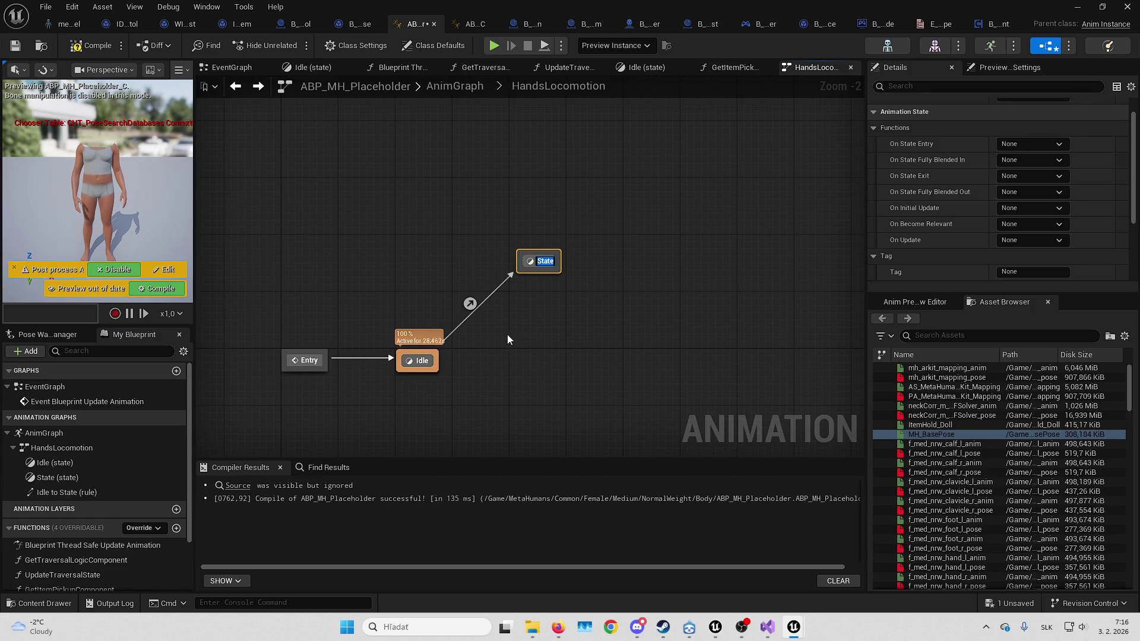
text(Holding)
text(Test)
key(Return)
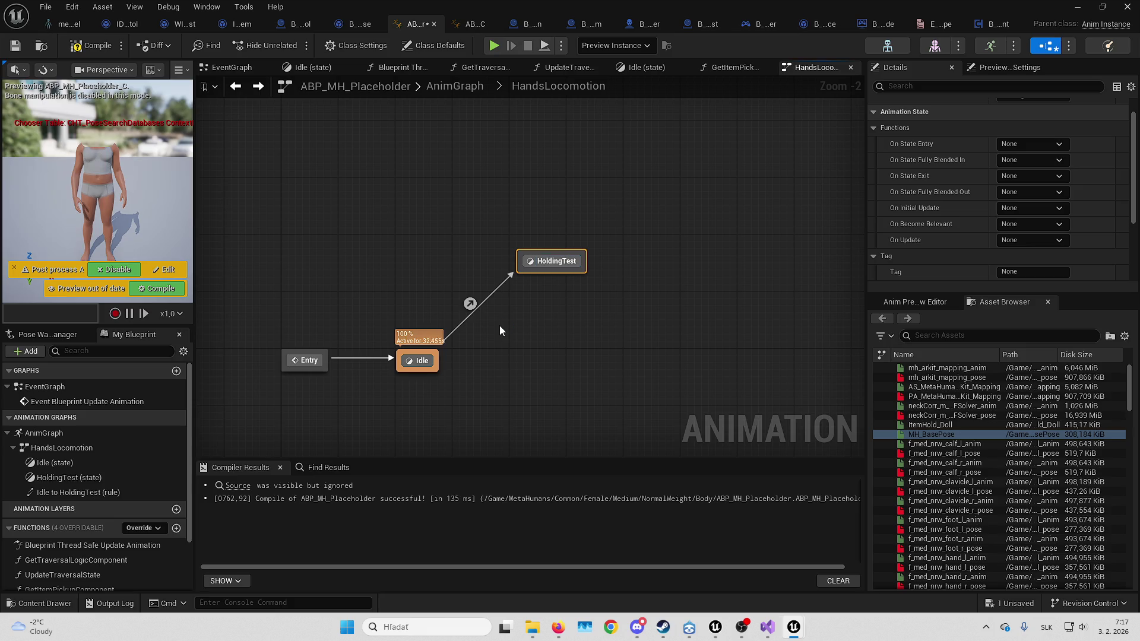
mouse_move(535, 279)
mouse_down()
mouse_move(484, 359)
mouse_move(428, 359)
mouse_up()
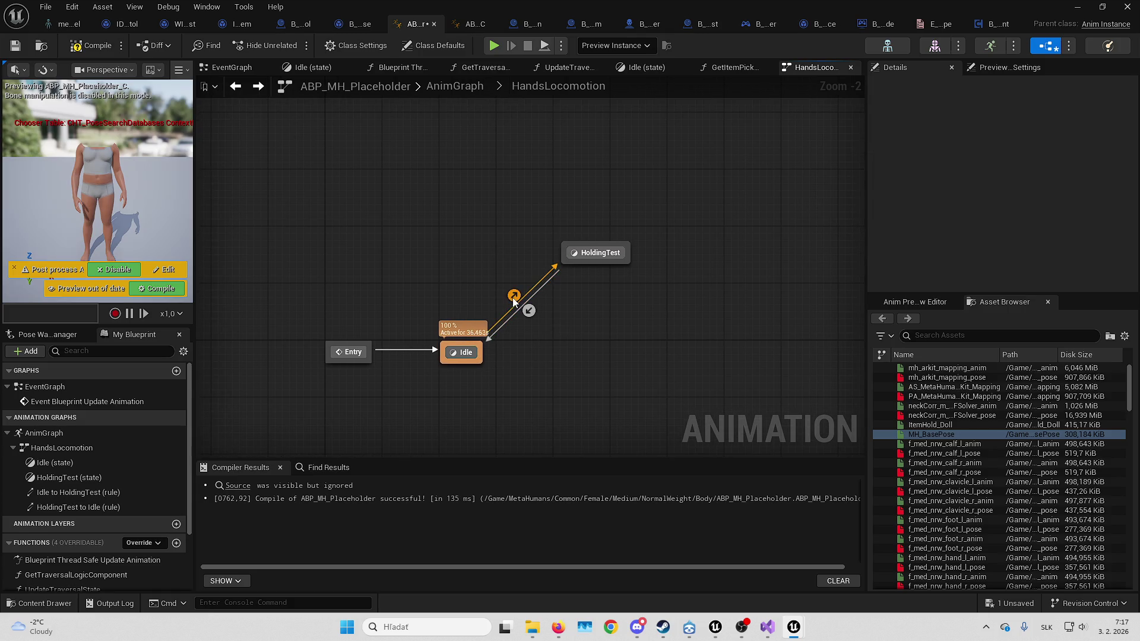
click(513, 296)
double_click(512, 296)
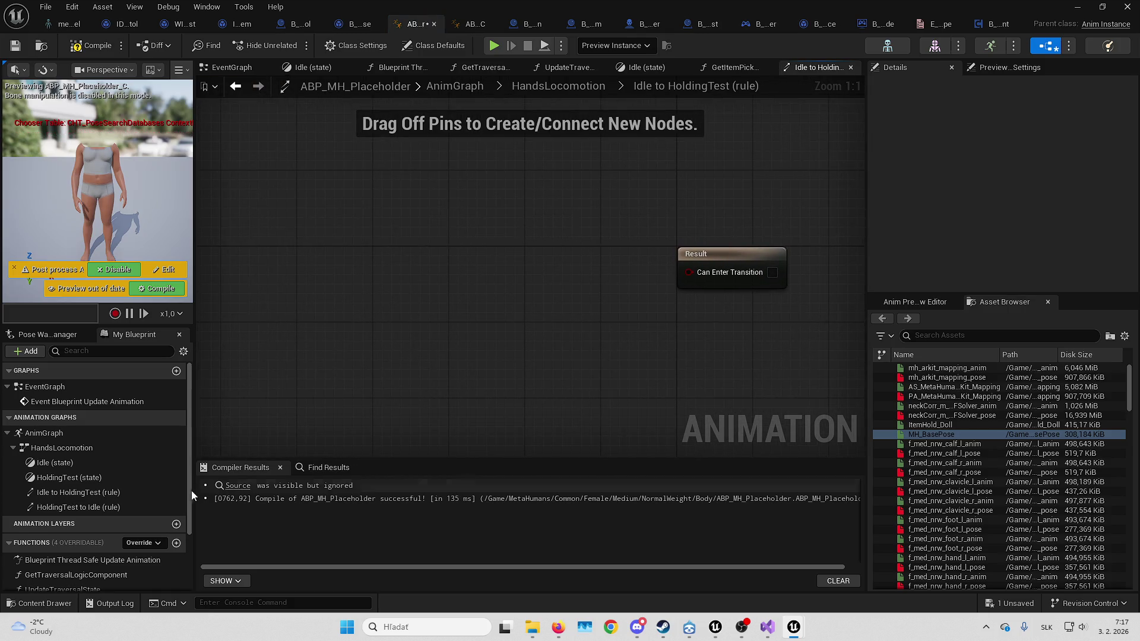
scroll(109, 490, down, 3)
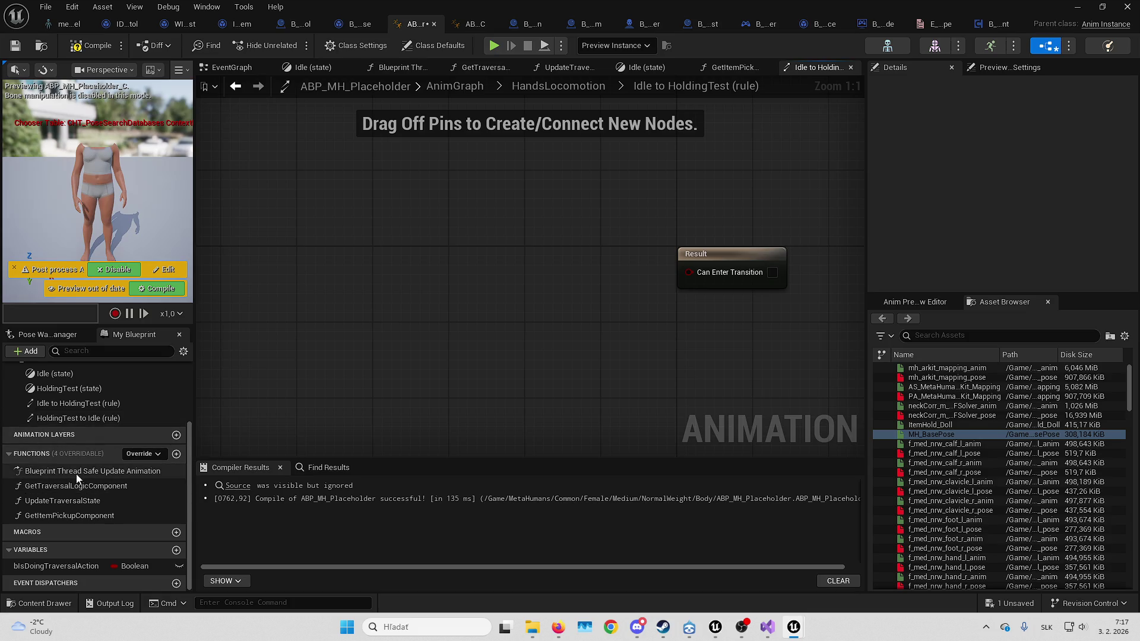
Create an UpdateStates function with a Property Access bound to GetItemPickupComponent's Item Hold
click(177, 454)
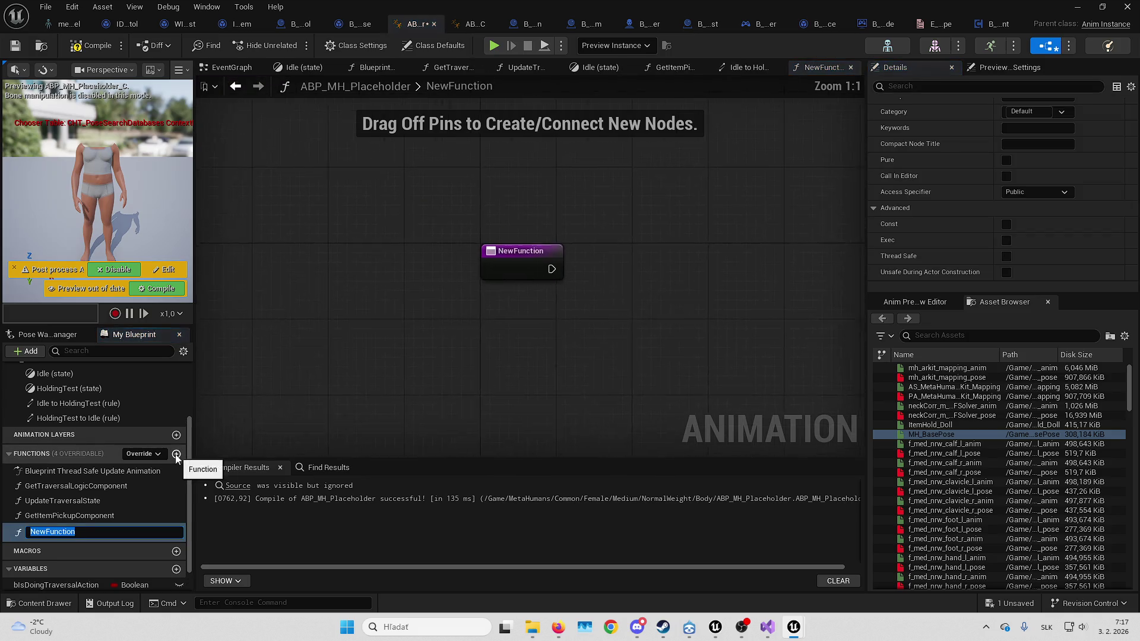
text(UpdateStates)
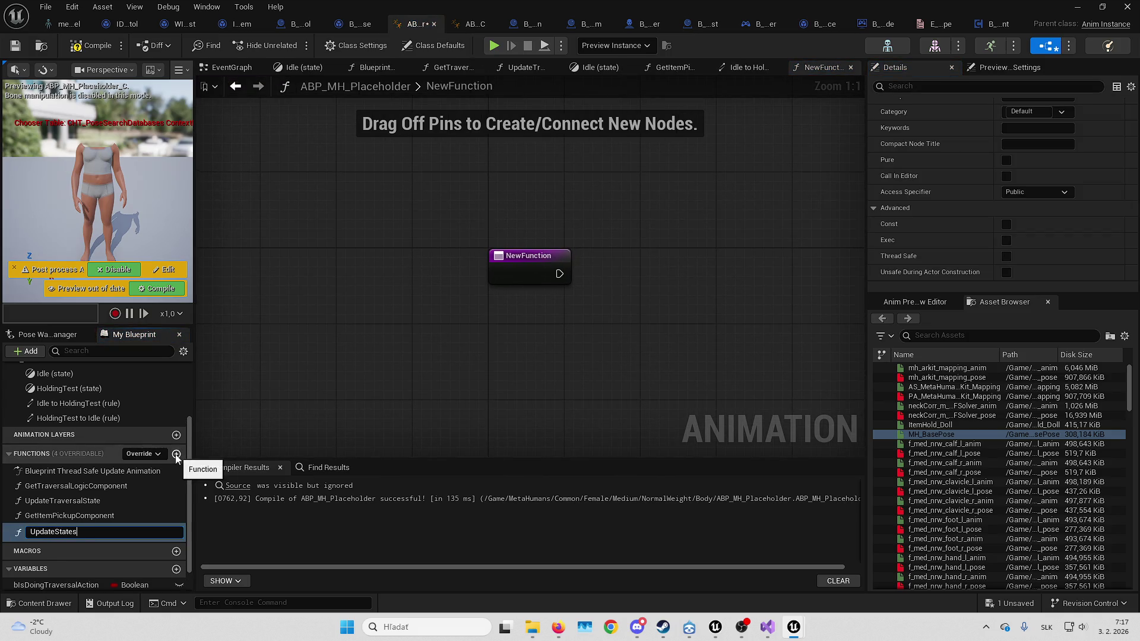
key(Return)
right_click(531, 340)
text(p)
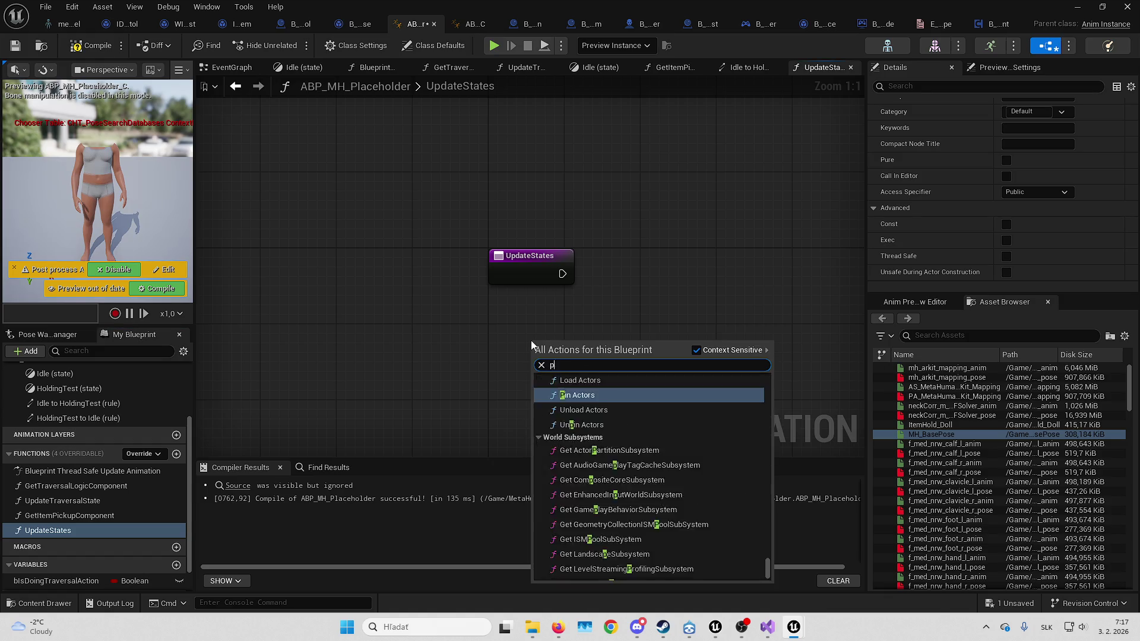
key(Return)
click(573, 349)
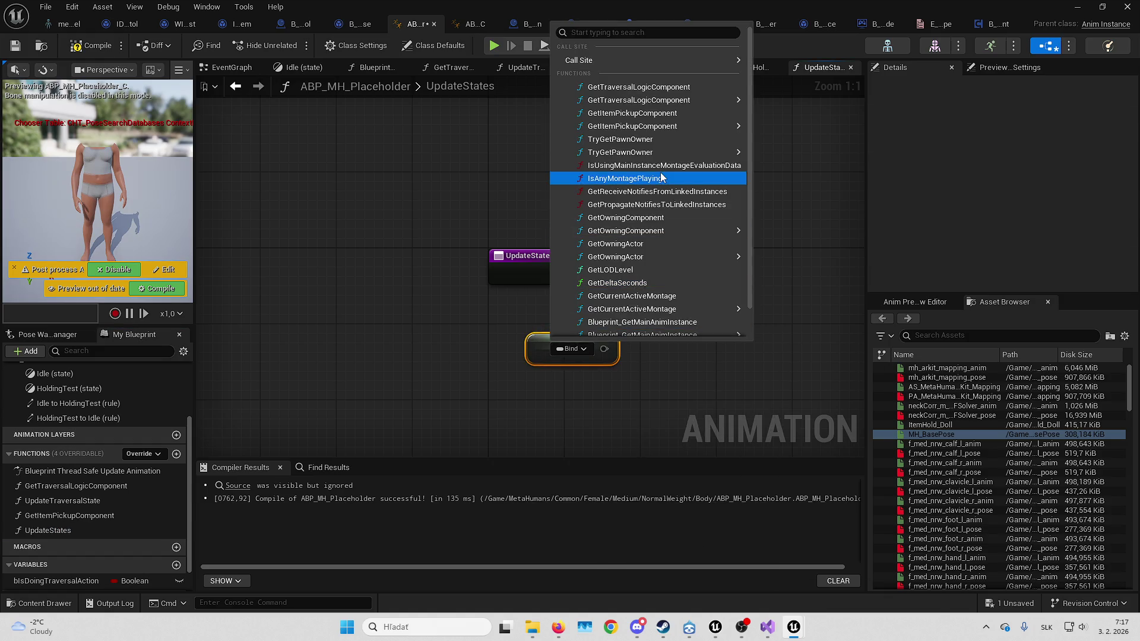
mouse_move(705, 127)
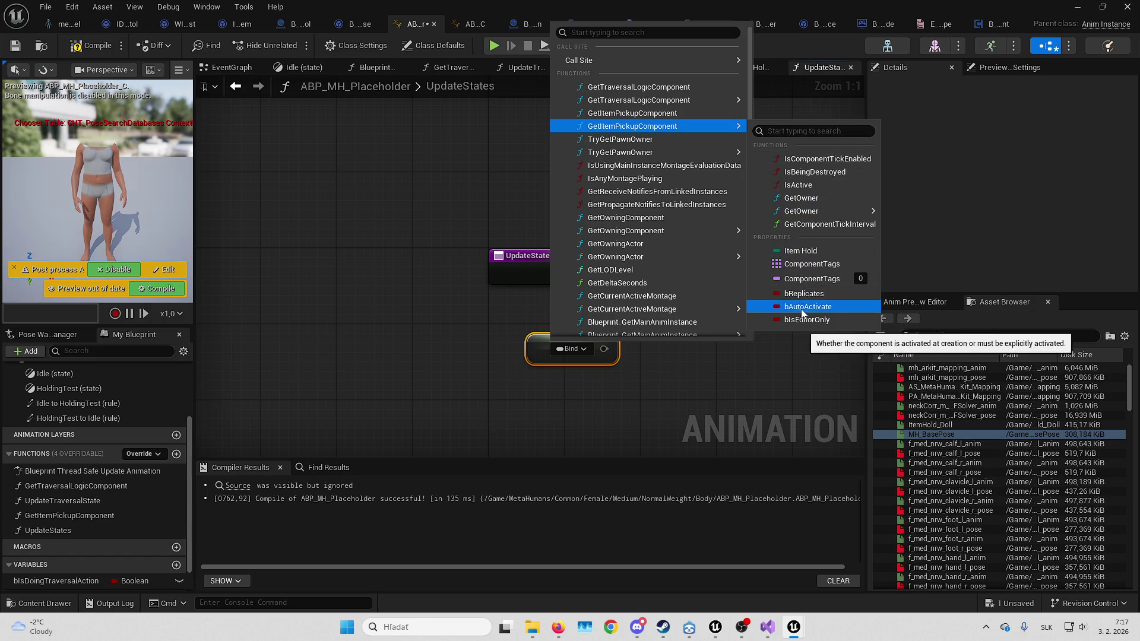
click(801, 251)
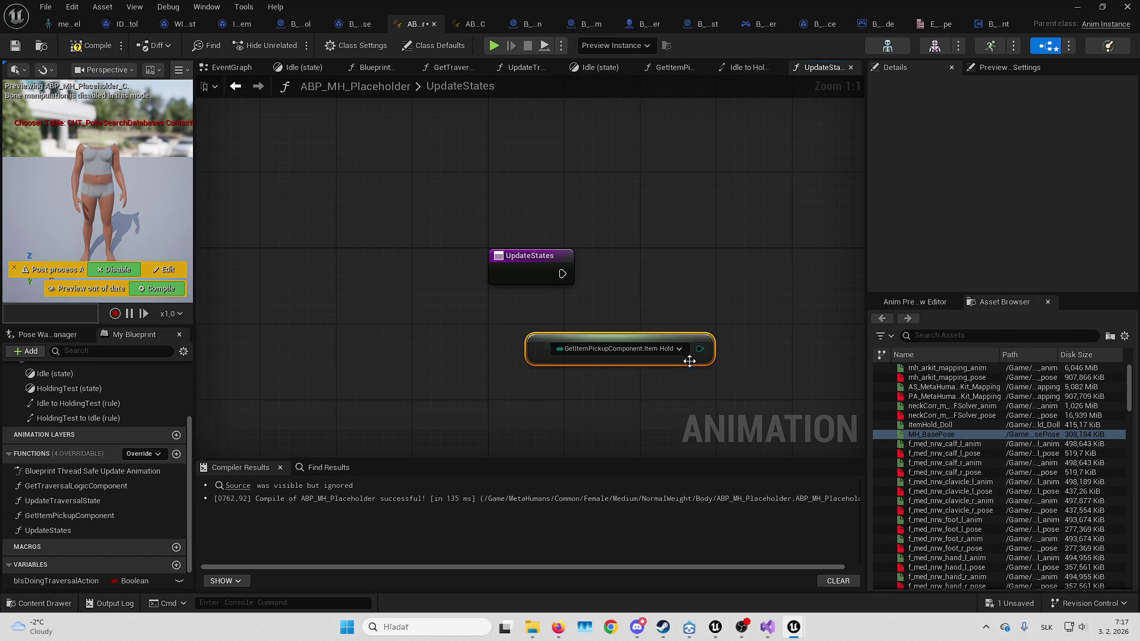
Promote Item Hold to a new ItemHold variable, wire its SET into UpdateStates, and compile
mouse_move(700, 349)
mouse_down()
mouse_move(778, 286)
mouse_move(758, 291)
mouse_up()
click(623, 49)
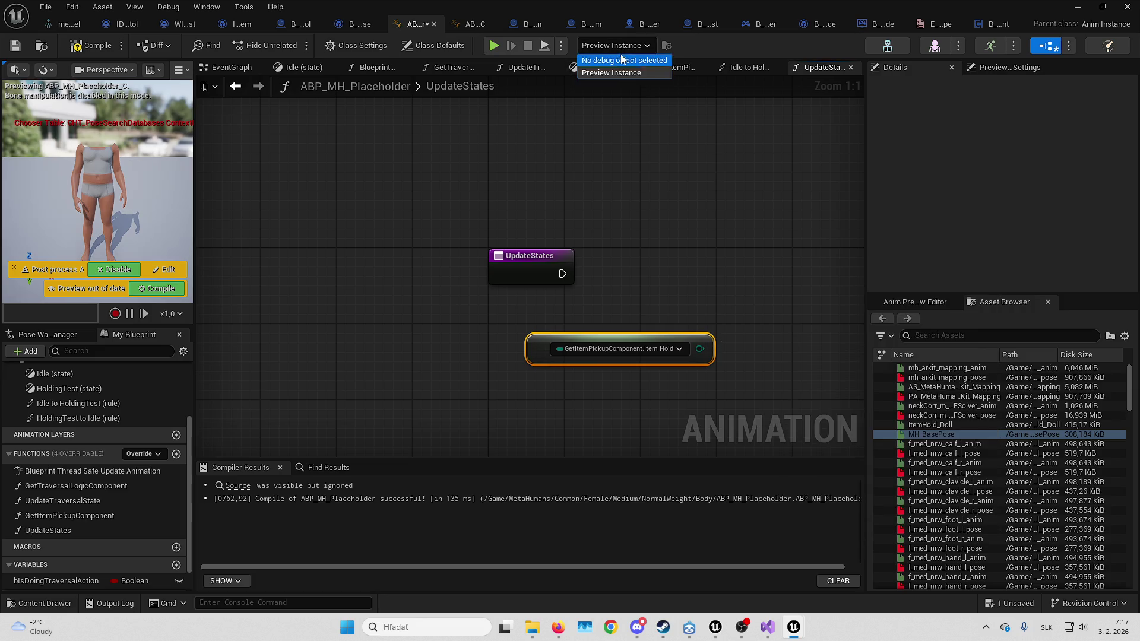
click(611, 57)
drag(700, 348, 768, 287)
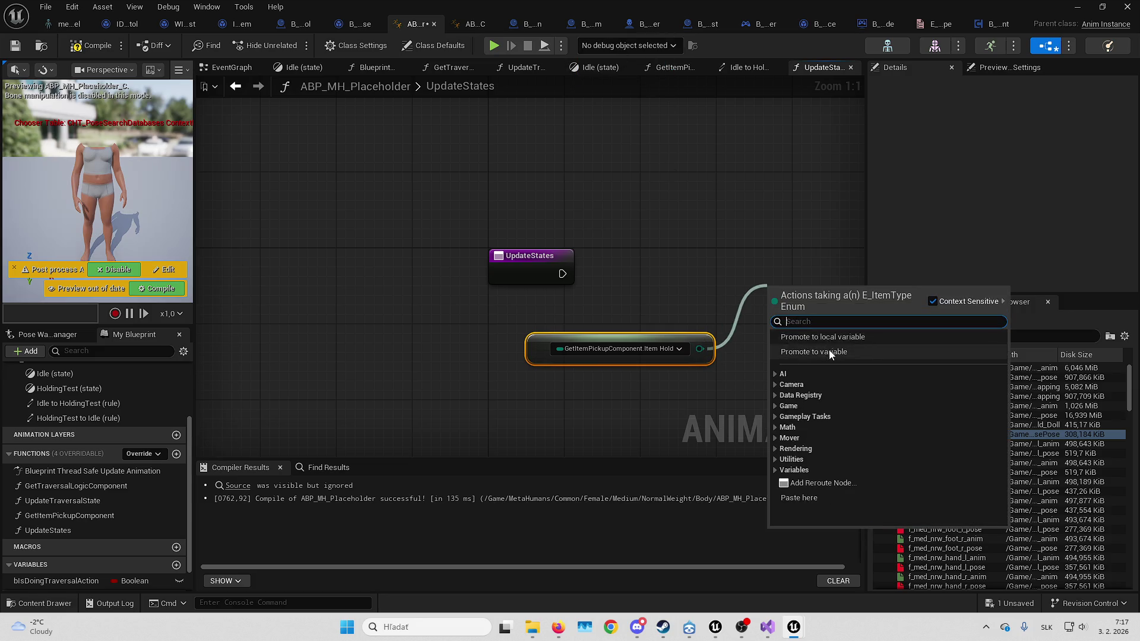
click(829, 351)
text(ItemHold)
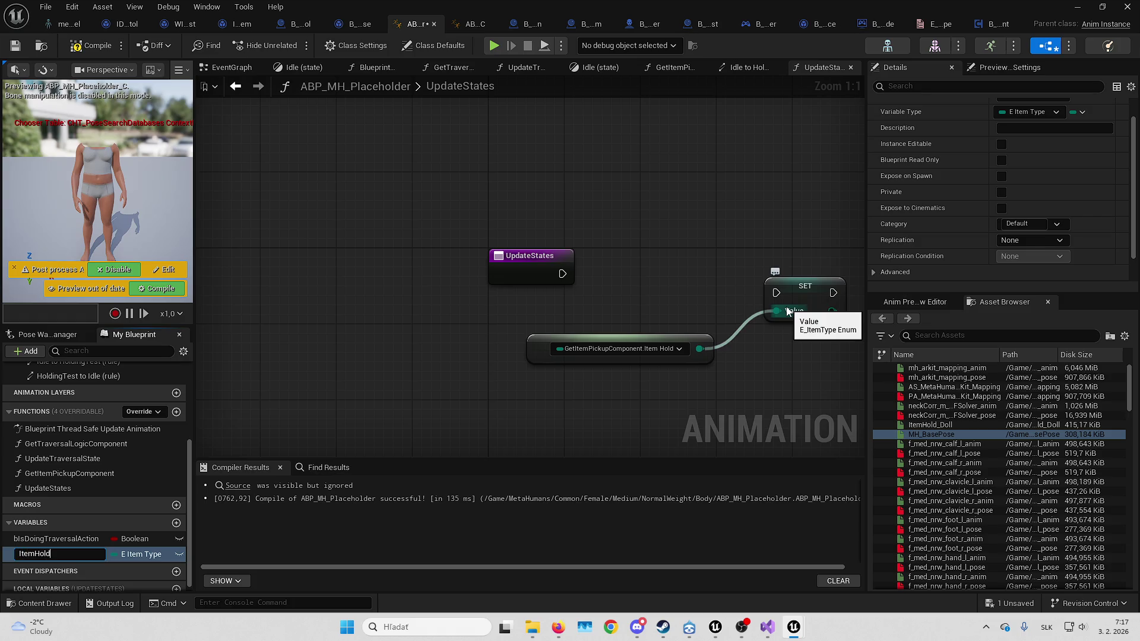
key(Return)
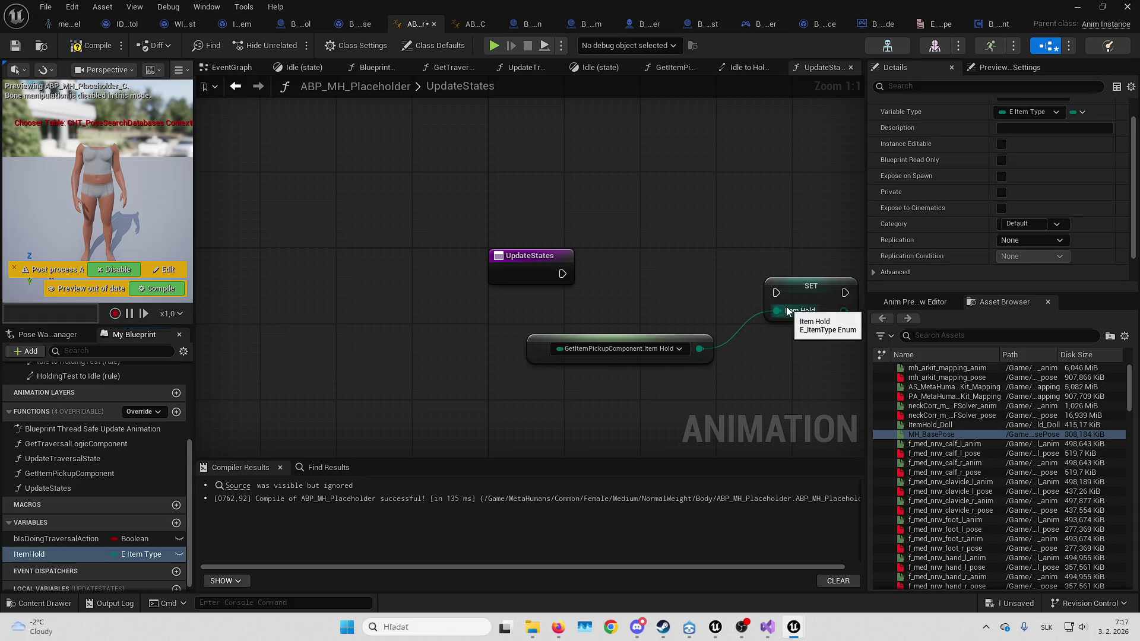
mouse_move(777, 293)
mouse_down()
mouse_move(653, 300)
mouse_move(563, 274)
mouse_up()
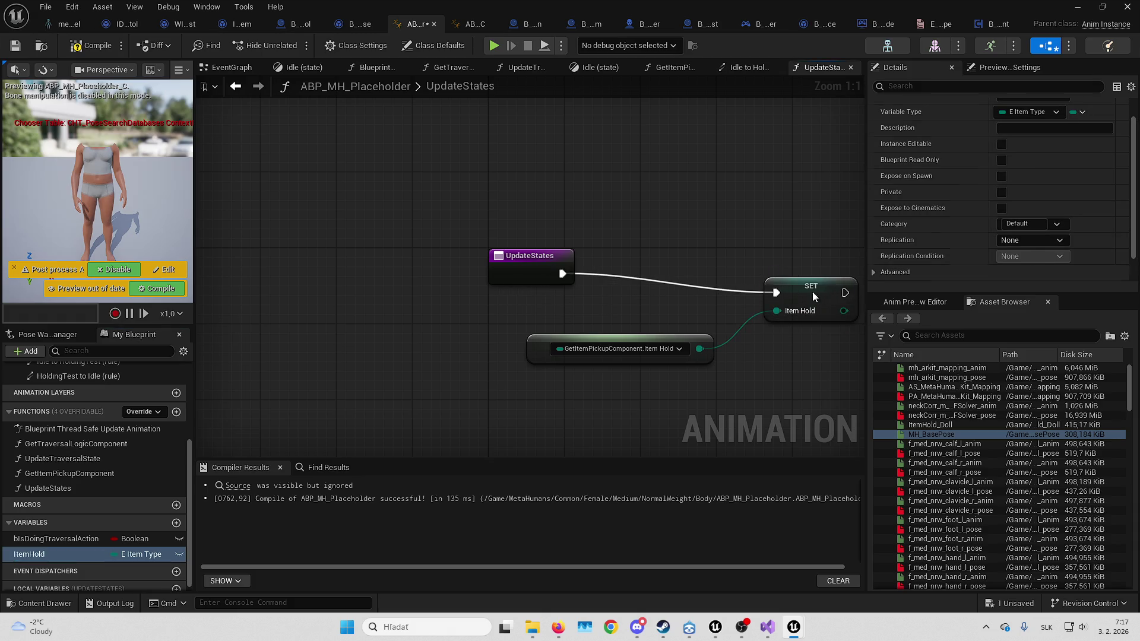
drag(786, 298, 737, 279)
mouse_move(566, 334)
mouse_down()
mouse_move(540, 316)
mouse_move(528, 325)
mouse_up()
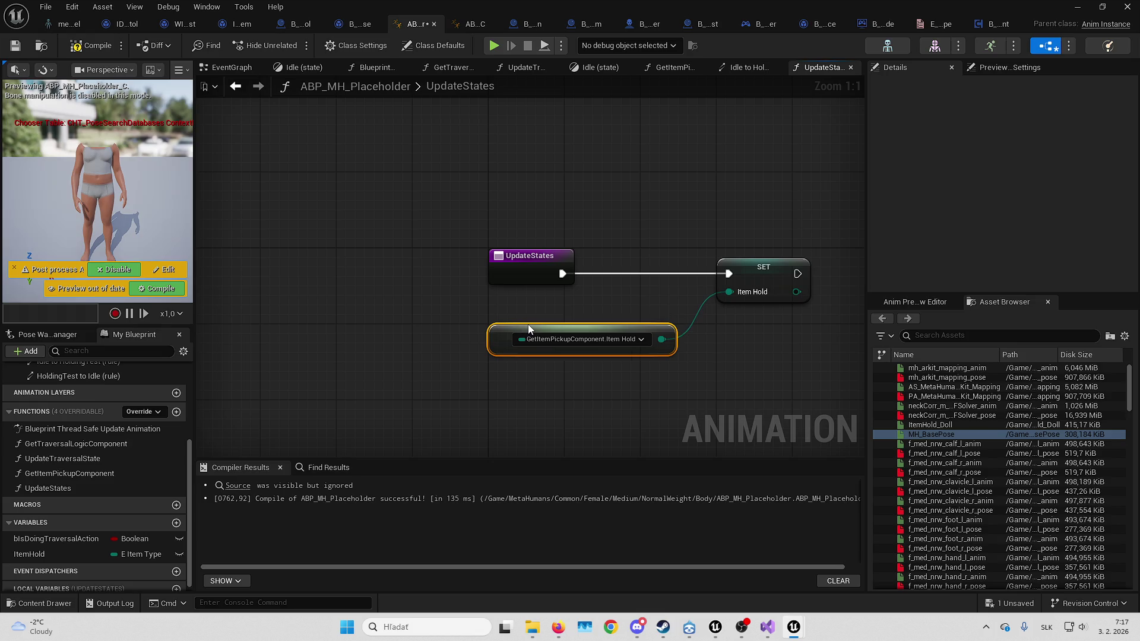
click(708, 227)
key(Home)
click(92, 45)
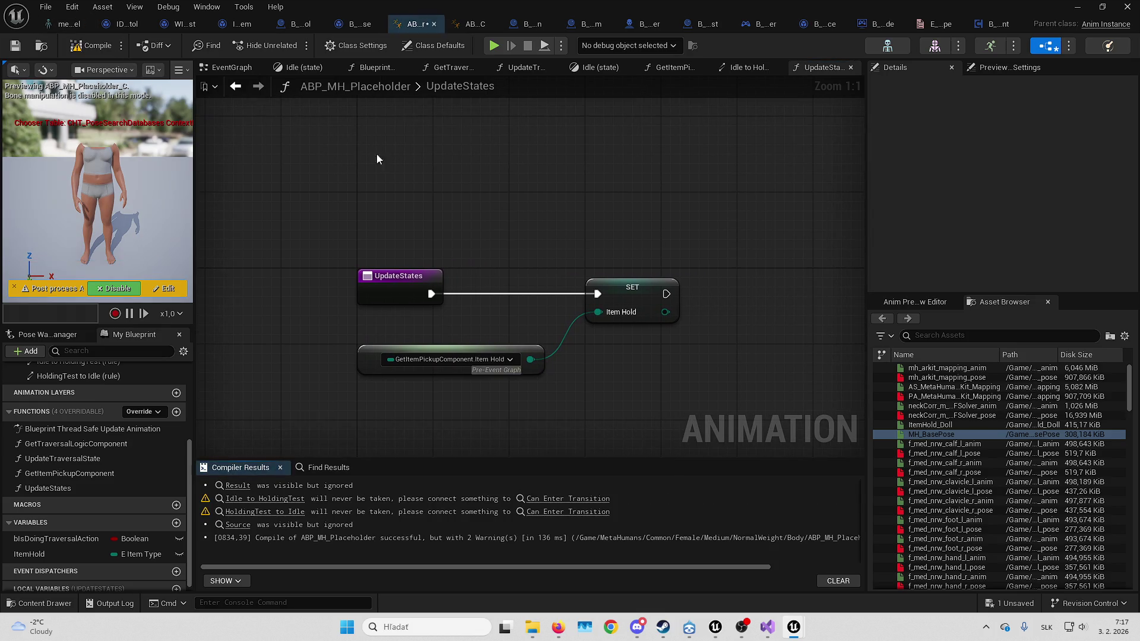
Place an ItemHold getter in the Idle to HoldingTest rule graph
click(746, 69)
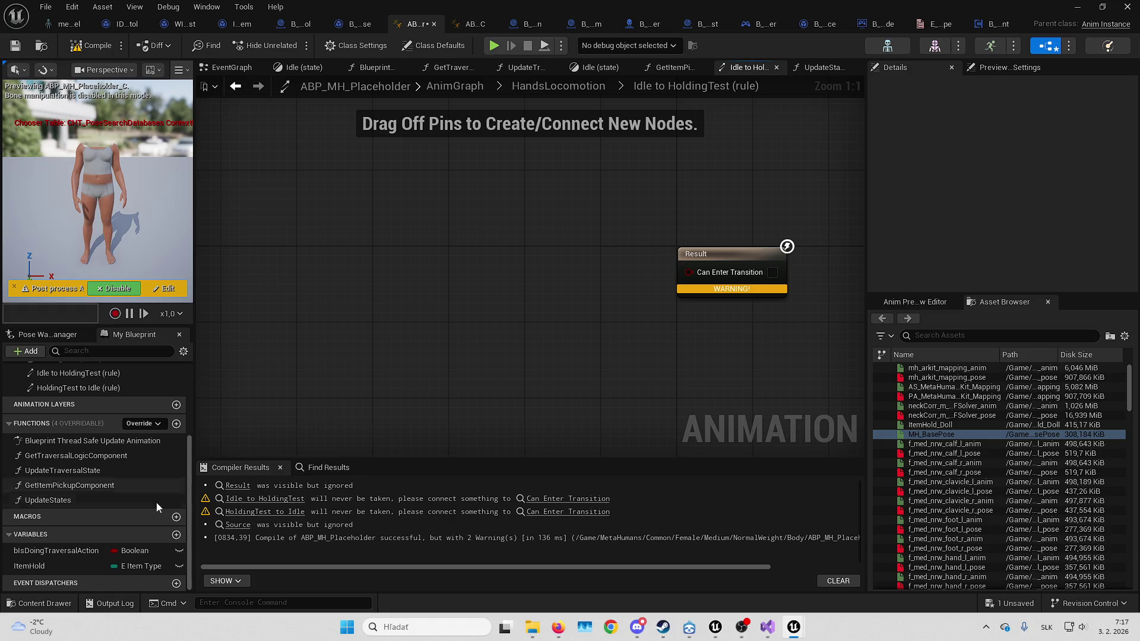
mouse_move(66, 566)
mouse_down()
mouse_move(572, 236)
mouse_move(522, 278)
mouse_up()
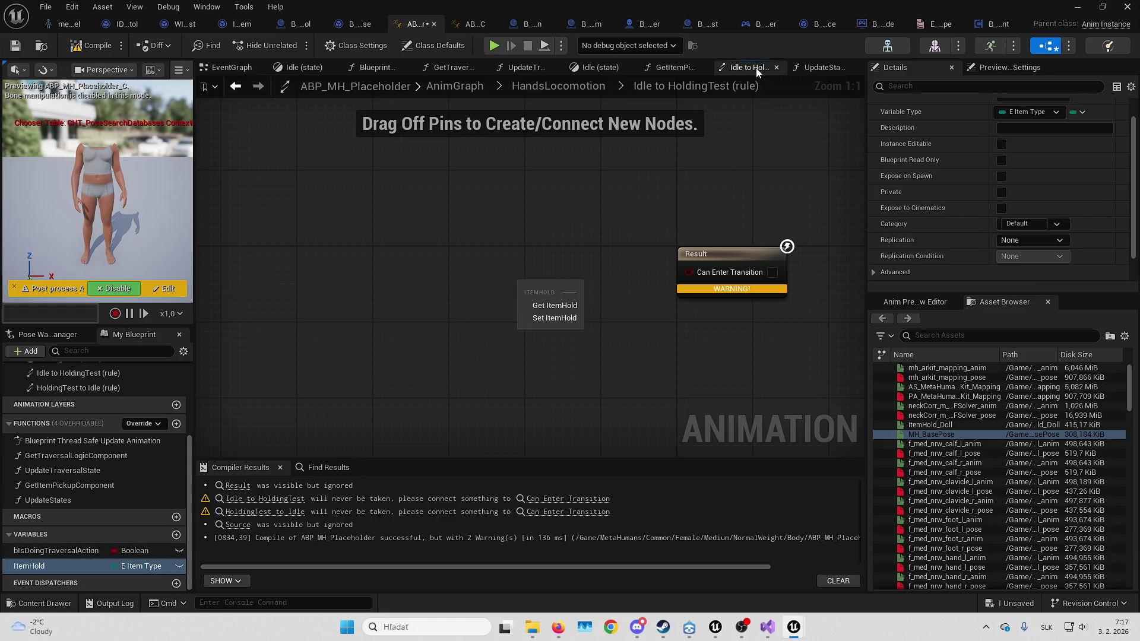
click(555, 306)
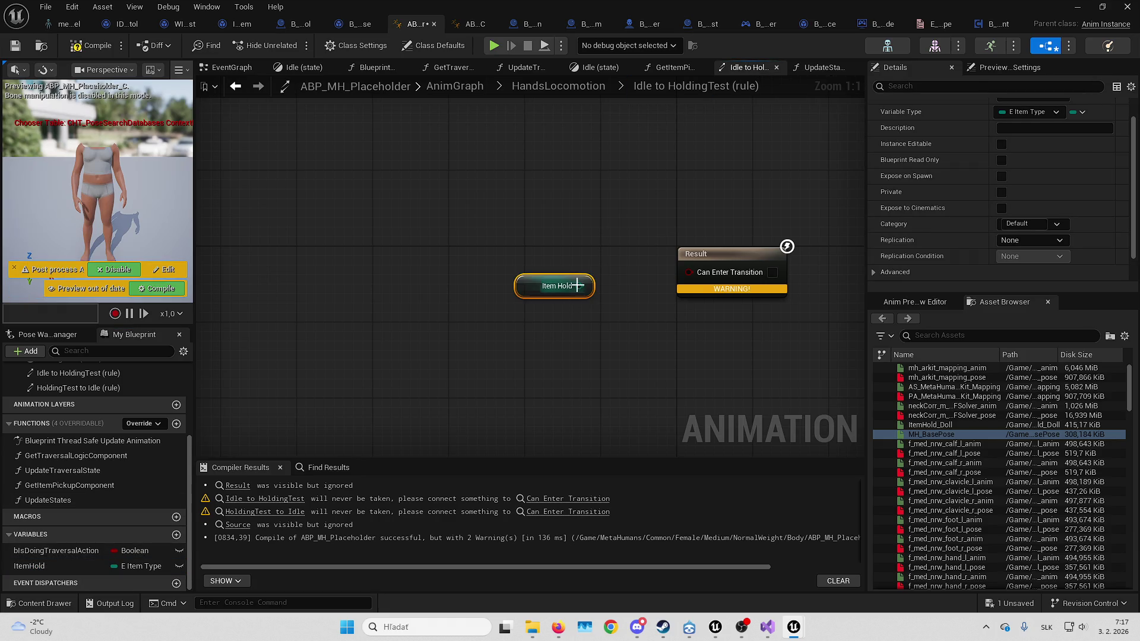
mouse_move(535, 288)
mouse_down()
mouse_move(383, 314)
mouse_move(519, 298)
mouse_up()
text(e)
key(Return)
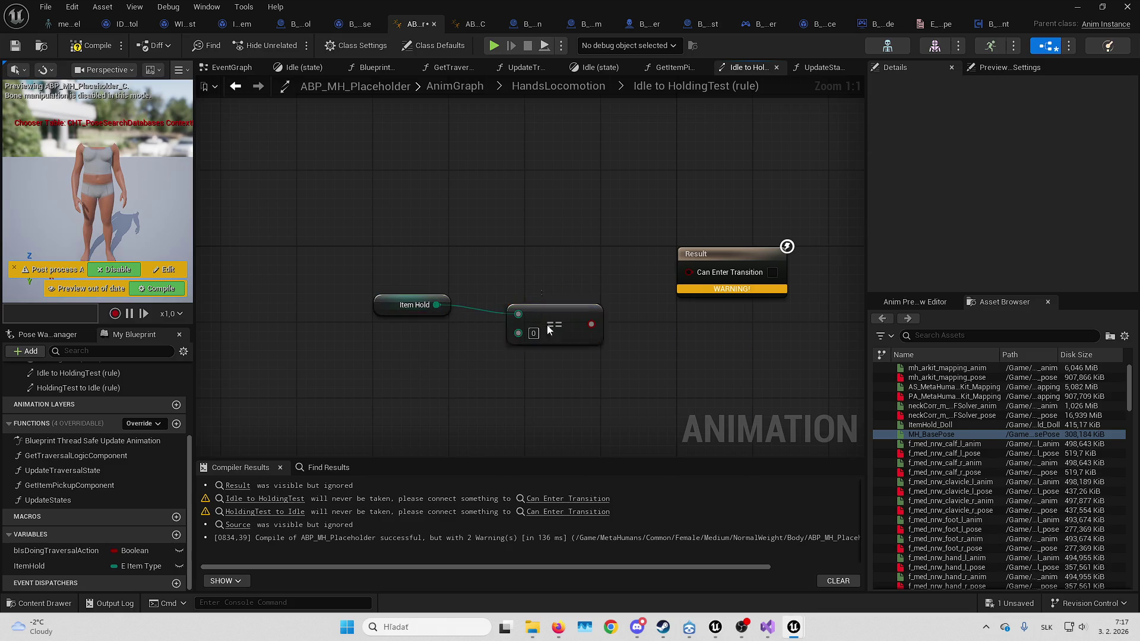
key(ctrl+z)
Feed an Equal (Enum) check of ItemHold against Test into Can Enter Transition
drag(437, 305, 522, 294)
text(equal)
click(588, 368)
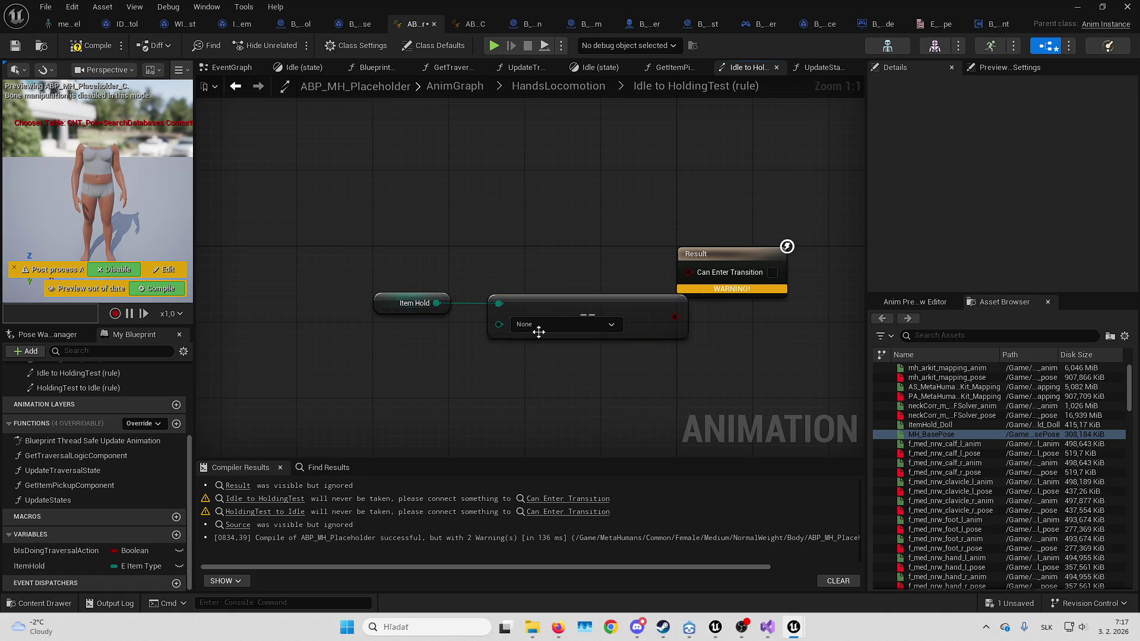
click(540, 325)
click(535, 354)
drag(675, 317, 701, 273)
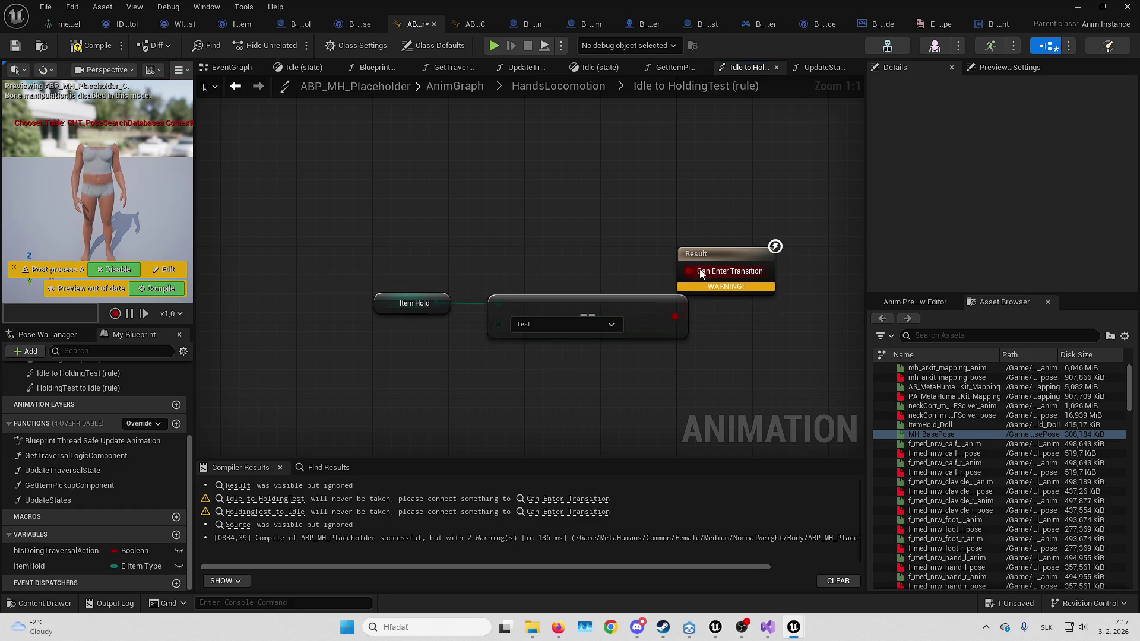
drag(416, 303, 528, 353)
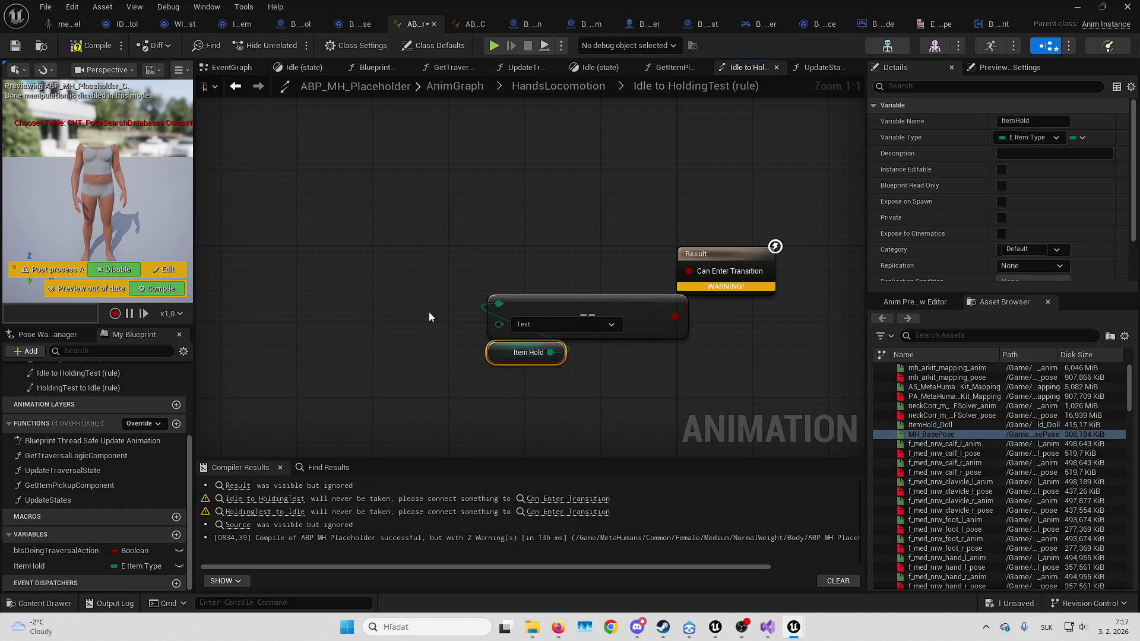
shift+click(588, 301)
drag(588, 300, 676, 301)
click(92, 45)
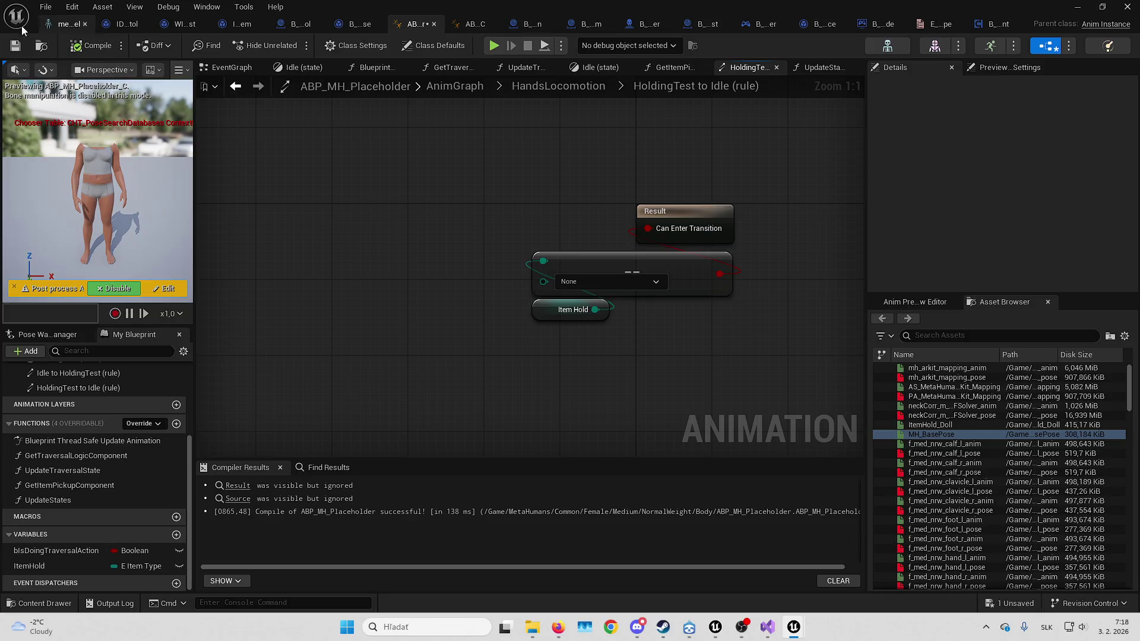
Save ABP_MH_Placeholder and delete the Equal node from the HoldingTest to Idle rule
click(16, 47)
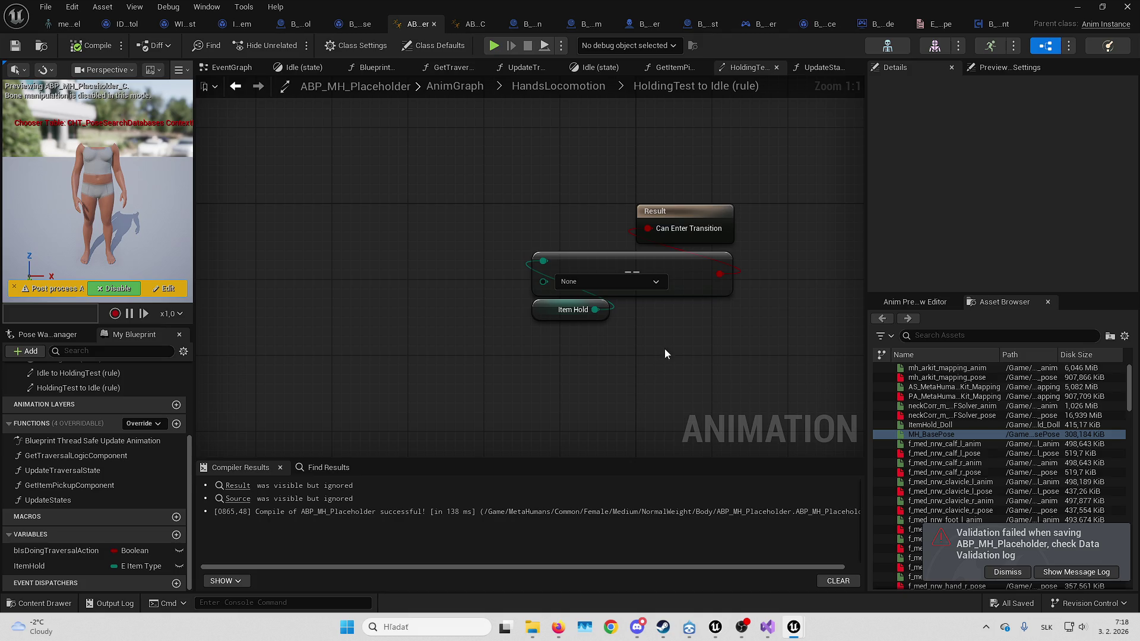
mouse_move(665, 354)
mouse_down()
mouse_move(636, 348)
mouse_move(549, 371)
mouse_up()
click(566, 285)
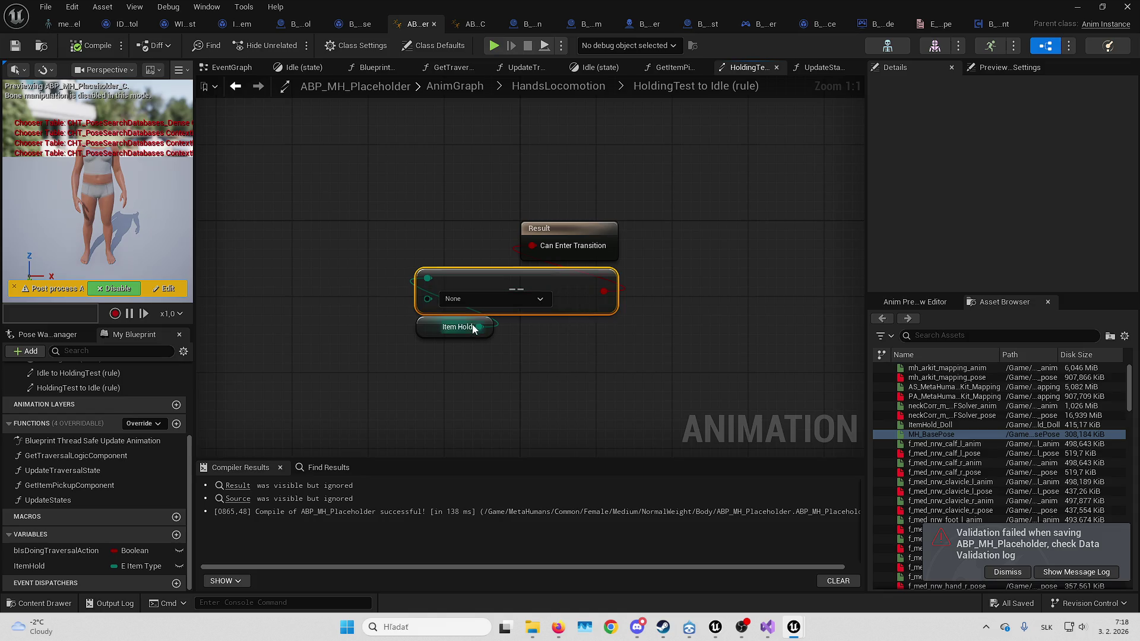
key(Delete)
Drive Can Enter Transition with a Not Equal (Enum) check of Item Hold against Test, then compile and save
drag(480, 326, 539, 305)
text(note)
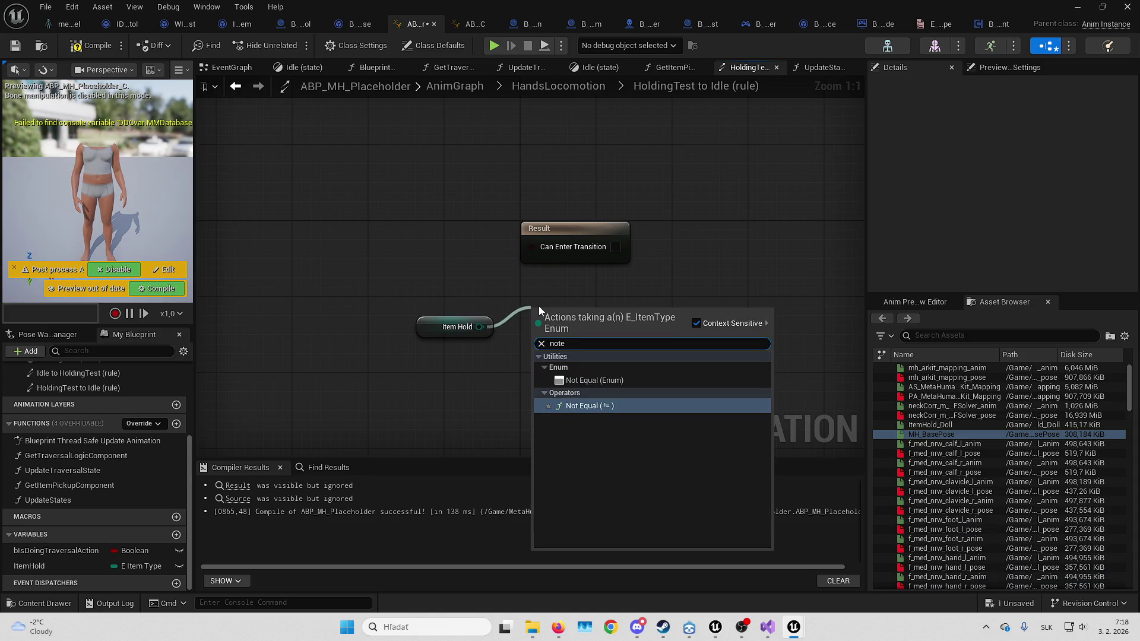
key(Up)
key(Return)
click(621, 336)
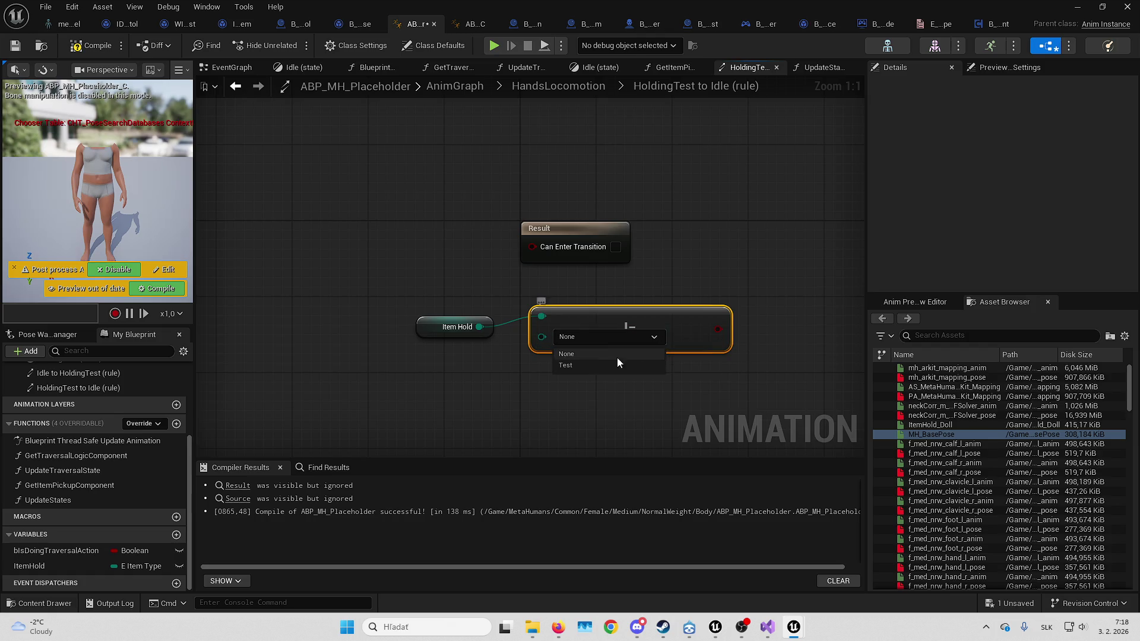
click(589, 364)
drag(720, 328, 566, 251)
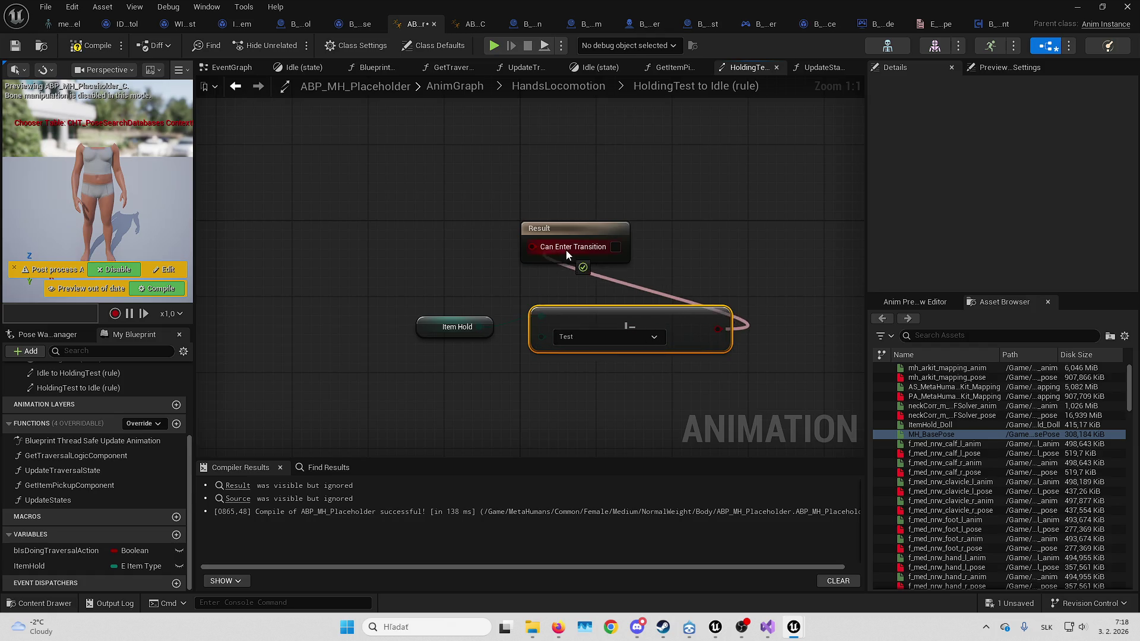
drag(646, 318, 535, 270)
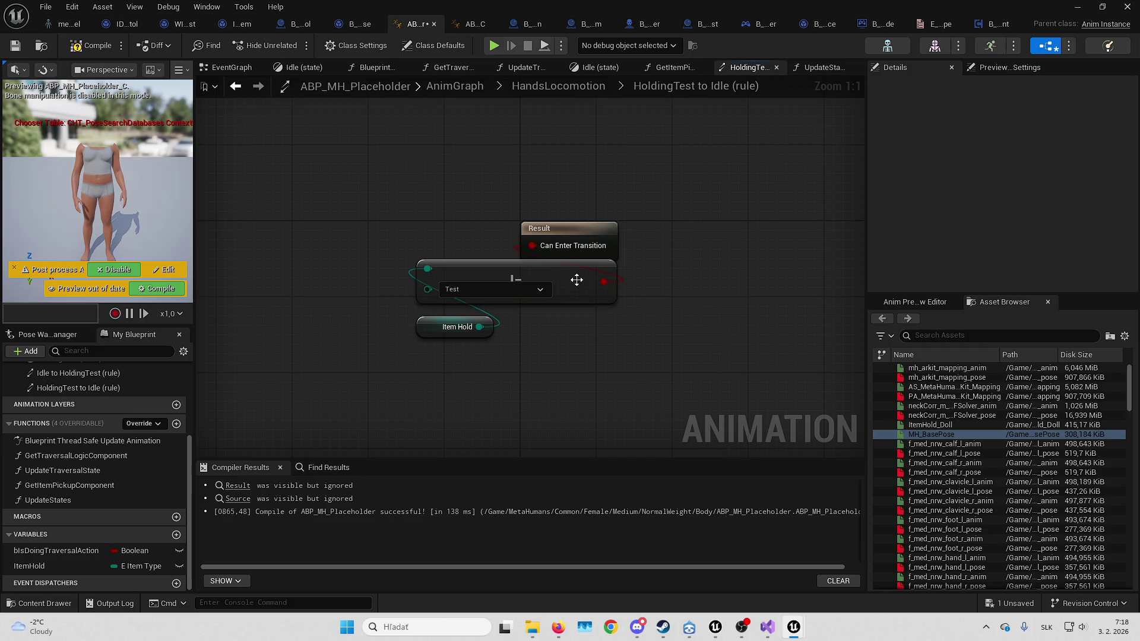
click(93, 45)
click(16, 46)
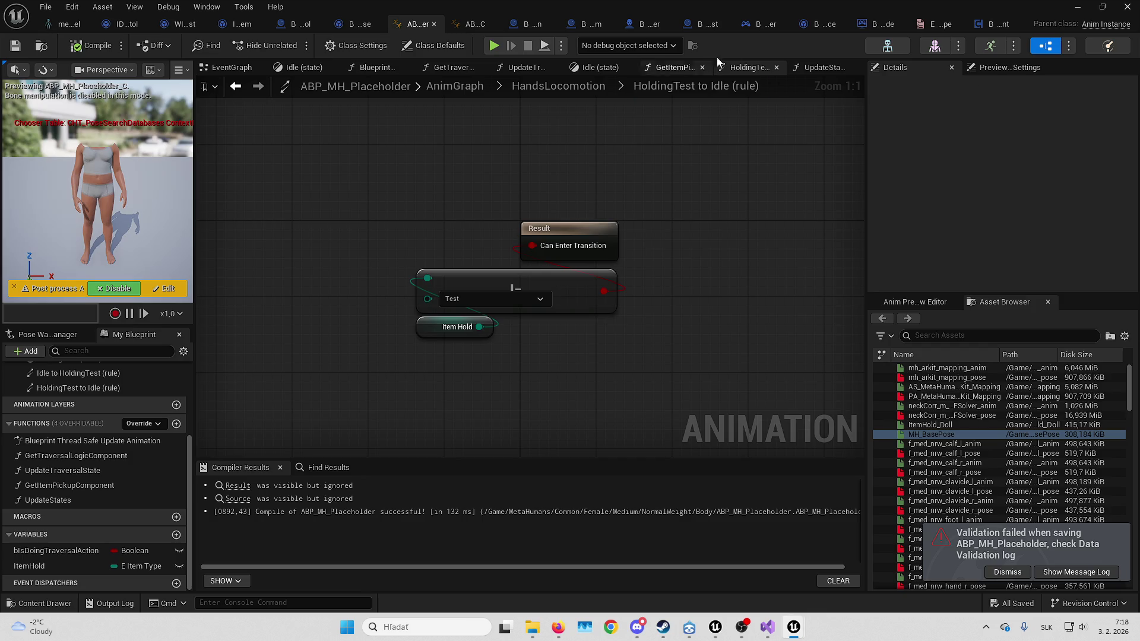
click(558, 86)
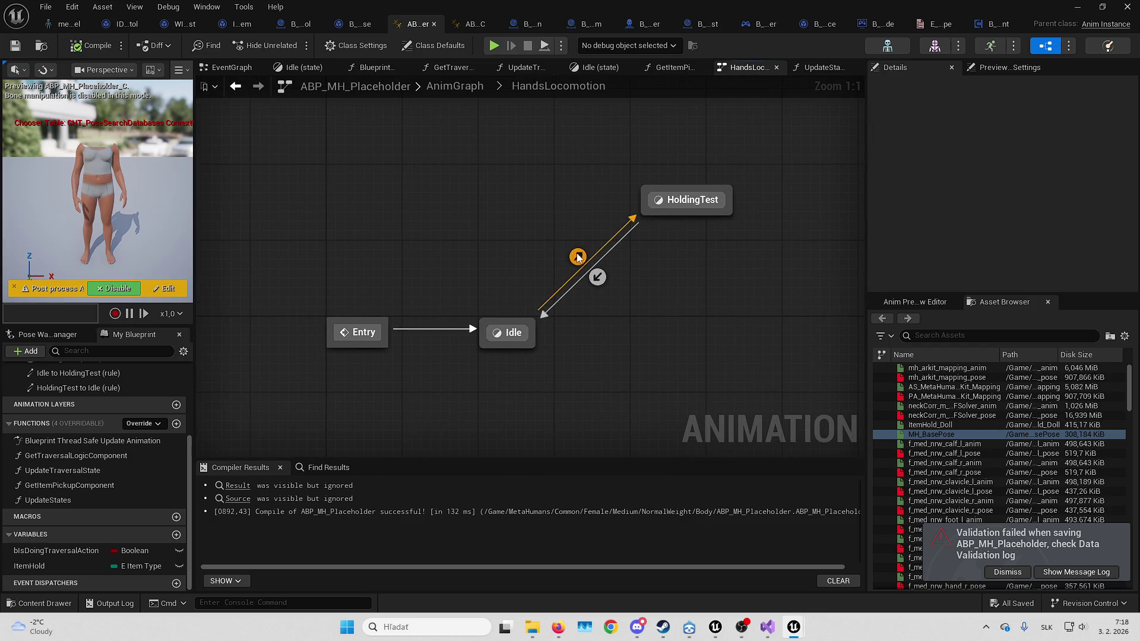
Feed an ItemHold_Doll animation player into HoldingTest's output pose, then compile and save
click(689, 199)
double_click(689, 200)
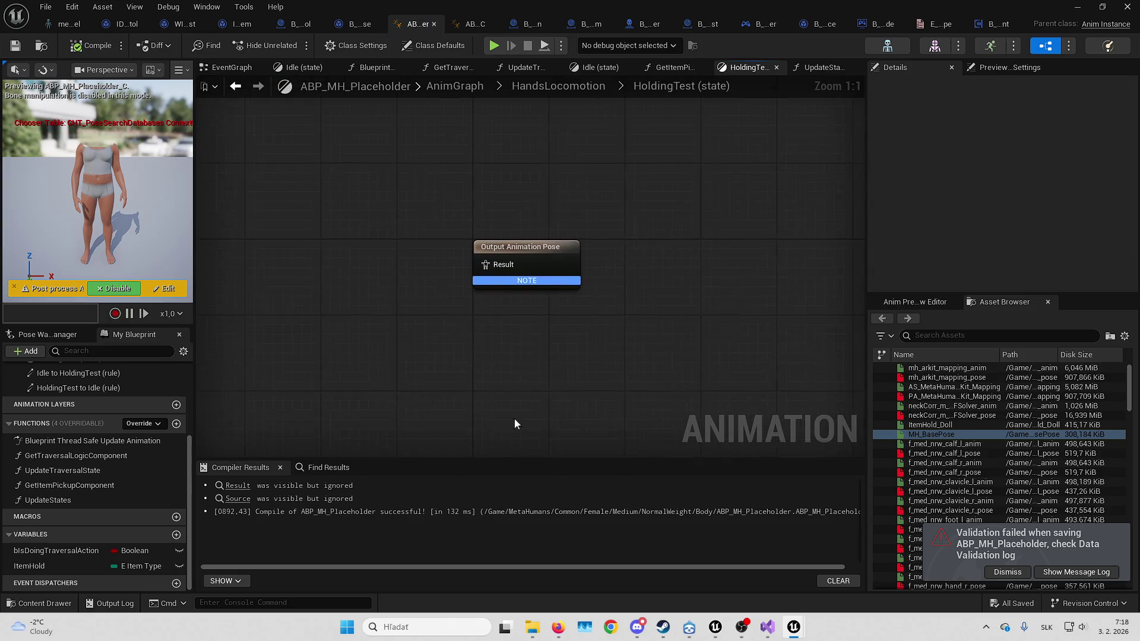
drag(394, 370, 549, 327)
click(1007, 571)
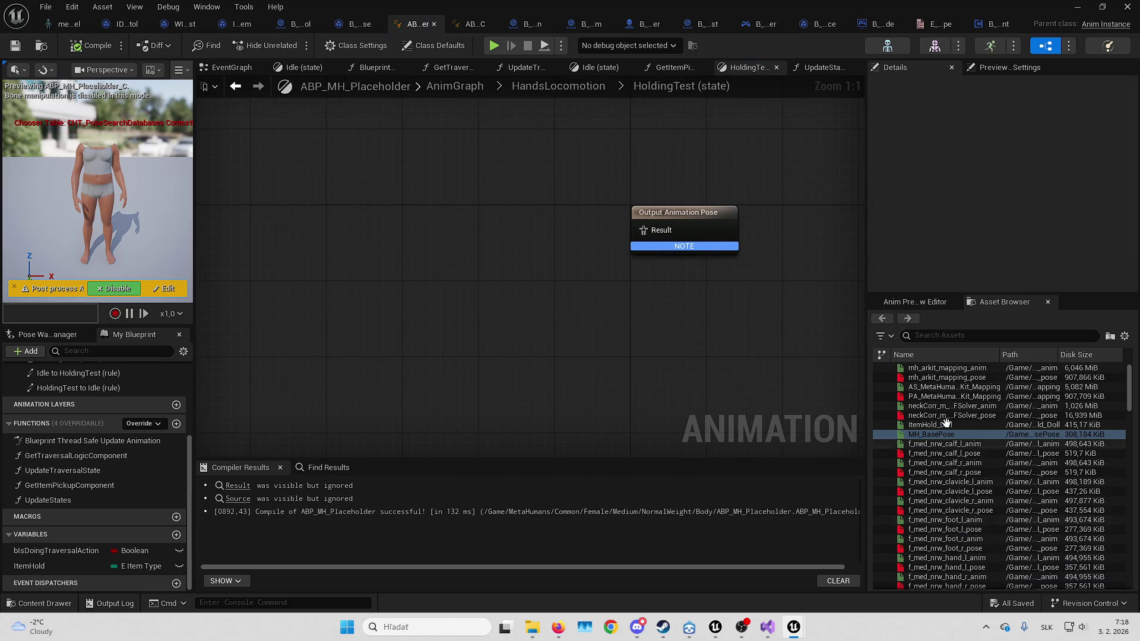
mouse_move(931, 424)
mouse_down()
mouse_move(463, 264)
mouse_move(521, 223)
mouse_move(518, 211)
mouse_up()
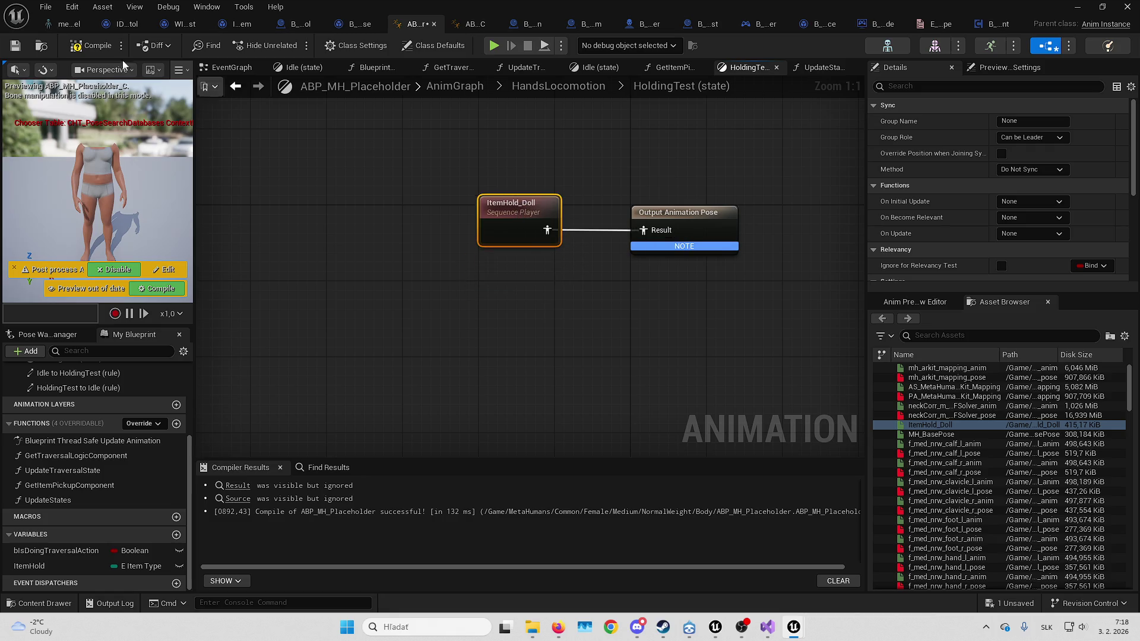
click(92, 45)
click(15, 45)
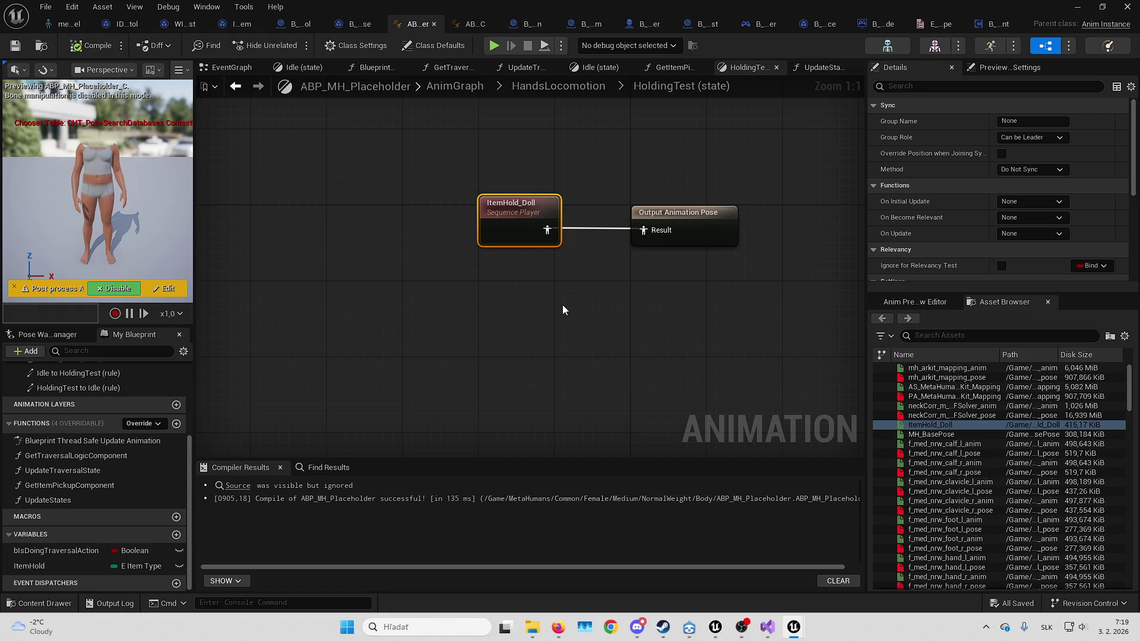
click(69, 565)
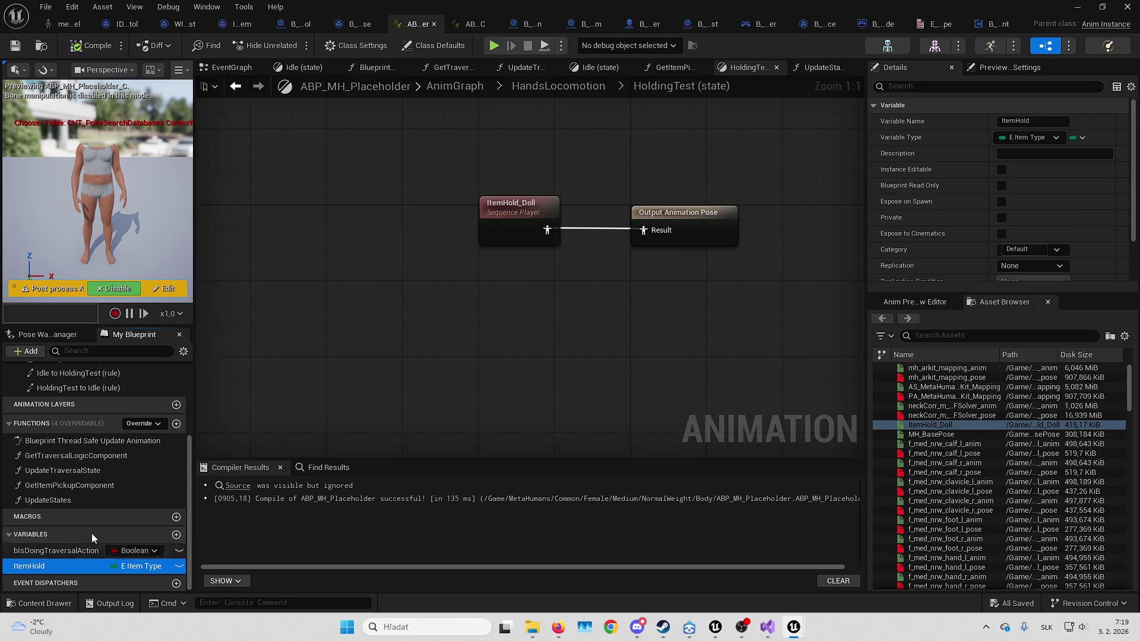
click(994, 26)
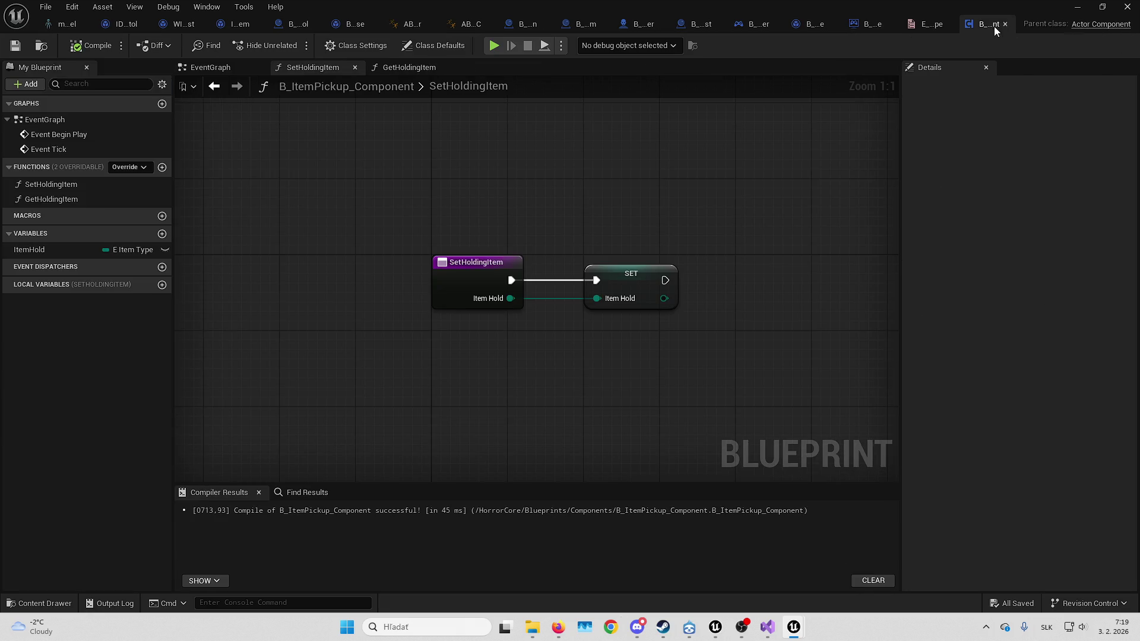
Default ItemHold to Test in B_ItemPickup_Component, then compile and save the blueprint
click(62, 253)
click(1055, 330)
click(1051, 349)
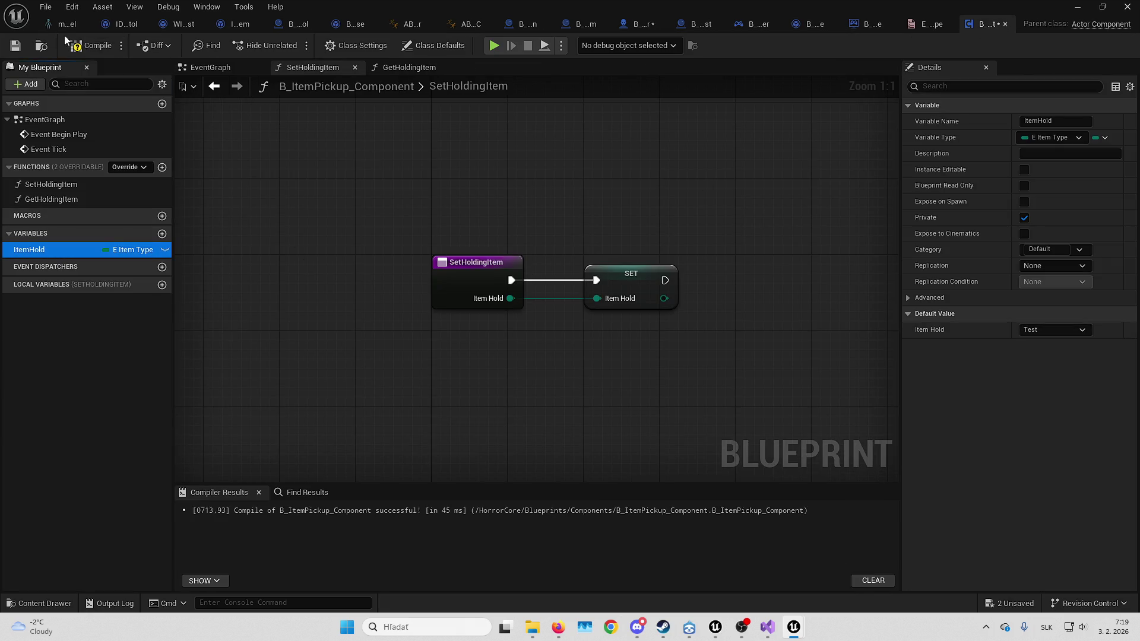
key(F7)
key(ctrl+s)
click(1074, 6)
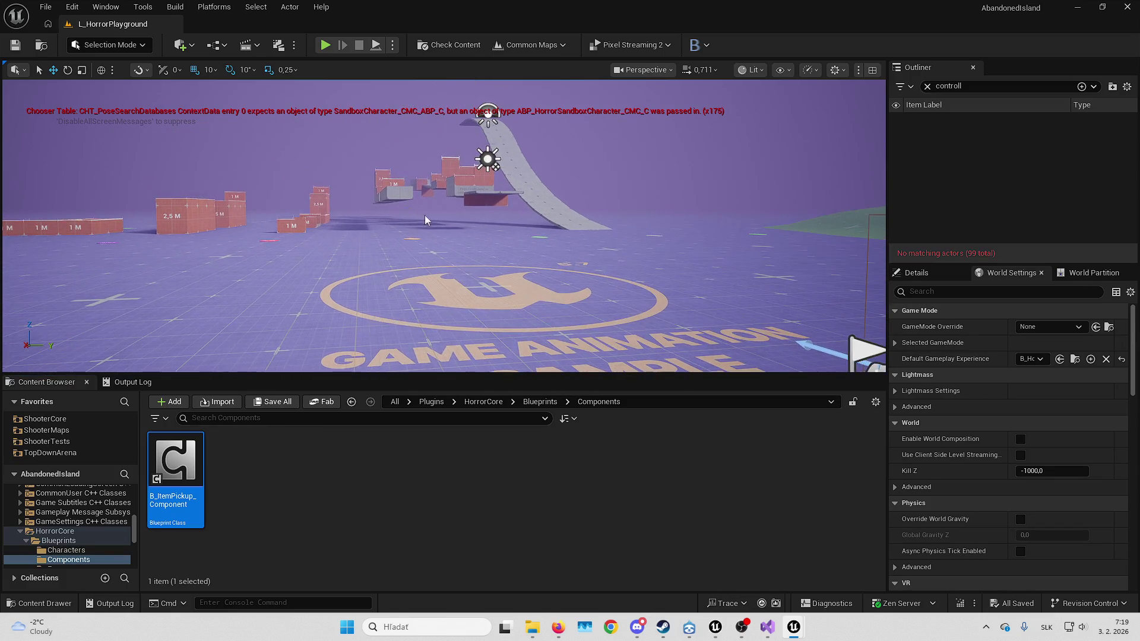
Play-test the level full screen, then bring the blueprint editor back
key(alt+p)
key(F11)
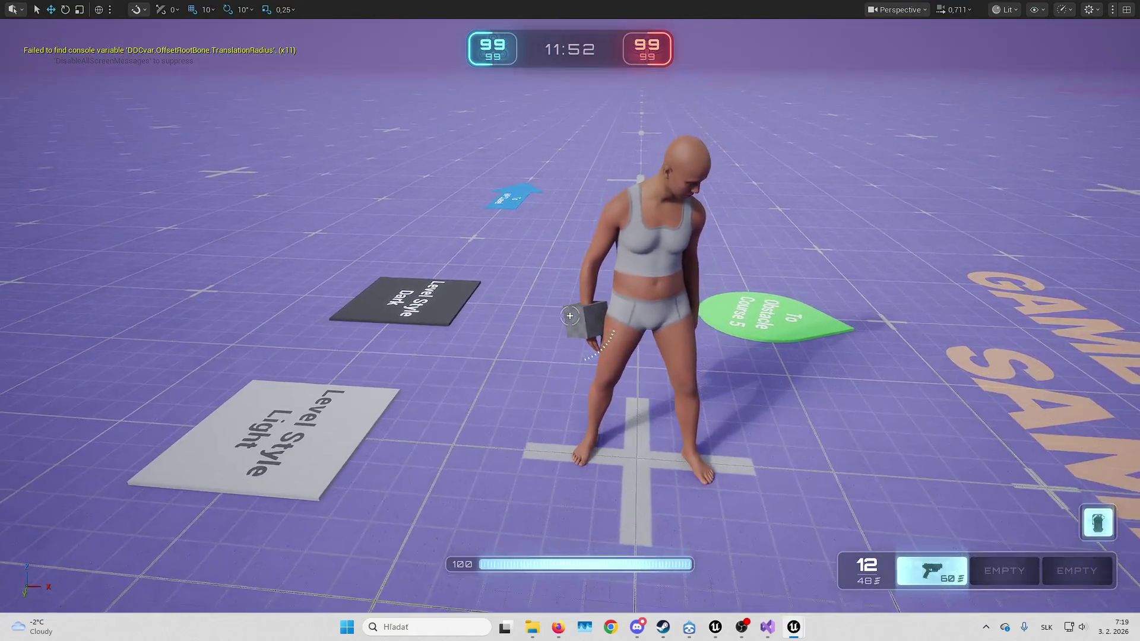
mouse_move(793, 627)
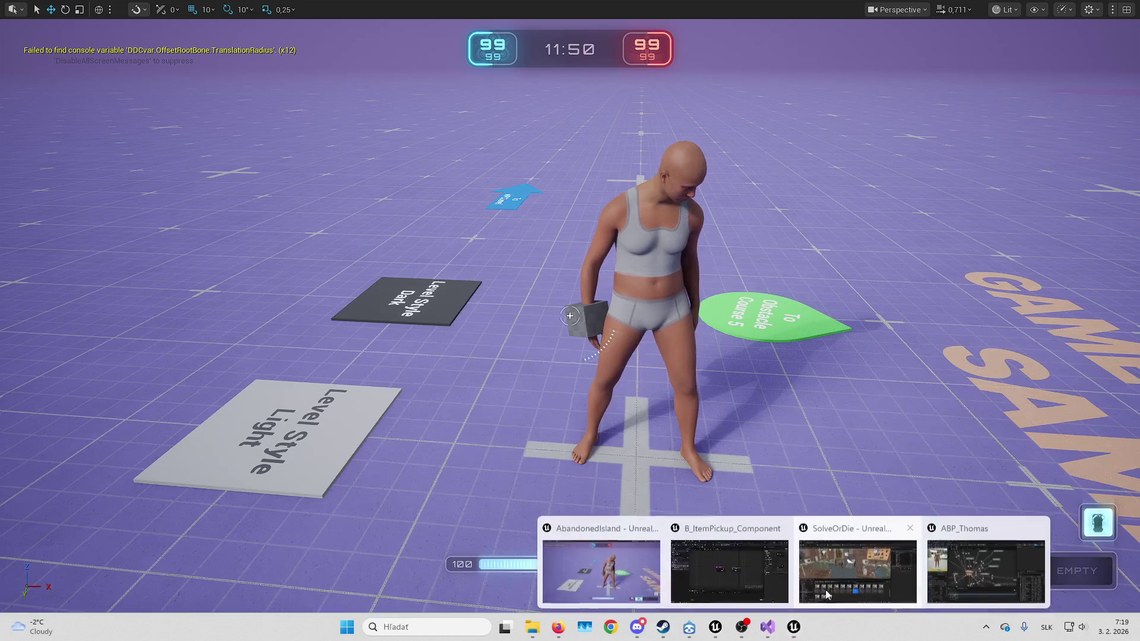
click(729, 564)
Debug the spawned character in ABP_MH_Placeholder and open the Idle to HoldingTest rule
click(412, 24)
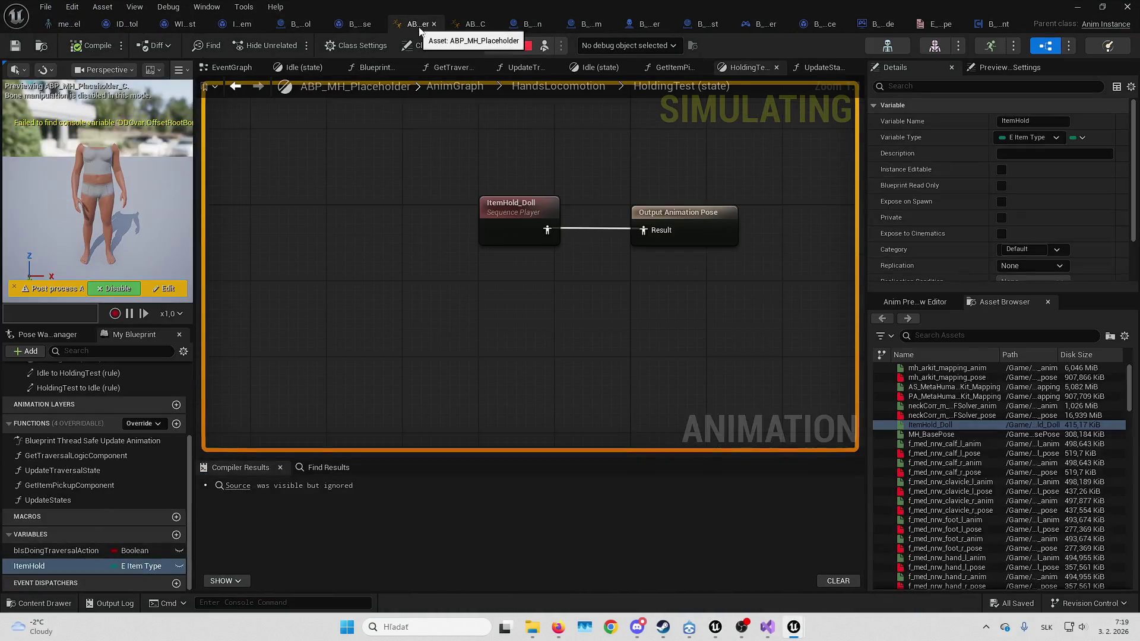
click(626, 45)
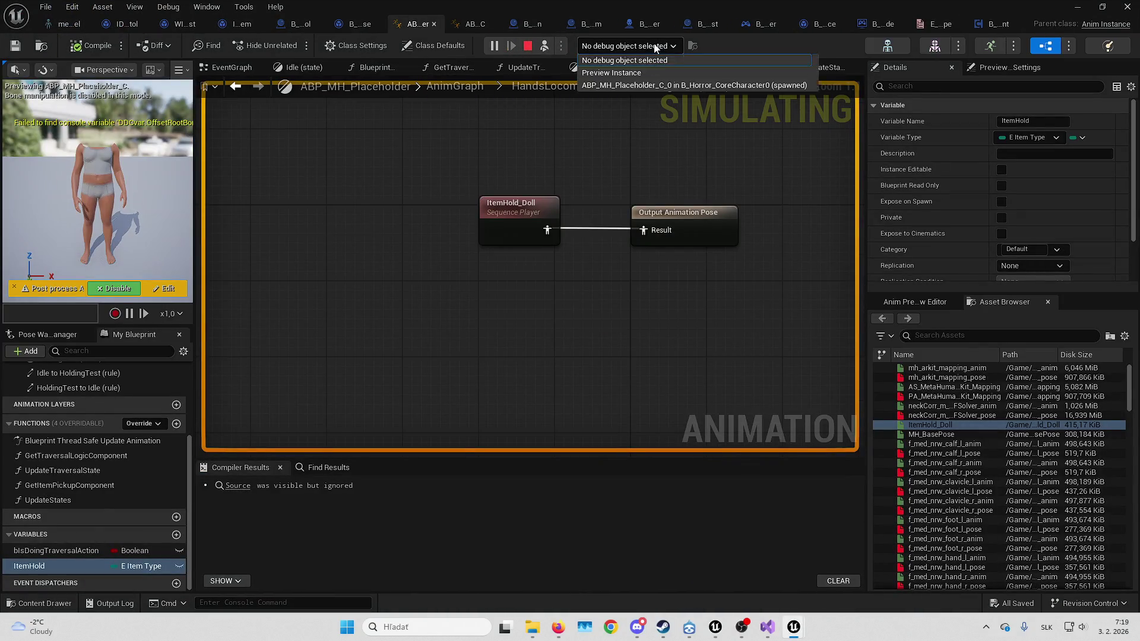
click(657, 84)
click(564, 86)
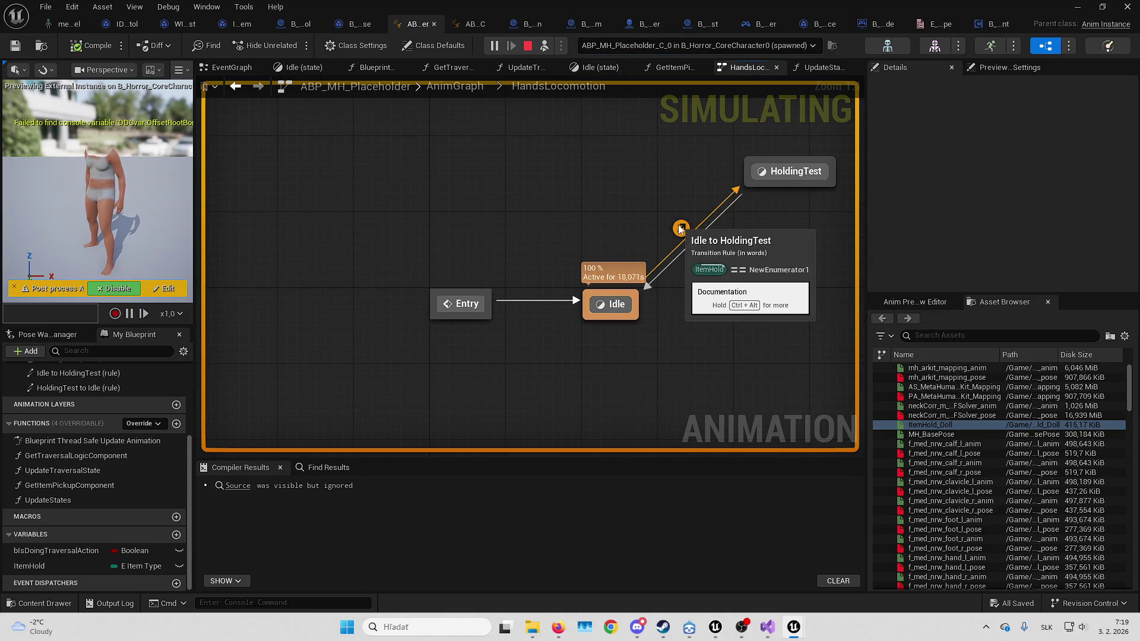
click(681, 228)
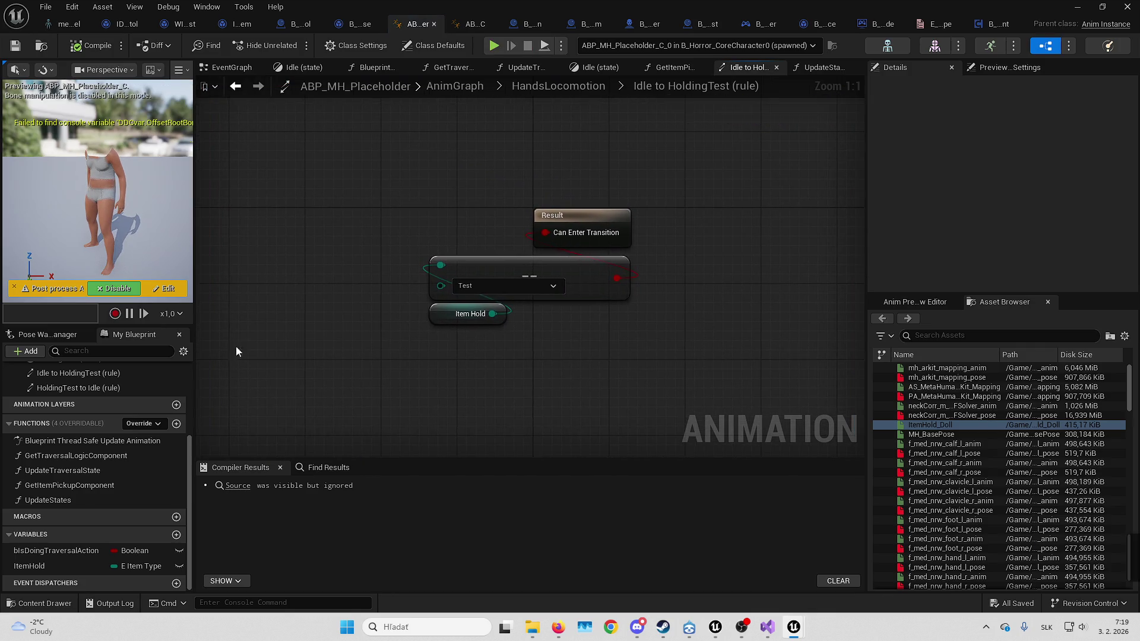
Call UpdateStates after Update Traversal State in the thread-safe update graph and compile
double_click(151, 497)
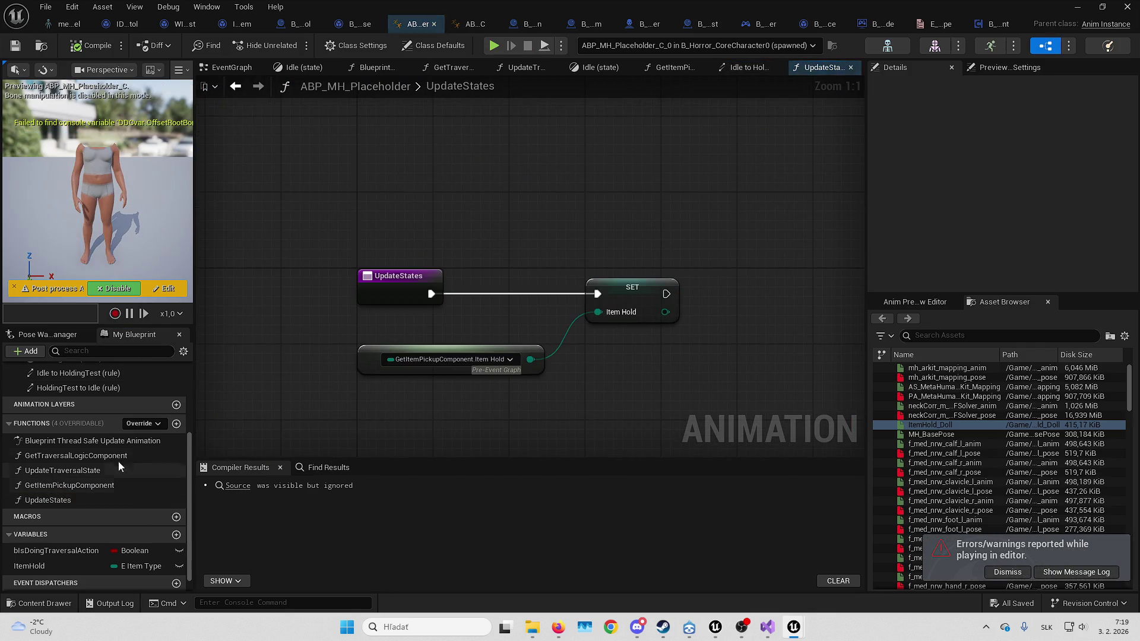
double_click(119, 443)
mouse_move(80, 499)
mouse_down()
mouse_move(689, 244)
mouse_move(619, 279)
mouse_up()
drag(760, 269, 722, 269)
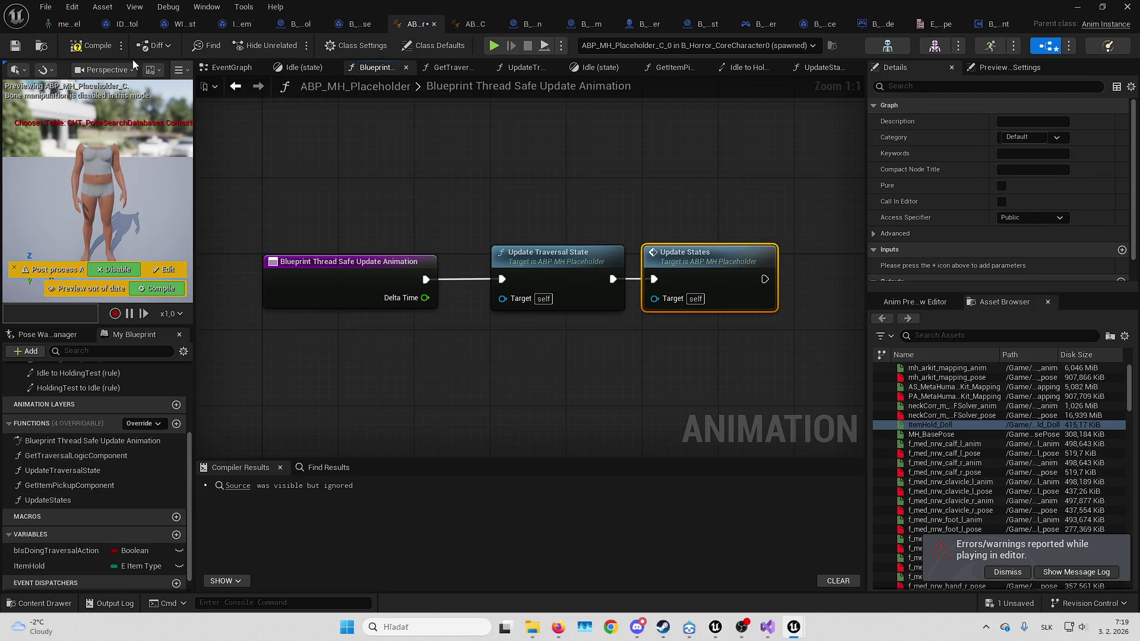
click(92, 45)
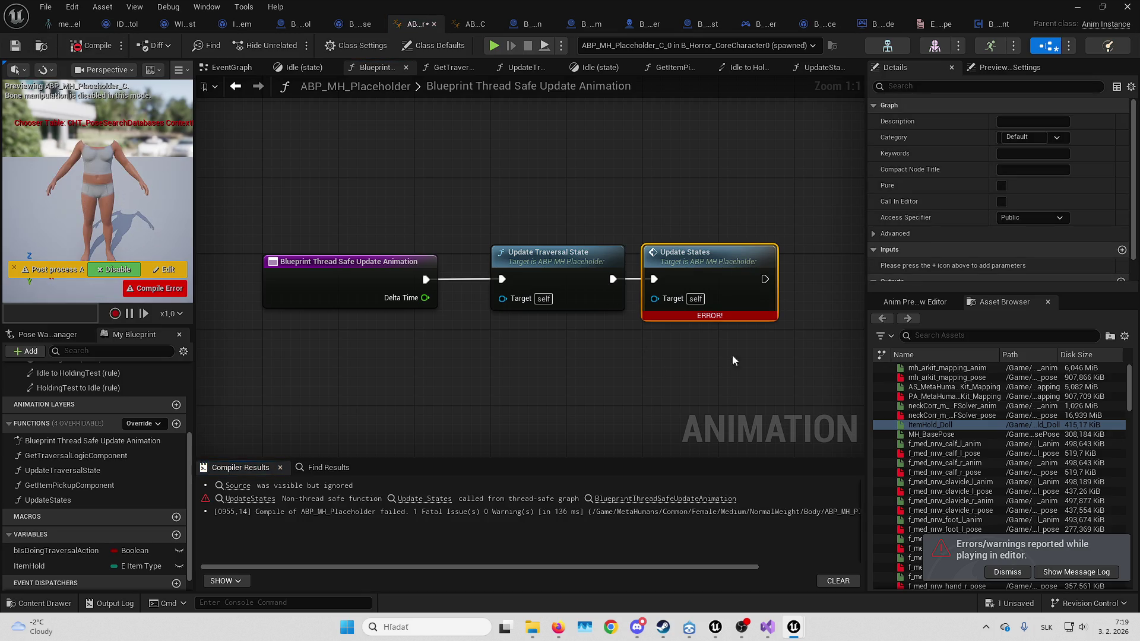
Mark UpdateStates as Thread Safe, then recompile and save ABP_MH_Placeholder
scroll(902, 248, down, 1)
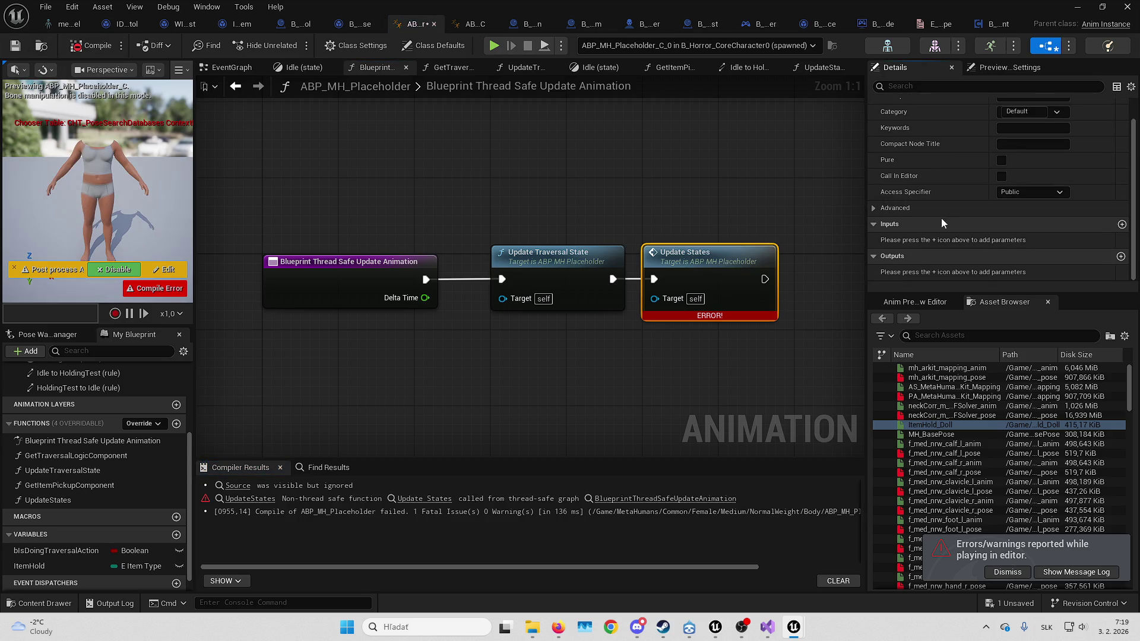
click(916, 208)
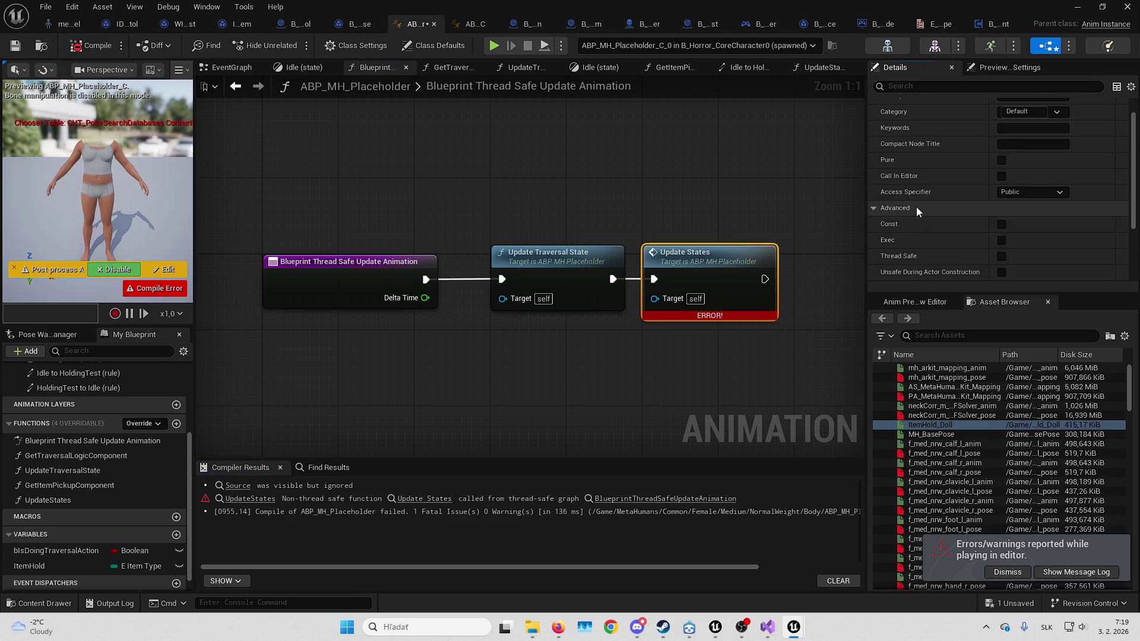
double_click(731, 268)
click(440, 274)
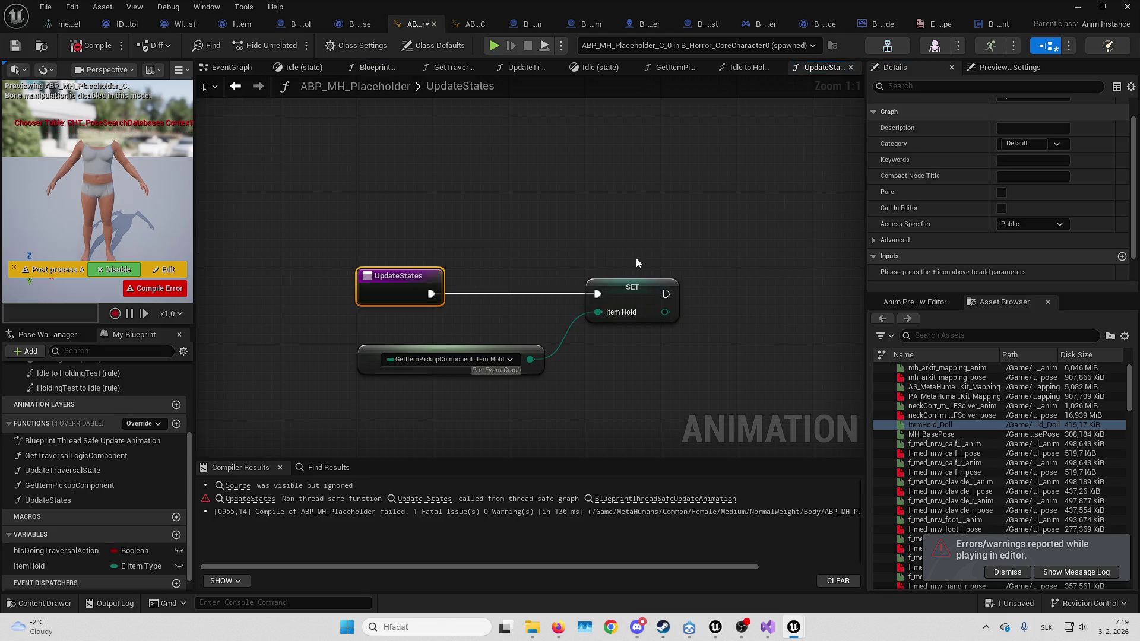
click(939, 240)
scroll(1010, 272, down, 1)
click(1002, 250)
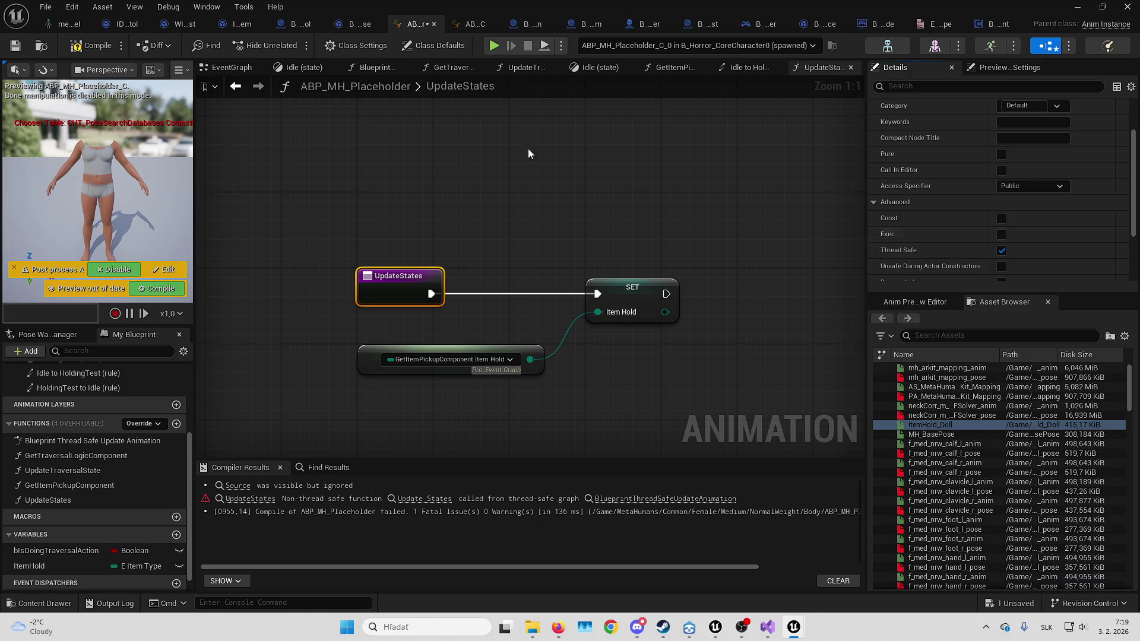
click(87, 47)
key(ctrl+s)
click(1078, 6)
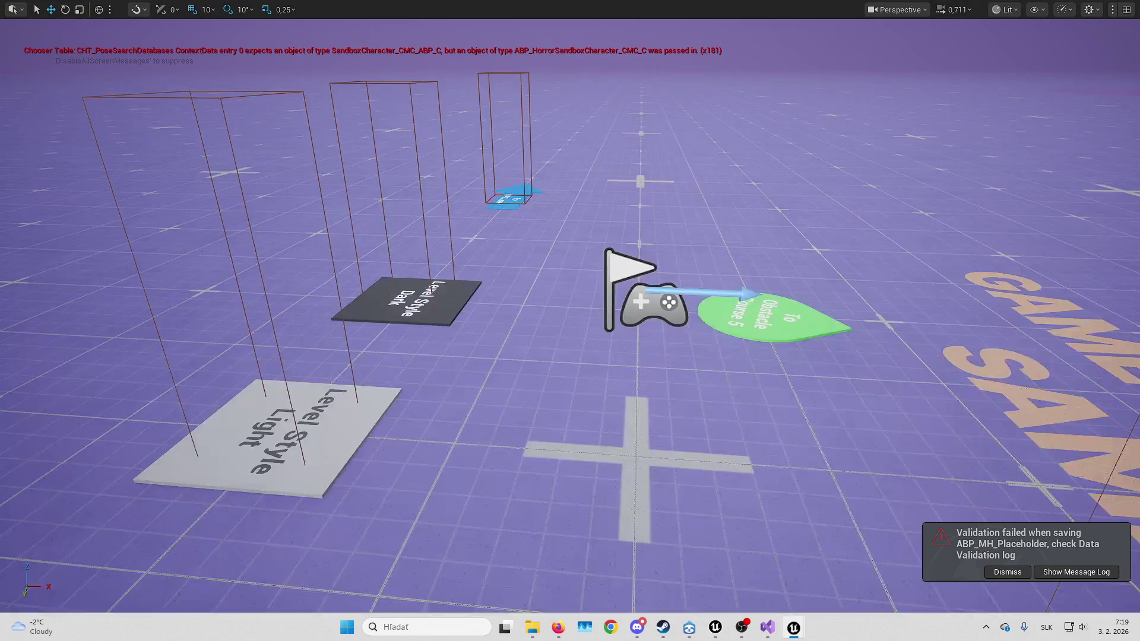
Play the level again, walking toward the blocks and checking the held block
key(alt+p)
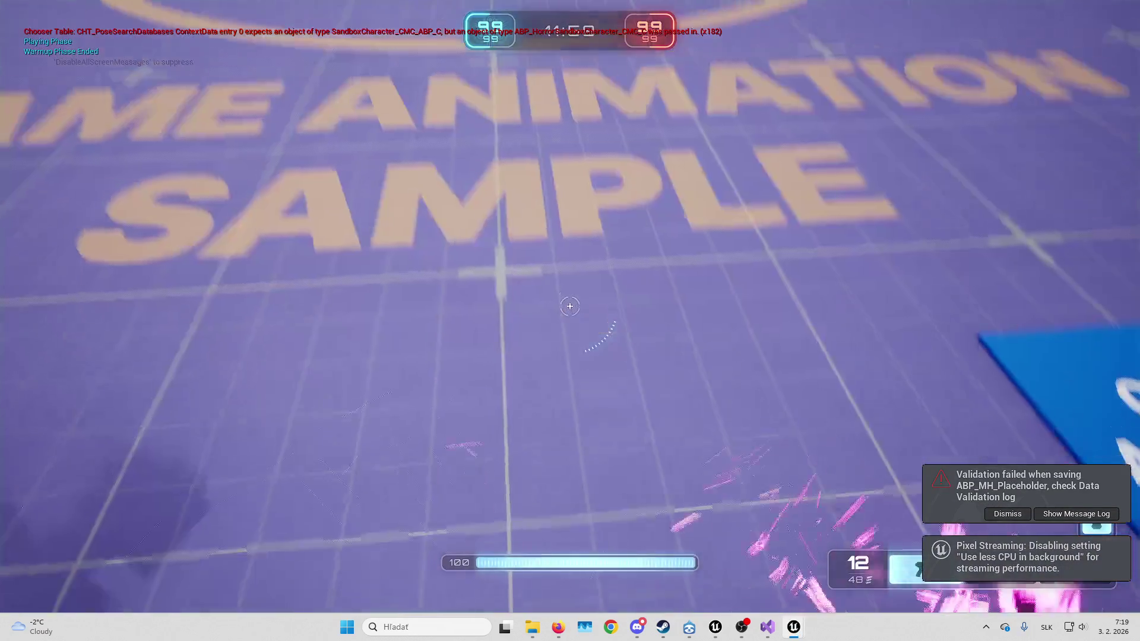
key(w)
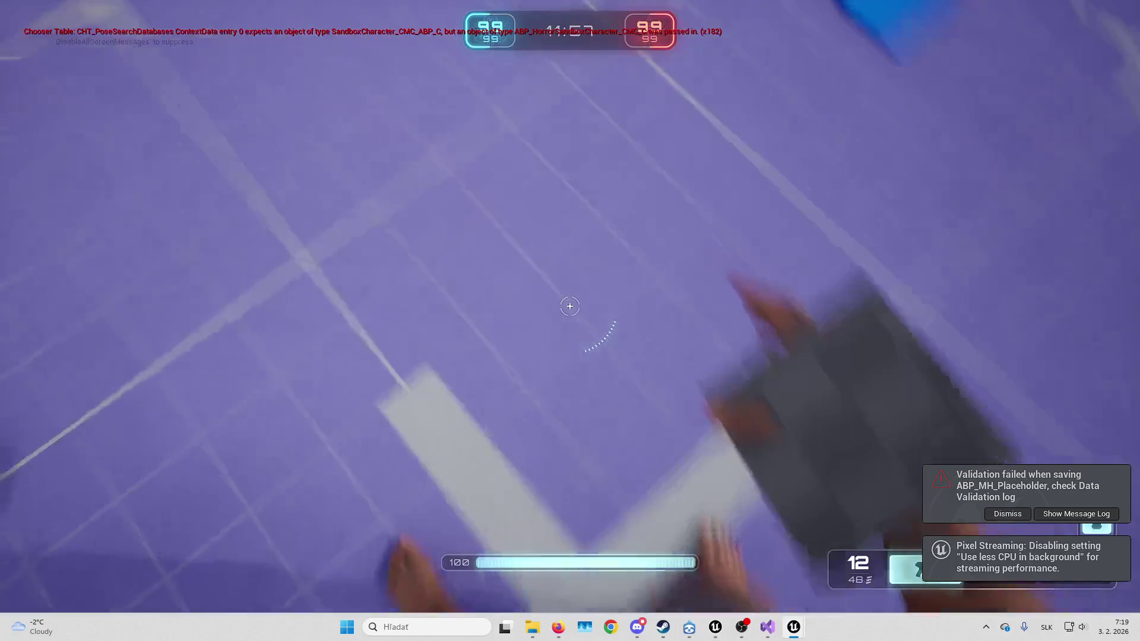
key(w)
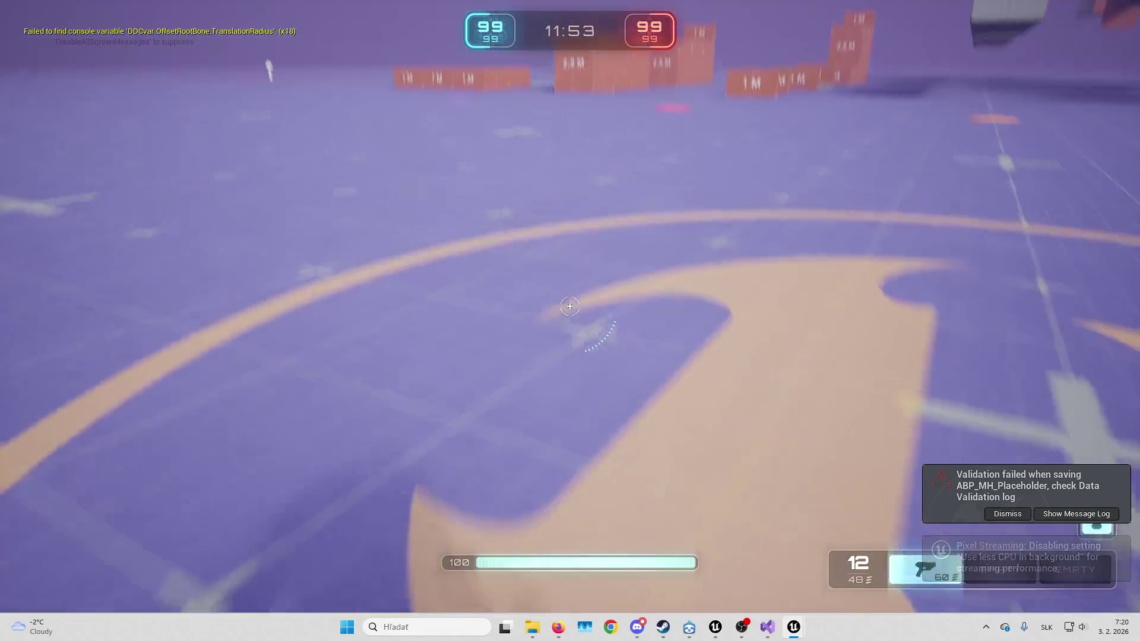
key(w)
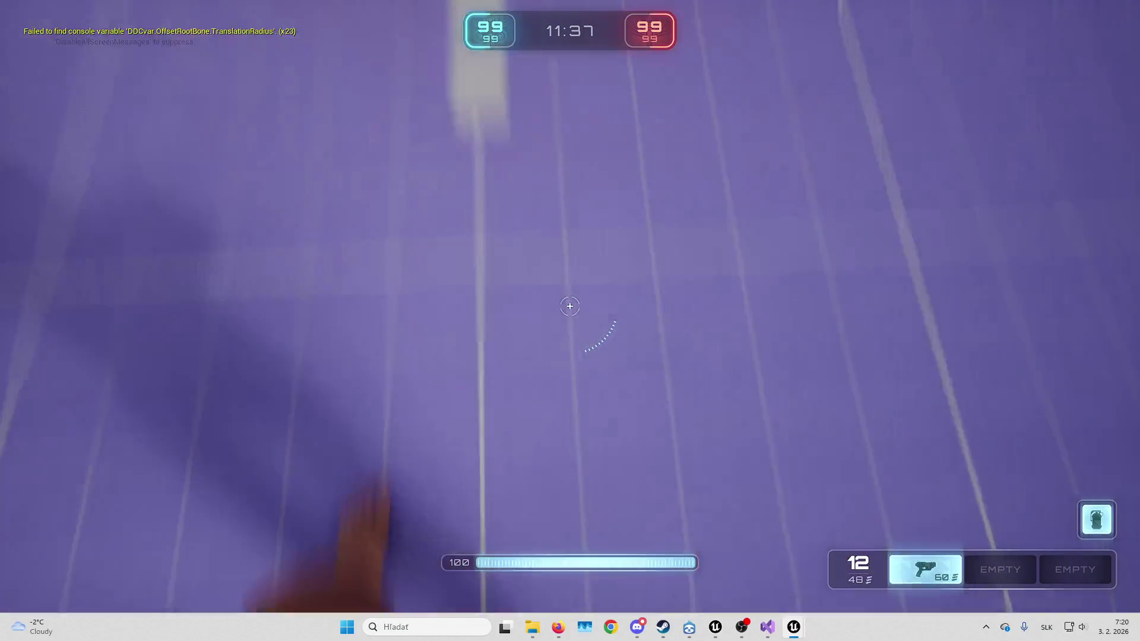
key(space)
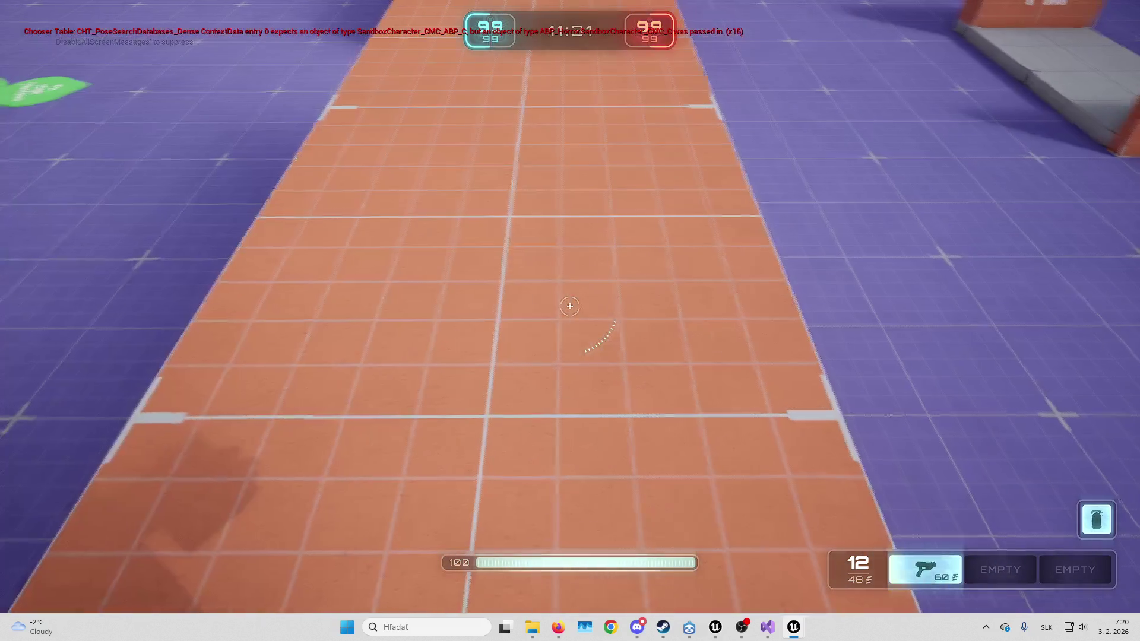
Stop the play session and bring up the open editor window previews
key(Escape)
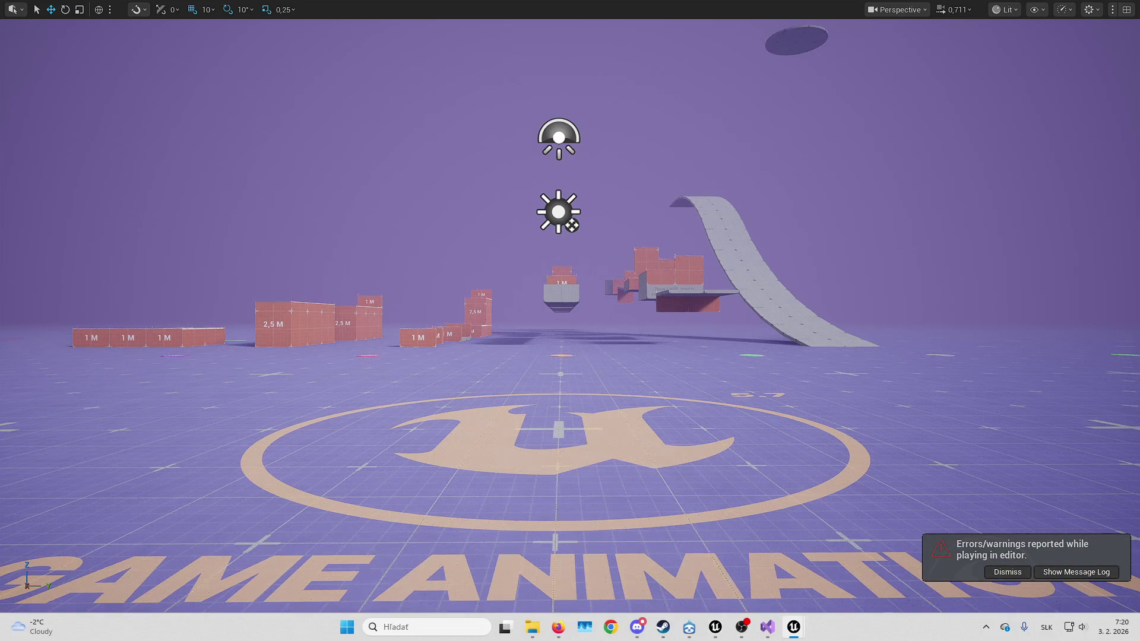
drag(1069, 469, 1134, 344)
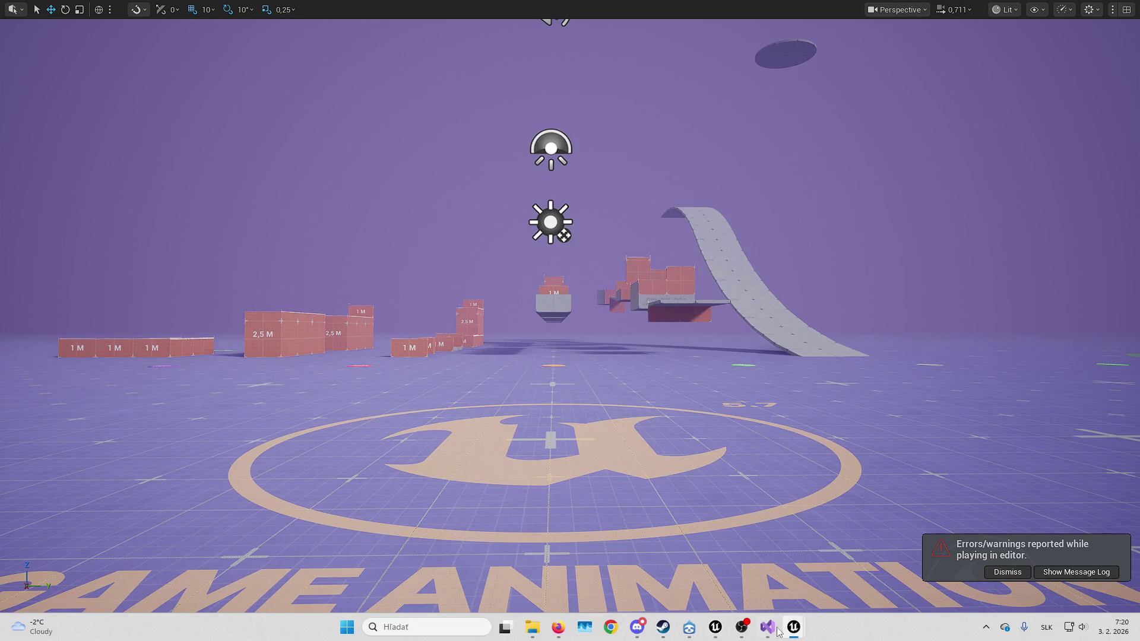
mouse_move(793, 628)
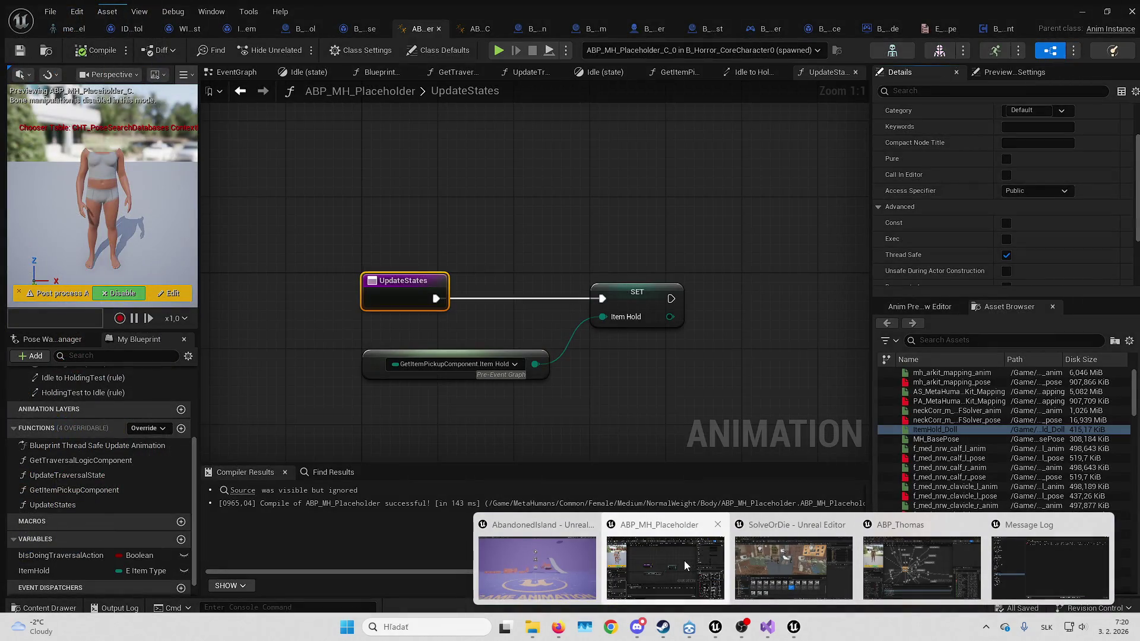
Put ABP_MH_Placeholder away, leave immersive mode, and open B_Horror_Playground_Experience
click(684, 561)
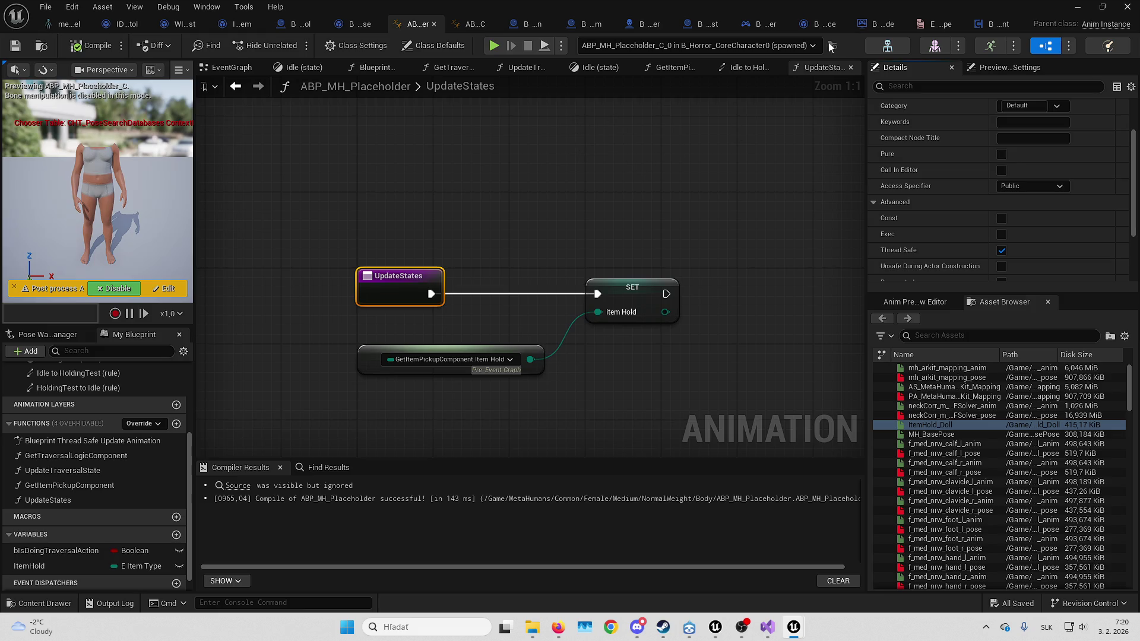
click(1077, 6)
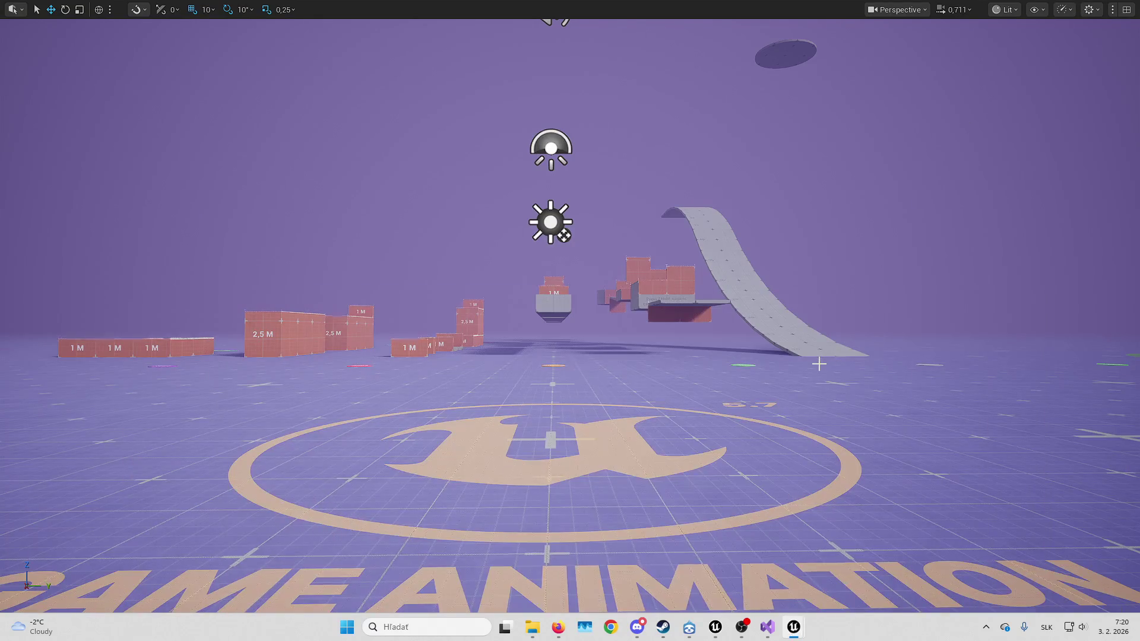
key(F11)
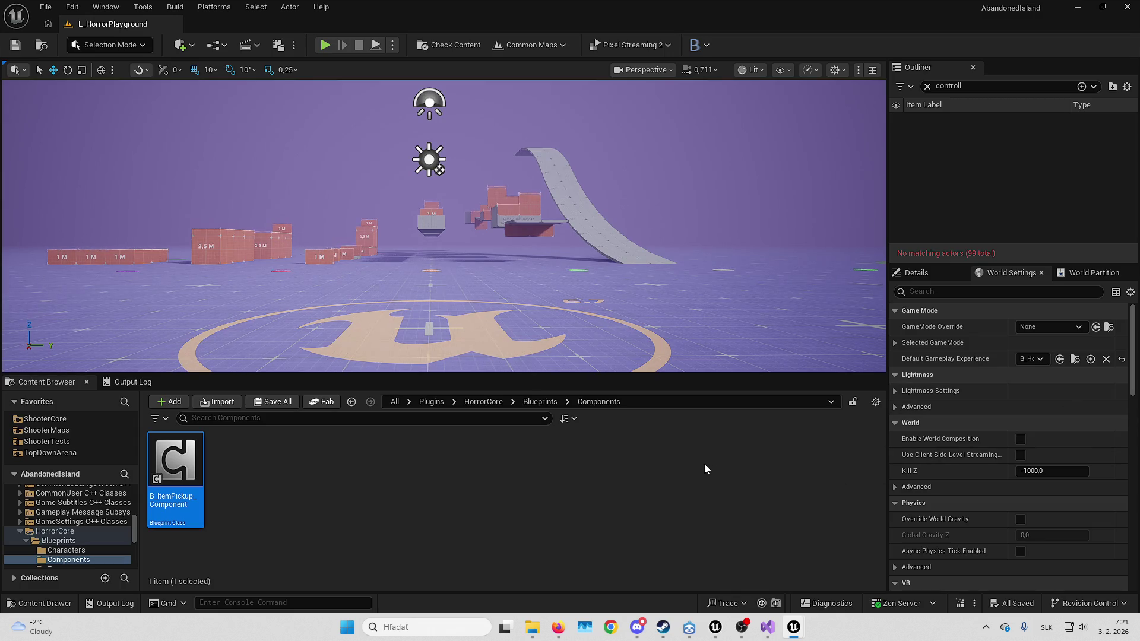
click(1075, 359)
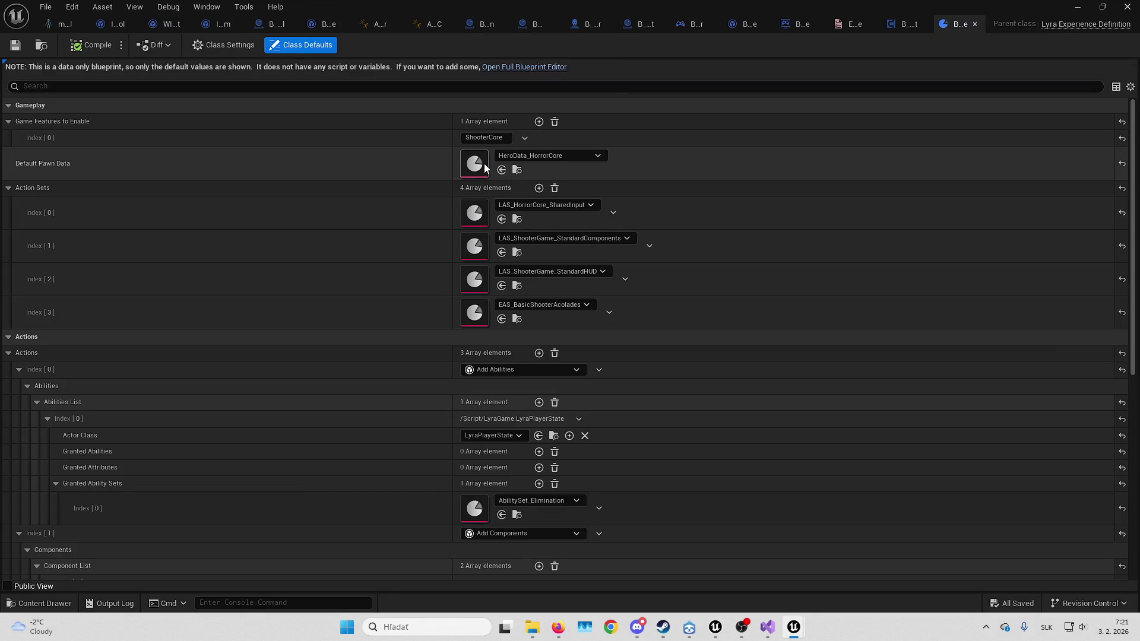
From HeroData_HorrorCore, reach CM_FirstPerson and set its socket offset Z to -20
double_click(475, 166)
click(561, 318)
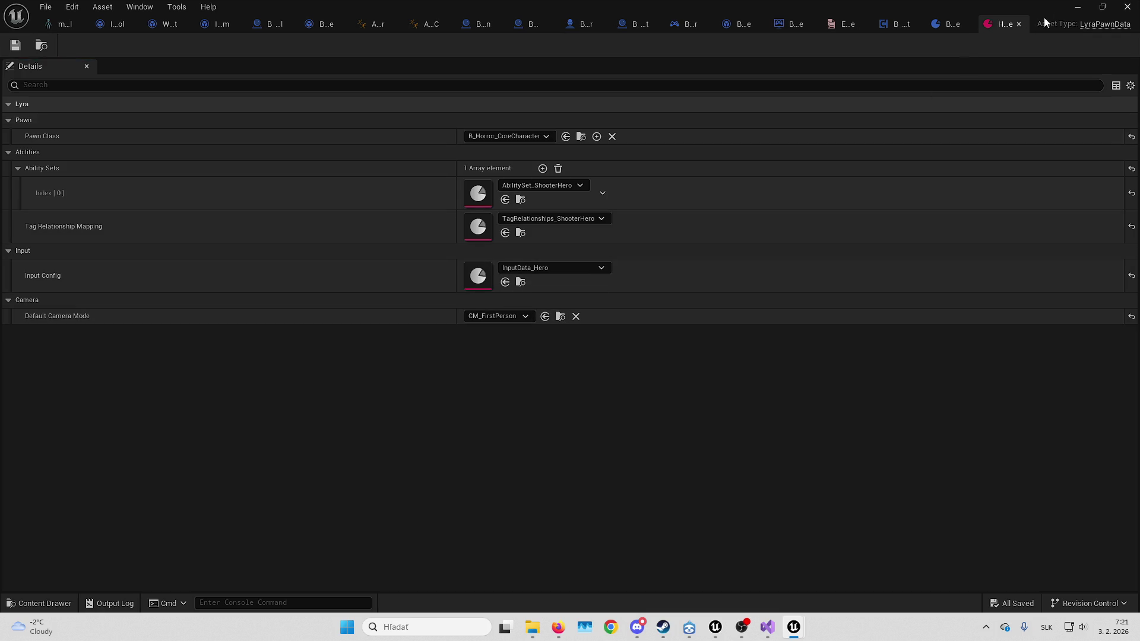
click(1078, 7)
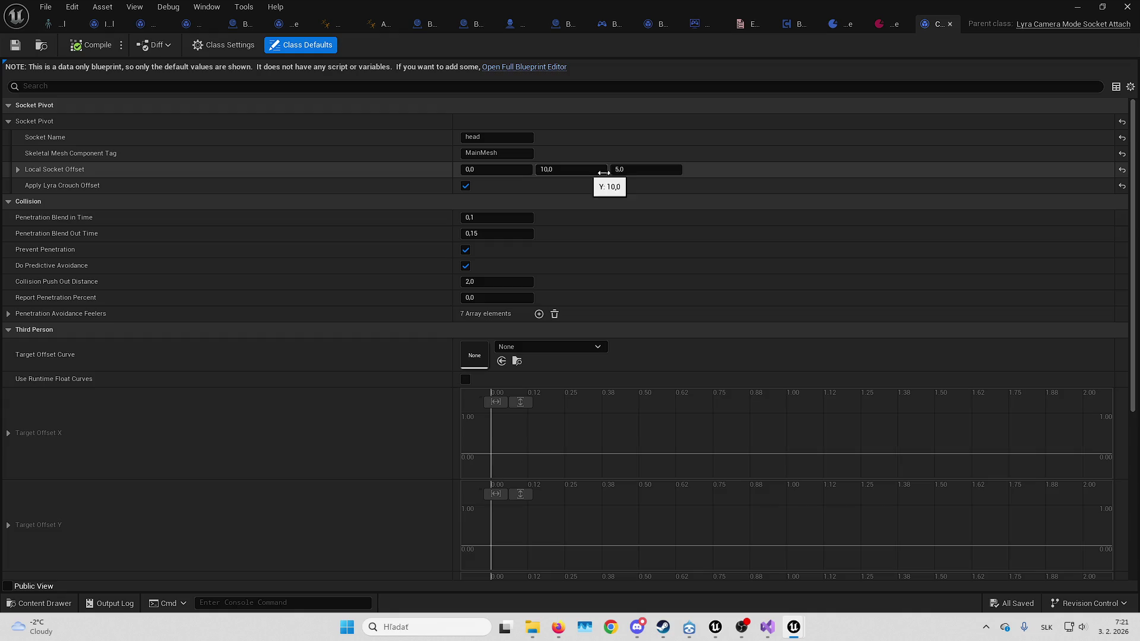
click(630, 171)
text(-20)
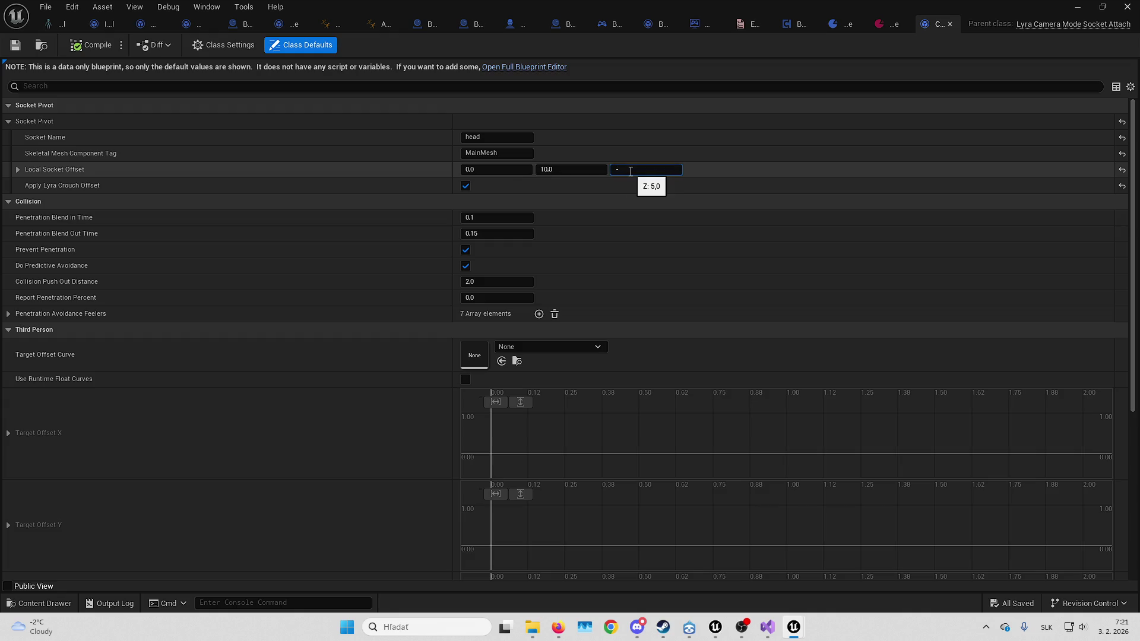
key(Return)
click(1088, 8)
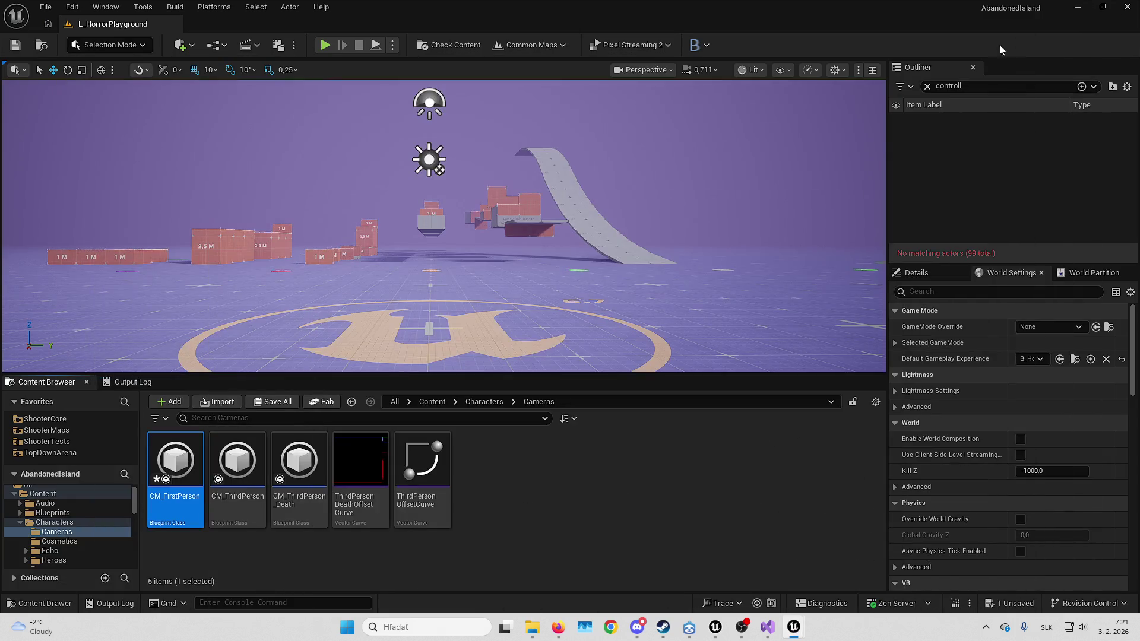
Test the camera in play, then set the socket offset X to -20
key(alt+p)
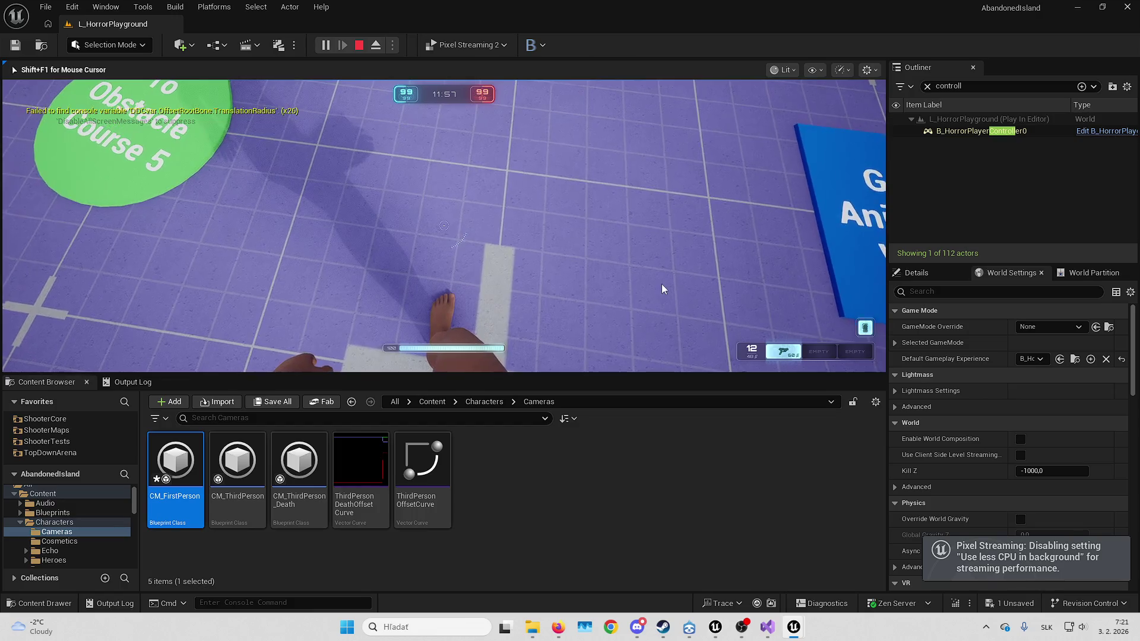
key(Escape)
key(alt+Tab)
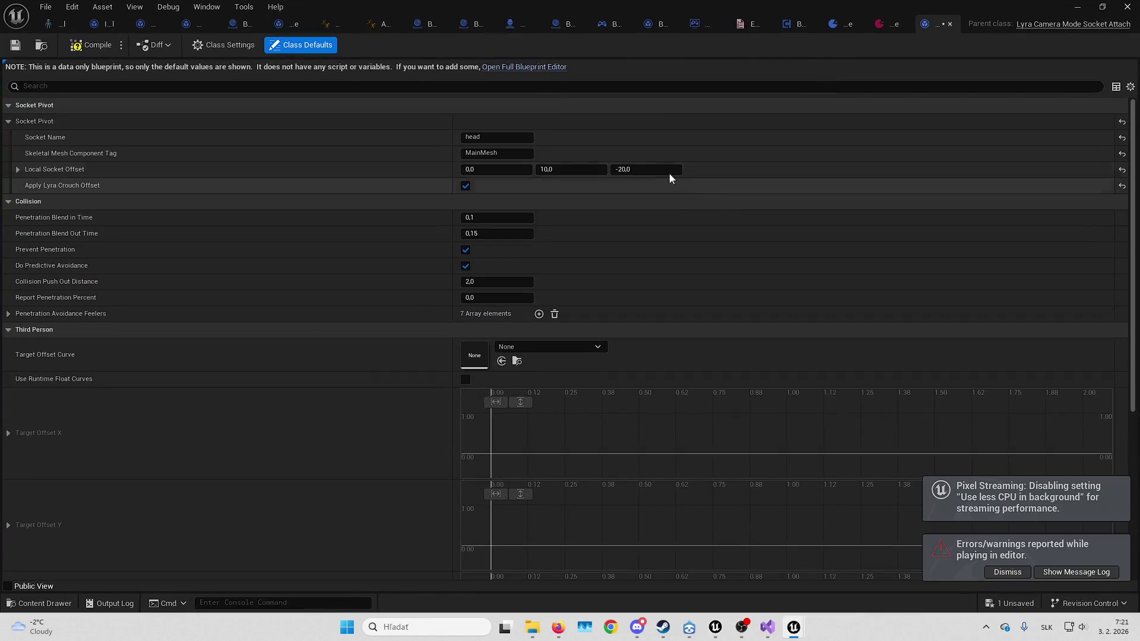
click(489, 169)
text(-20)
key(Return)
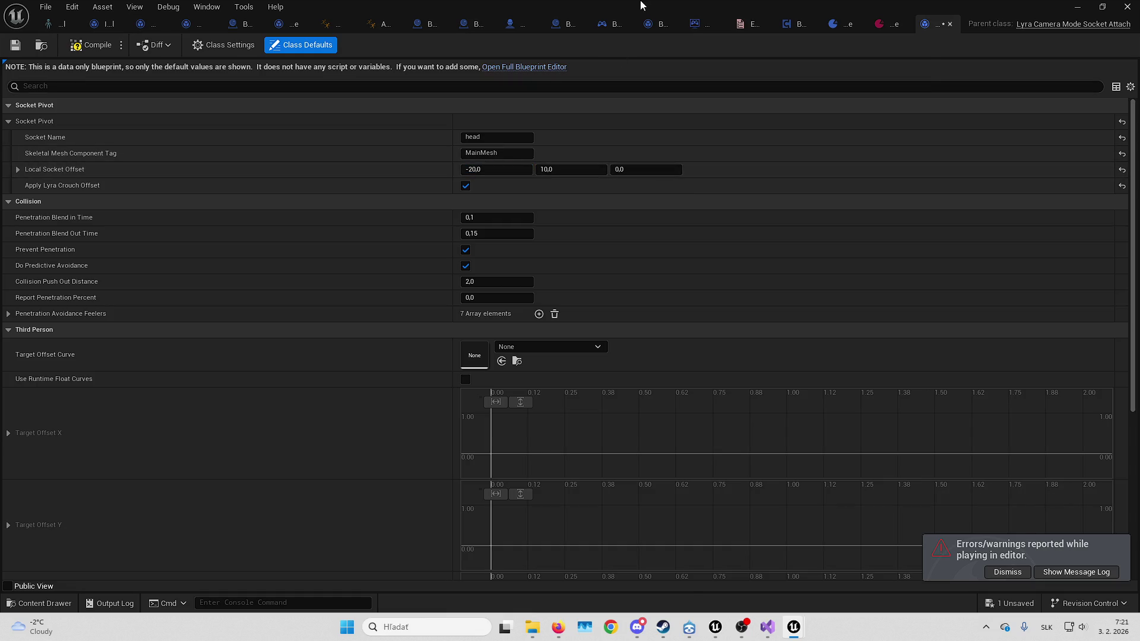
Play the level full screen and view the character from a detached free camera
key(alt+Tab)
key(alt+p)
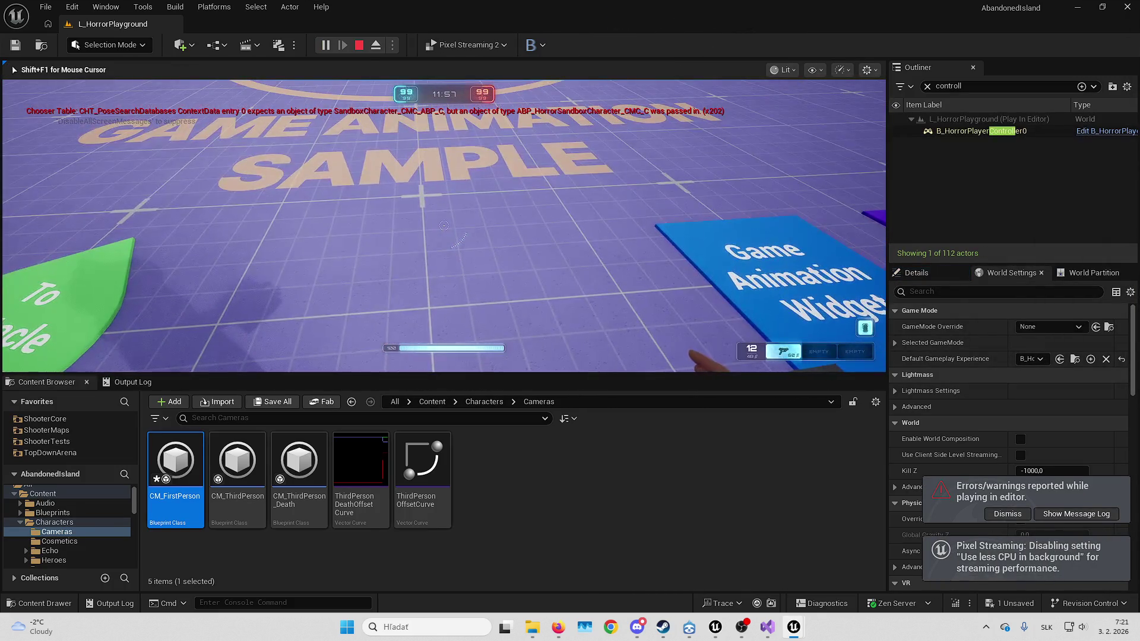
key(F11)
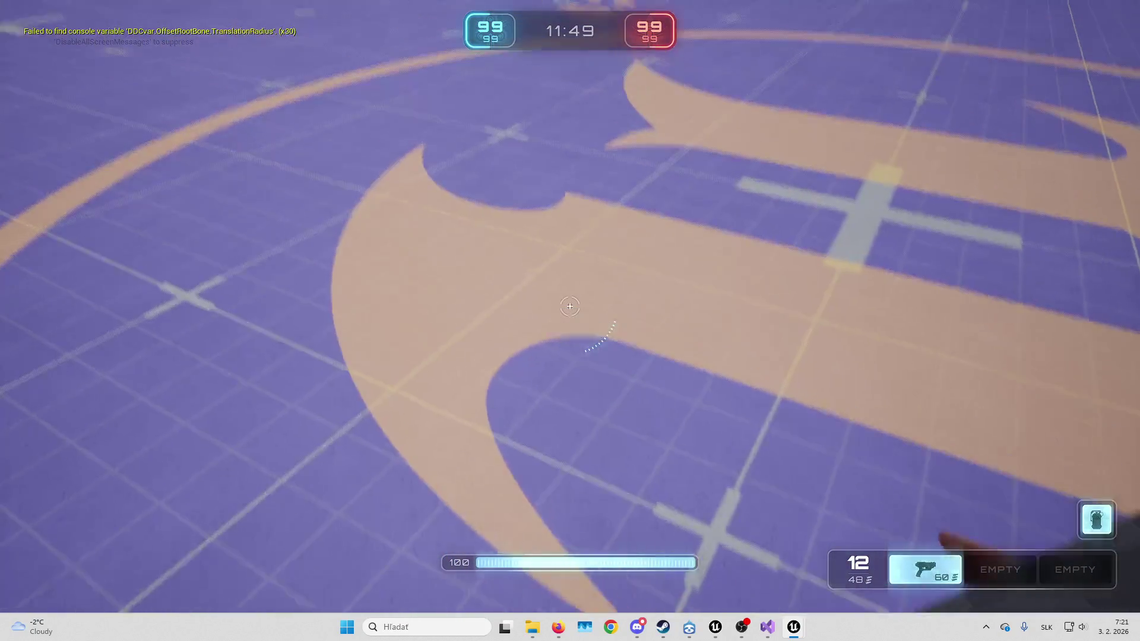
key(F8)
key(f)
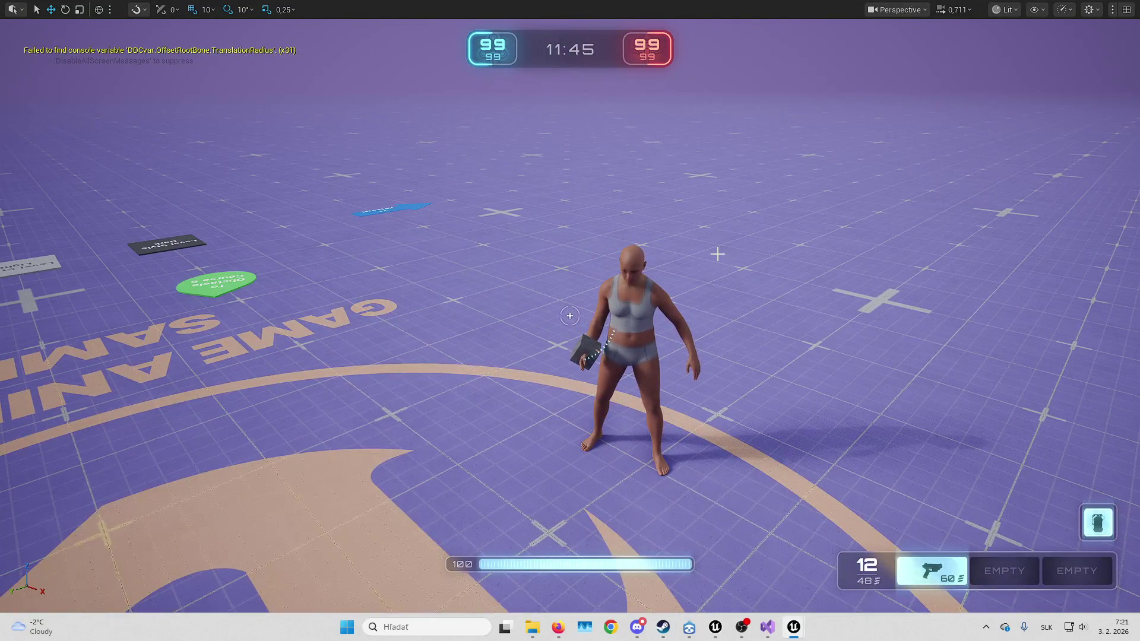
key(F8)
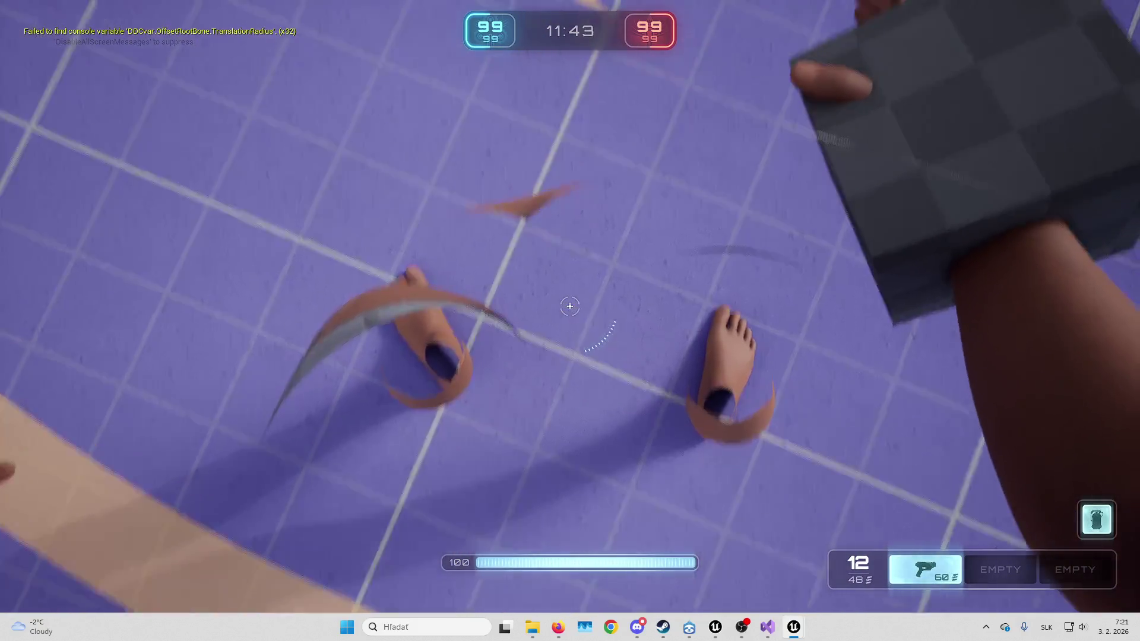
key(Escape)
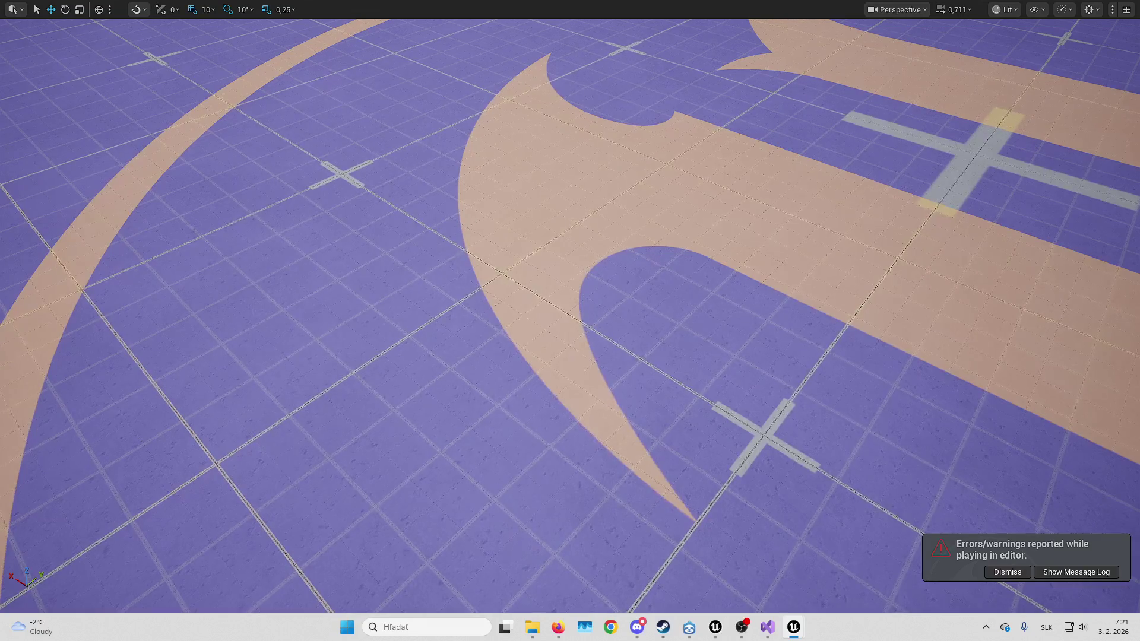
key(alt+p)
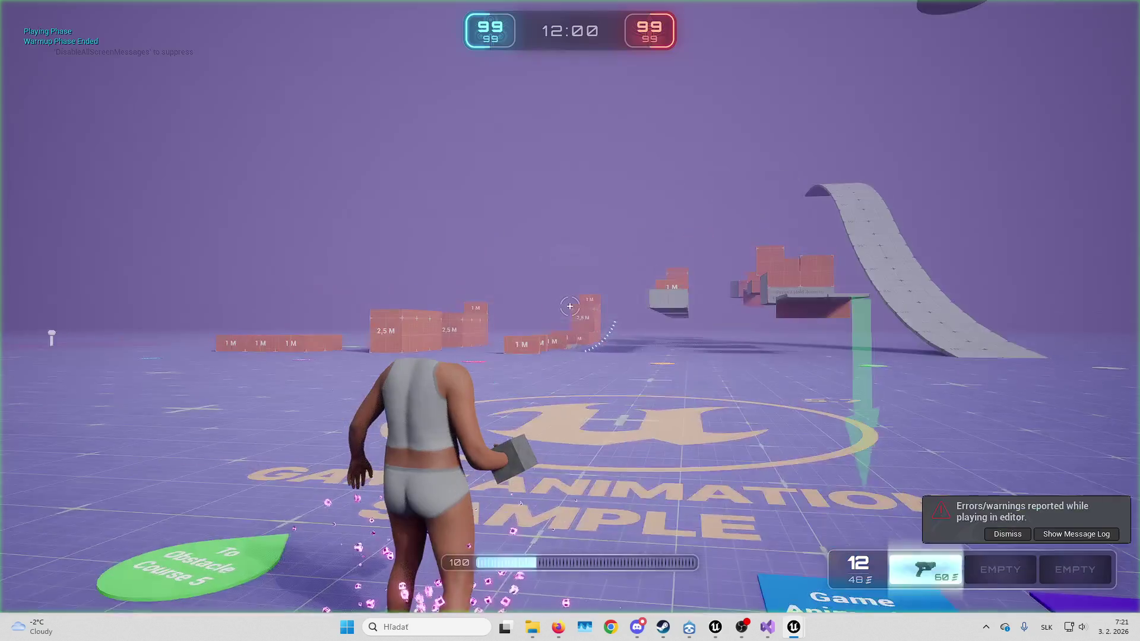
key(w)
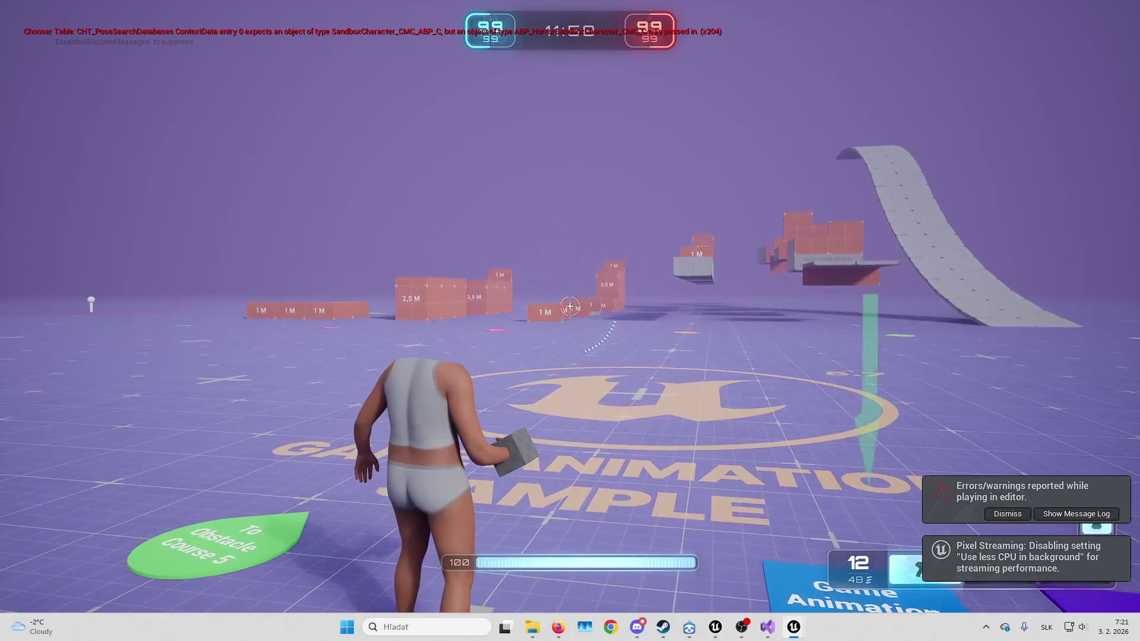
key(w)
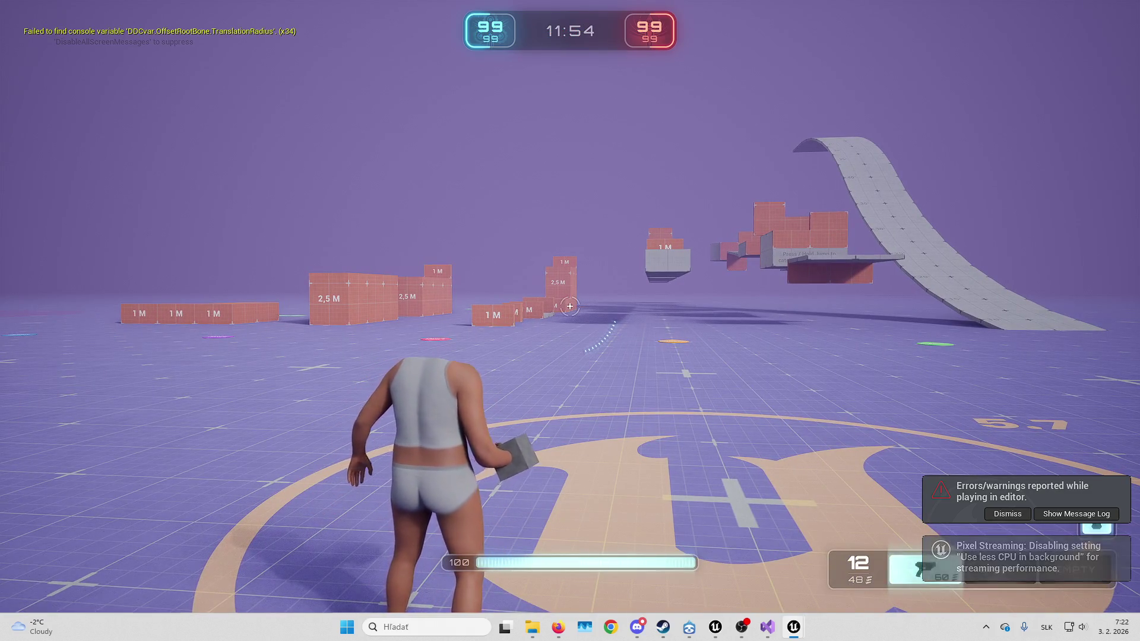
key(s)
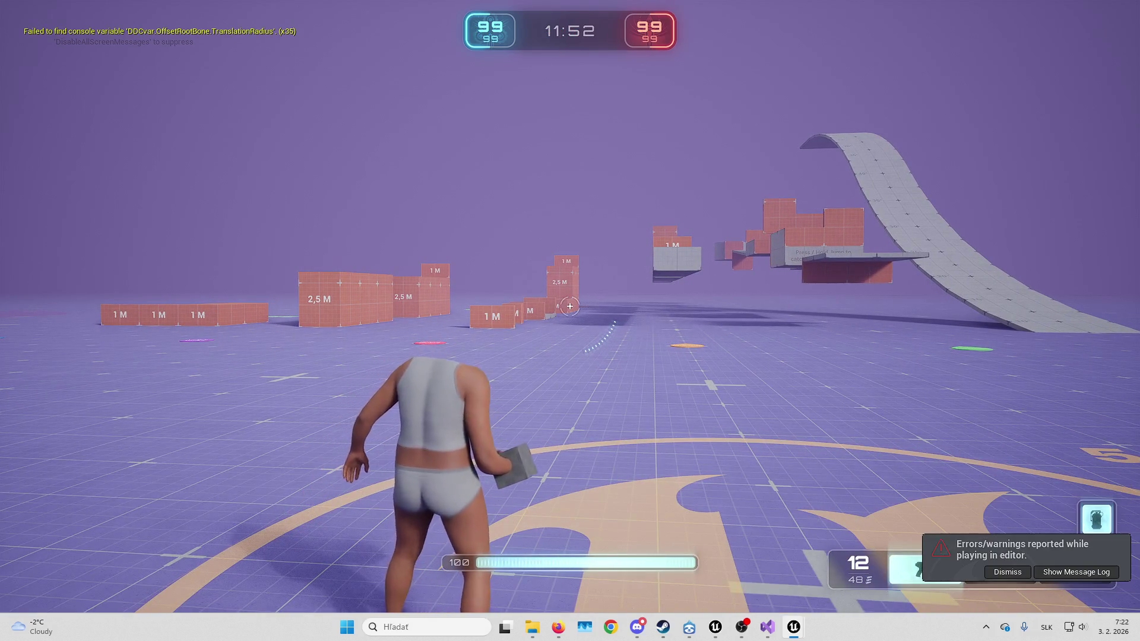
key(s)
key(w)
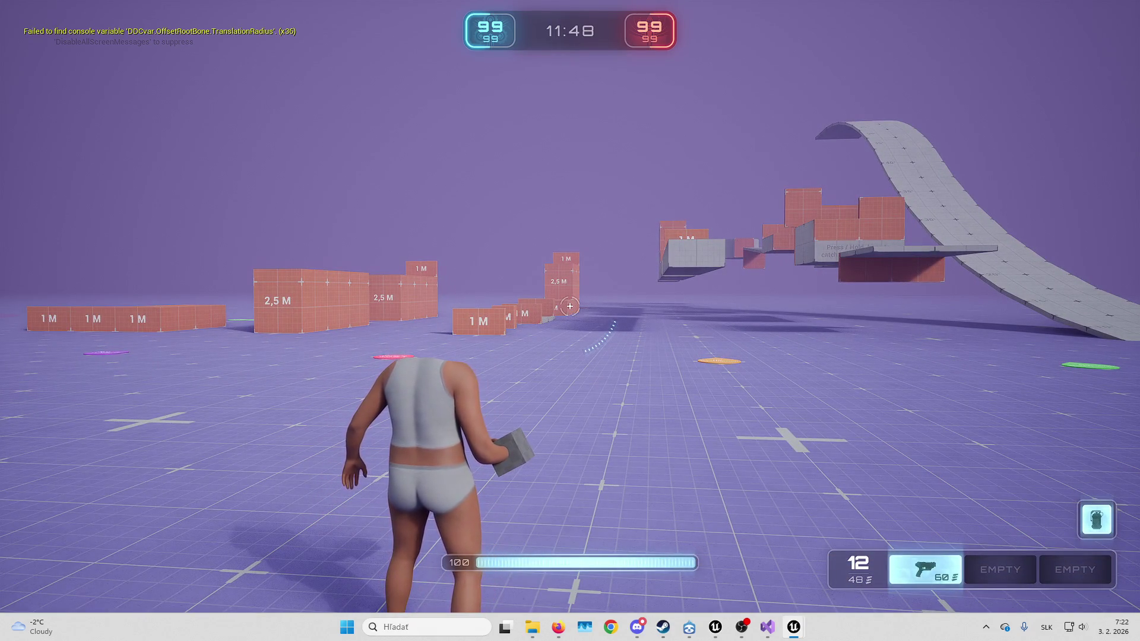
key(Escape)
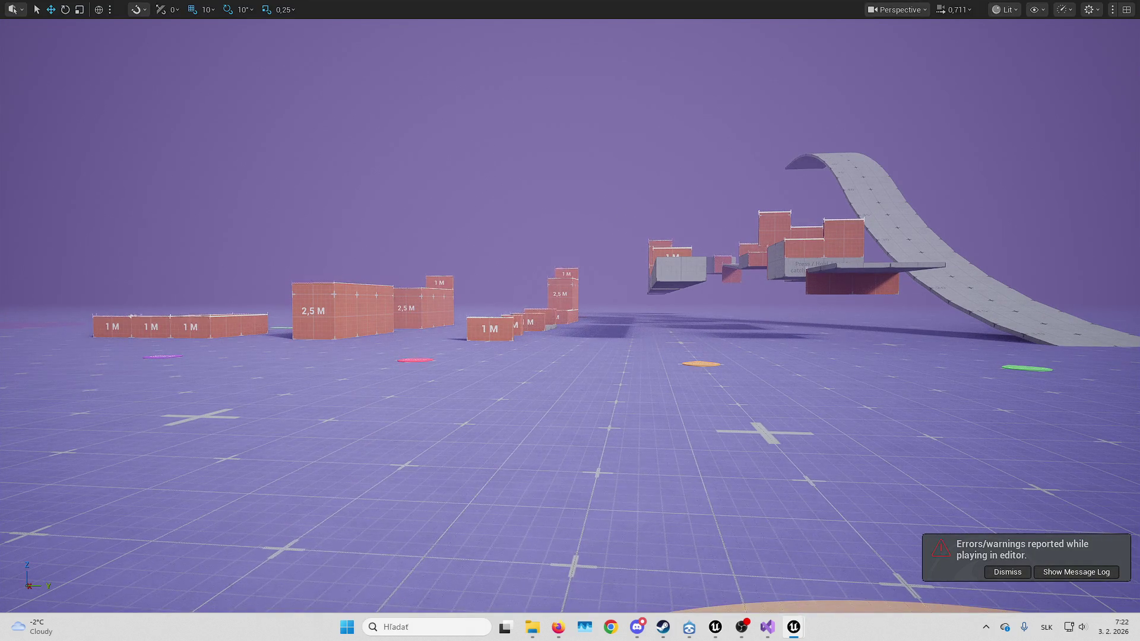
key(alt+Tab)
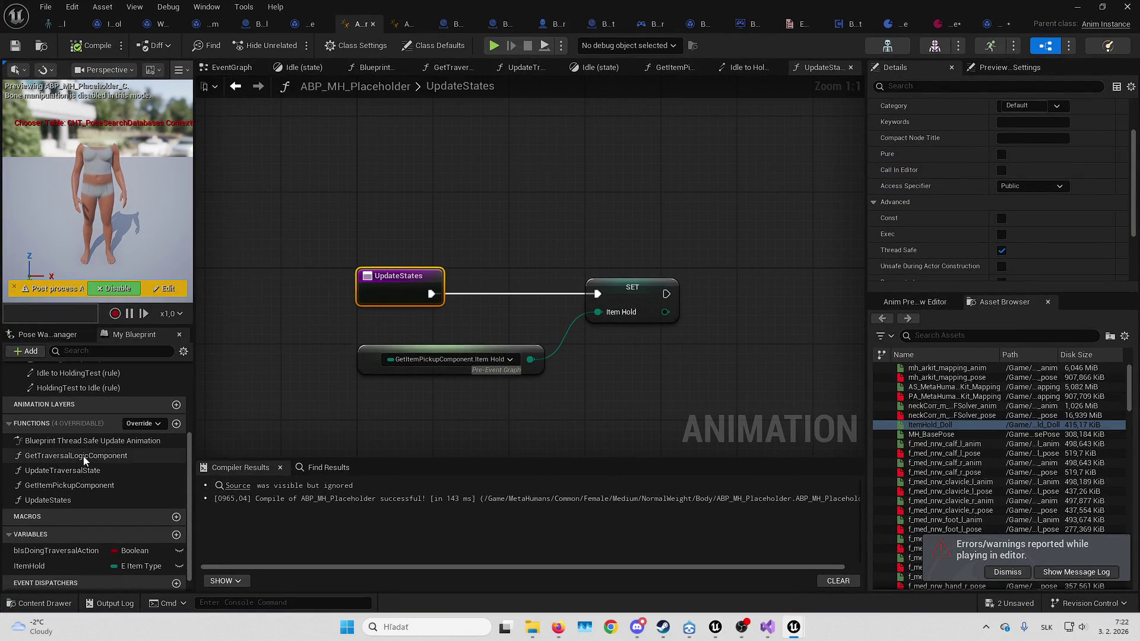
Open the AnimGraph and select the Layered blend per bone node over TraversalFullBody
scroll(88, 415, up, 2)
scroll(88, 415, up, 1)
double_click(81, 390)
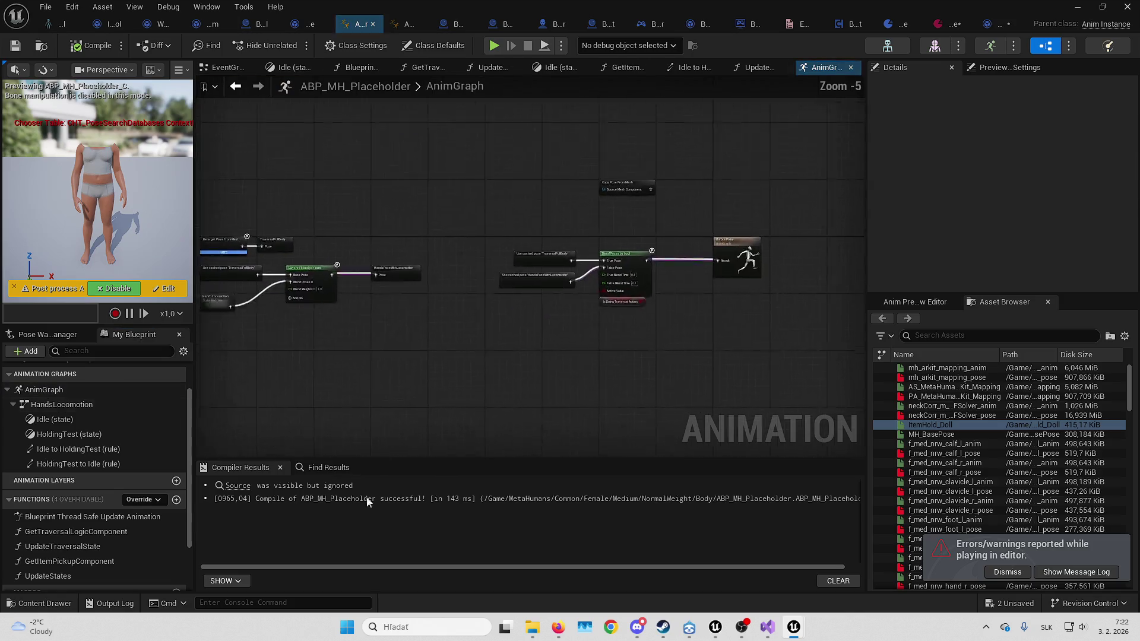
mouse_move(558, 628)
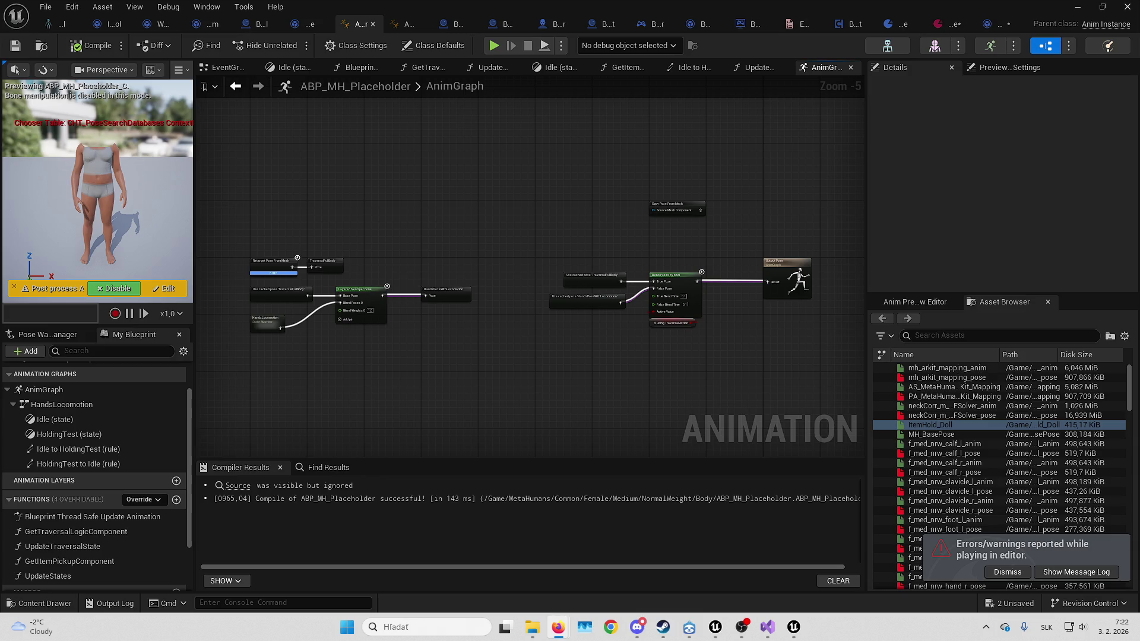
scroll(593, 356, up, 5)
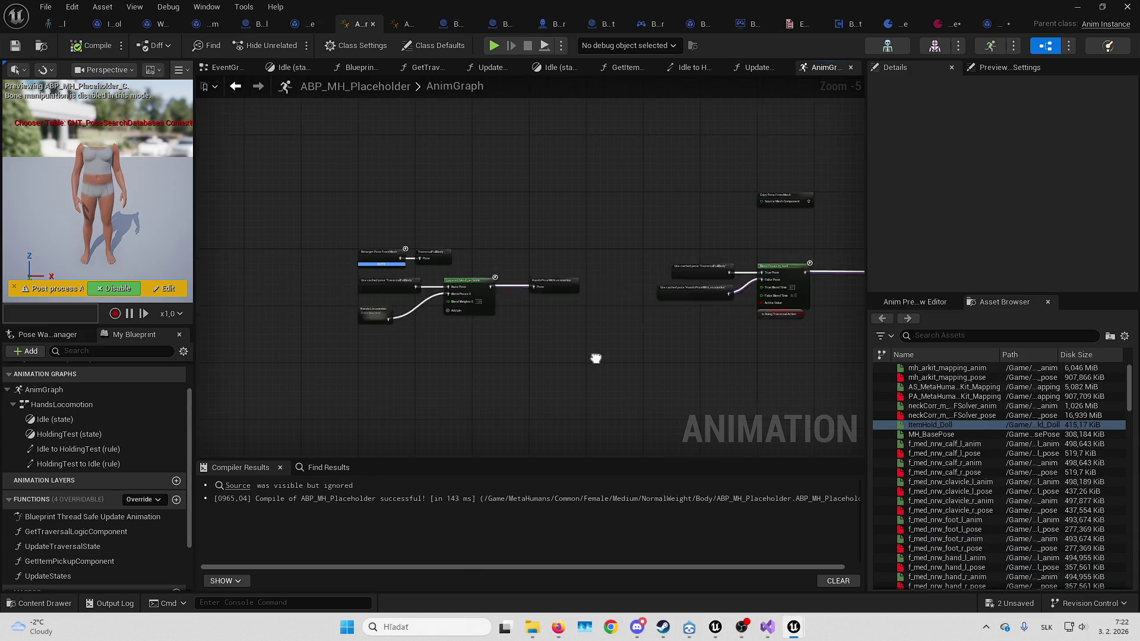
key(XF86AudioLowerVolume)
key(XF86AudioLowerVolume)
key(XF86AudioLowerVolume)
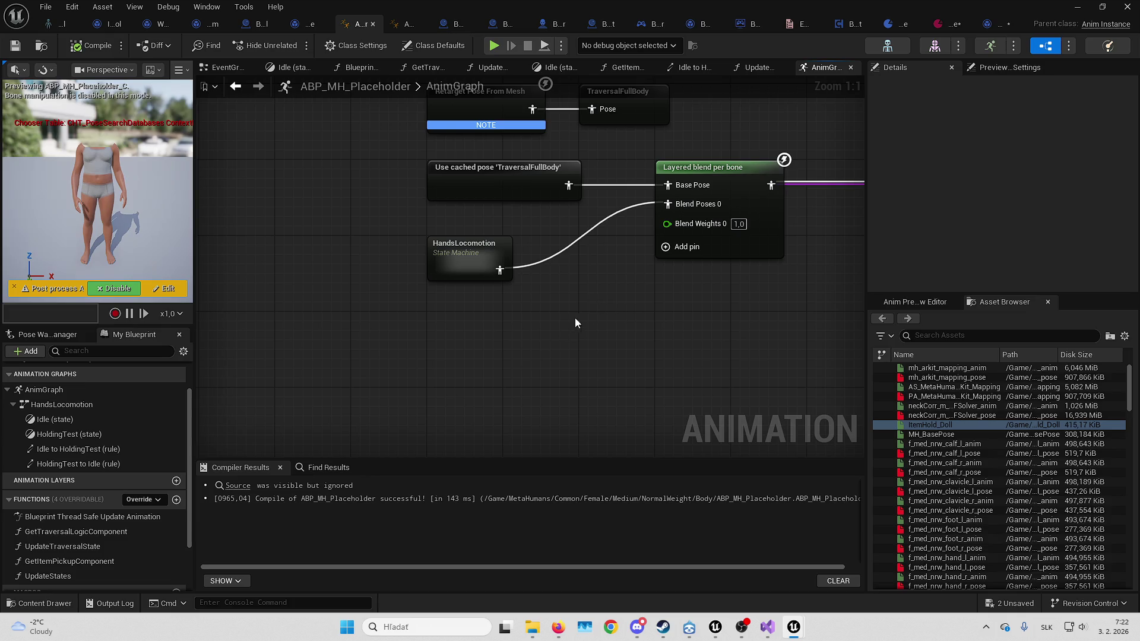
click(755, 174)
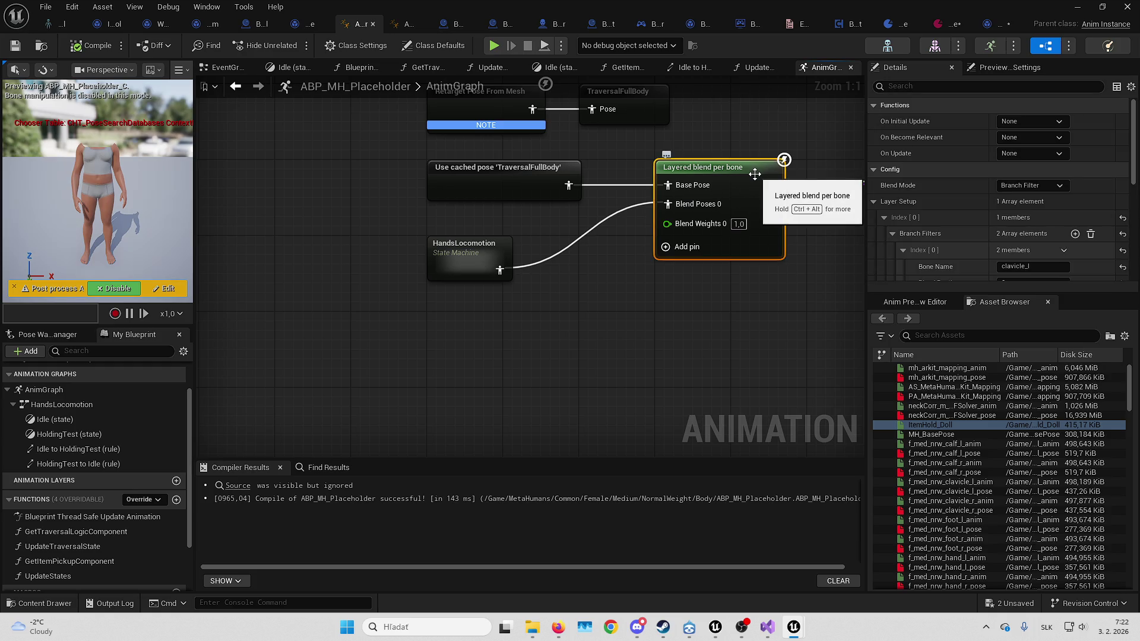
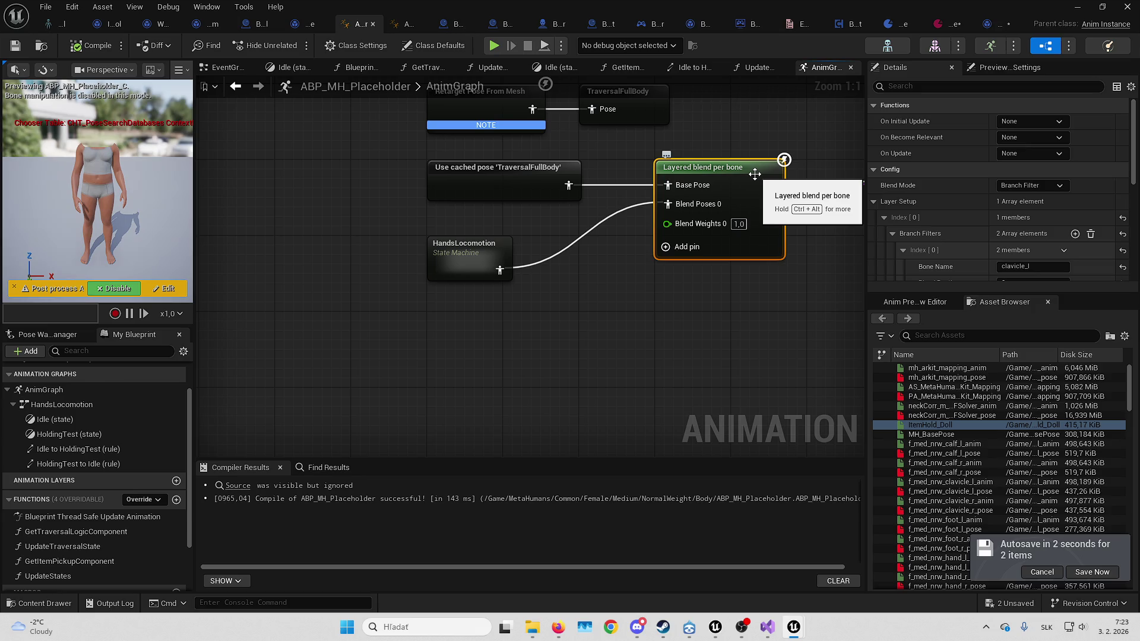
Set the first branch filter's bone name to spine_01 and delete branch filter Index[1]
right_click(953, 175)
scroll(903, 233, down, 2)
click(1054, 205)
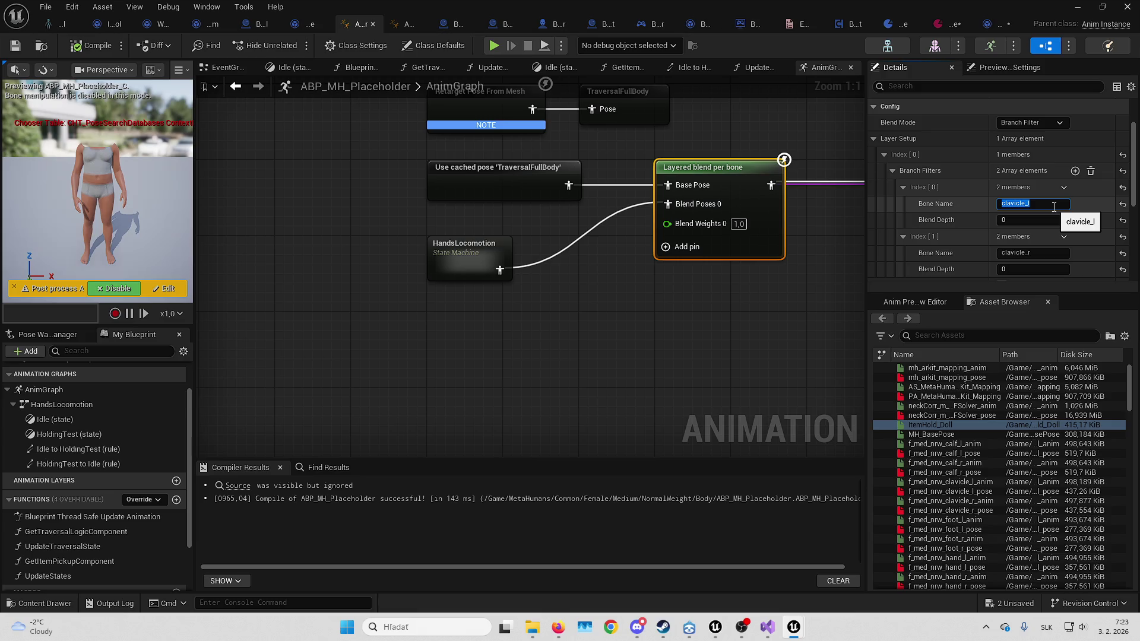
text(spine_01)
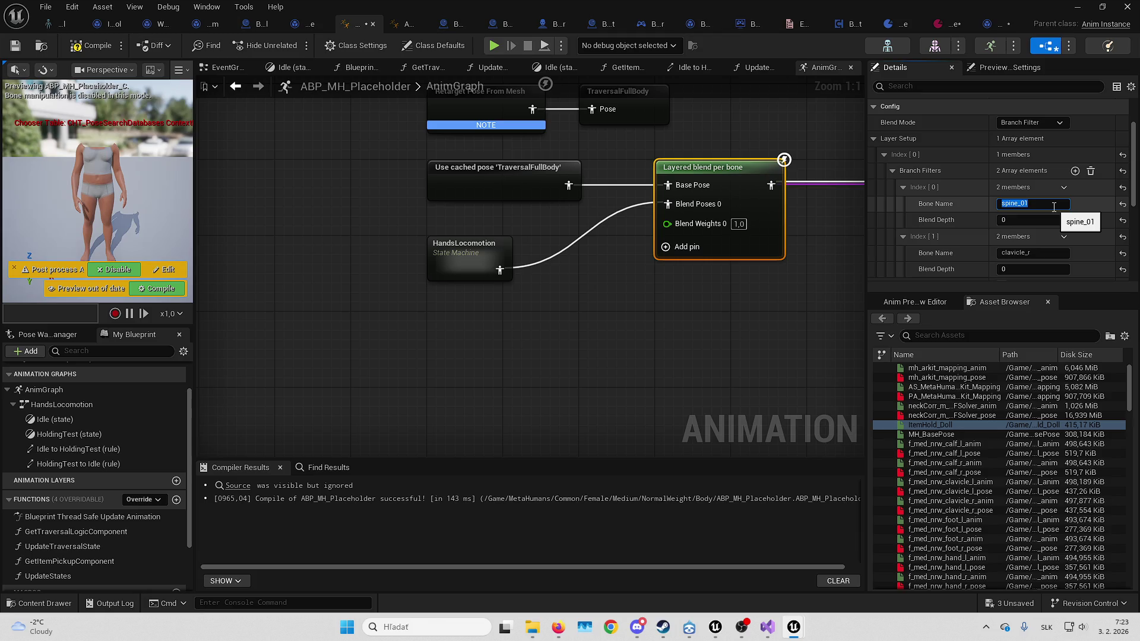
click(1063, 237)
click(1078, 271)
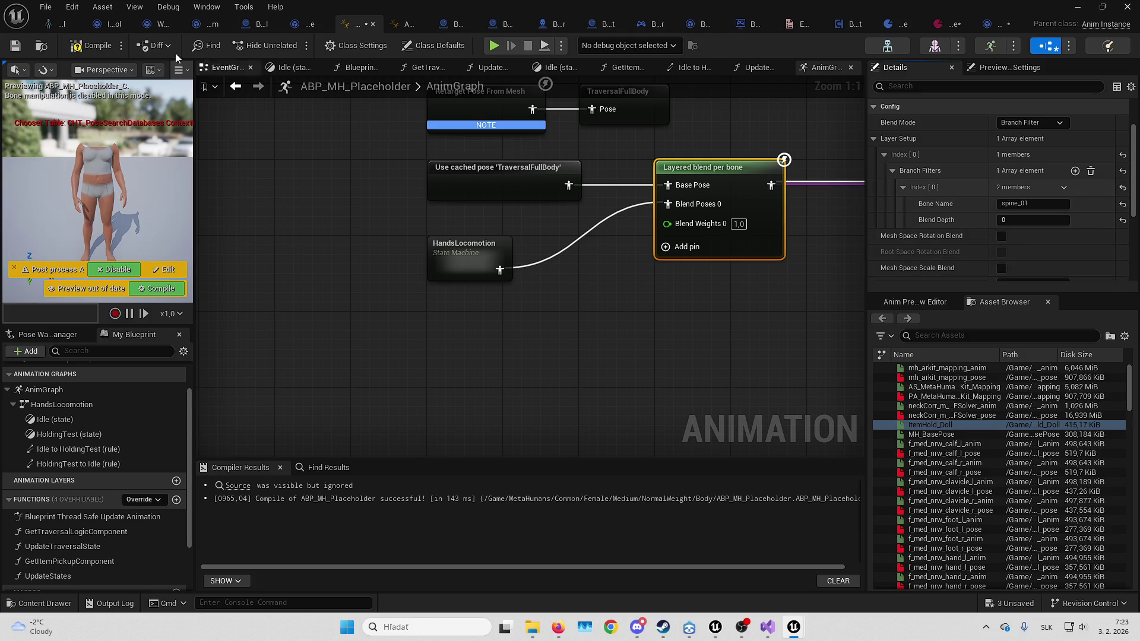
Compile and save ABP_MH_Placeholder, then minimize its editor
click(95, 46)
key(ctrl+s)
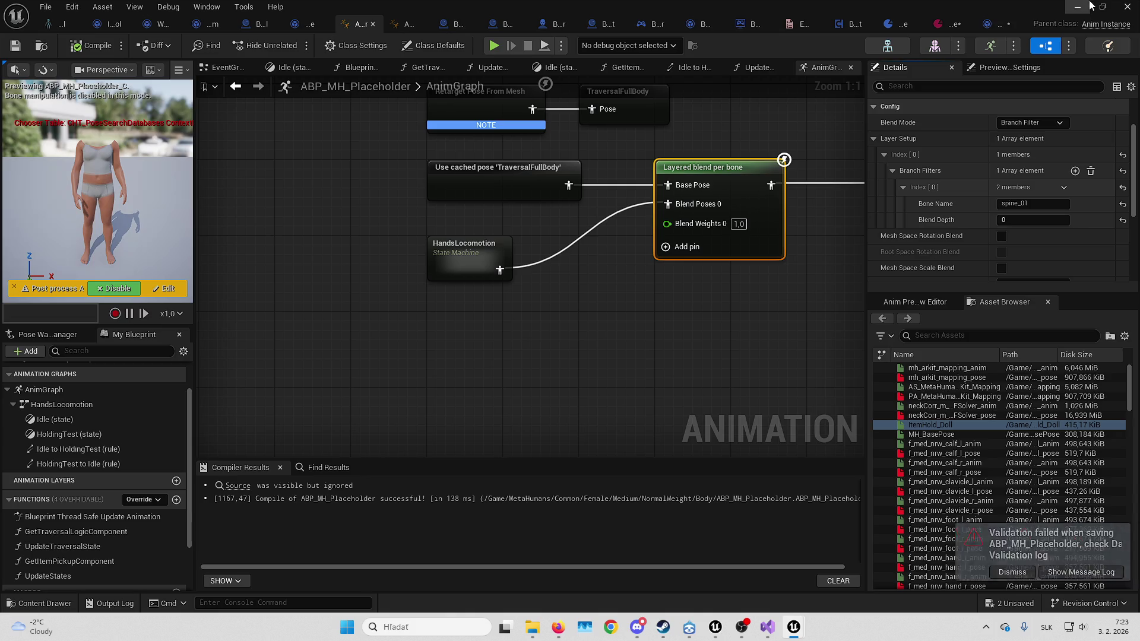
click(1077, 7)
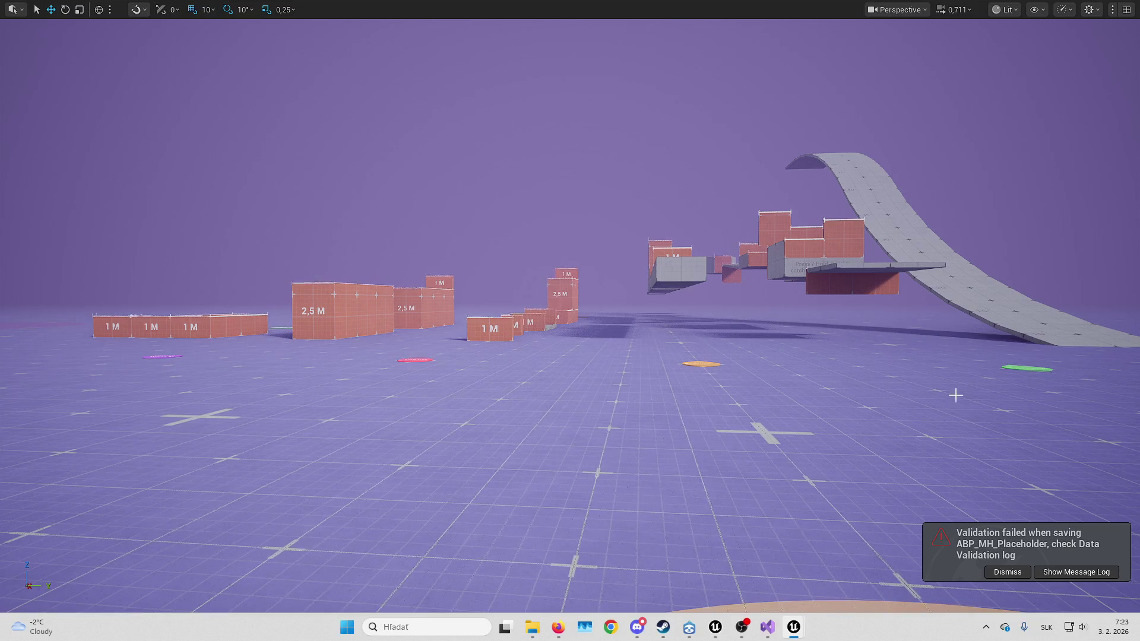
Dismiss the 'Validation failed when saving' notification
click(1028, 575)
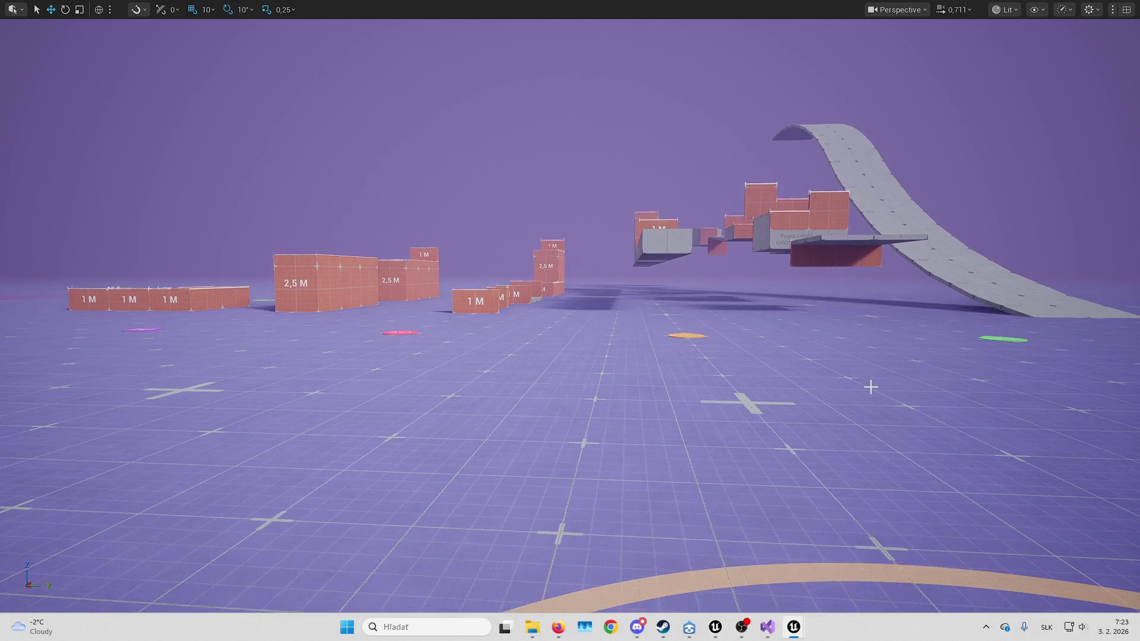
Play the level, run the character over the blockout course's blocks, ramps and walls, then stop
key(alt+p)
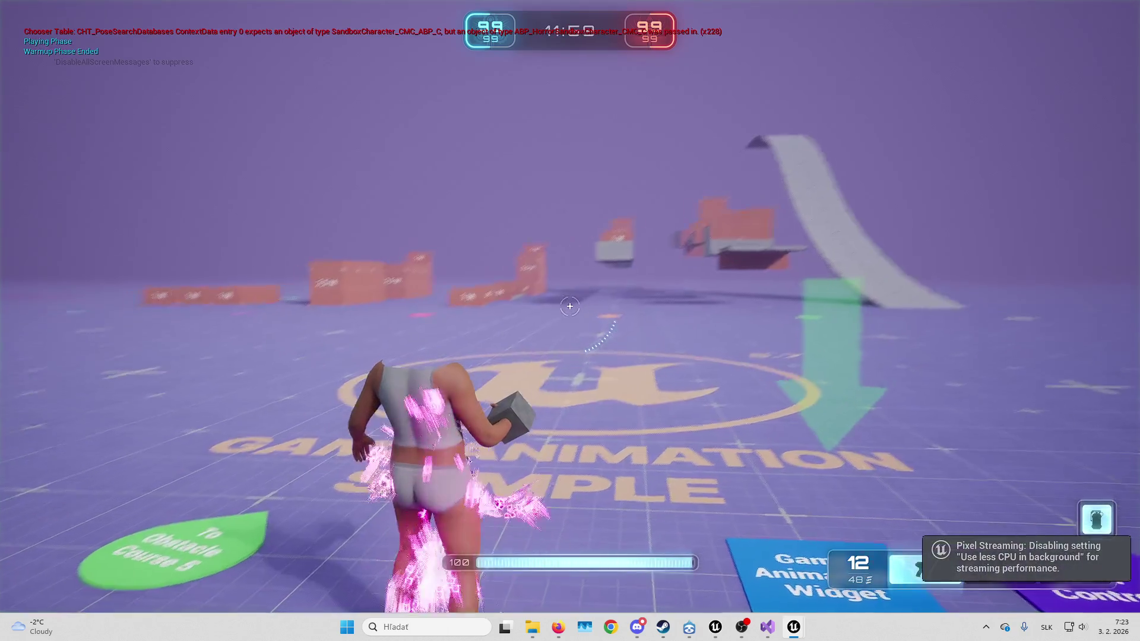
key(w)
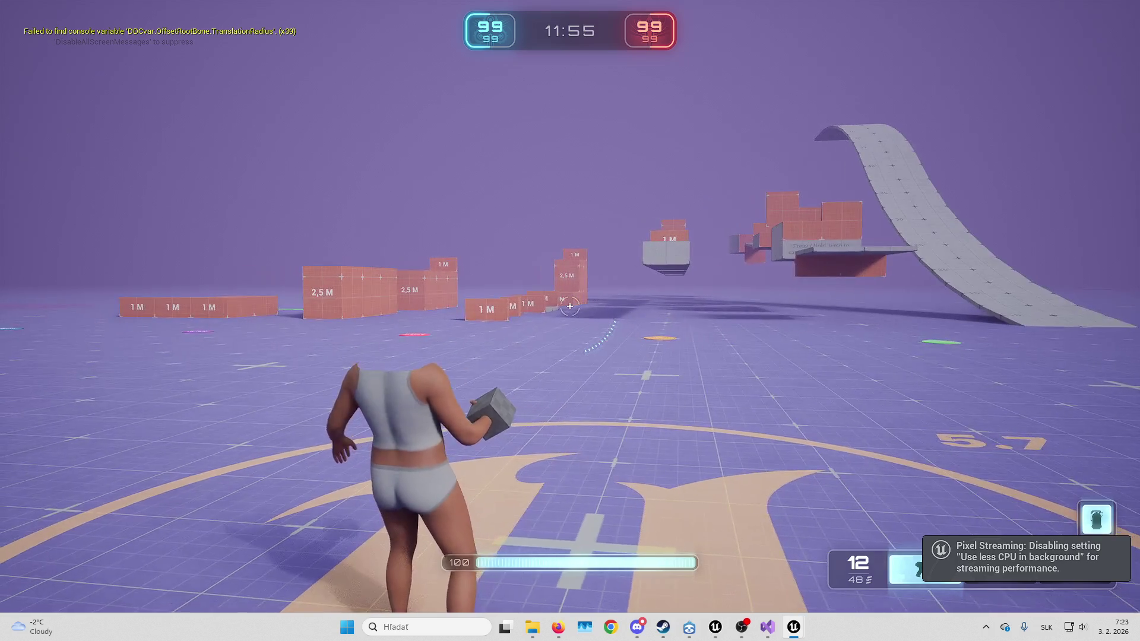
key(w)
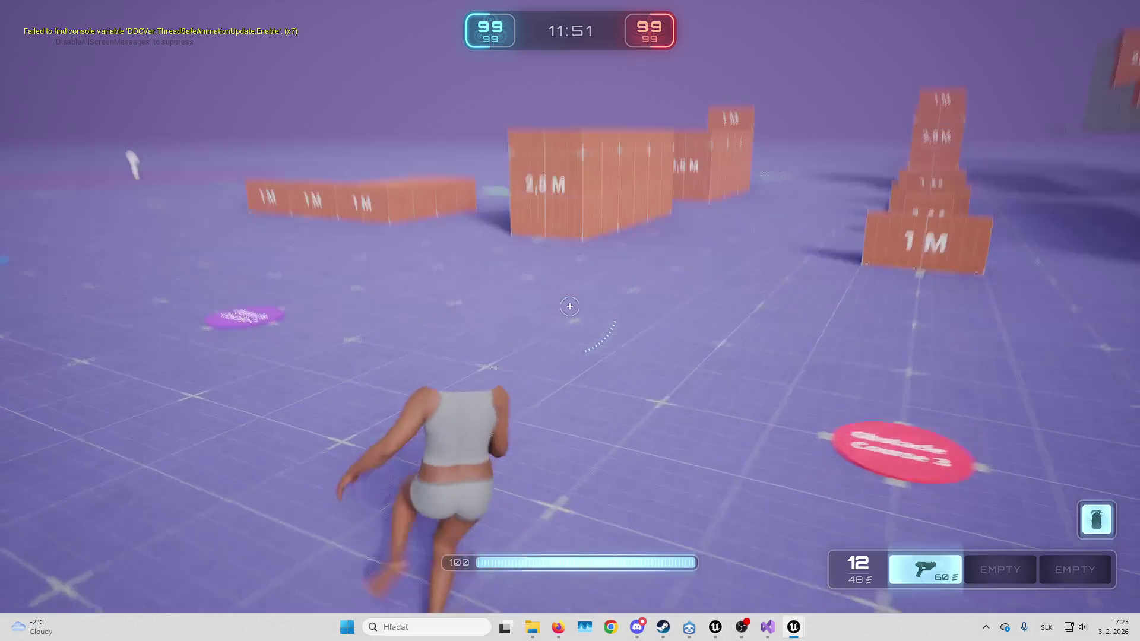
key(w)
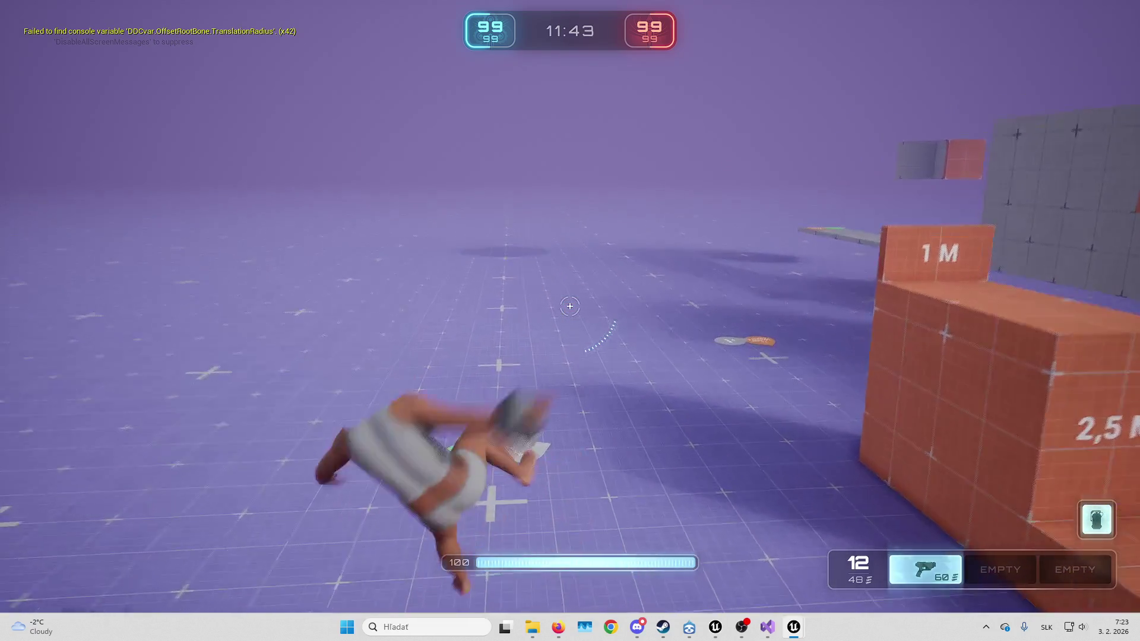
key(w)
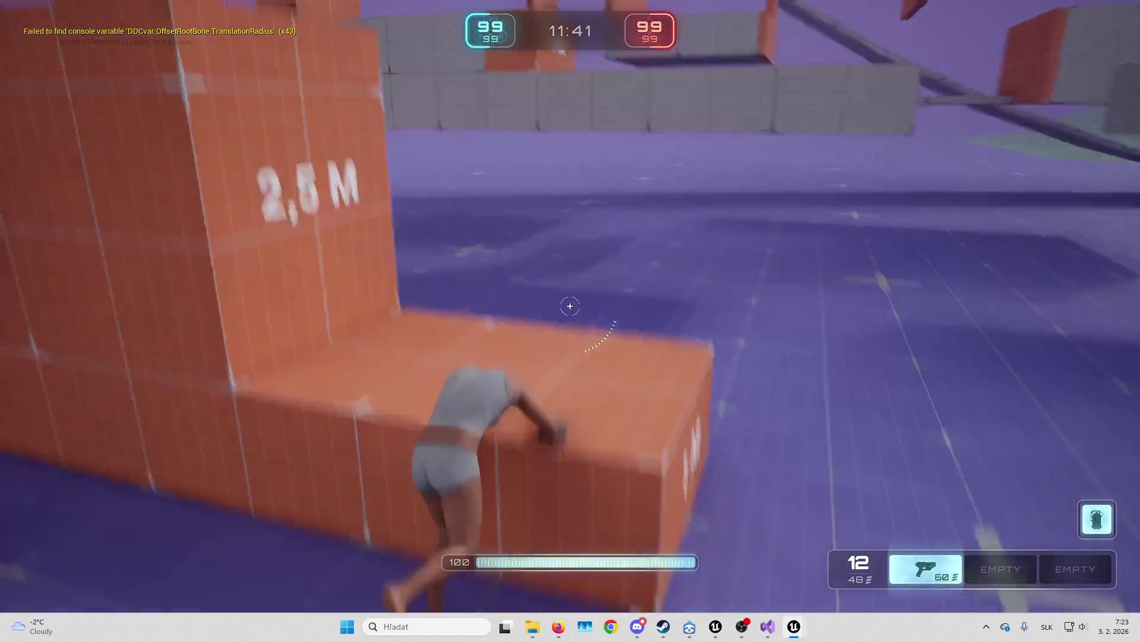
key(w)
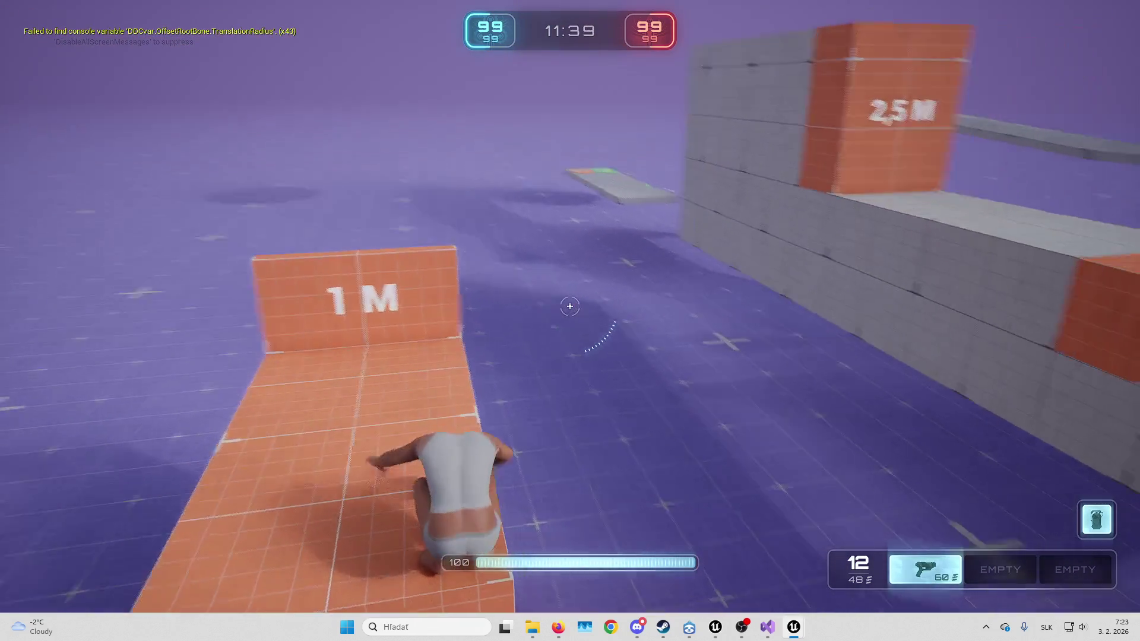
key(w)
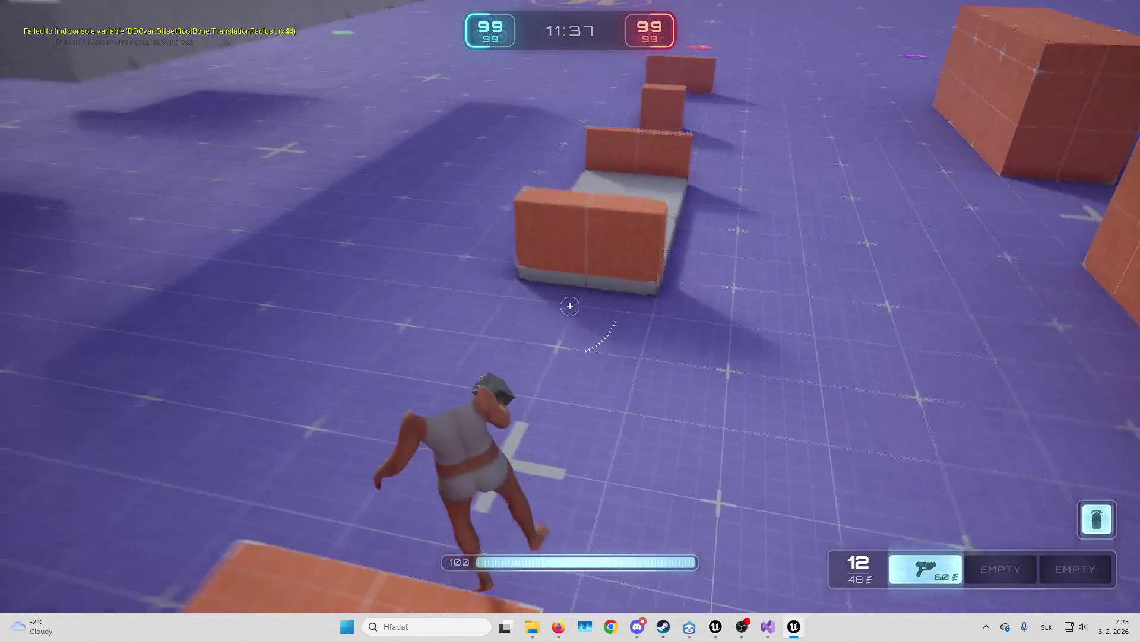
key(w)
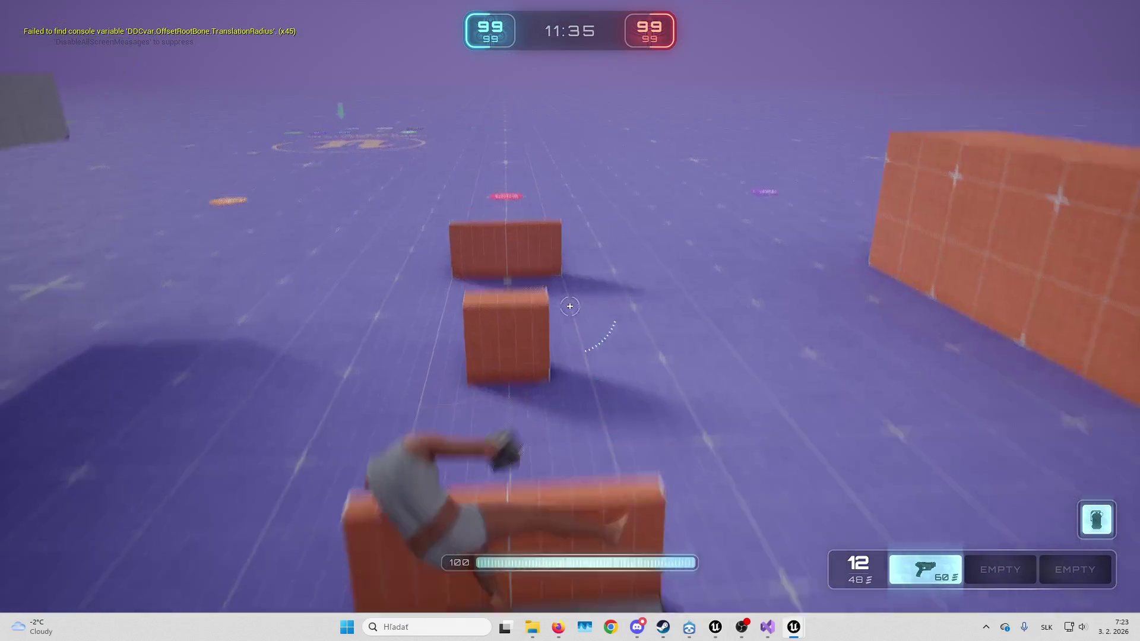
key(w)
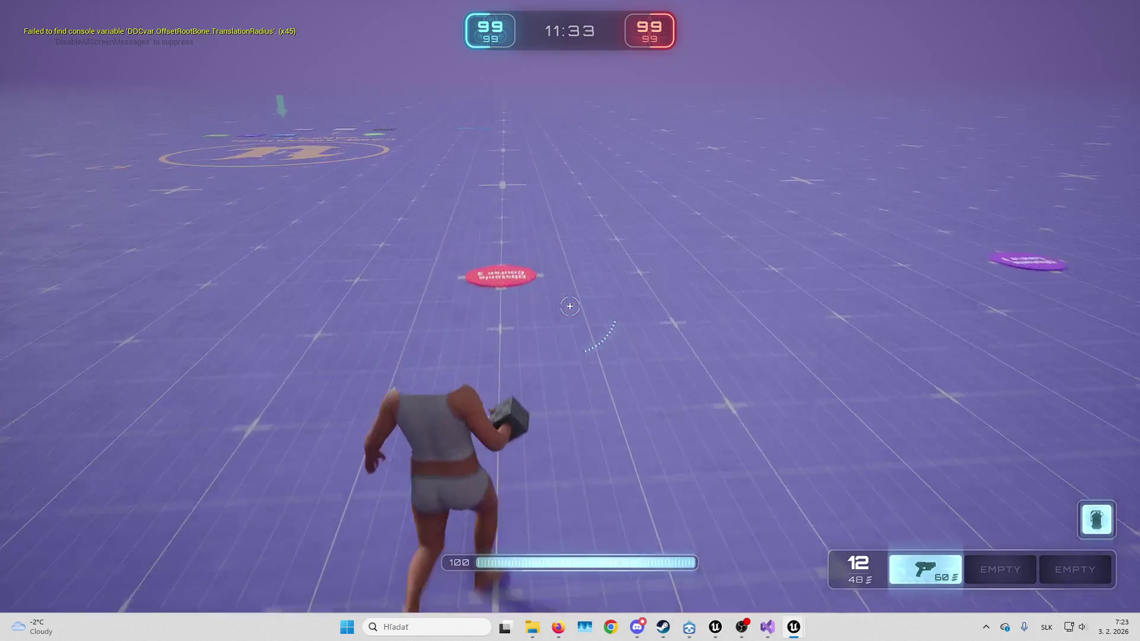
key(w)
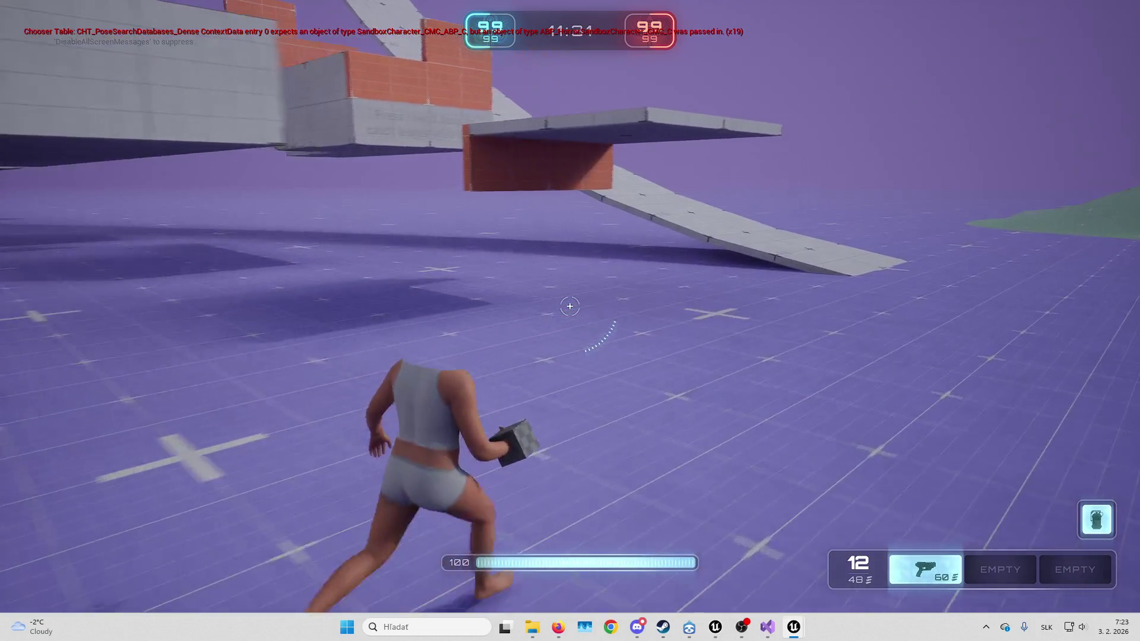
key(w)
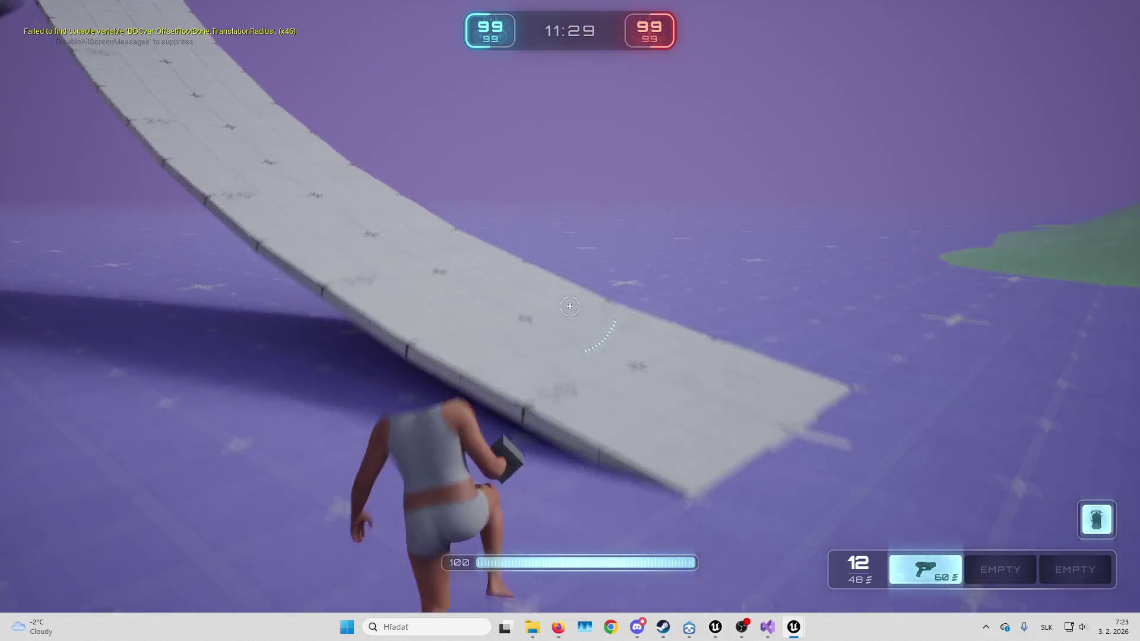
key(w)
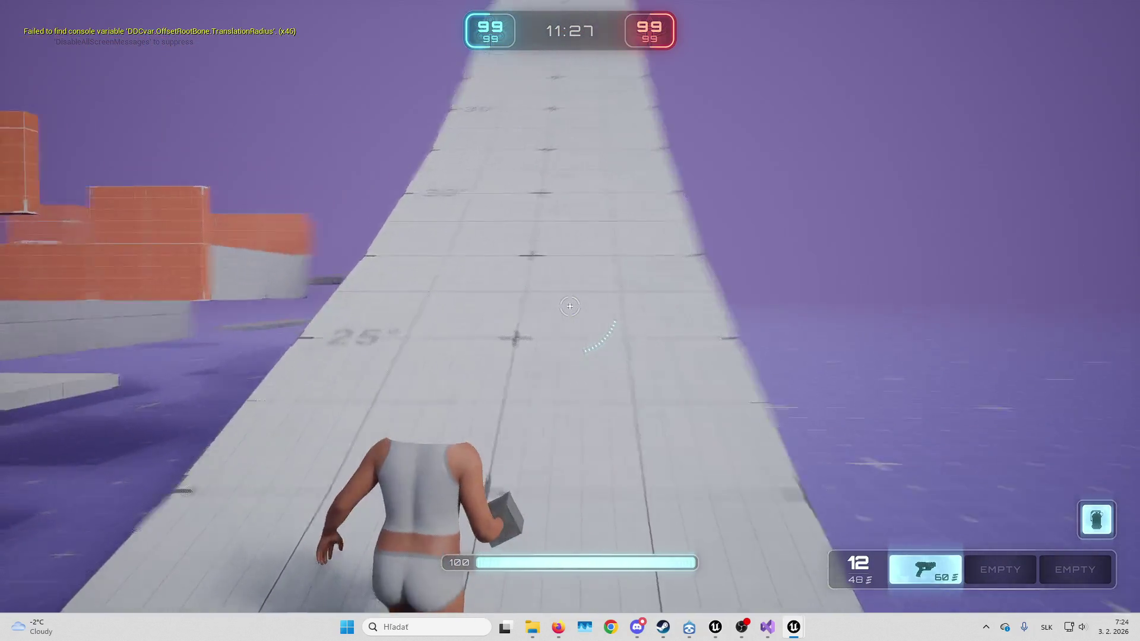
key(w)
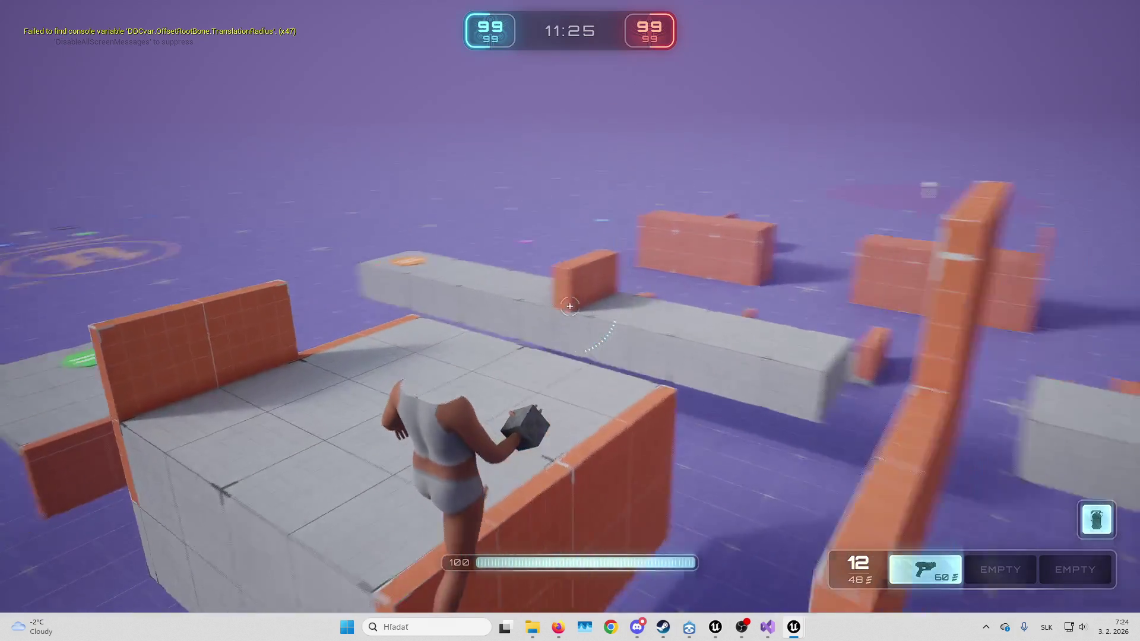
key(w)
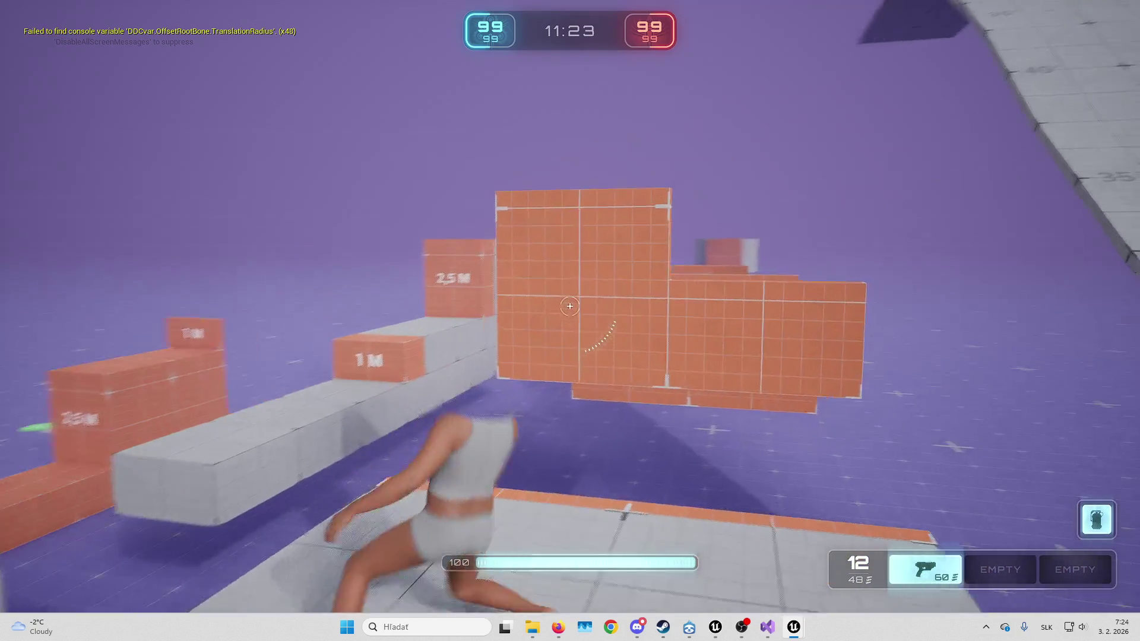
key(w)
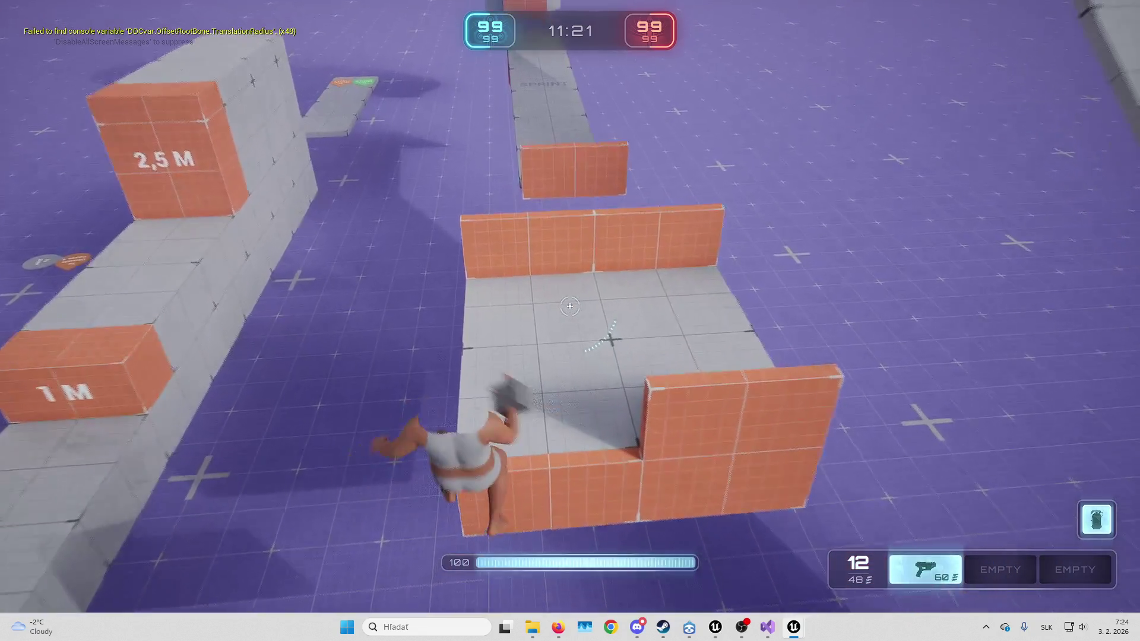
key(w)
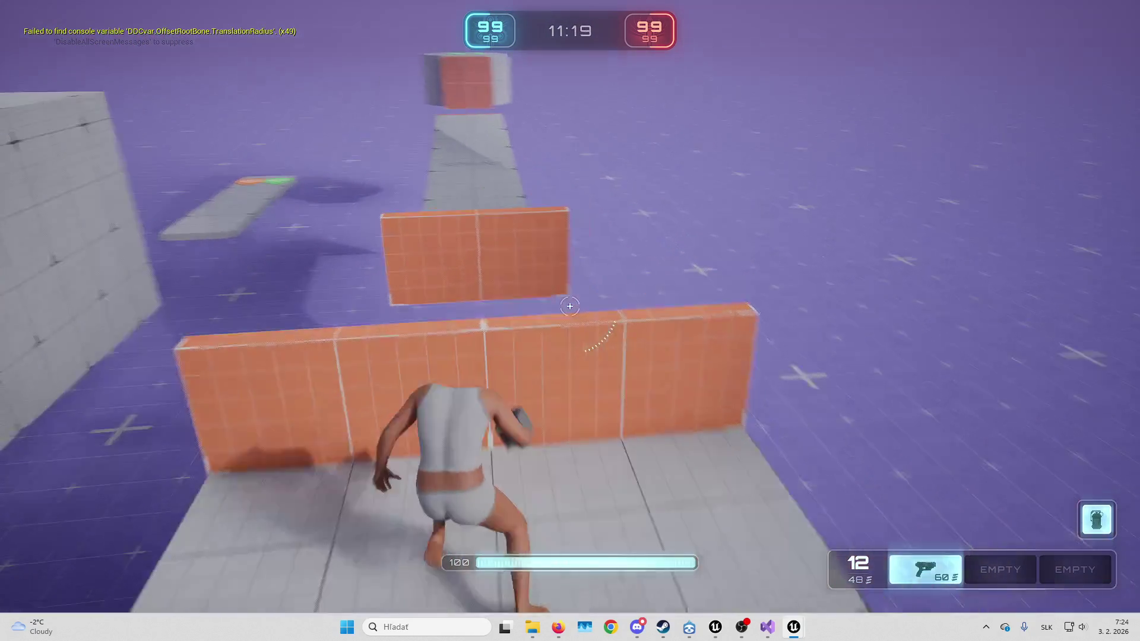
key(w)
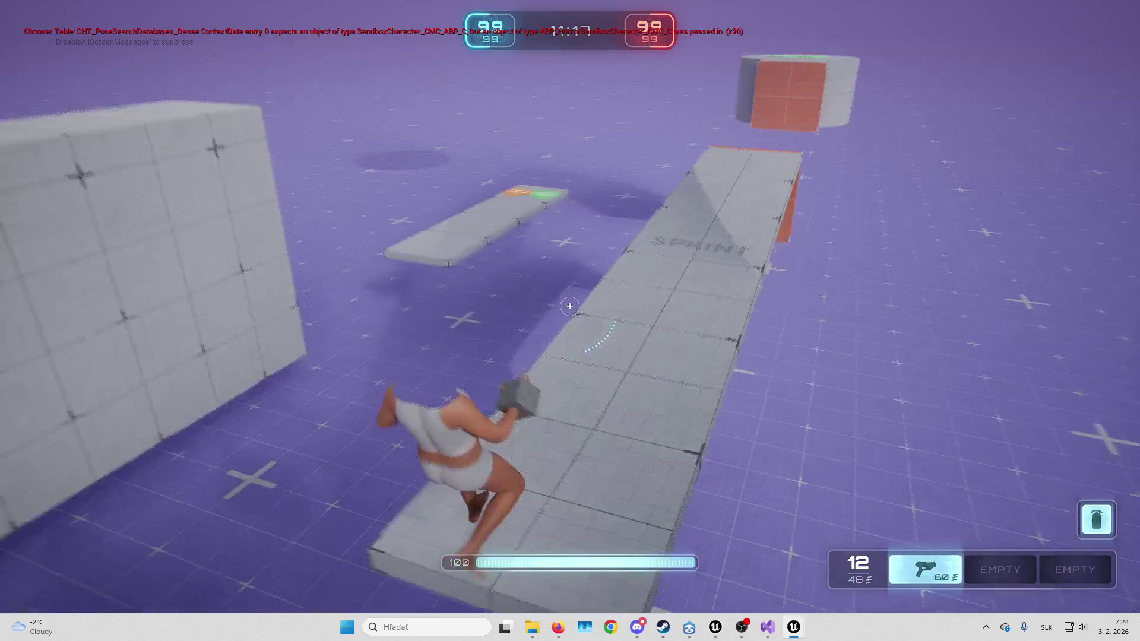
key(w)
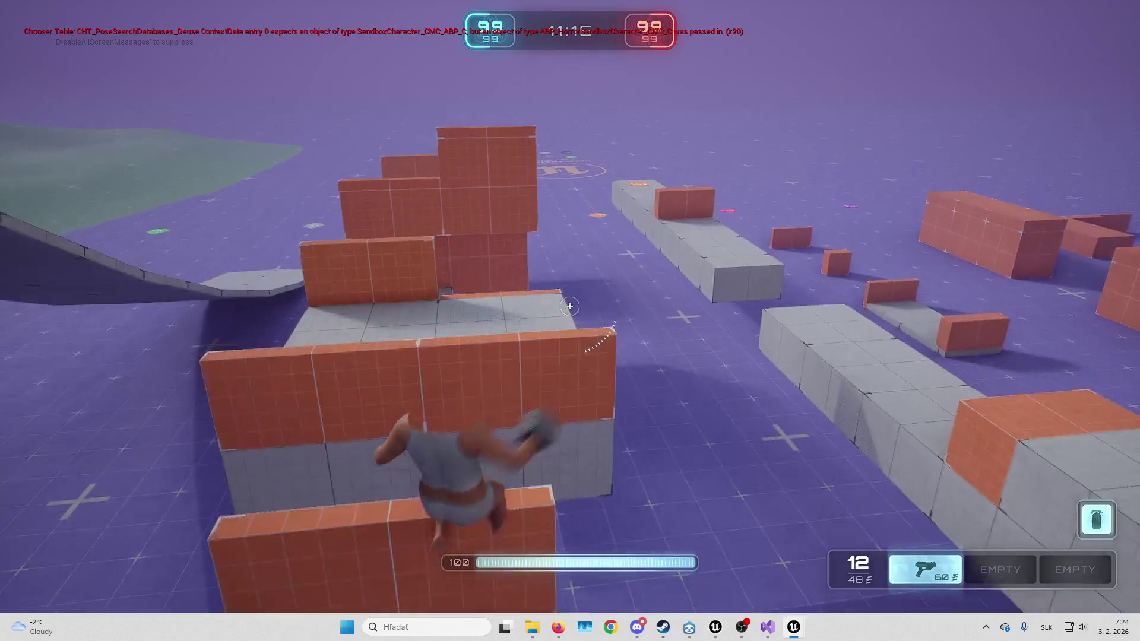
key(w)
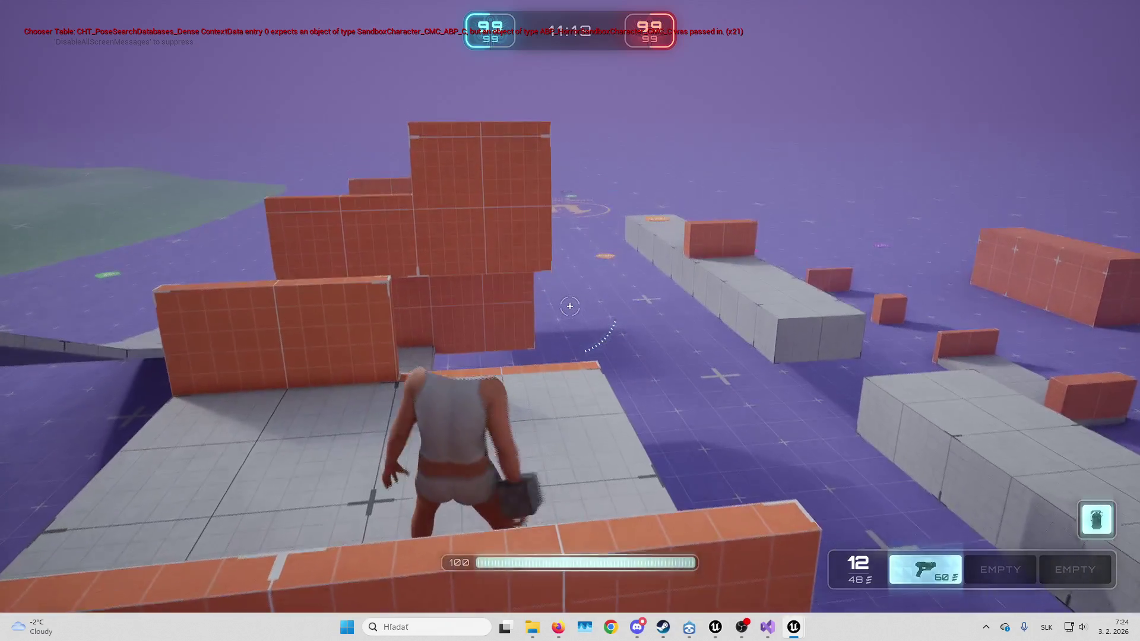
key(w)
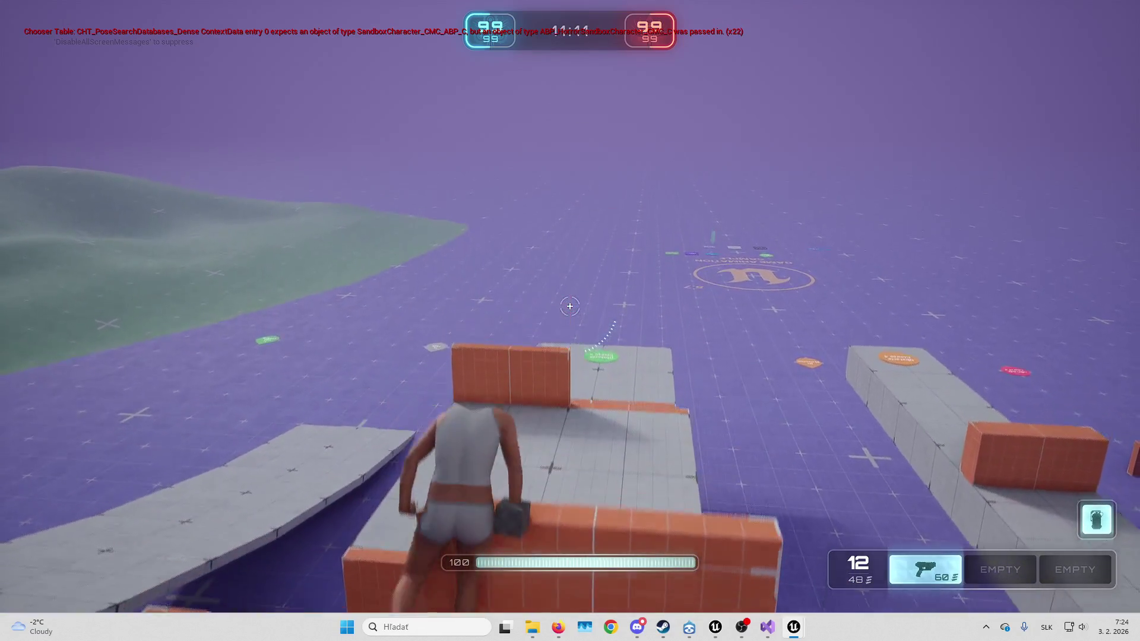
key(w)
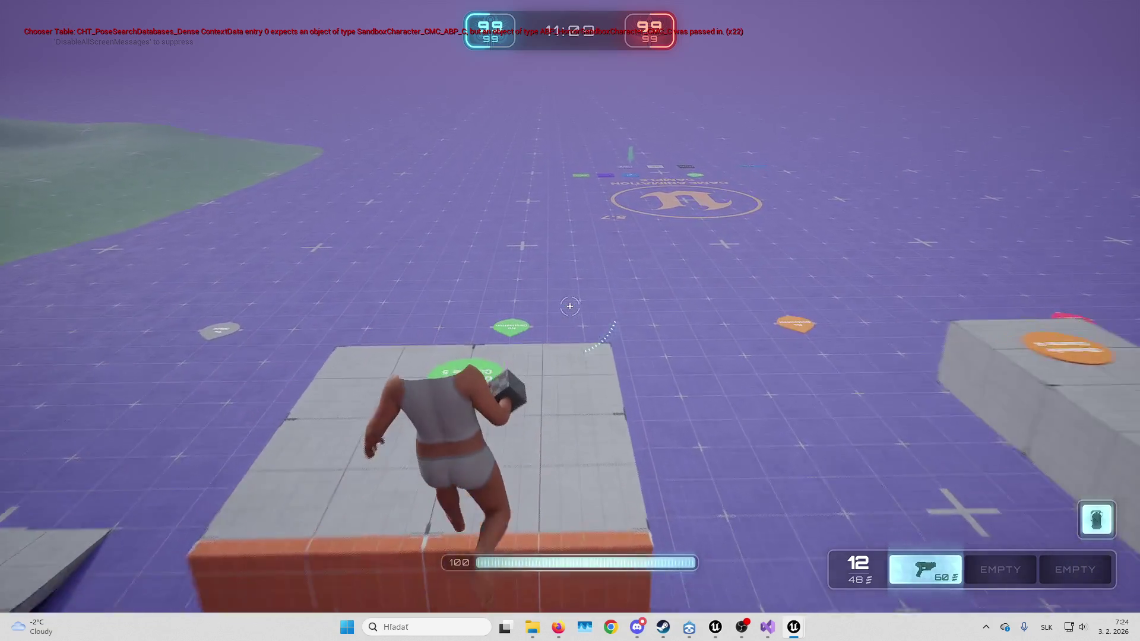
key(w)
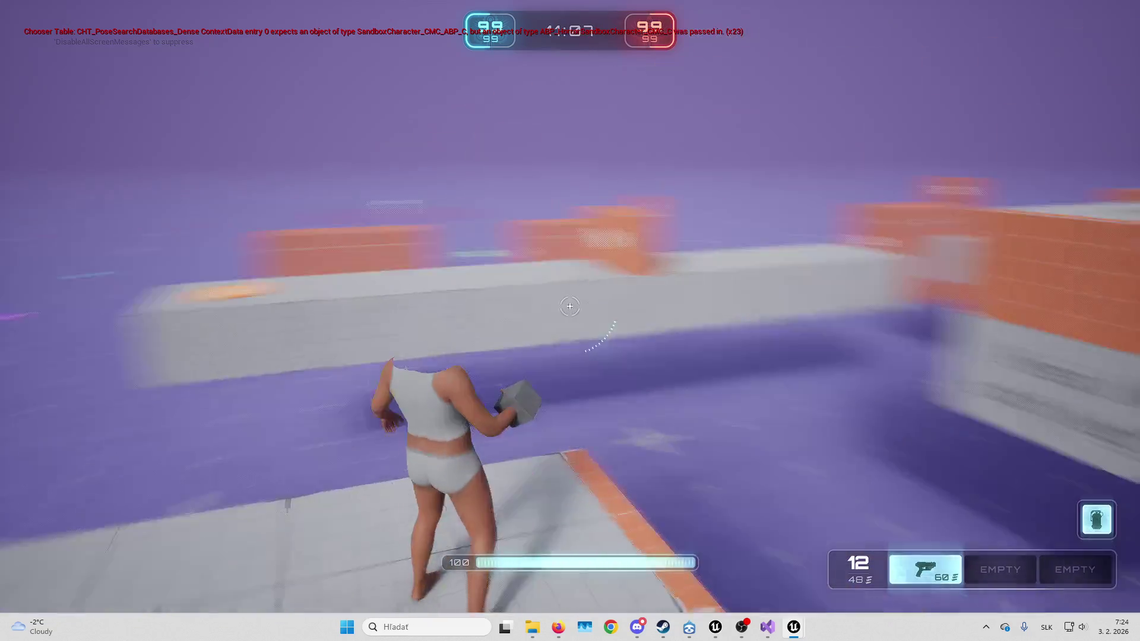
key(w)
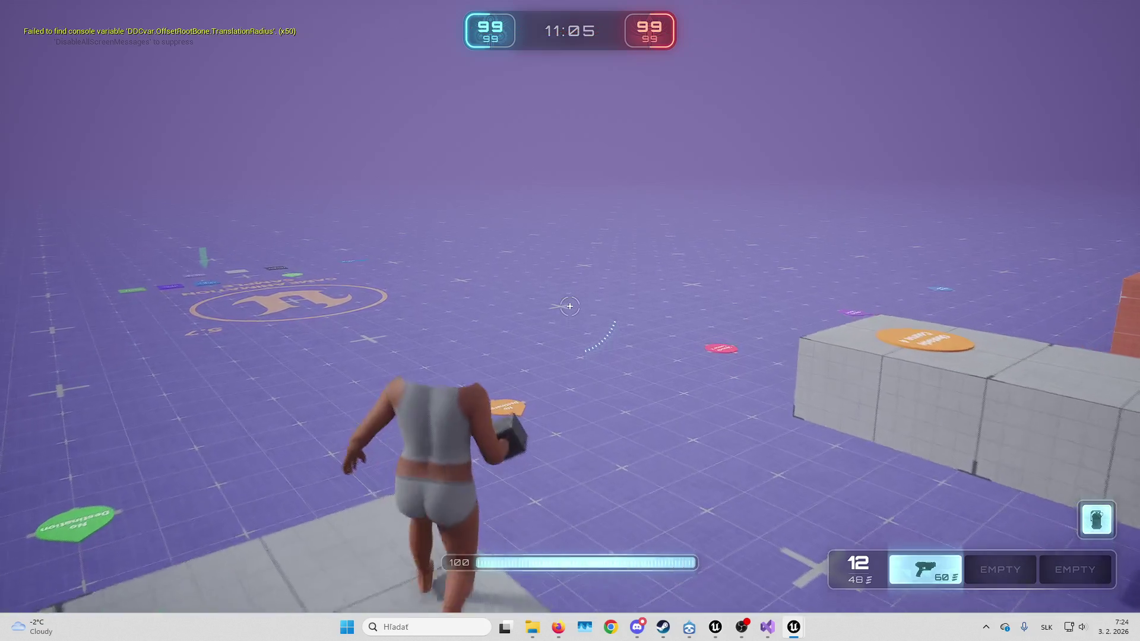
key(w)
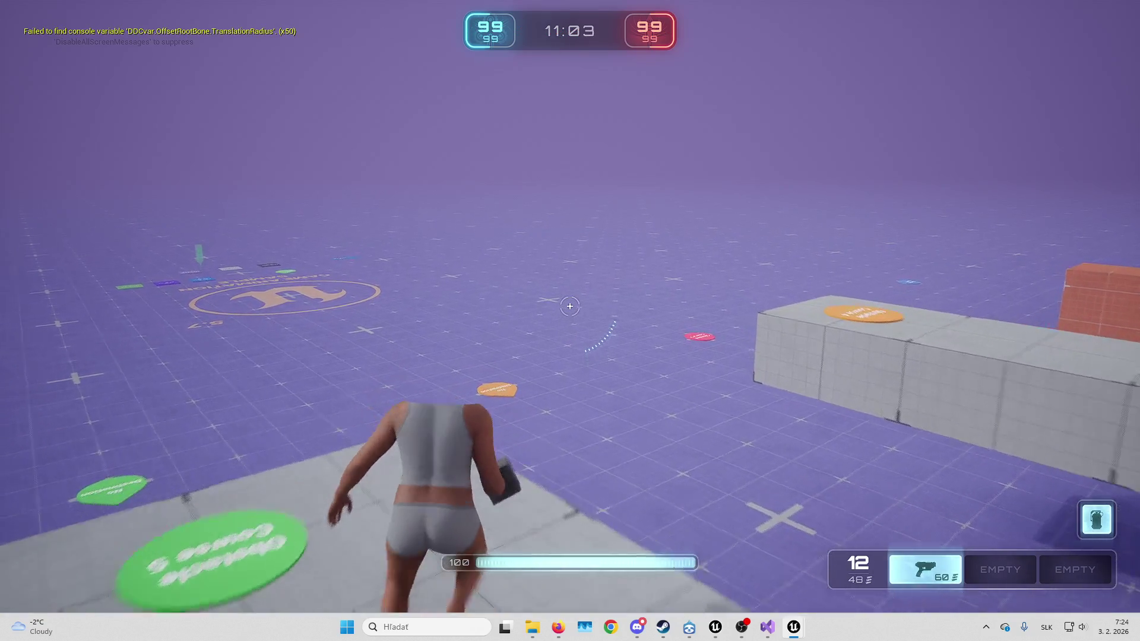
key(w)
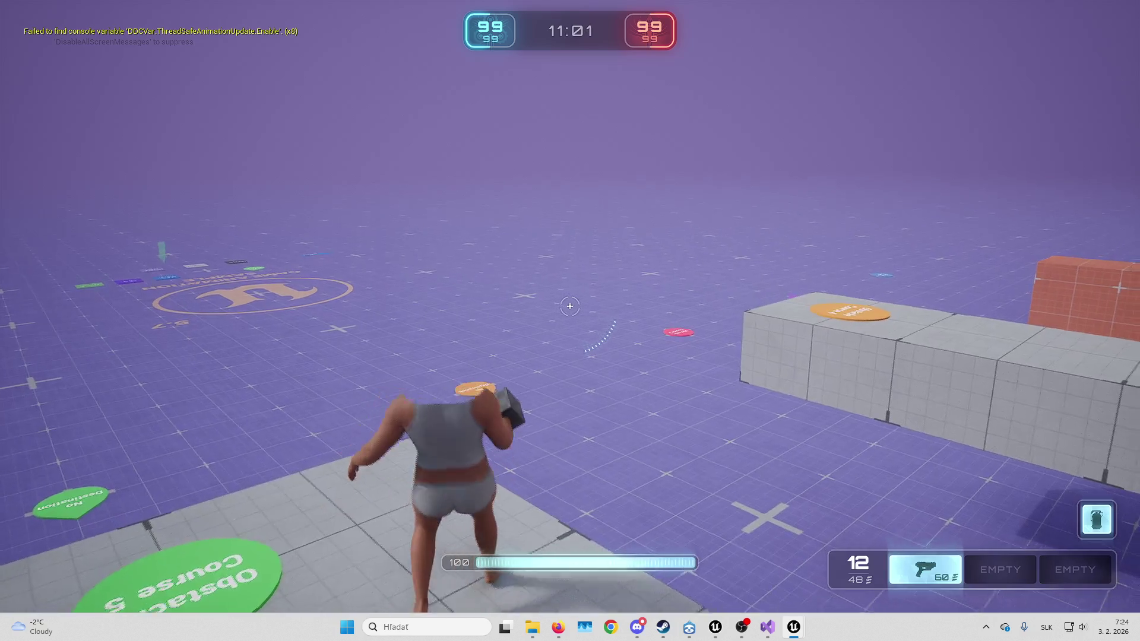
key(w)
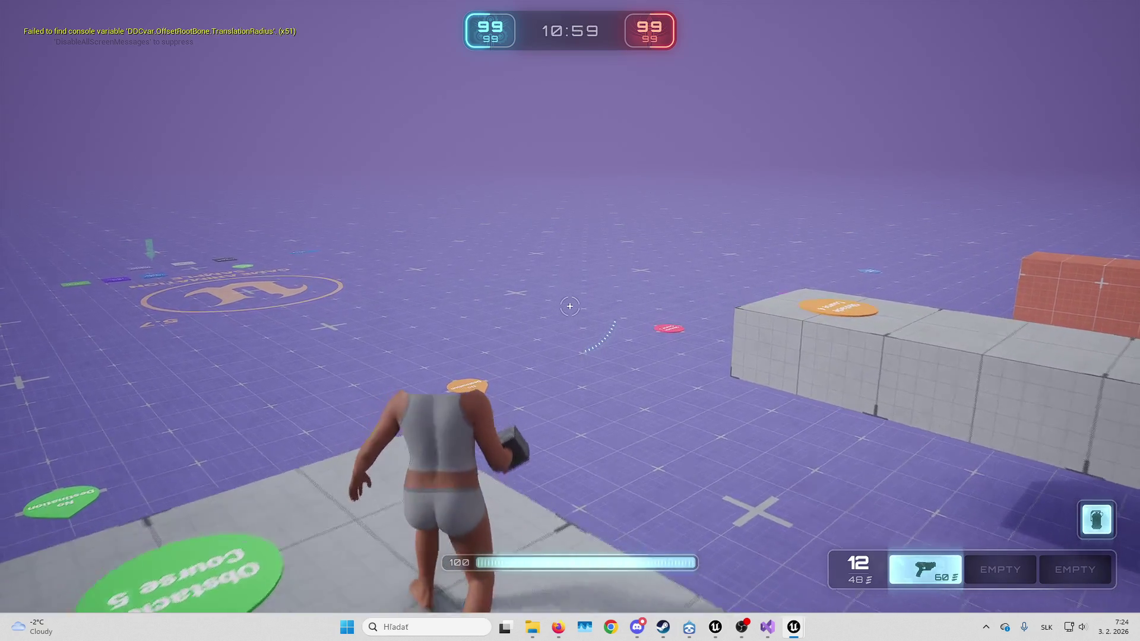
key(s)
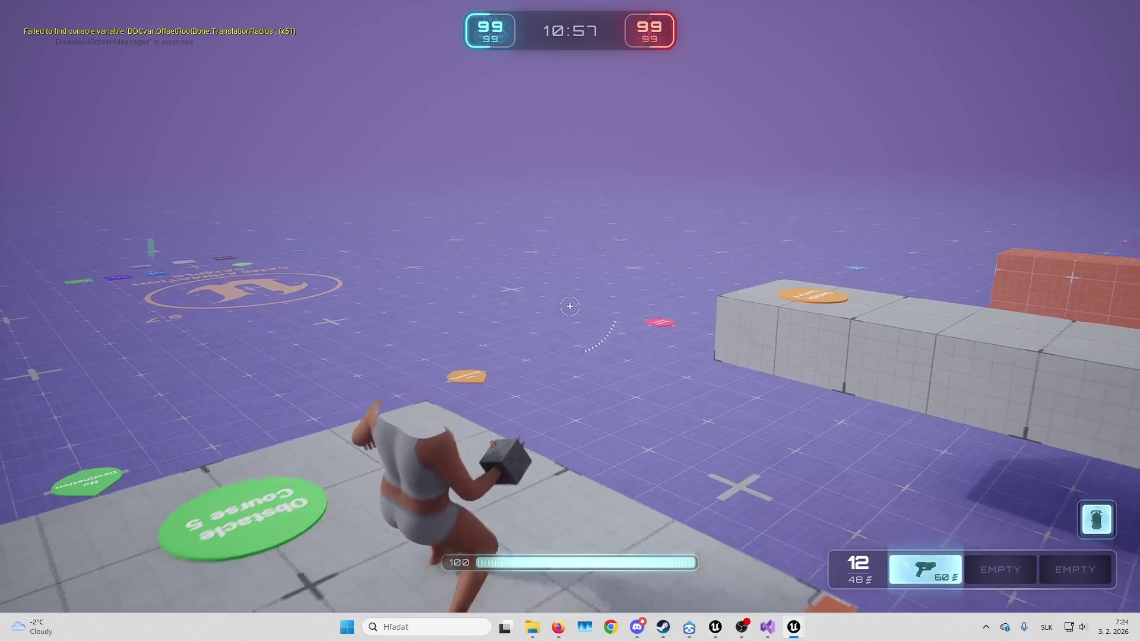
key(s)
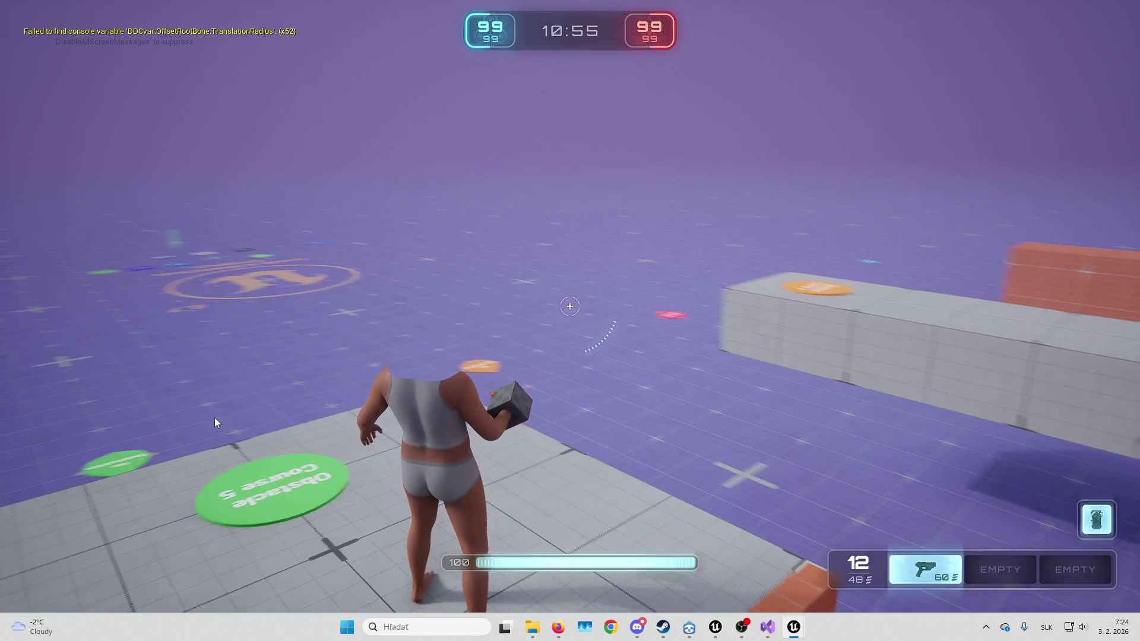
key(Escape)
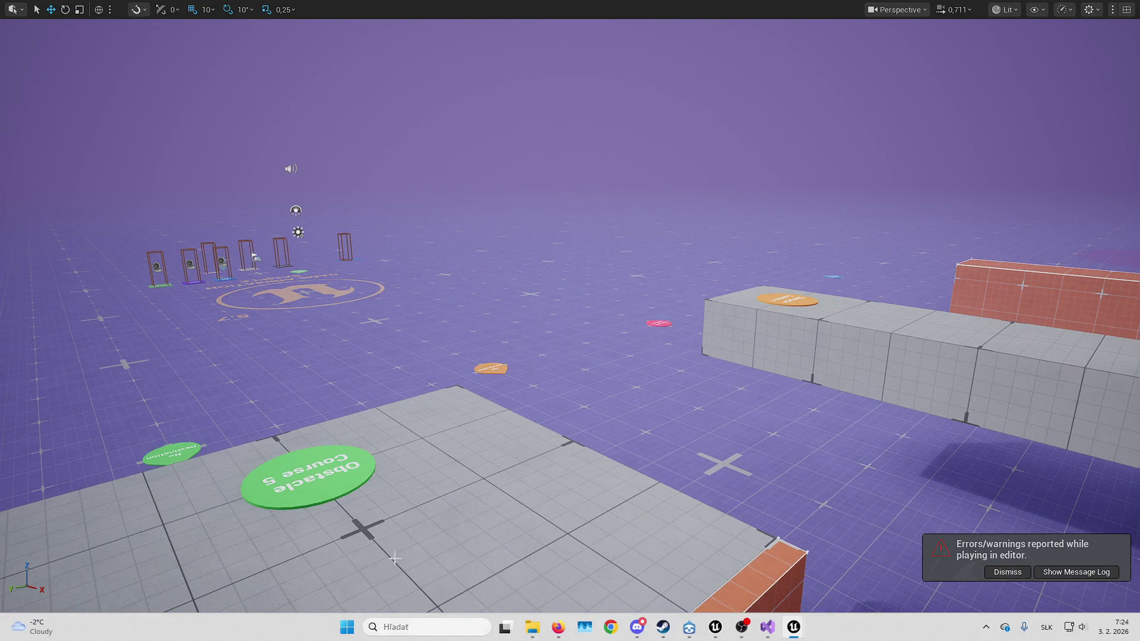
Bring the ABP_MH_Placeholder editor forward and show the placeholder body's skeleton tree
mouse_move(715, 627)
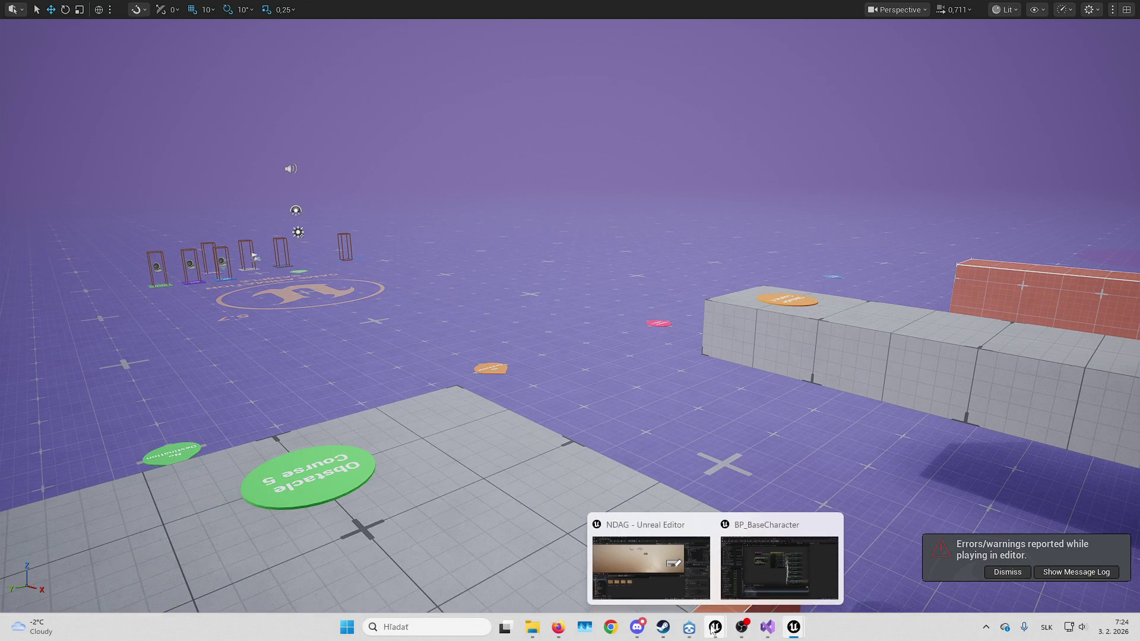
mouse_move(754, 561)
mouse_move(794, 627)
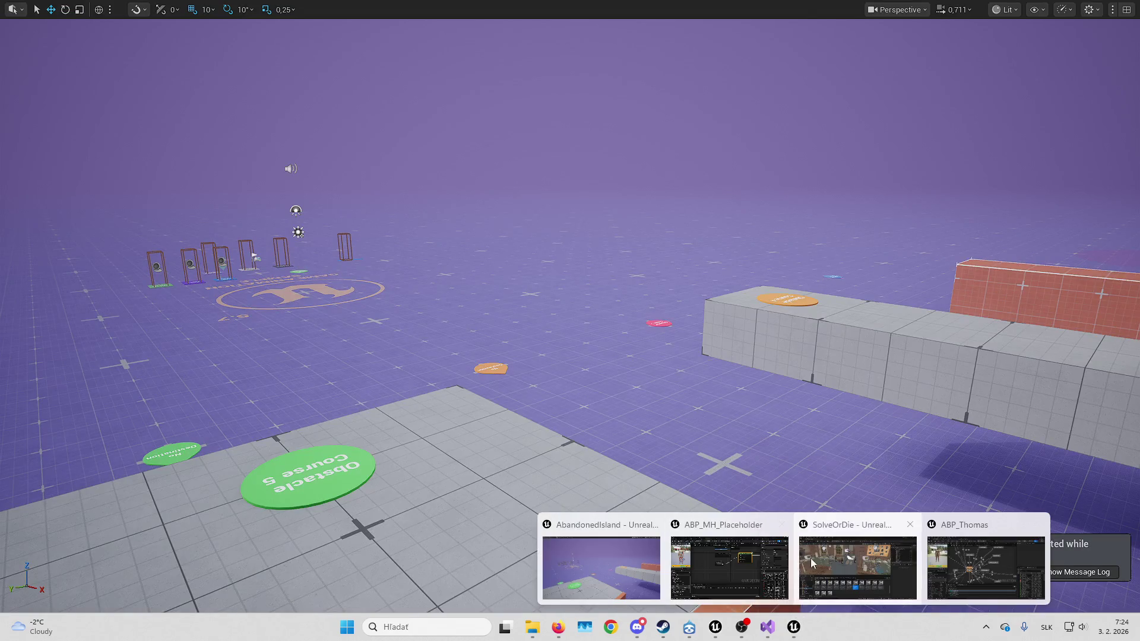
click(975, 545)
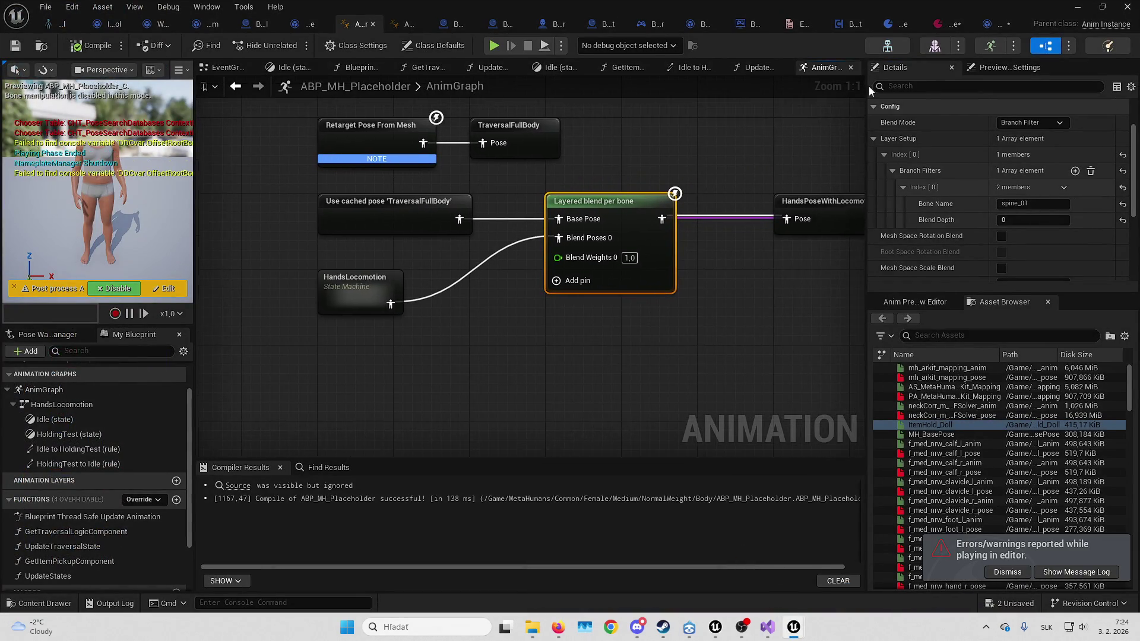
click(56, 27)
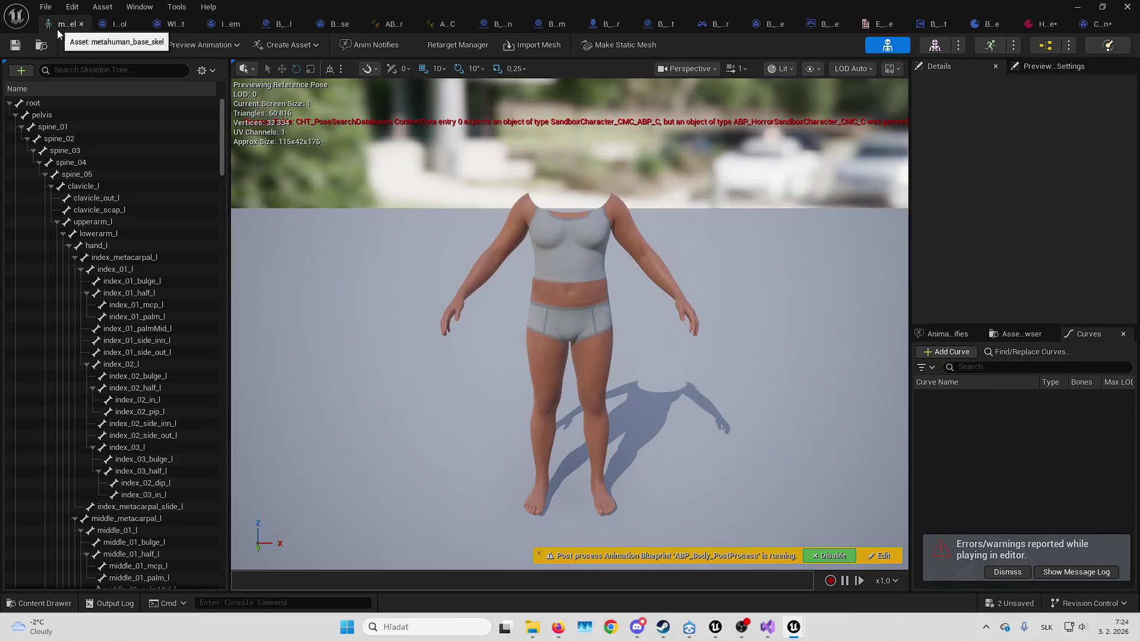
Select pelvis and spine_01, then open LyraPawnData's Default Camera Mode choices
click(59, 113)
click(64, 130)
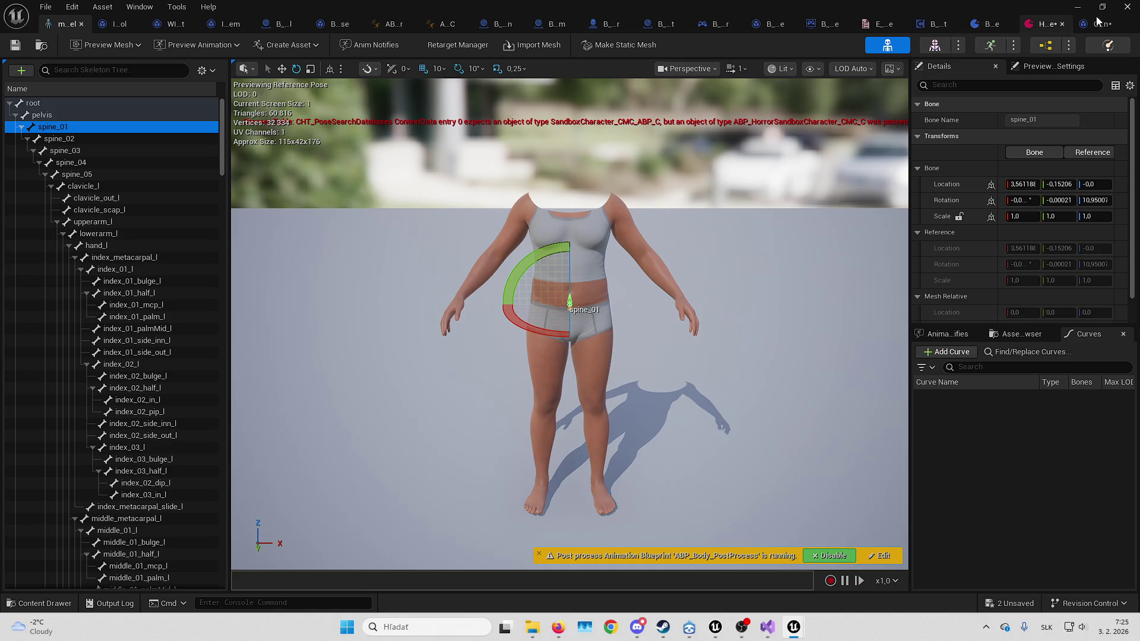
click(1042, 23)
click(487, 318)
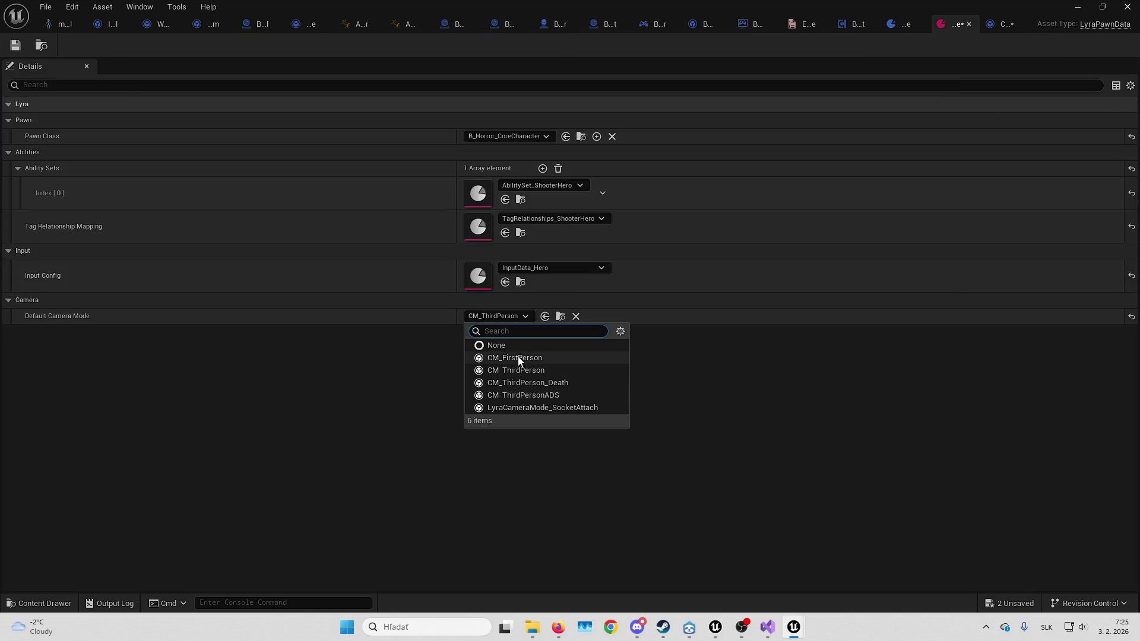
Set Default Camera Mode to CM_FirstPerson, play-test the first-person view, and dismiss the errors notice
click(522, 362)
click(1078, 6)
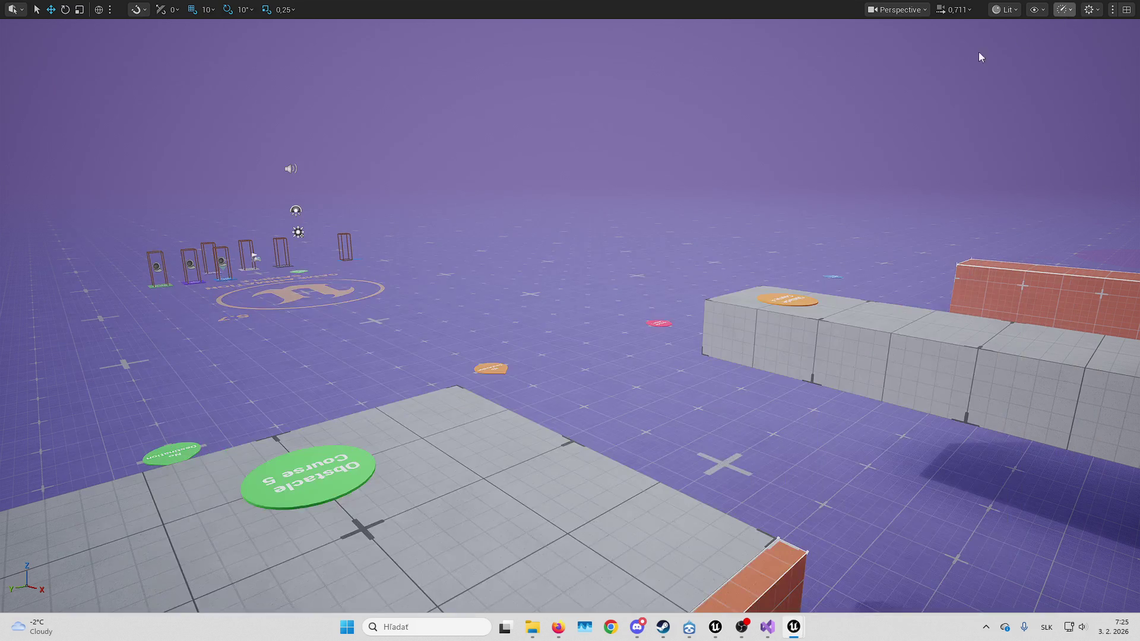
key(alt+p)
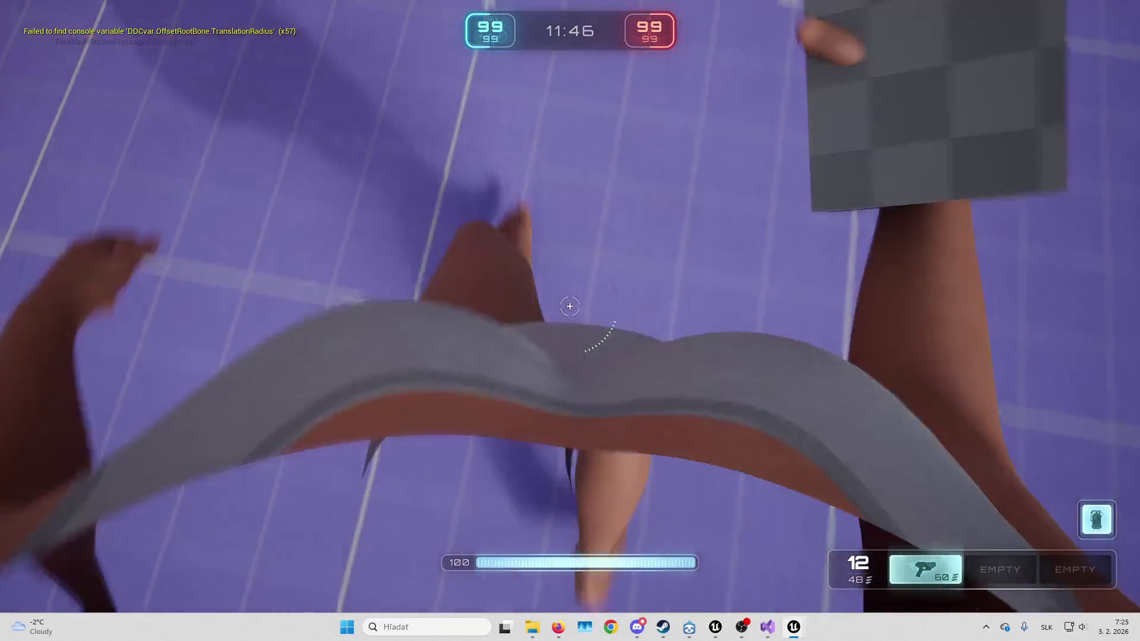
key(w)
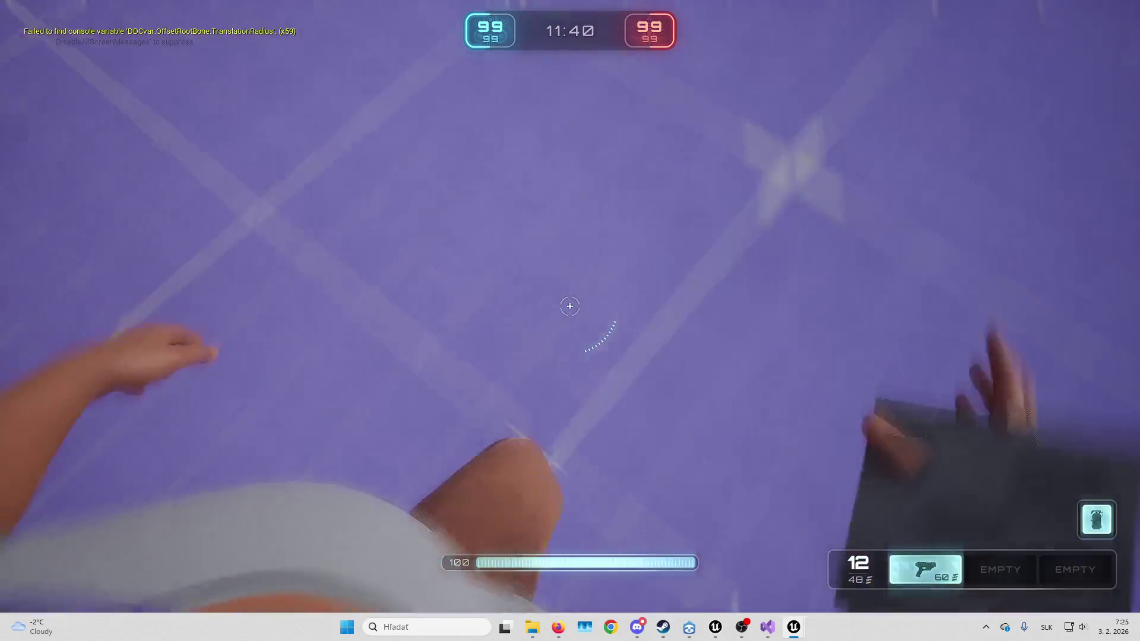
key(Escape)
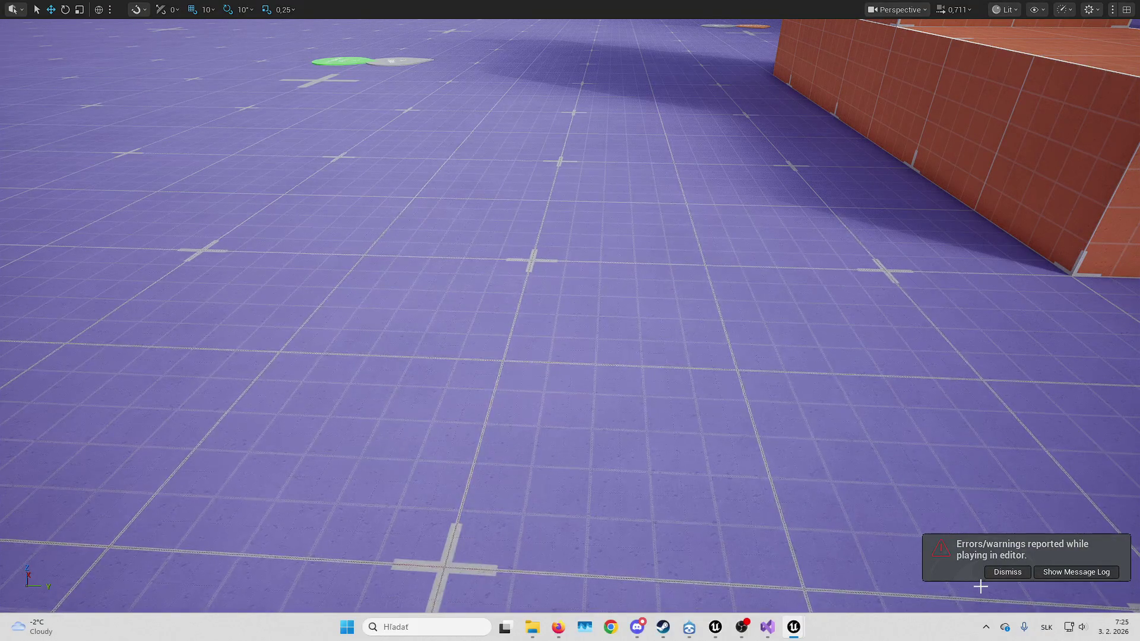
click(1008, 572)
mouse_move(805, 631)
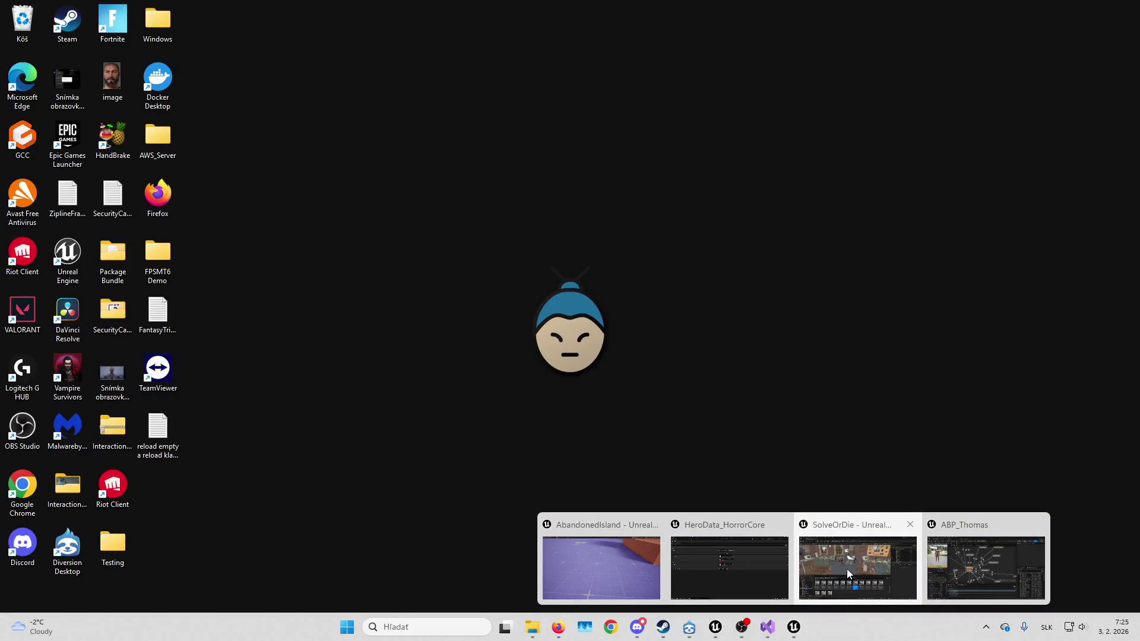
click(847, 569)
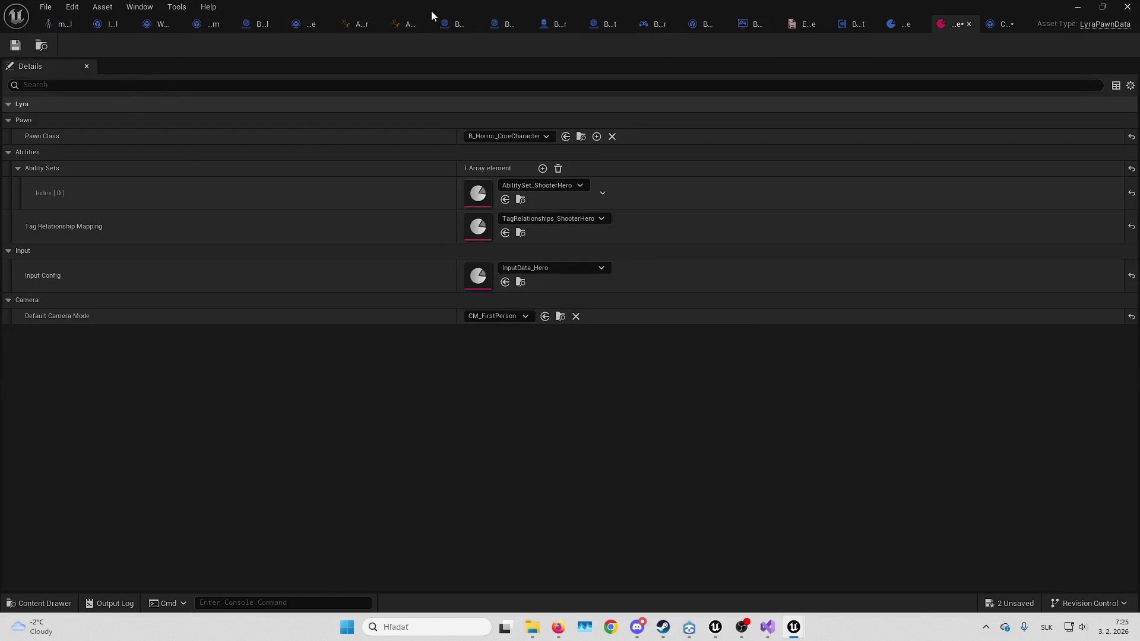
click(356, 23)
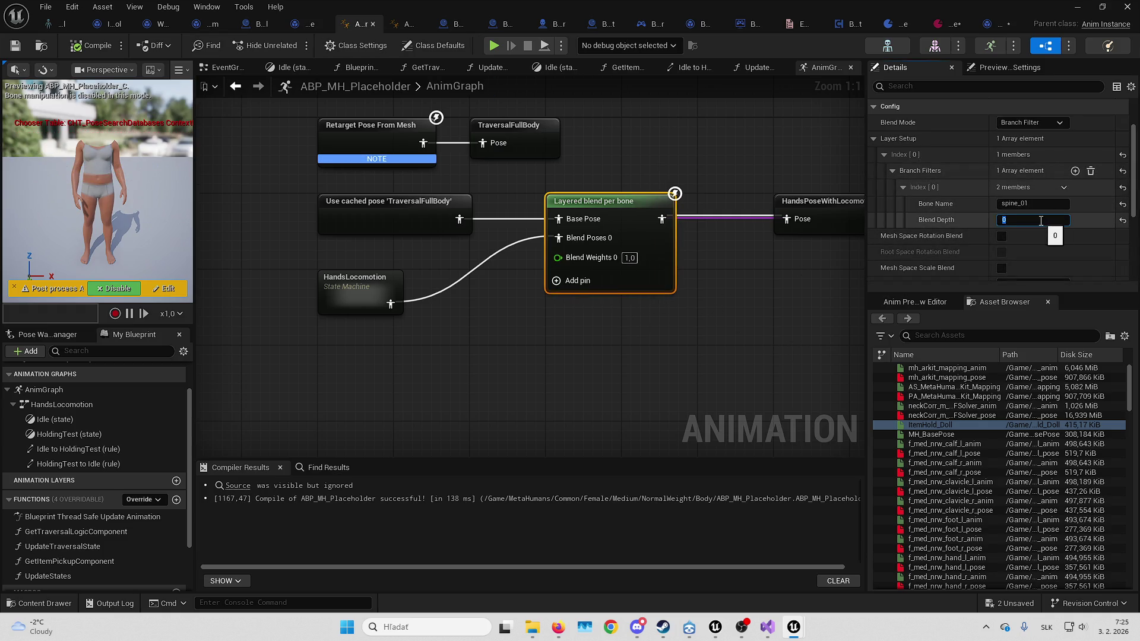
key(alt+Tab)
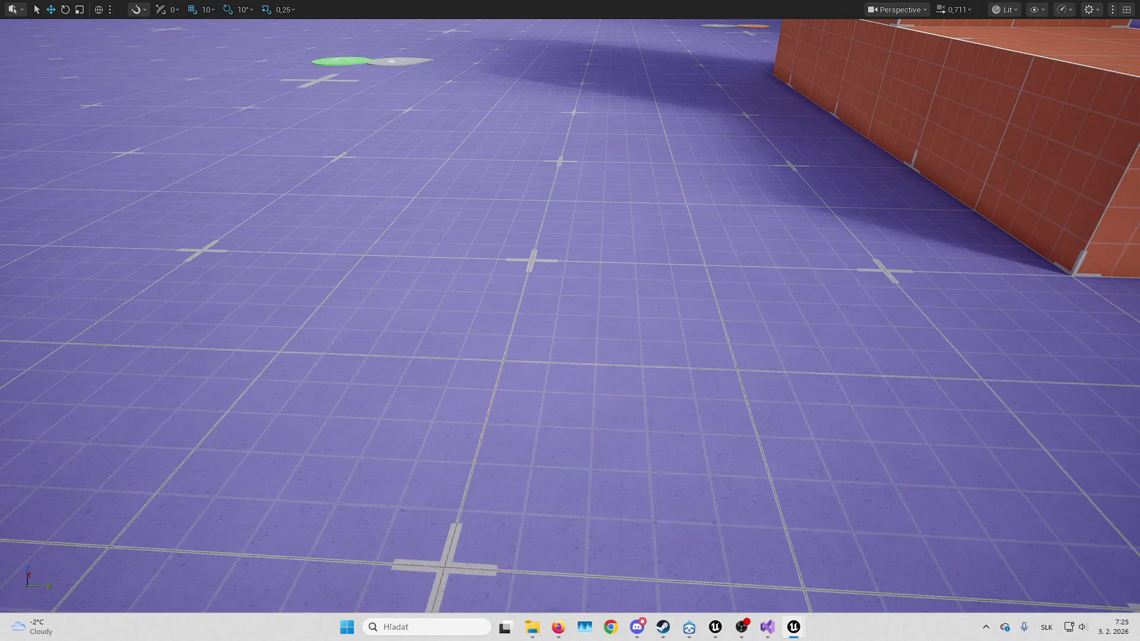
key(alt+p)
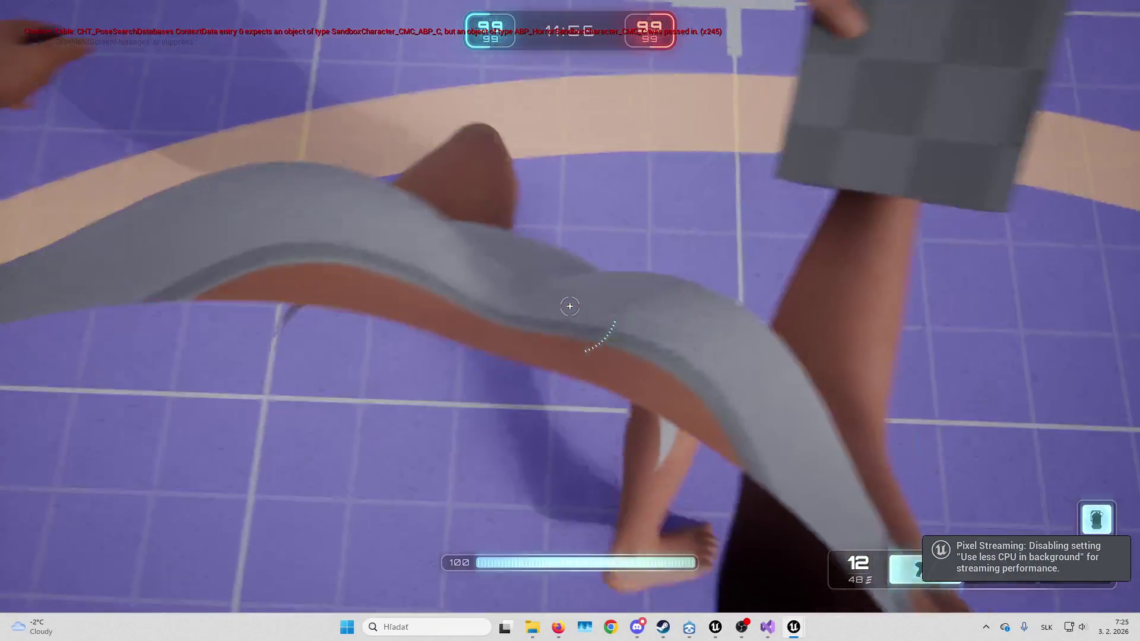
key(Escape)
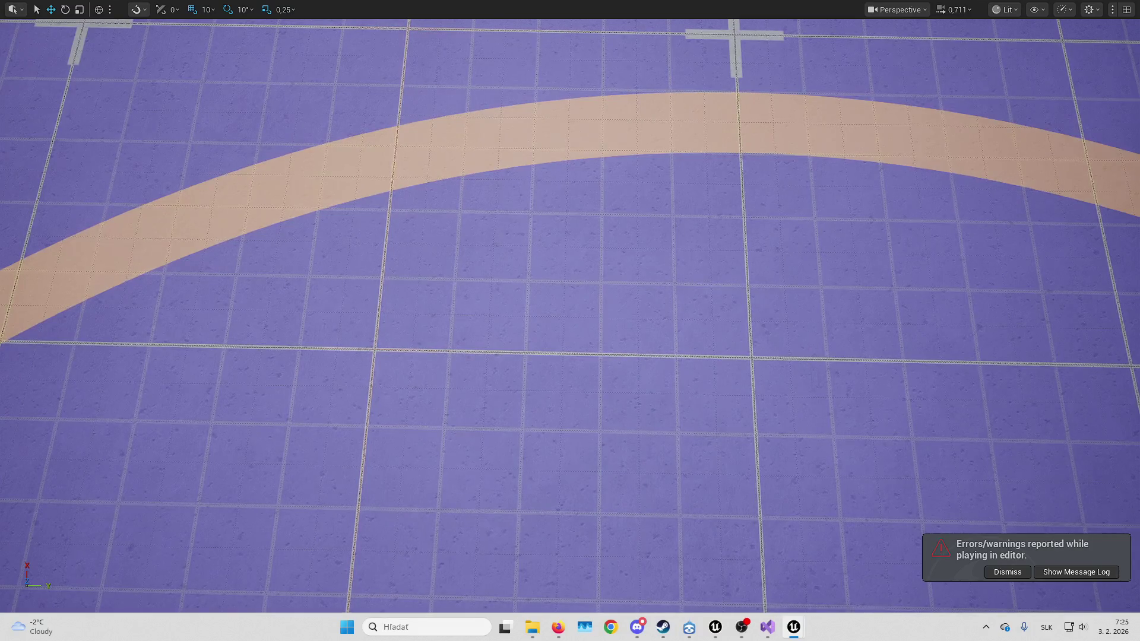
key(alt+p)
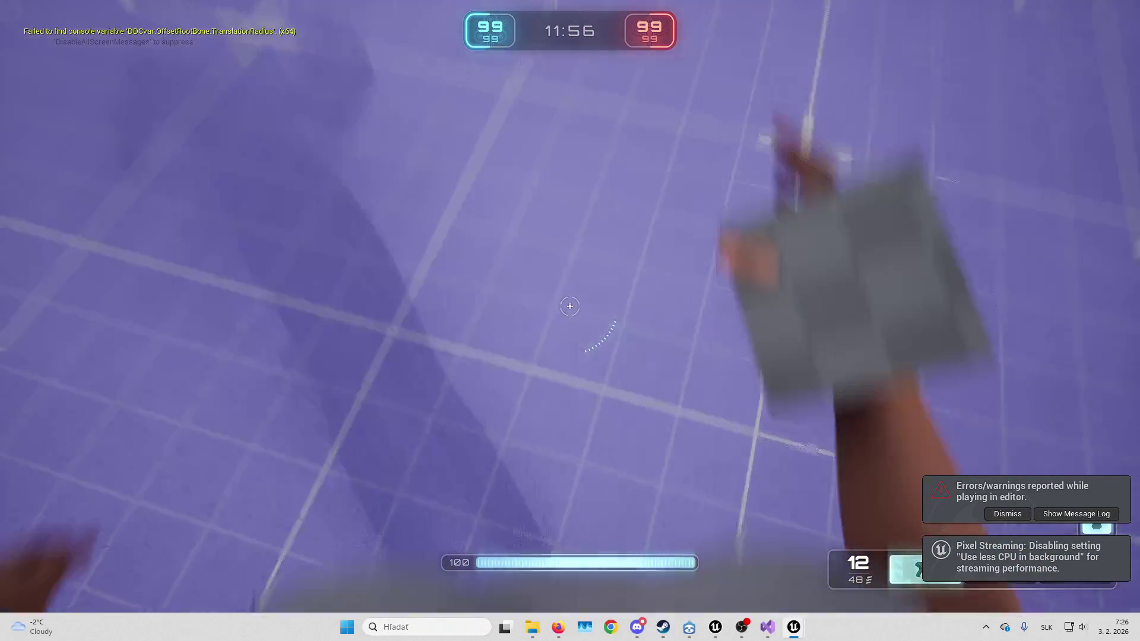
key(Escape)
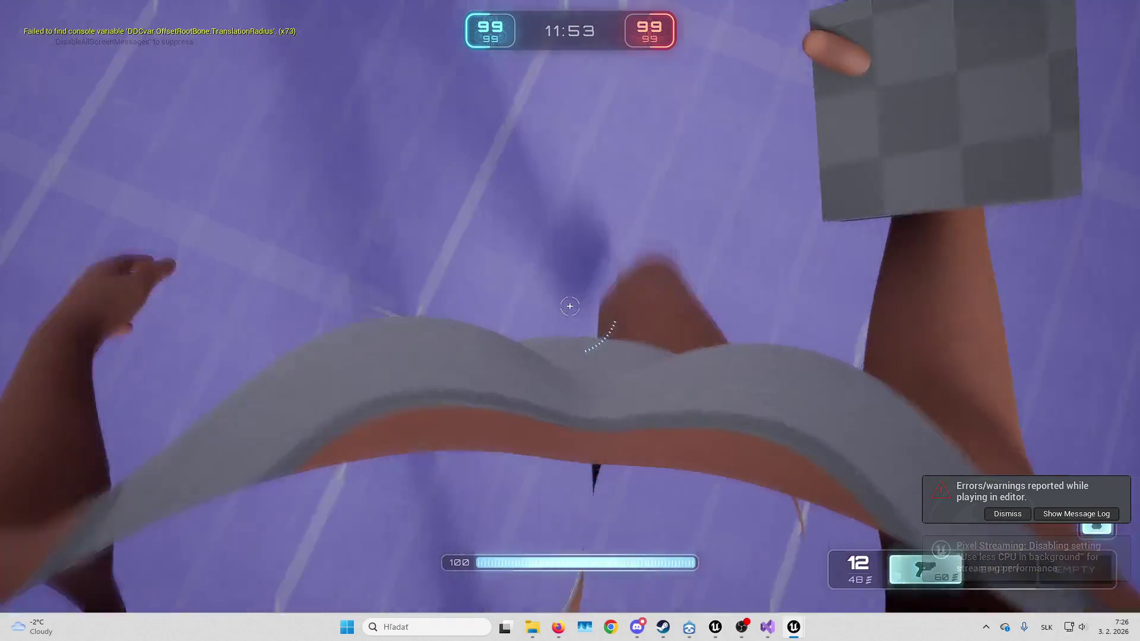
key(Escape)
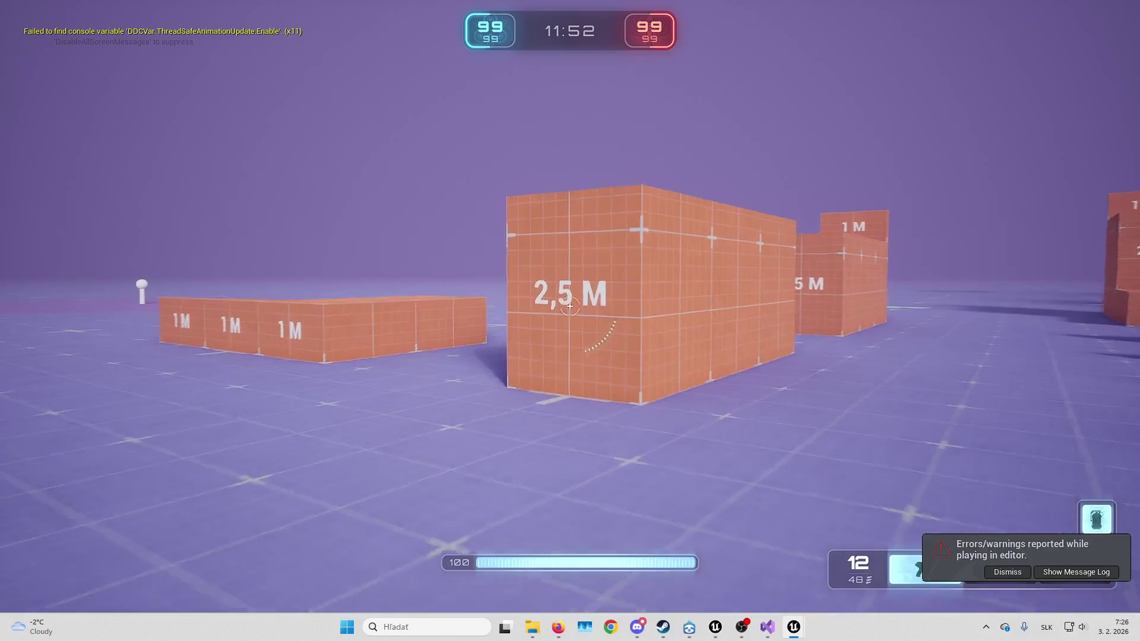
key(w)
key(space)
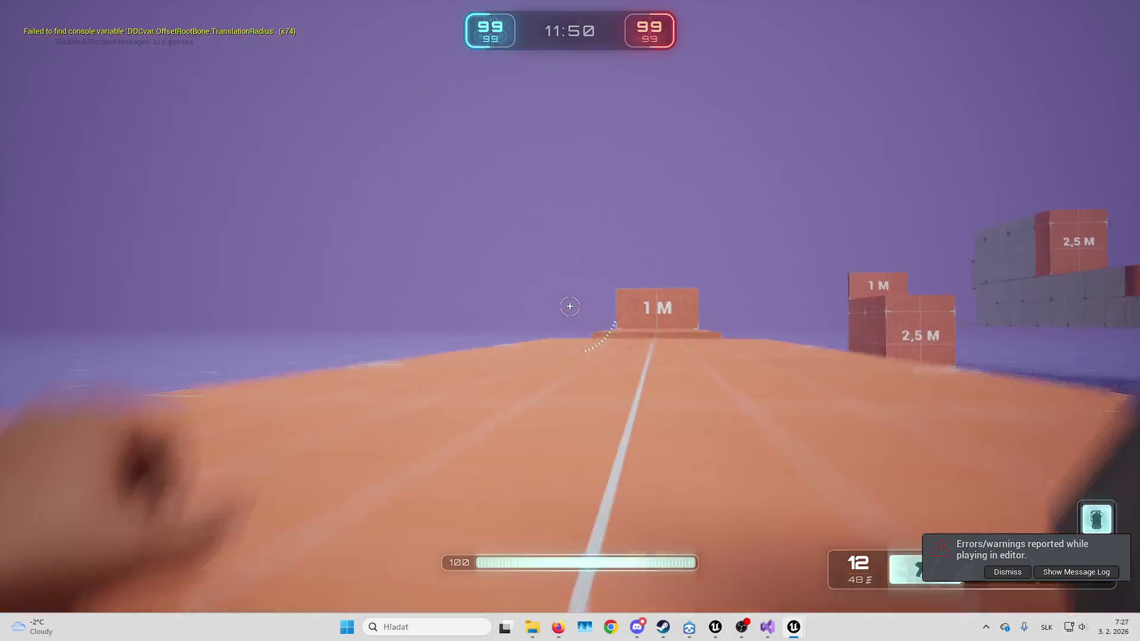
key(w)
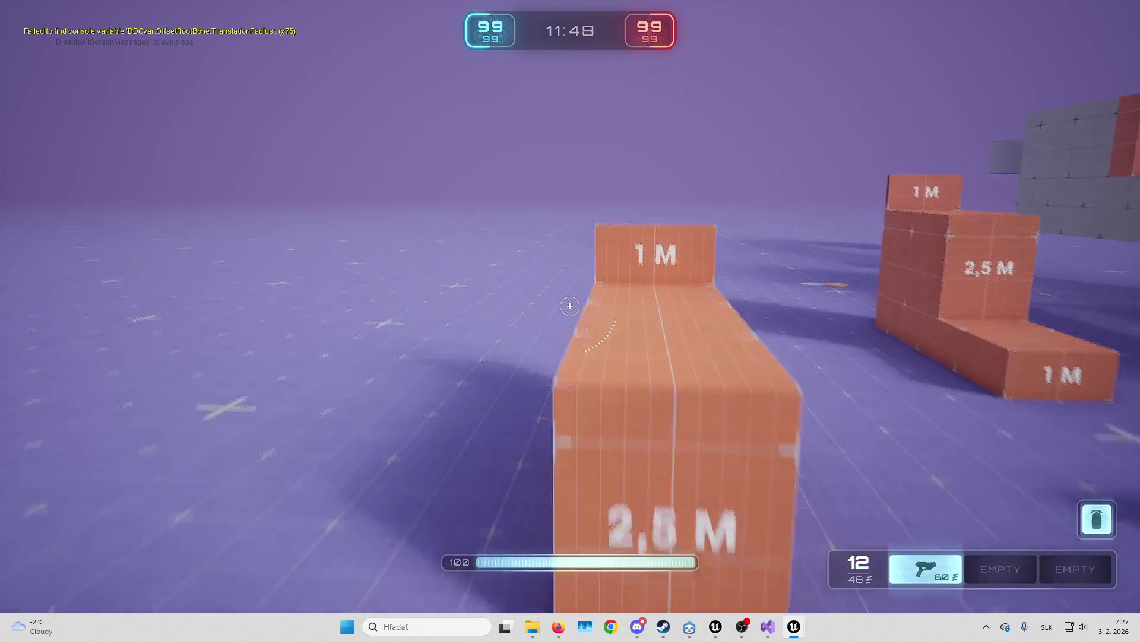
key(w)
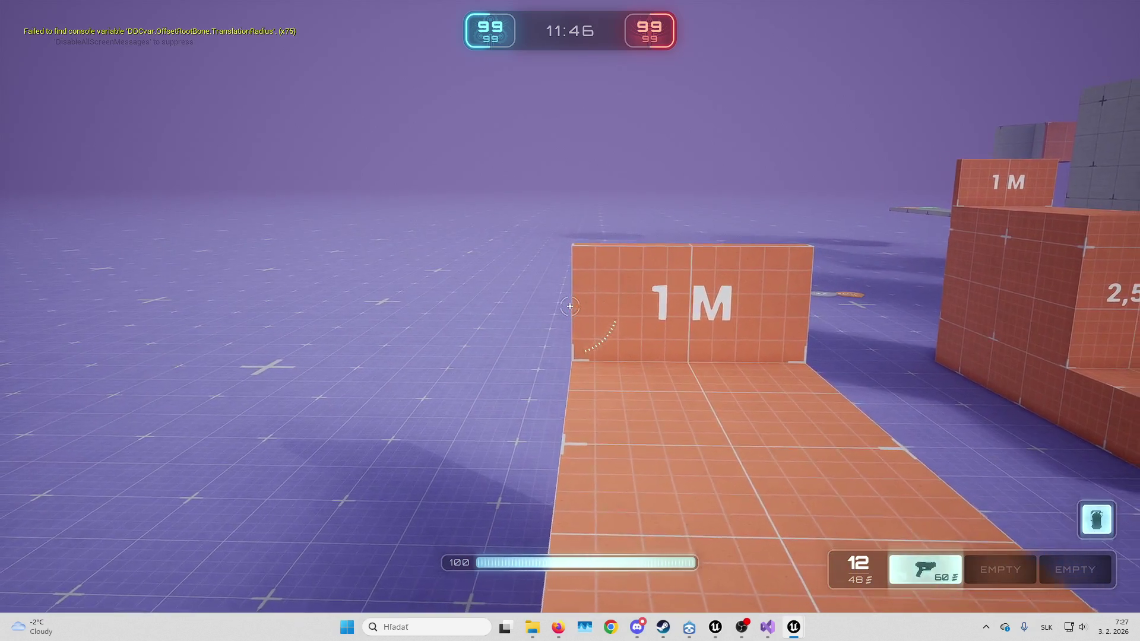
key(w)
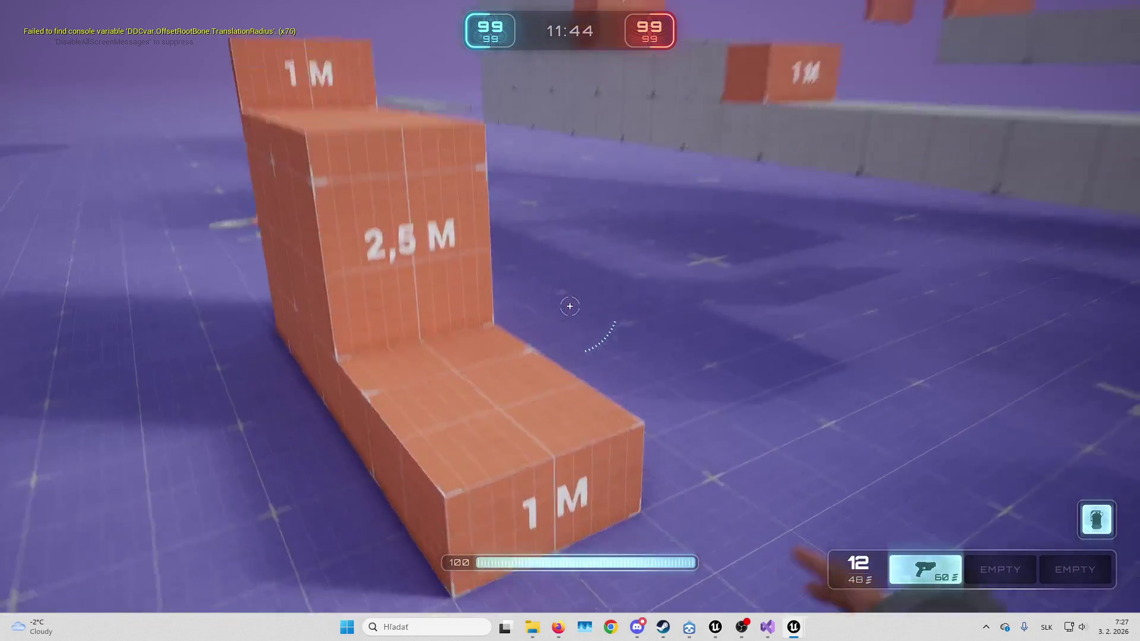
key(w)
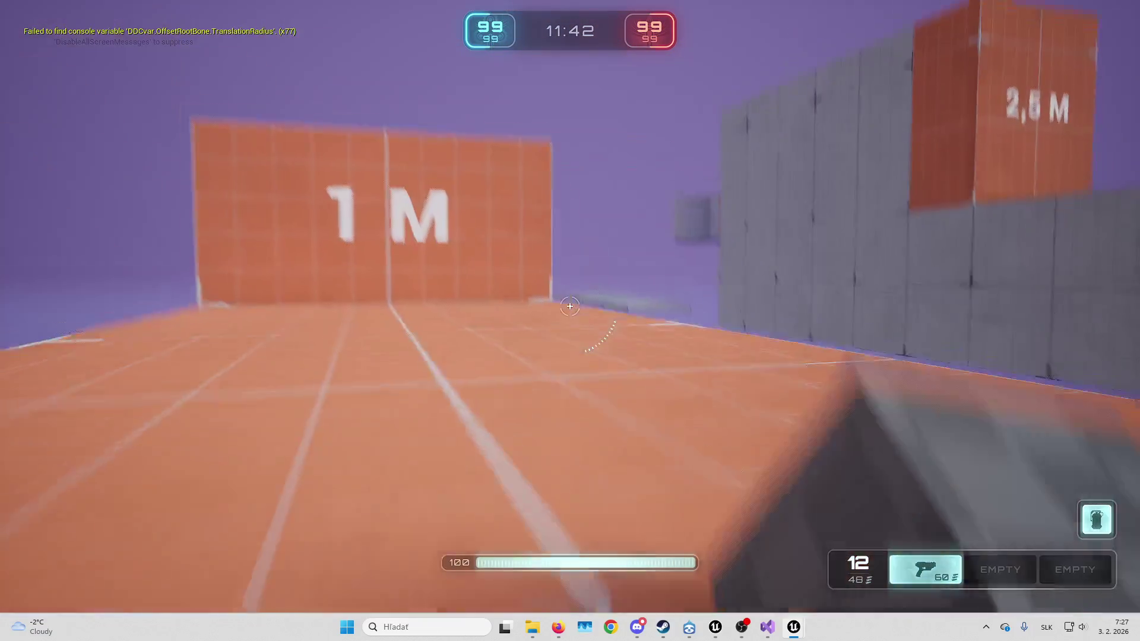
key(w)
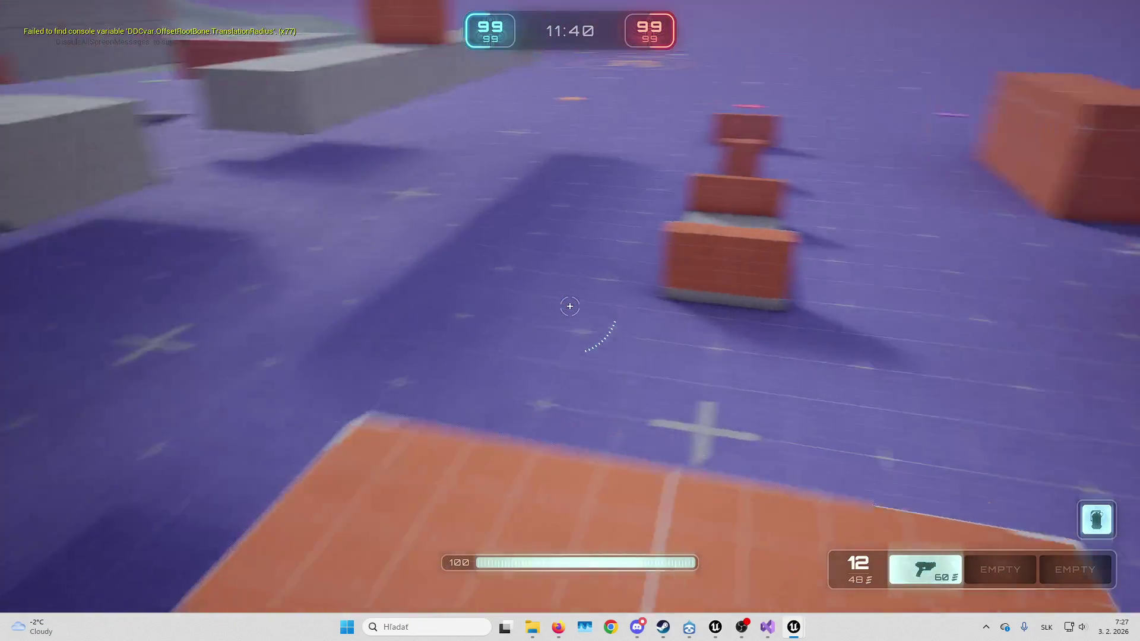
key(w)
key(space)
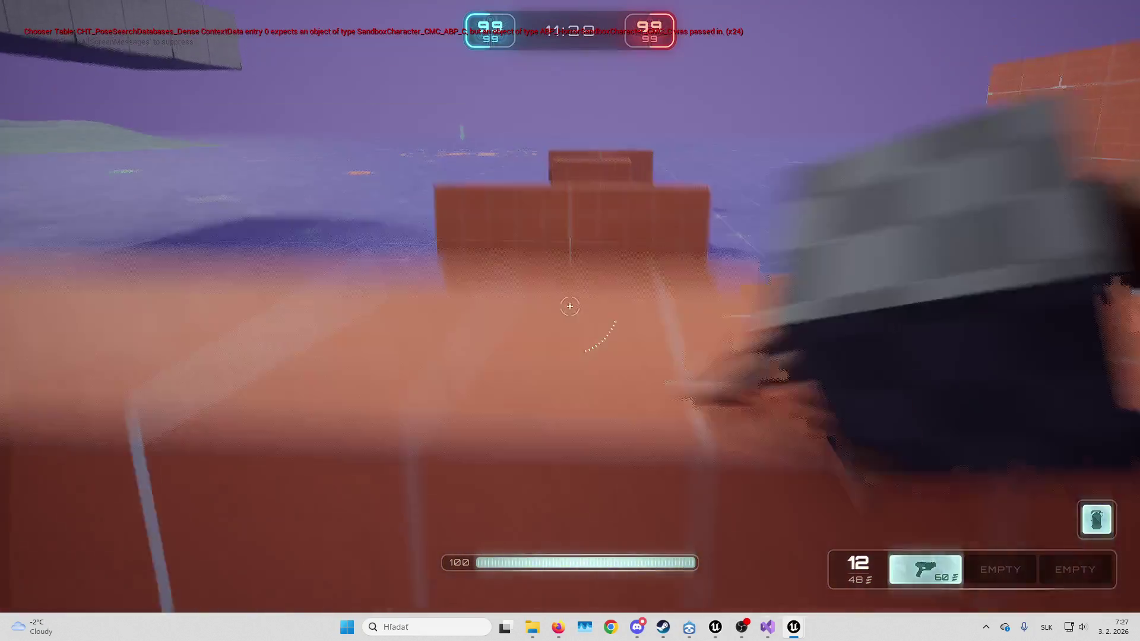
key(Escape)
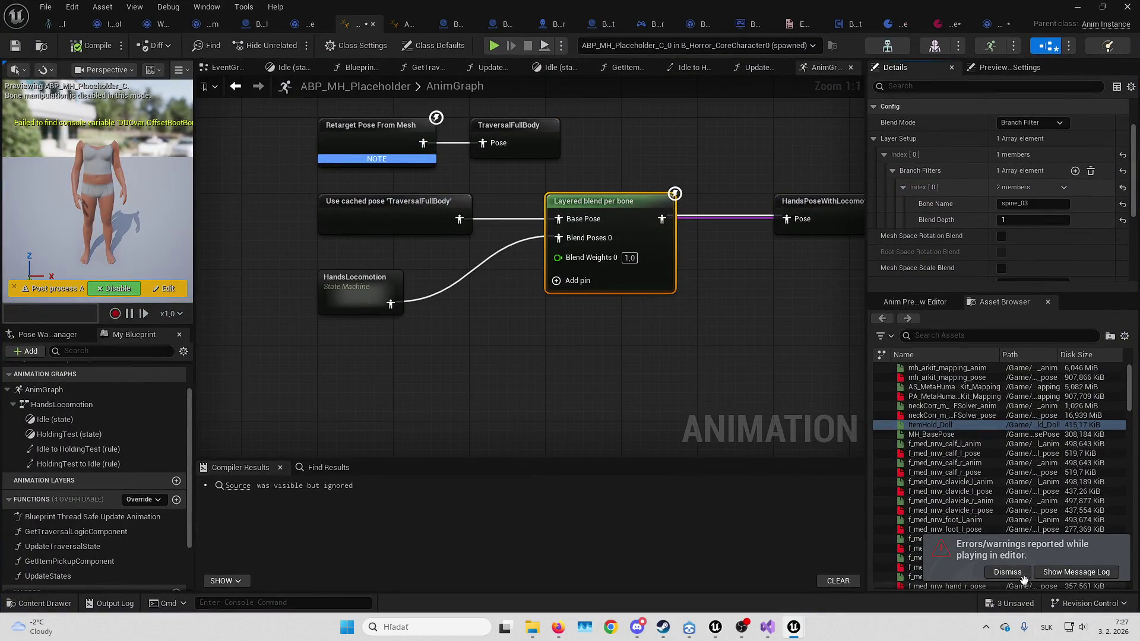
Dismiss the errors notice, Save All modified assets, and switch to B_Horror_CoreCharacter's EventGraph
click(1008, 572)
click(1012, 603)
key(Return)
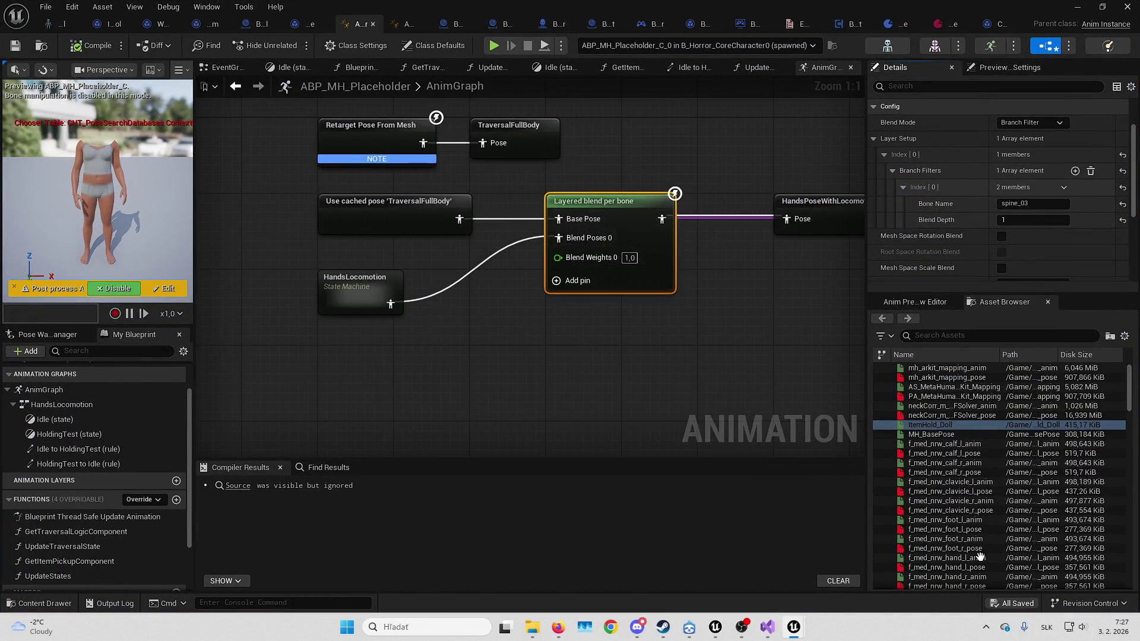
drag(651, 373, 586, 331)
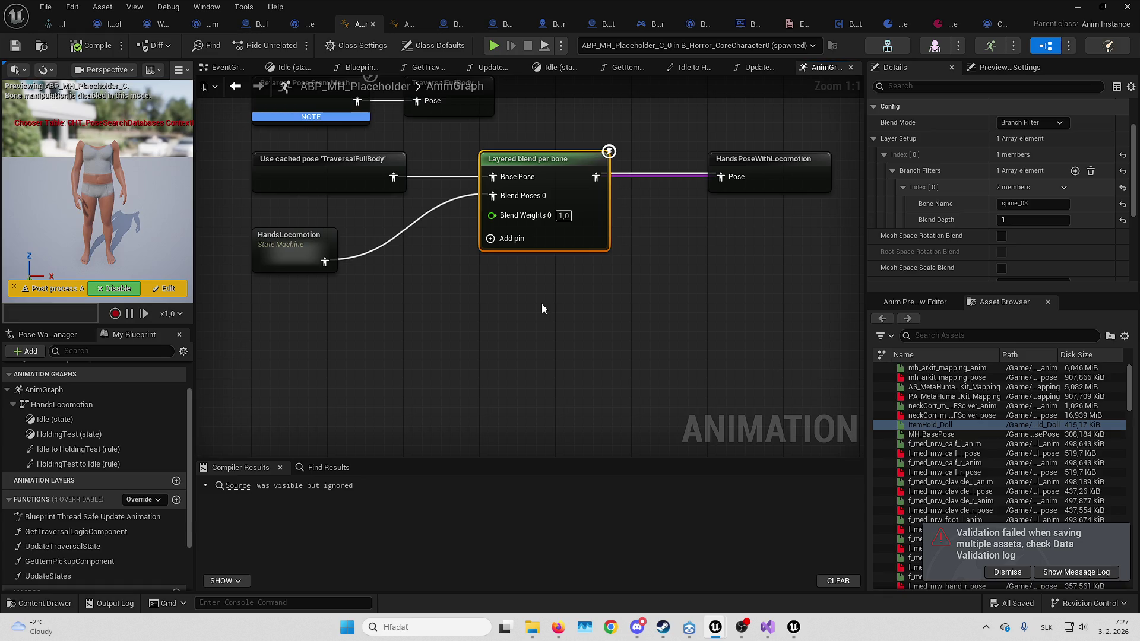
click(550, 24)
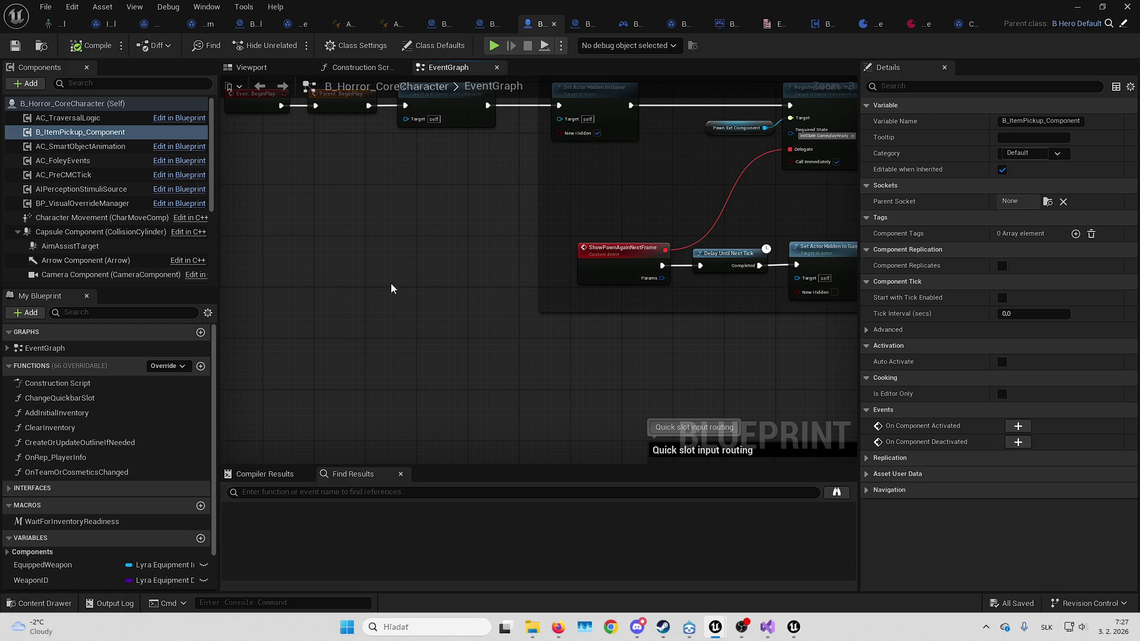
Create a function named UpdateItemAnimSetData in B_Horror_CoreCharacter's My Blueprint Functions list
drag(344, 281, 376, 351)
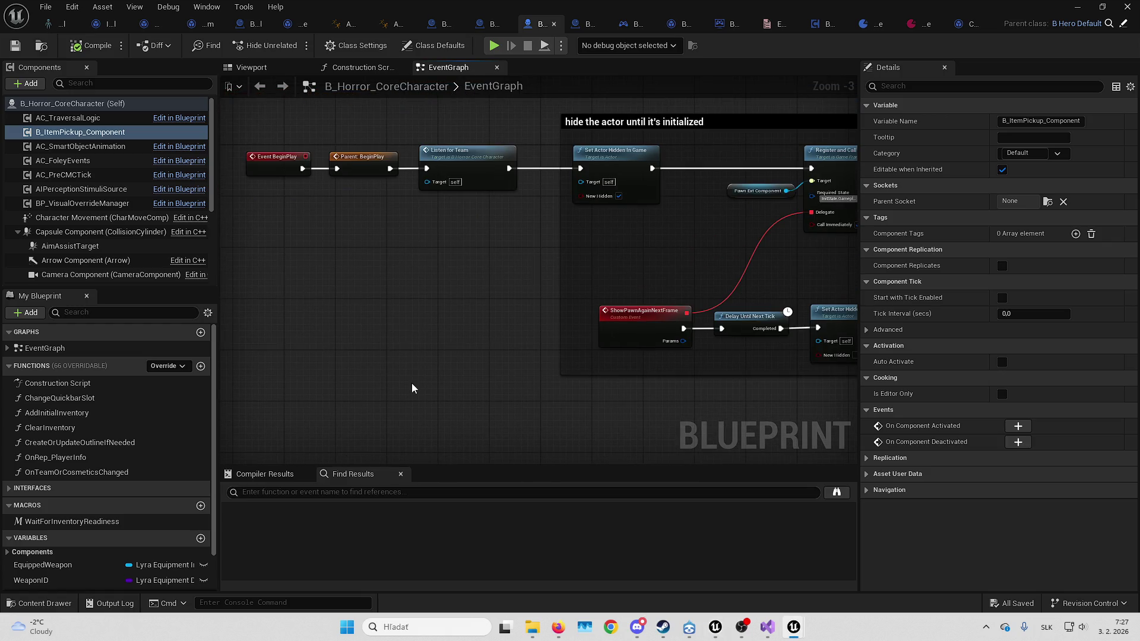
drag(412, 387, 410, 345)
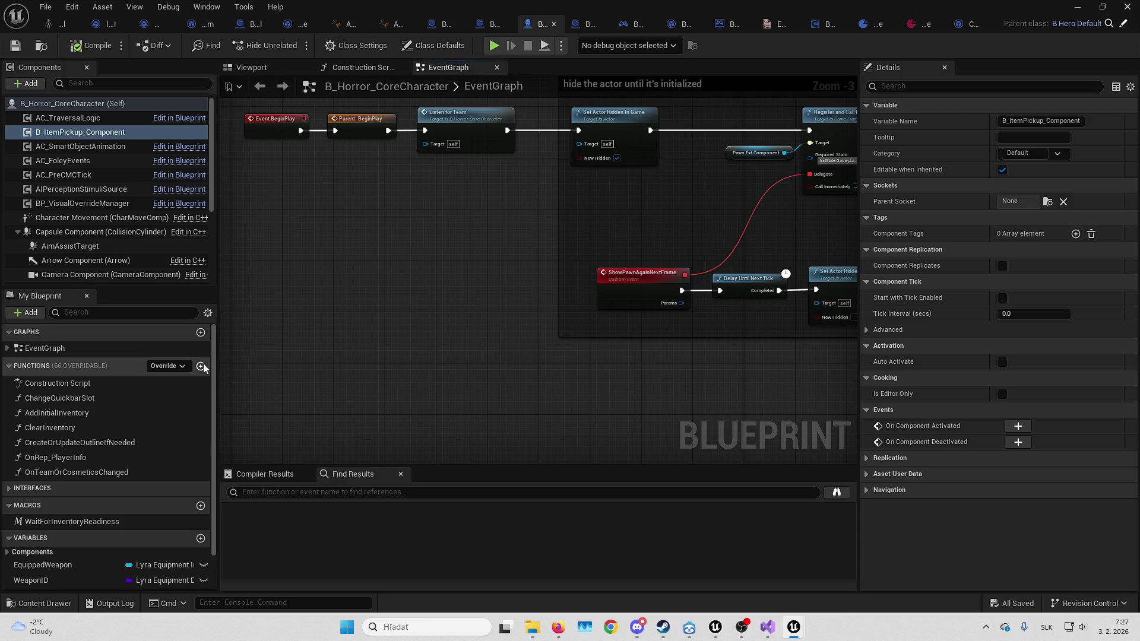
click(201, 366)
text(UpdateAnimS)
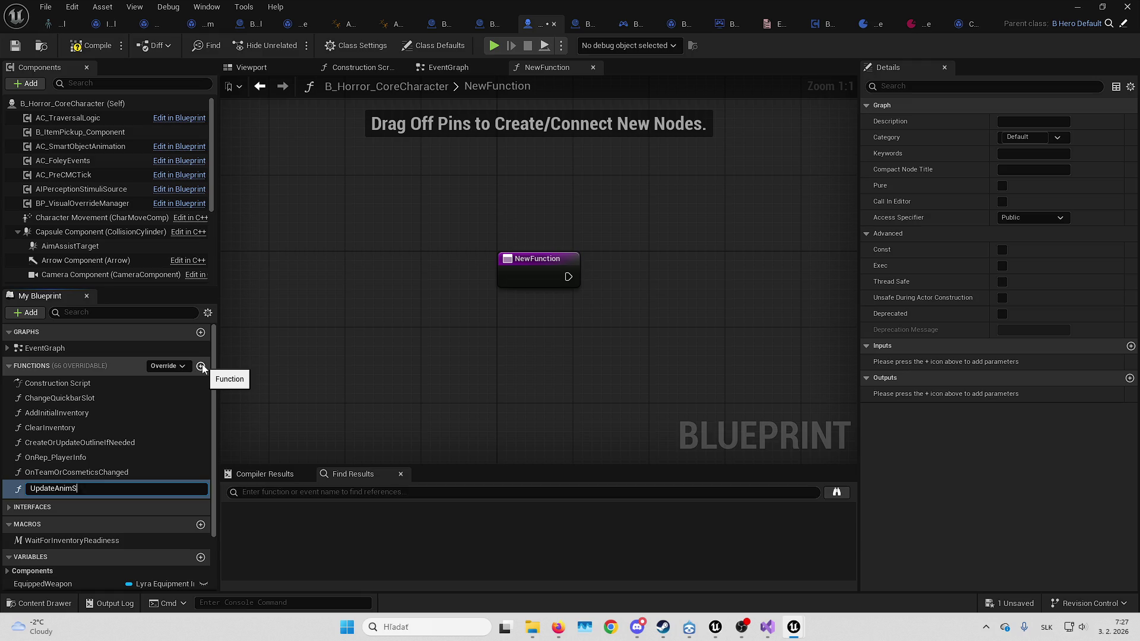
key(BackSpace)
key(BackSpace)
key(BackSpace)
key(Return)
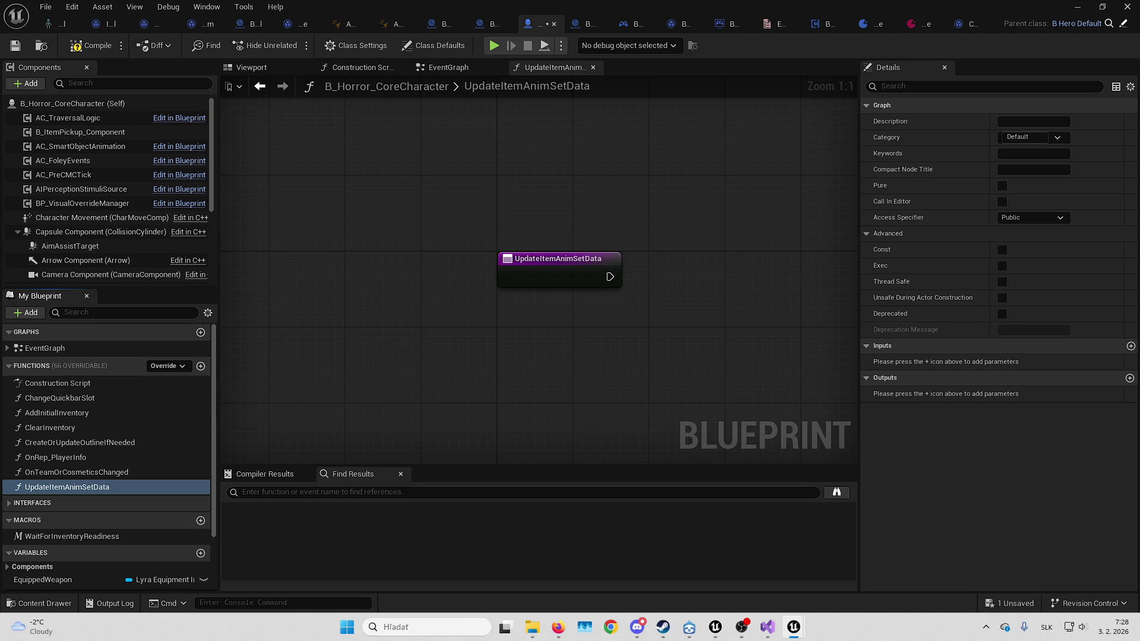
key(alt+Tab)
drag(674, 369, 547, 368)
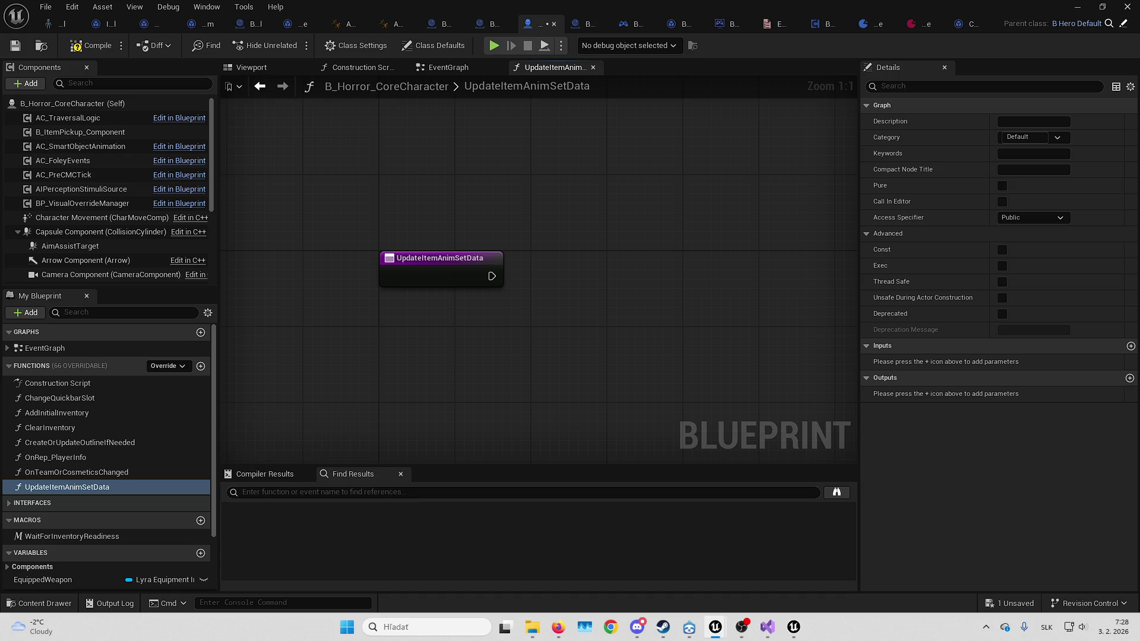
Add Get Ability System Component feeding Get Owned Leaf Tag Under Parent with Parent Tag Horror.Item.AnimSet
right_click(522, 322)
text(etabilit)
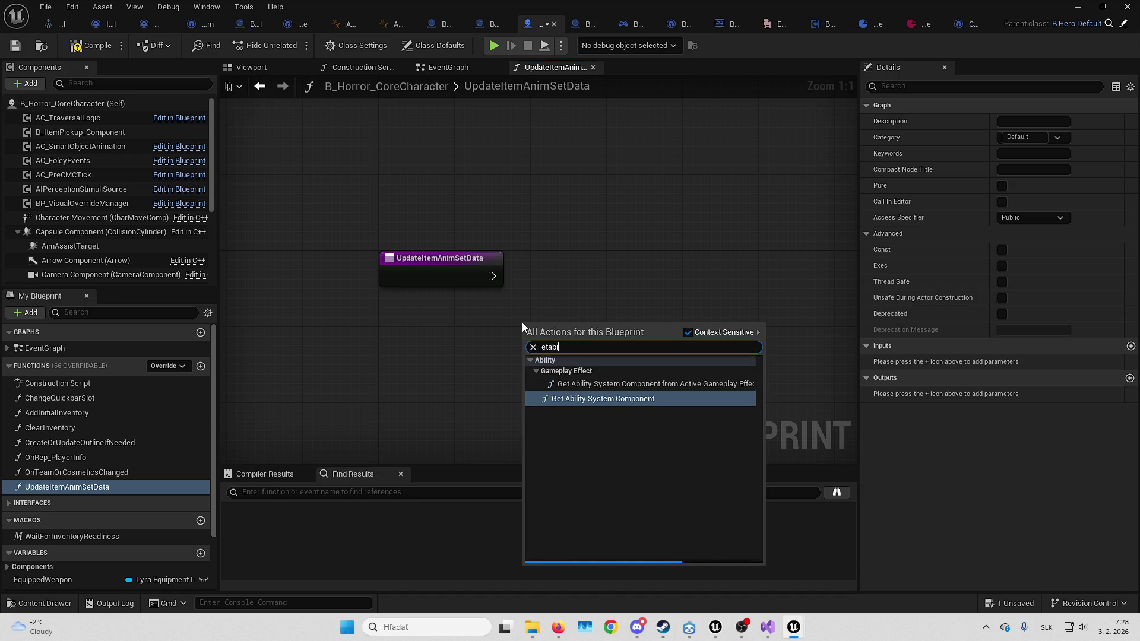
key(Return)
drag(652, 342, 710, 303)
text(get owned)
key(Return)
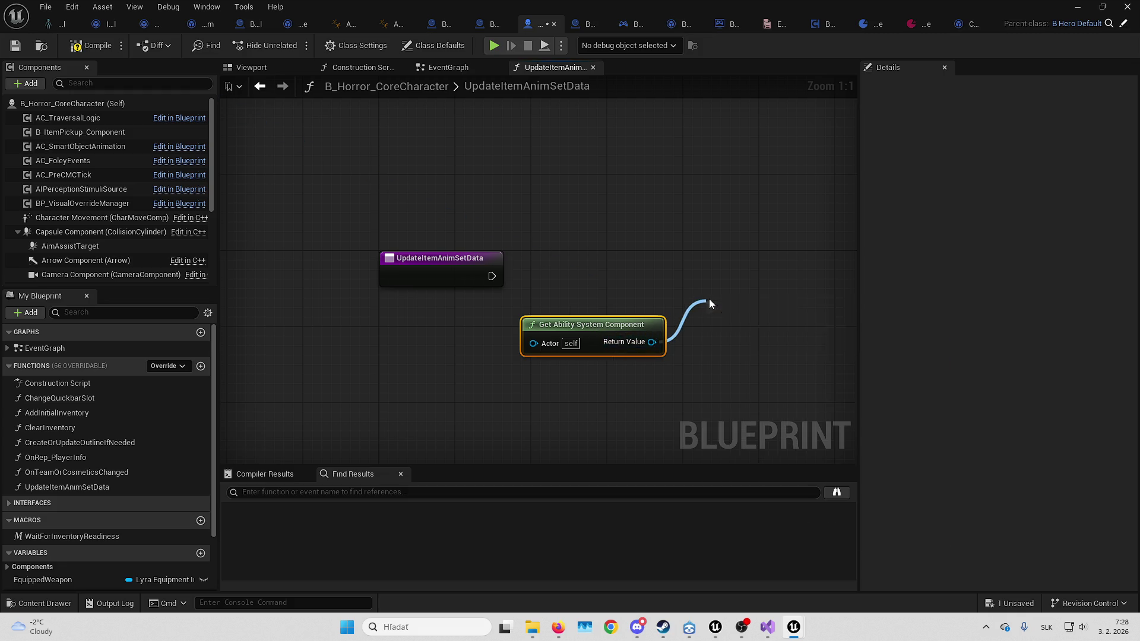
mouse_move(547, 294)
mouse_down()
mouse_move(574, 311)
mouse_move(740, 323)
mouse_move(725, 331)
mouse_up()
click(710, 297)
text(horr)
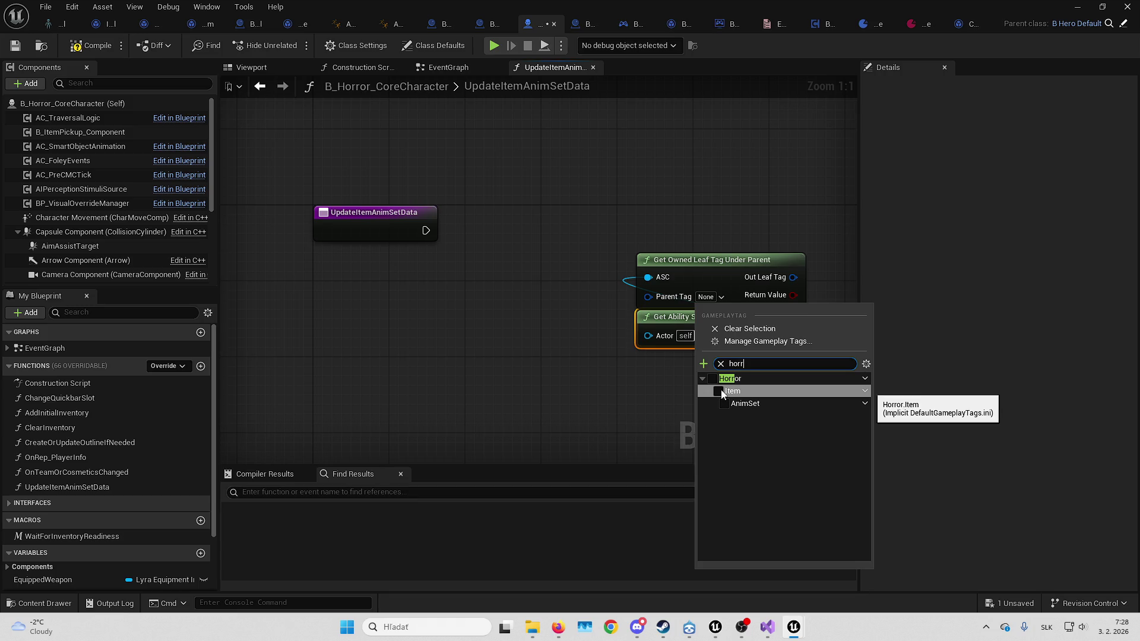
click(719, 391)
click(690, 413)
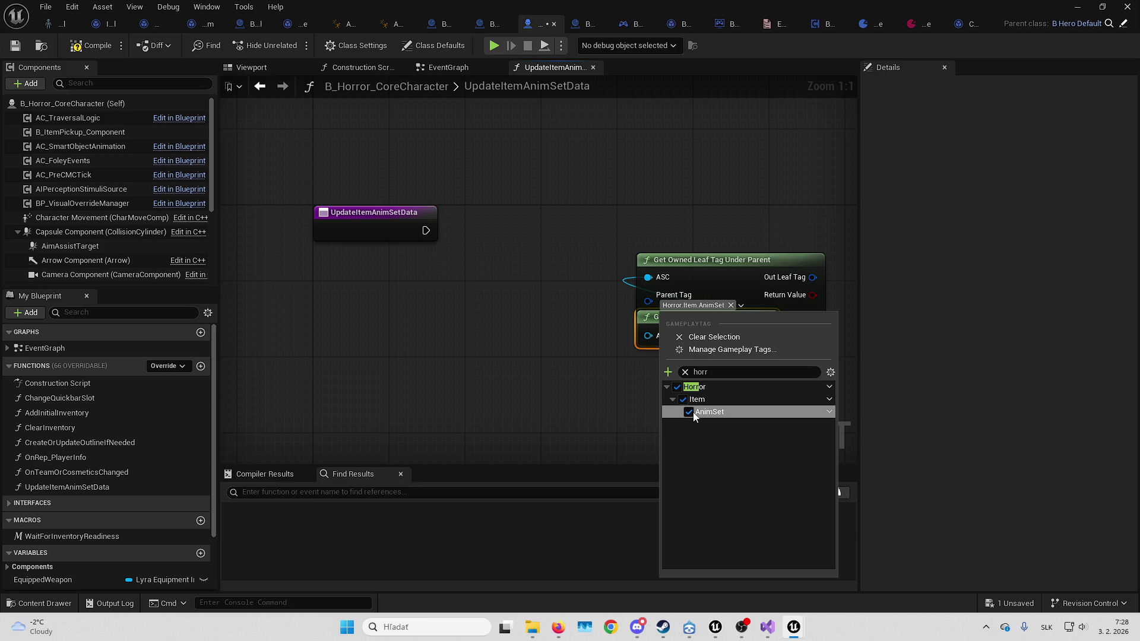
click(596, 357)
Switch on the Out Leaf Tag with a Switch on Gameplay Tag node wired from the entry, adding a case pin
drag(541, 281, 705, 367)
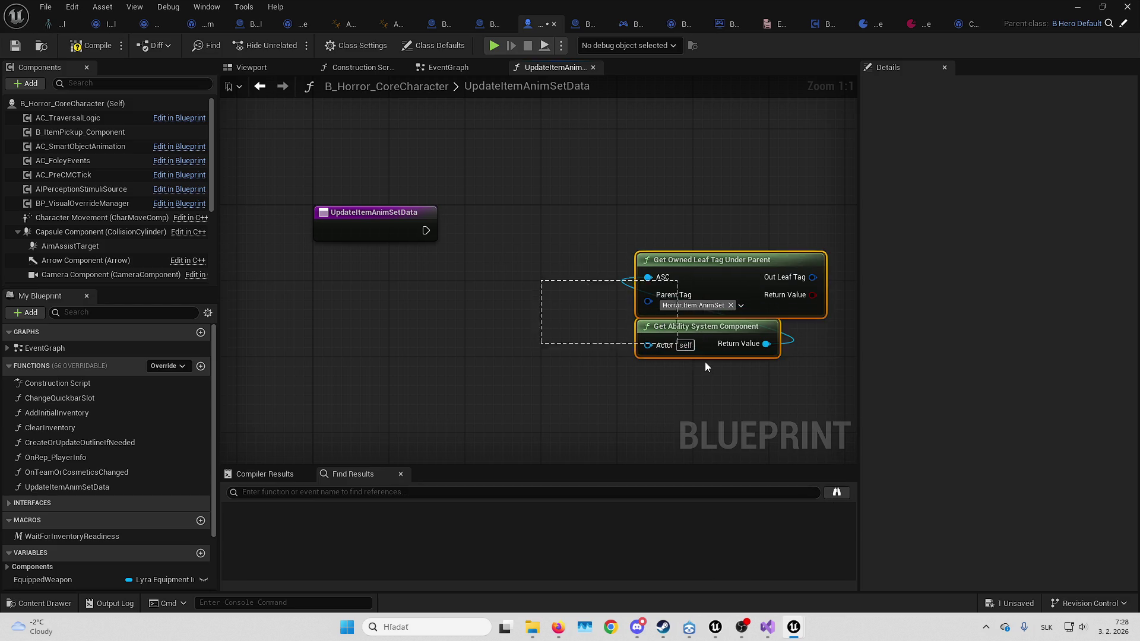
mouse_move(756, 255)
mouse_down()
mouse_move(439, 282)
mouse_move(452, 269)
mouse_up()
drag(408, 310, 493, 236)
text(switch)
key(Return)
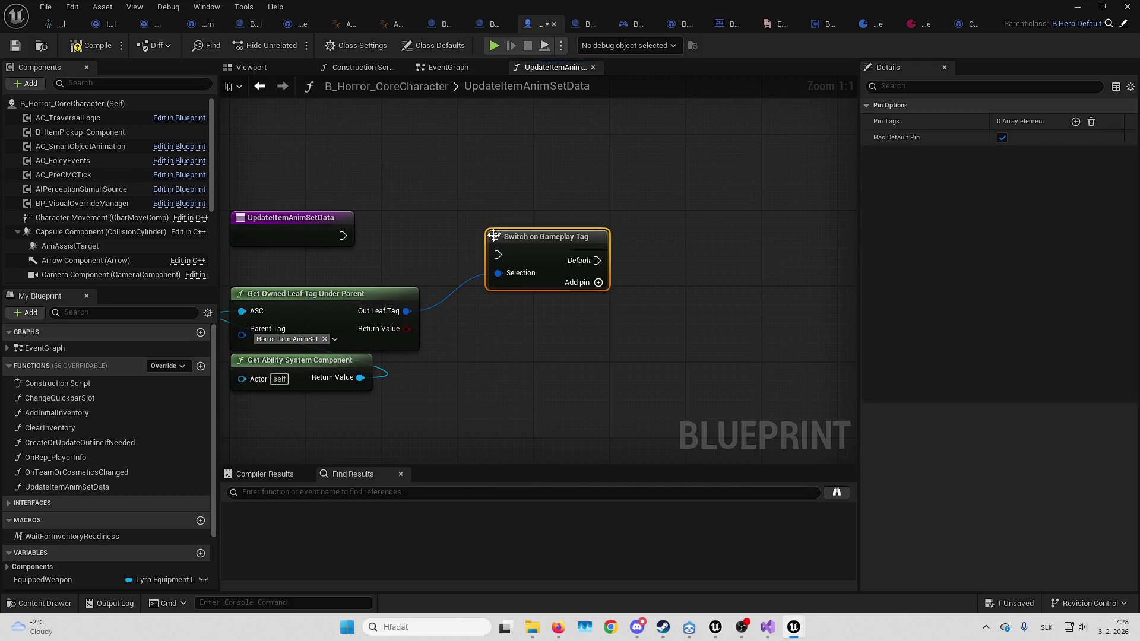
mouse_move(342, 236)
mouse_down()
mouse_move(497, 254)
mouse_move(493, 226)
mouse_up()
click(569, 264)
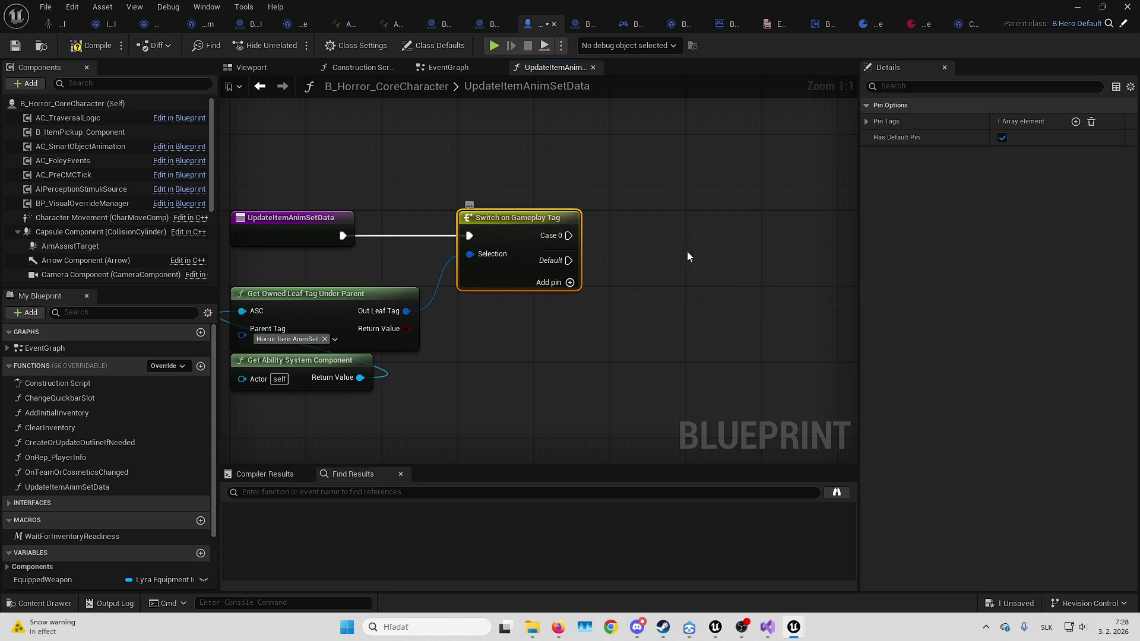
Create a new None sub-tag under Horror.Item.AnimSet from the first case's tag picker
click(935, 123)
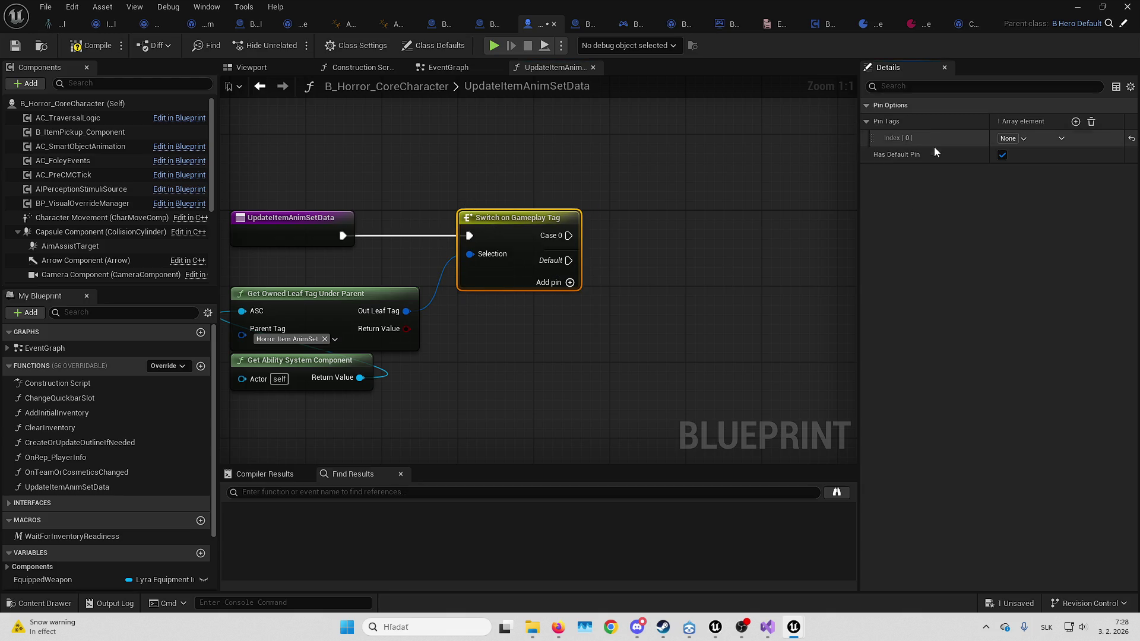
click(1023, 136)
text(h)
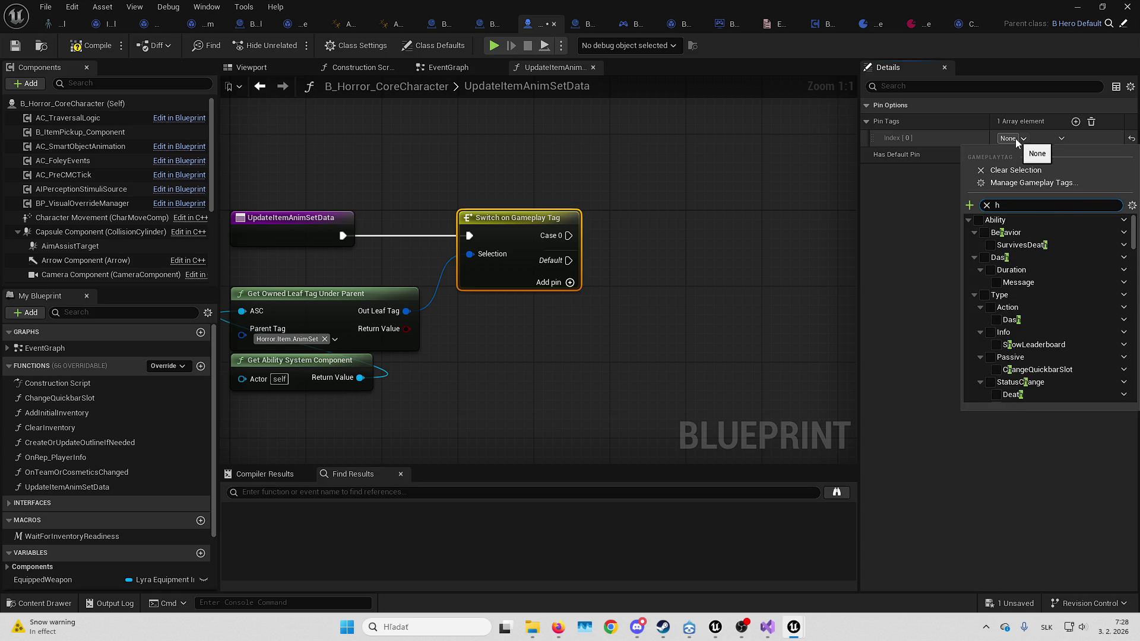
text(orr)
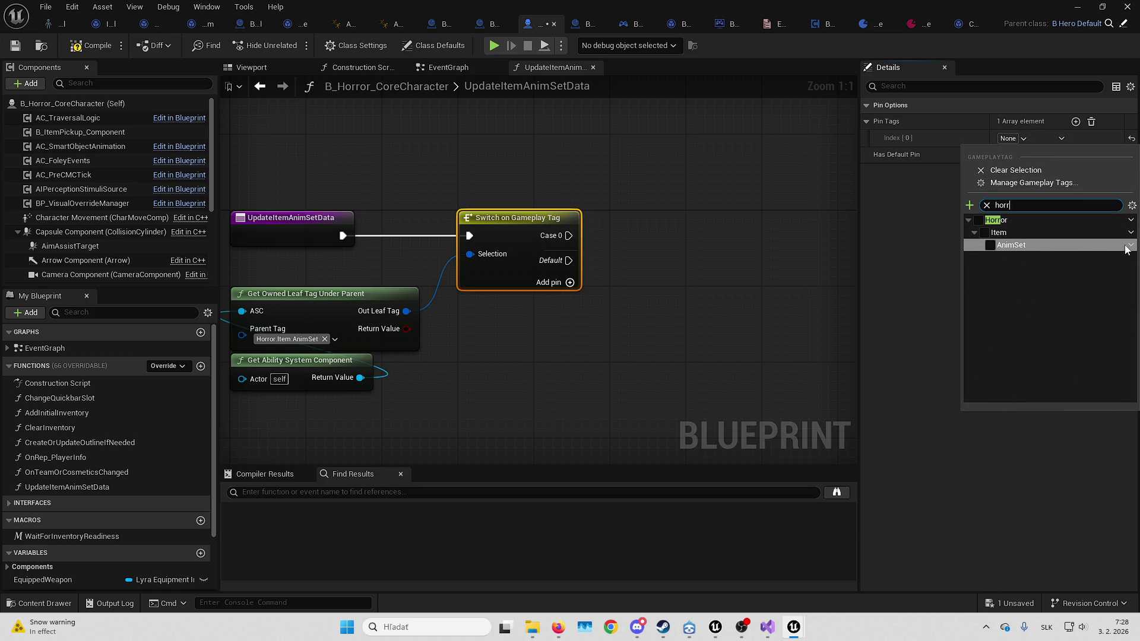
click(1126, 247)
click(1108, 263)
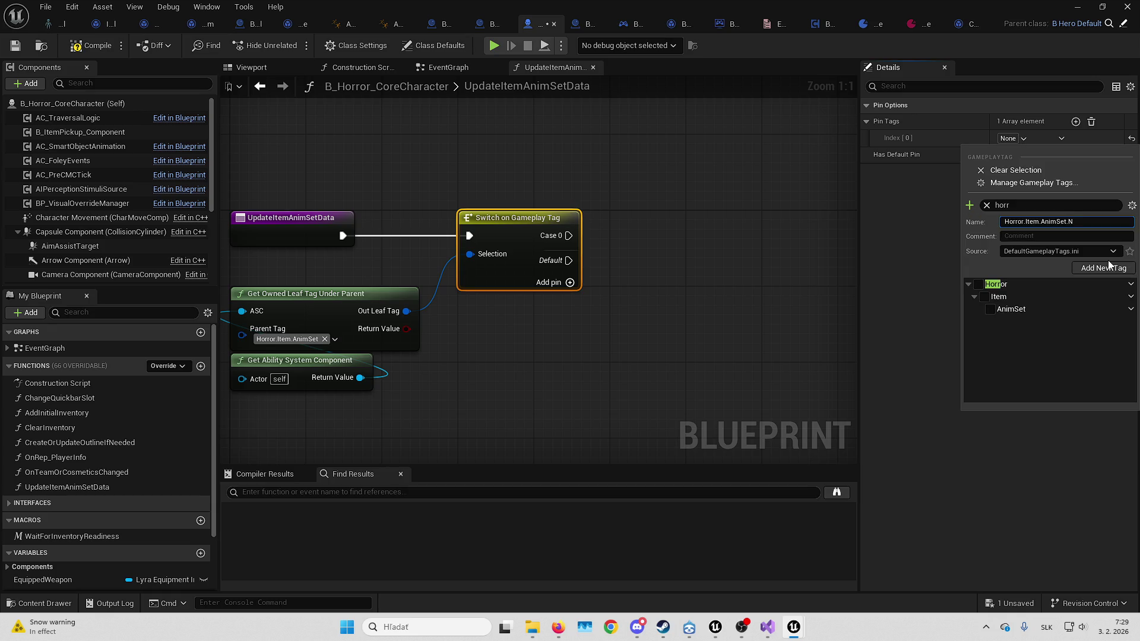
click(1108, 267)
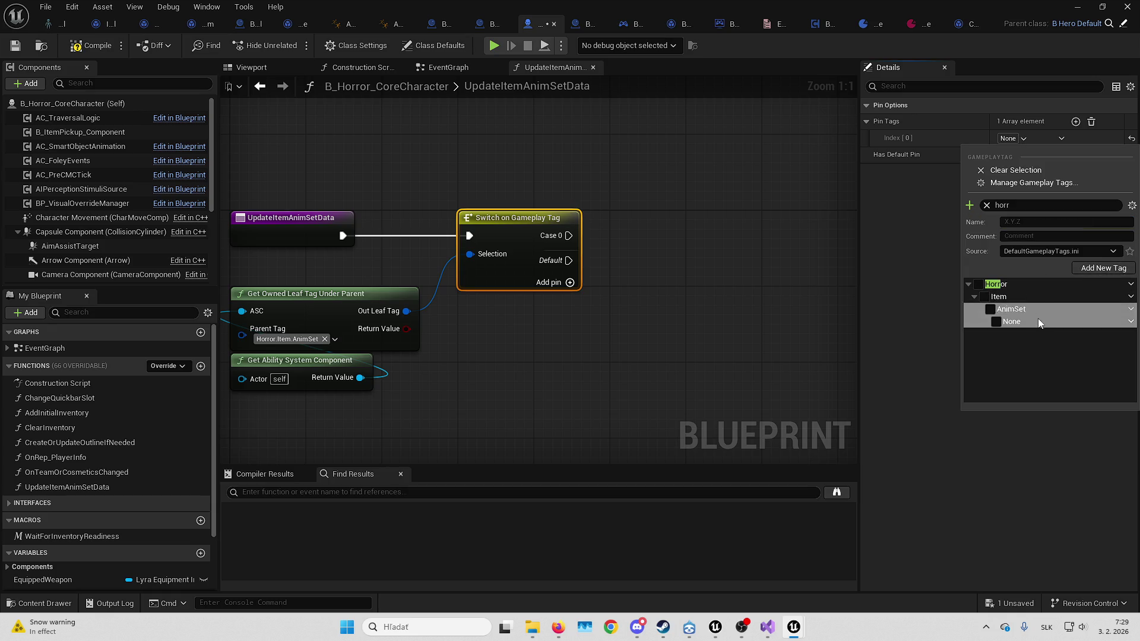
Create a Test sub-tag under Horror.Item.AnimSet
click(1132, 309)
click(1111, 326)
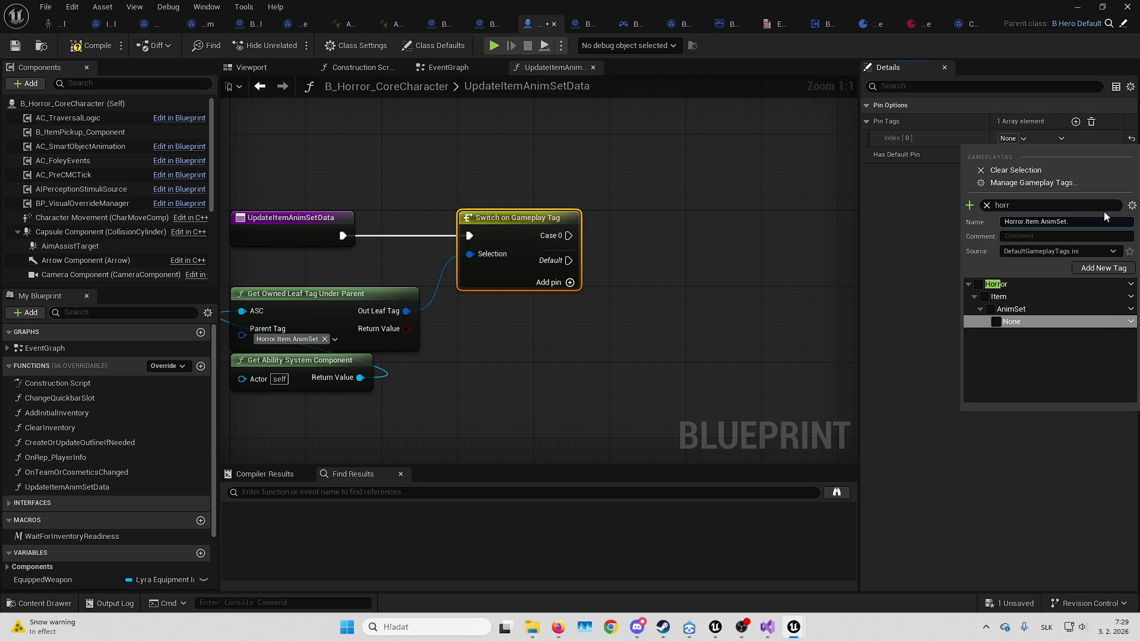
text(Test)
click(1103, 269)
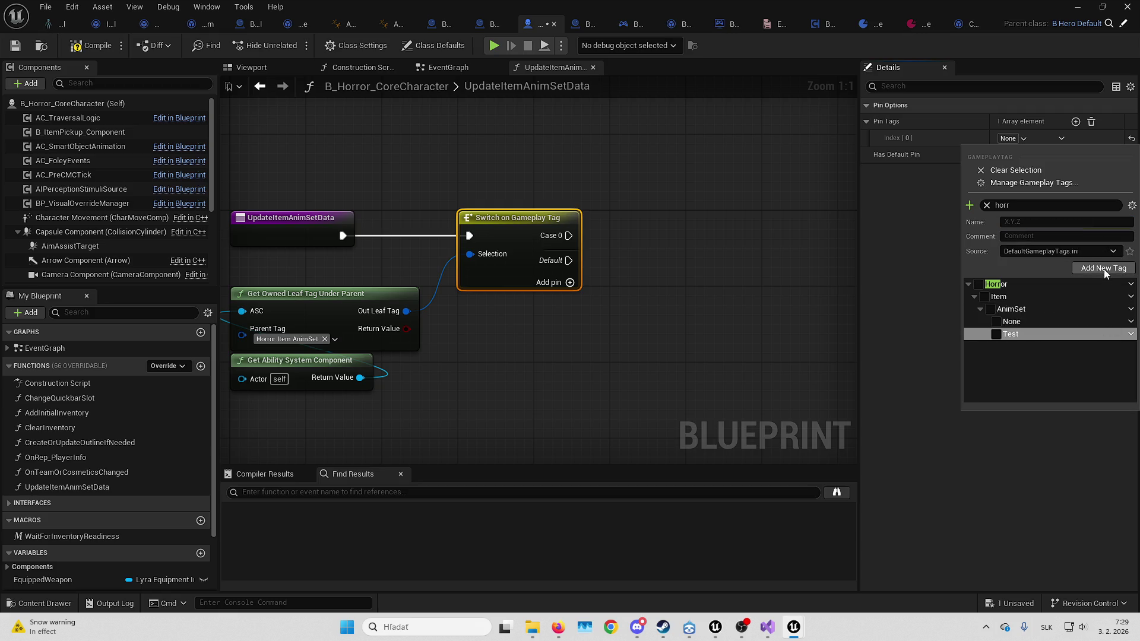
Set case 0 to Horror.Item.AnimSet.None and add case 1 as Horror.Item.AnimSet.Test
click(997, 323)
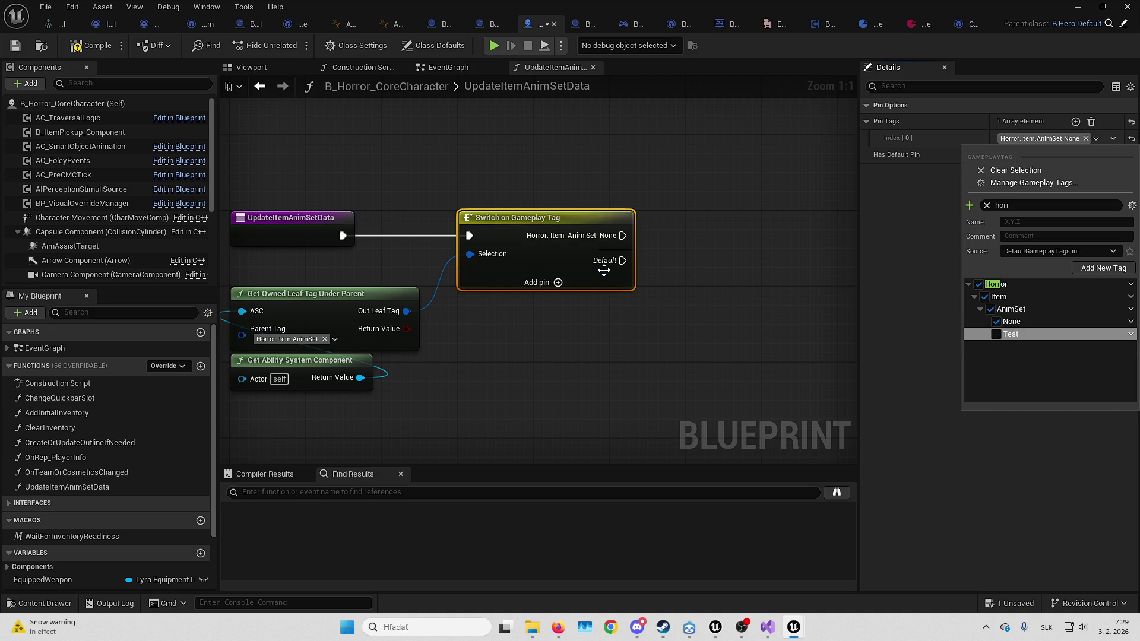
click(1076, 121)
click(1012, 156)
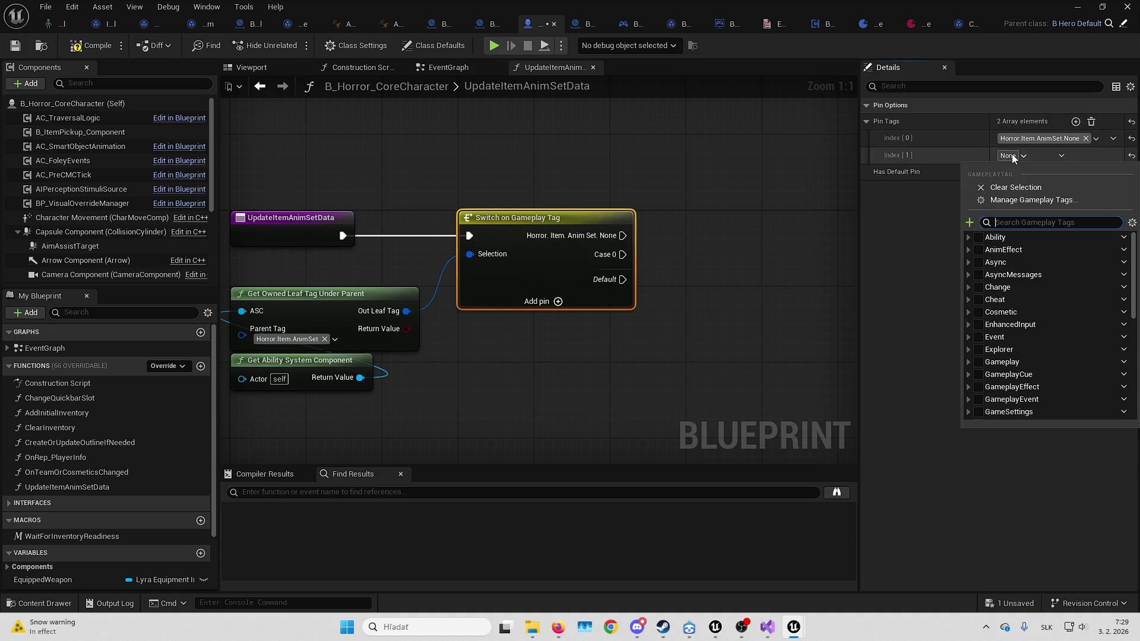
text(horr)
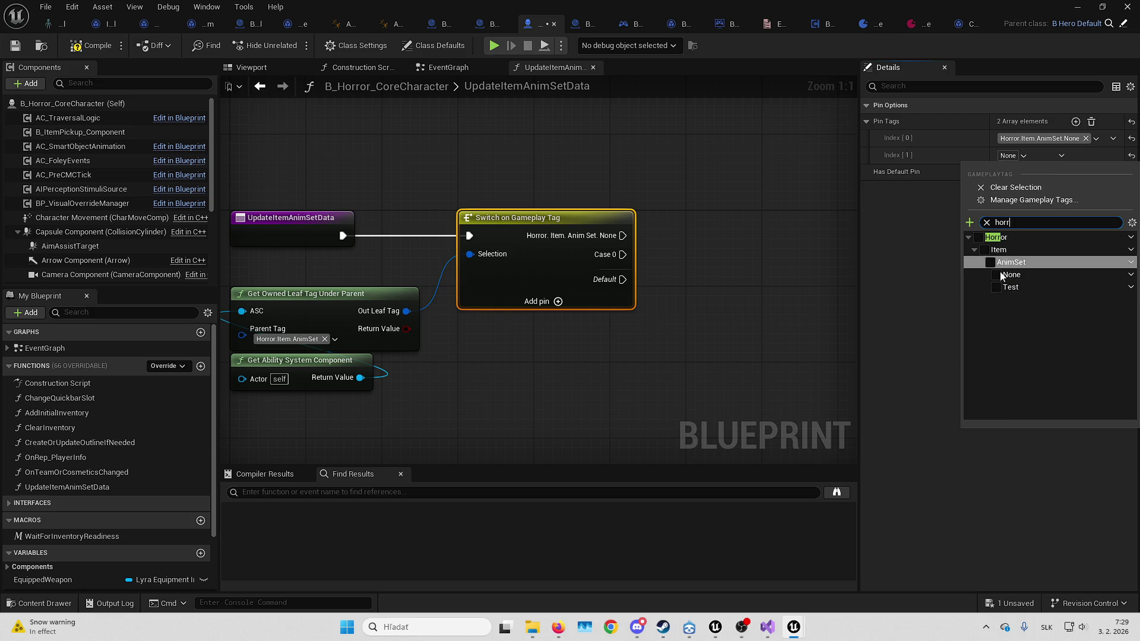
click(995, 288)
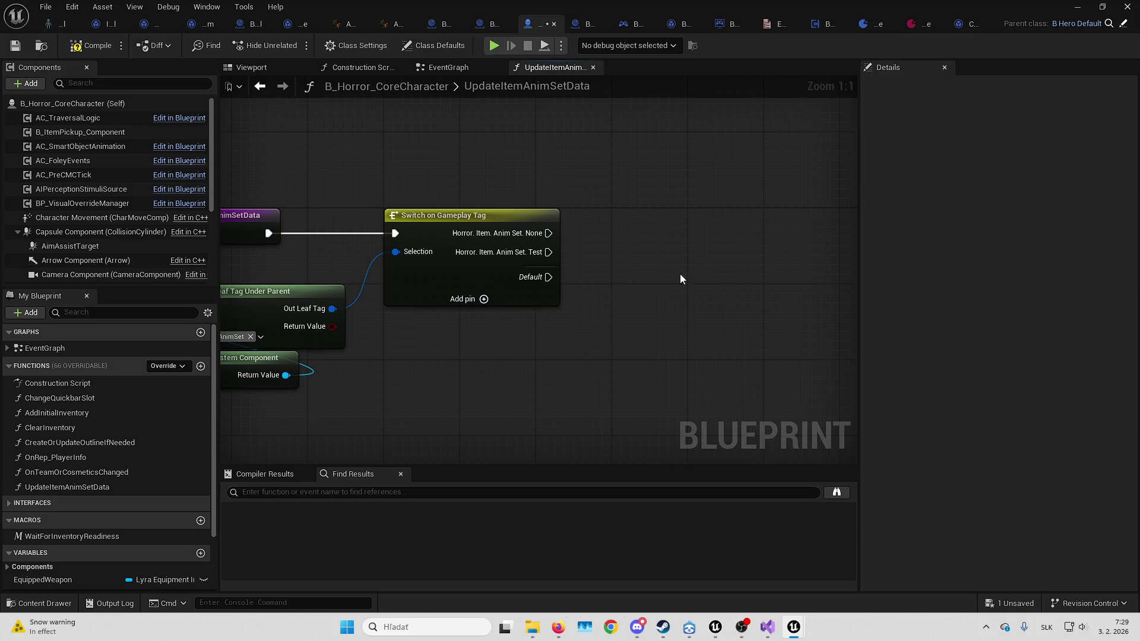
Compile the B_Horror_CoreCharacter blueprint and select B_ItemPickup_Component
right_click(530, 347)
text(get)
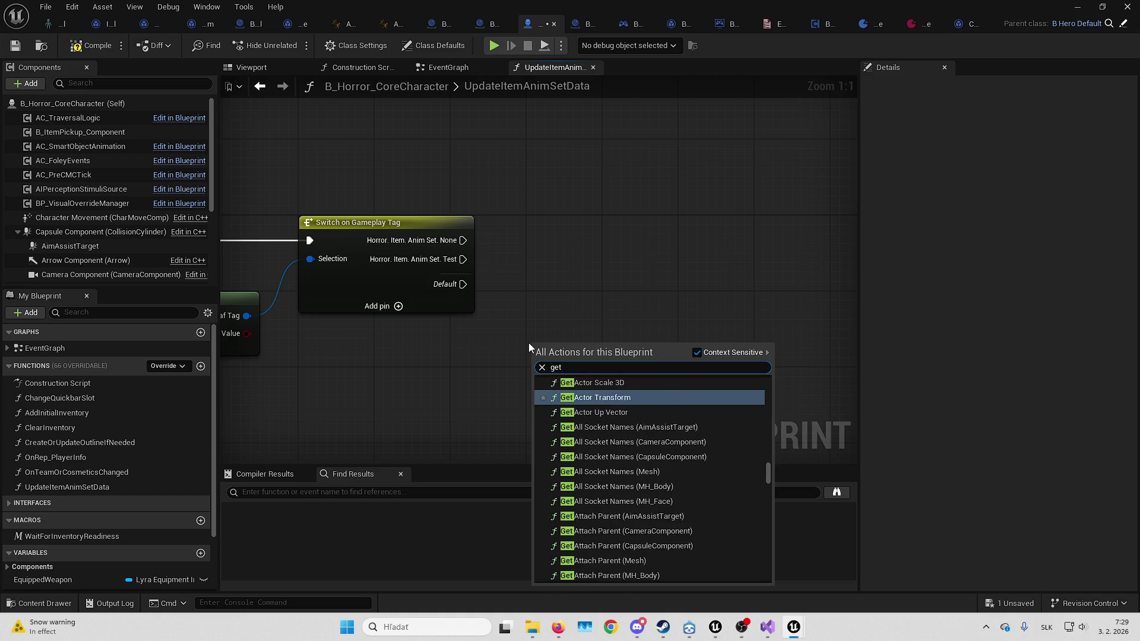
key(Escape)
scroll(102, 230, down, 5)
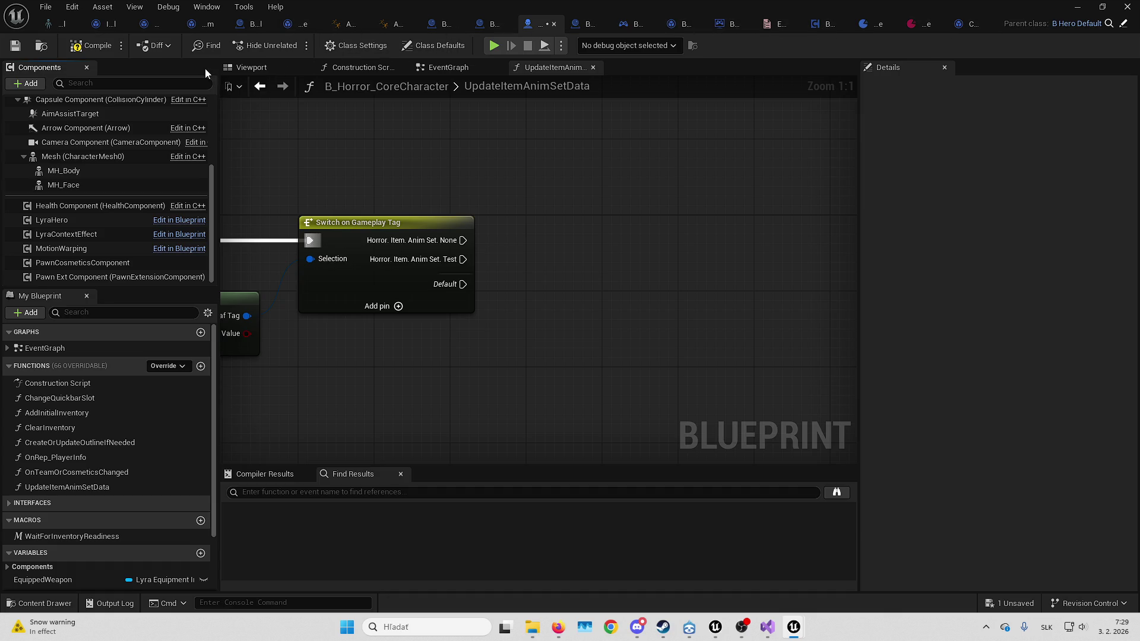
click(107, 48)
scroll(84, 232, up, 3)
scroll(84, 231, up, 3)
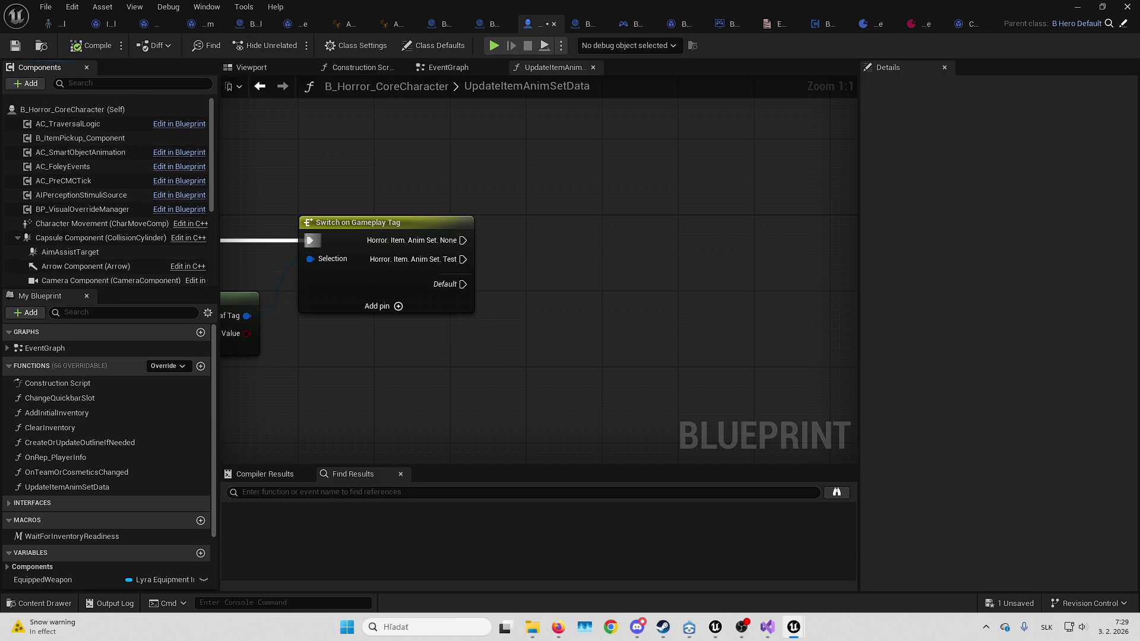
click(125, 132)
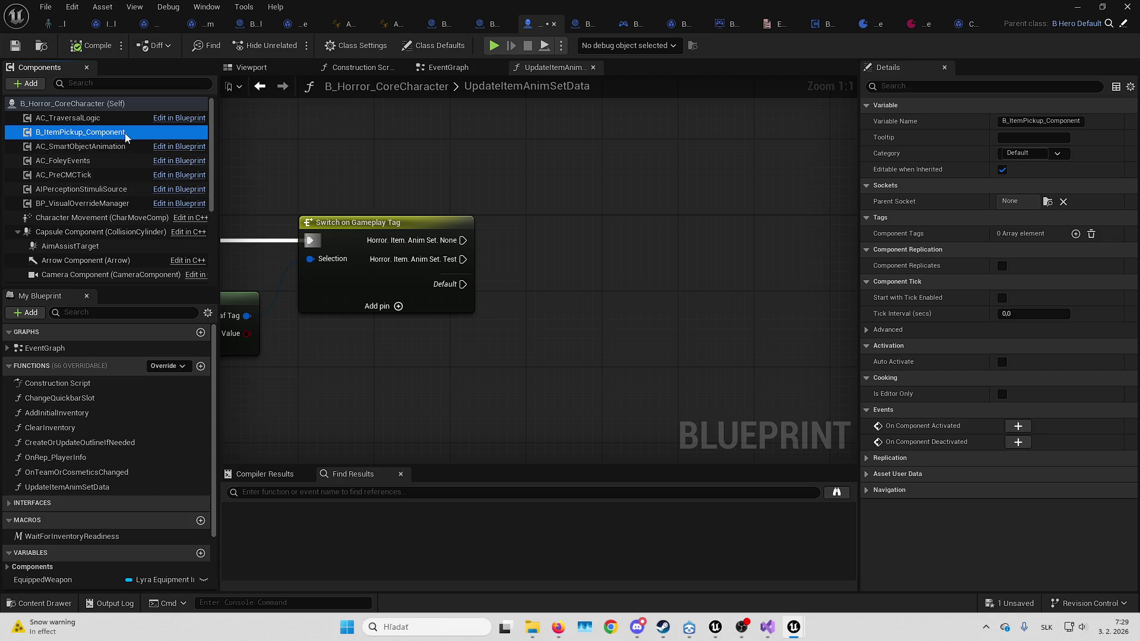
Place the B Item Pickup Component in the graph and call Set Holding Item on it
mouse_move(126, 135)
mouse_down()
mouse_move(529, 326)
mouse_move(508, 332)
mouse_up()
drag(609, 330, 657, 288)
text(set)
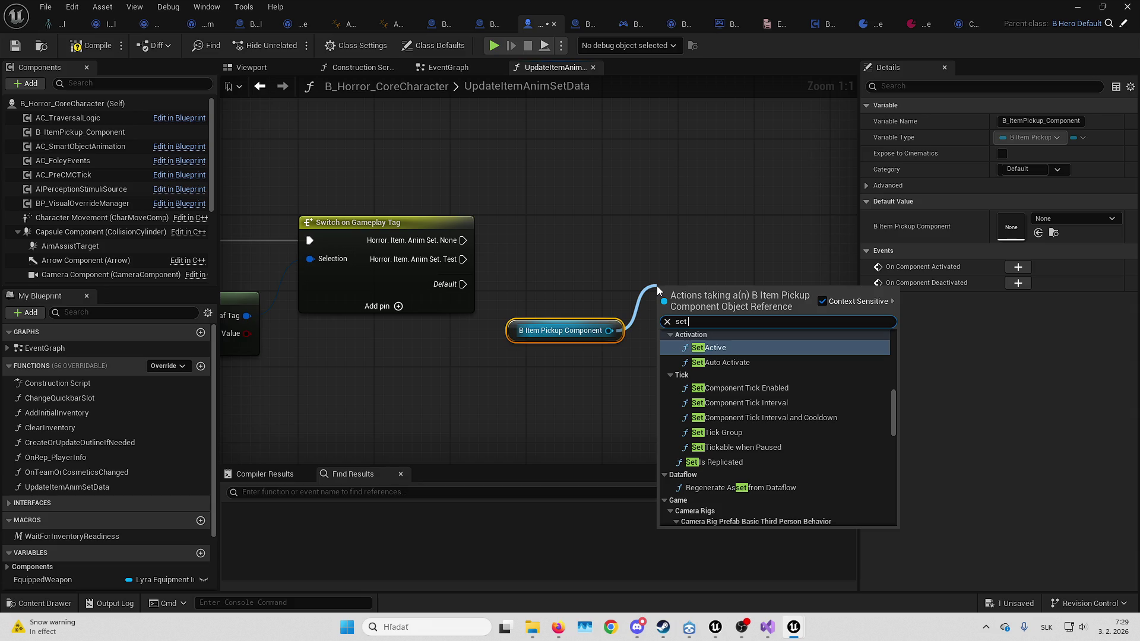
text(holding)
key(Return)
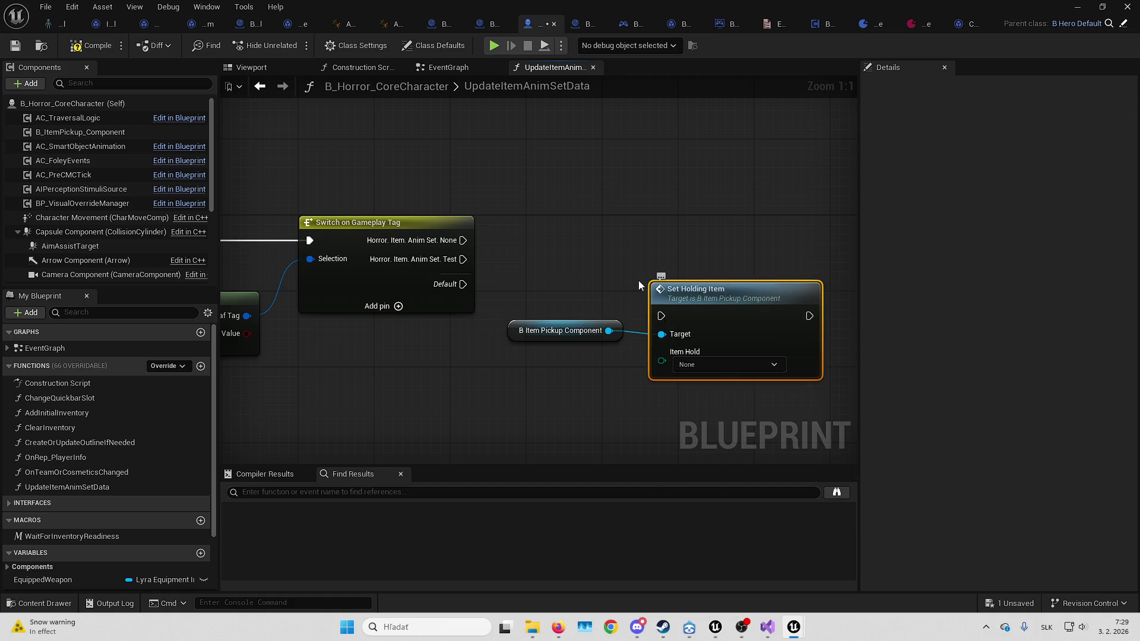
Move the pickup component and Set Holding Item nodes further right, then drag from Item Hold
shift+click(481, 294)
mouse_move(608, 278)
mouse_down()
mouse_move(817, 215)
mouse_move(655, 224)
mouse_move(708, 220)
mouse_move(683, 224)
mouse_up()
click(672, 166)
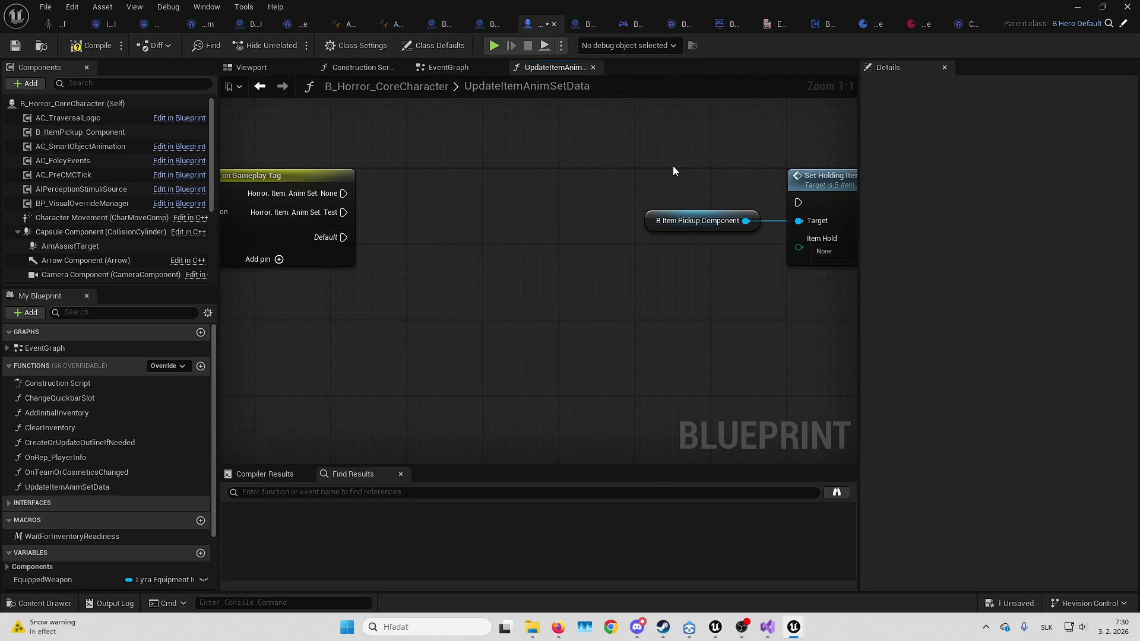
drag(800, 248, 720, 261)
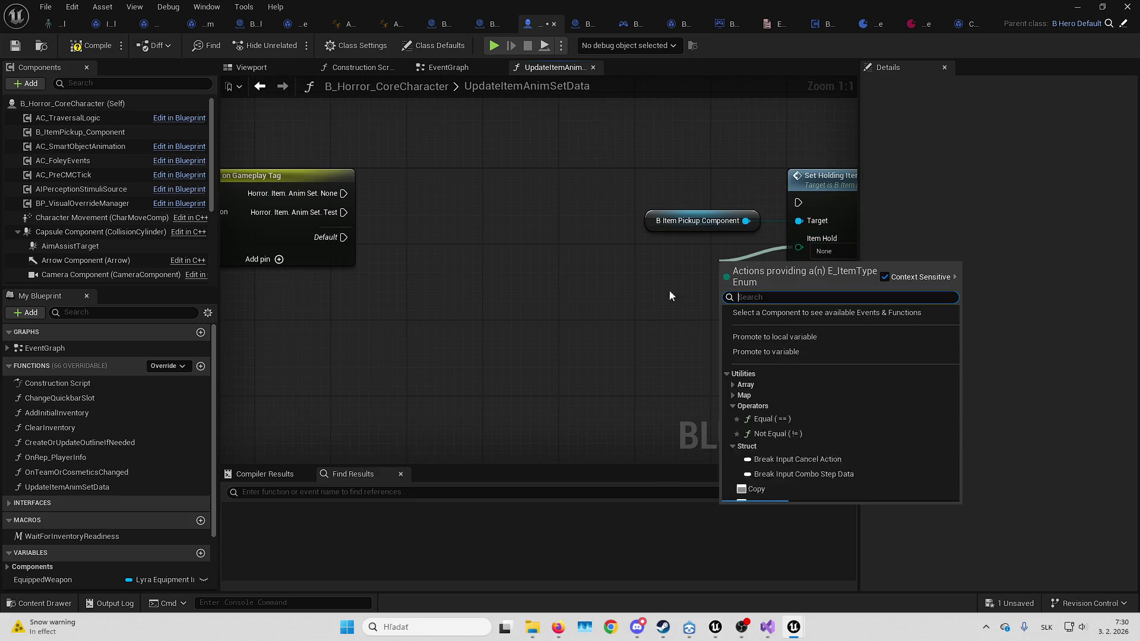
Promote Item Hold to a local variable and name it CurrentItemHold
click(774, 341)
text(ItemH)
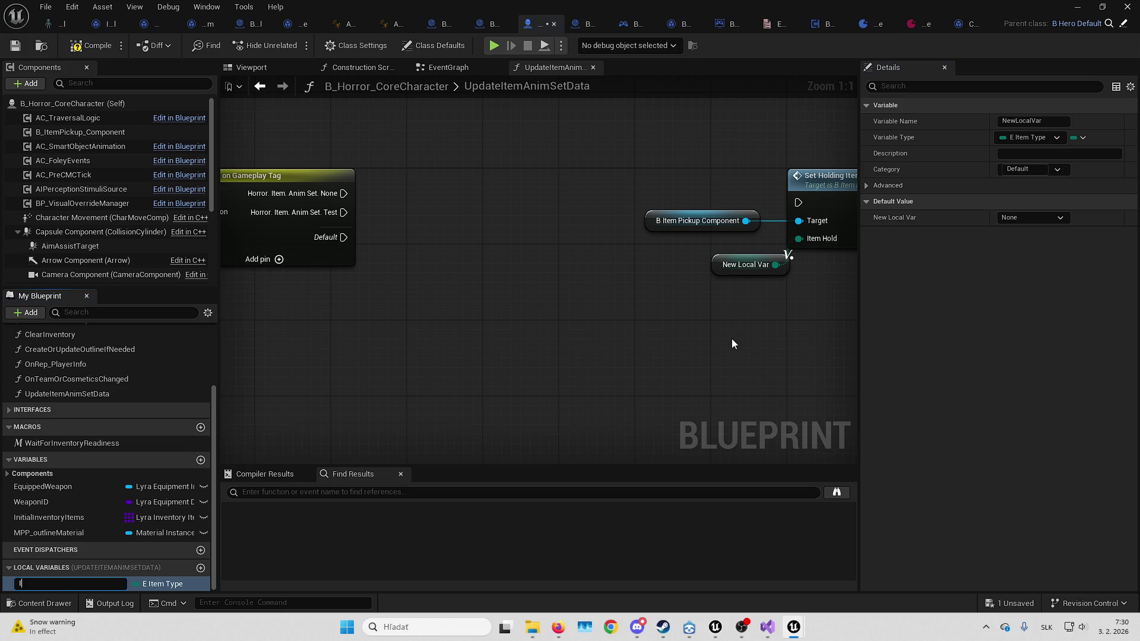
text(old)
key(Return)
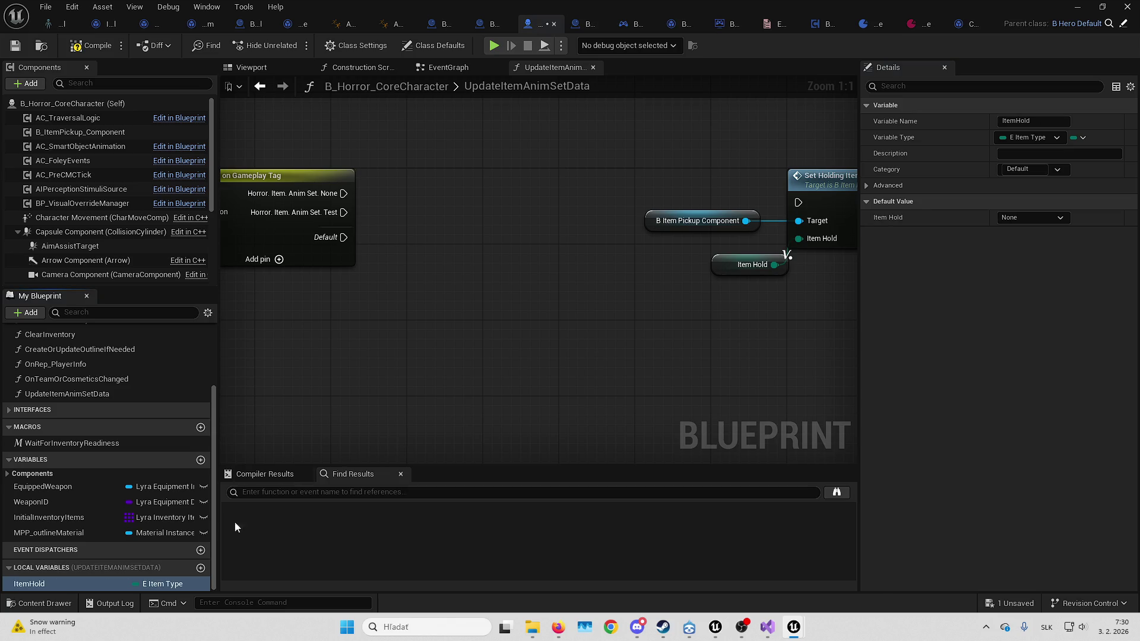
click(81, 580)
key(Home)
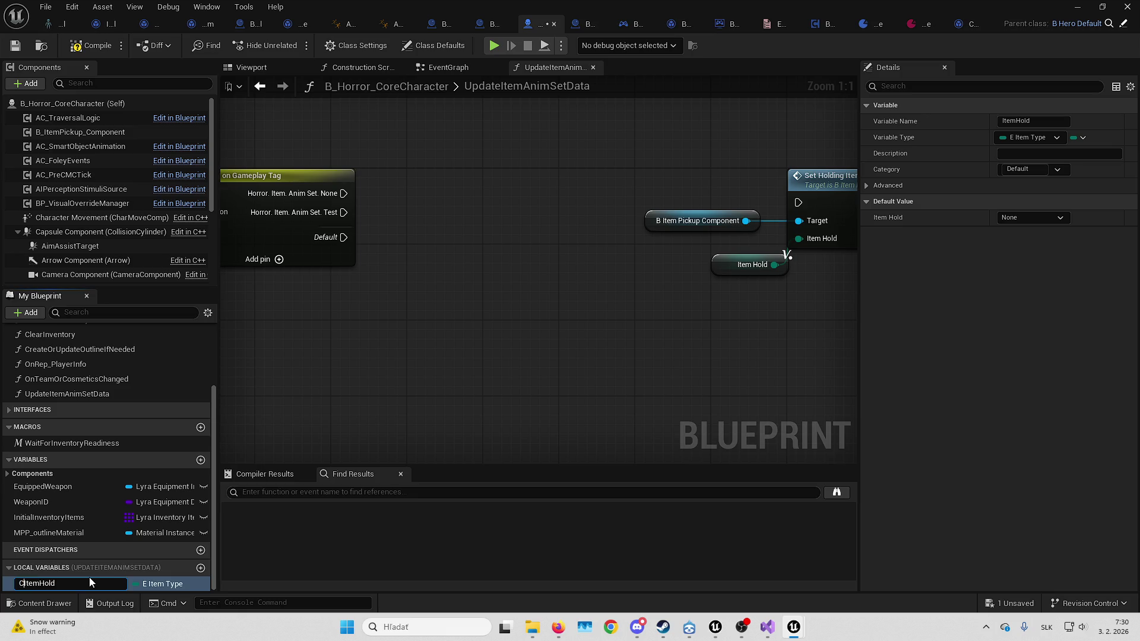
text(urrent)
key(Return)
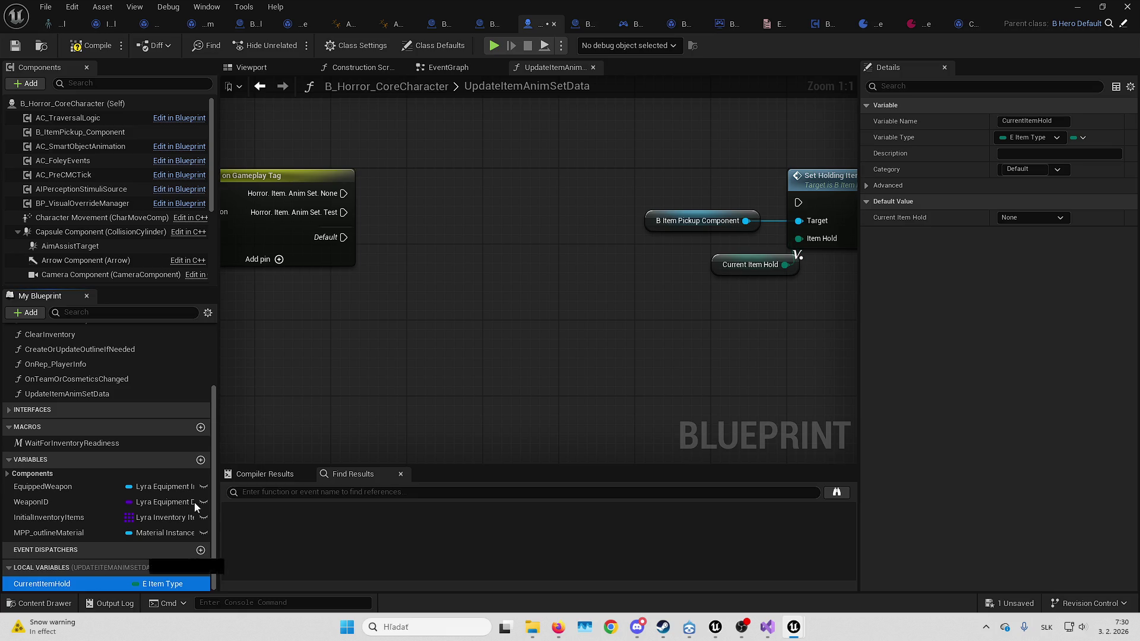
Add CurrentItemHold SET nodes for the None and Test cases, wiring the None one into Set Holding Item
drag(41, 583, 414, 179)
drag(343, 194, 419, 194)
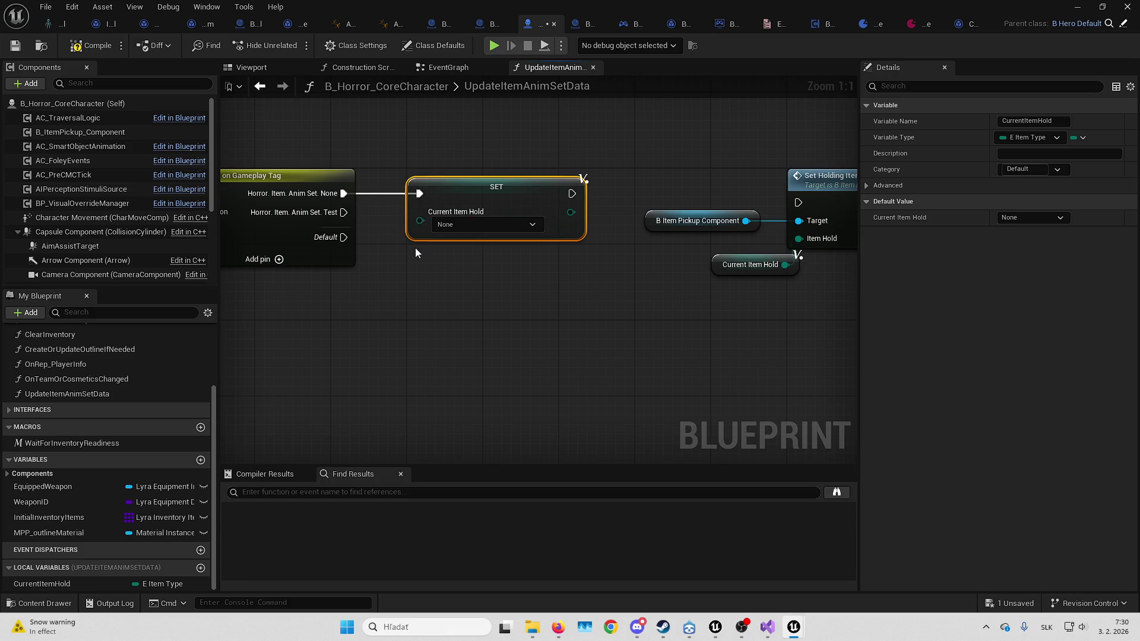
key(ctrl+d)
drag(419, 259, 344, 212)
click(453, 225)
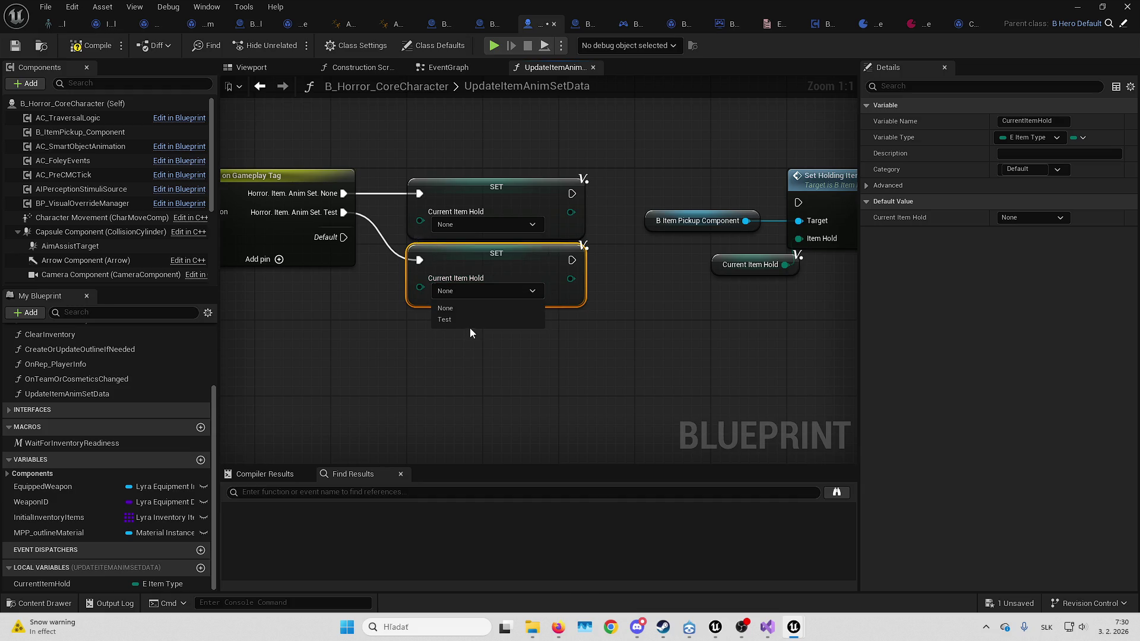
click(469, 324)
mouse_move(502, 229)
mouse_down()
mouse_move(729, 238)
mouse_move(498, 292)
mouse_up()
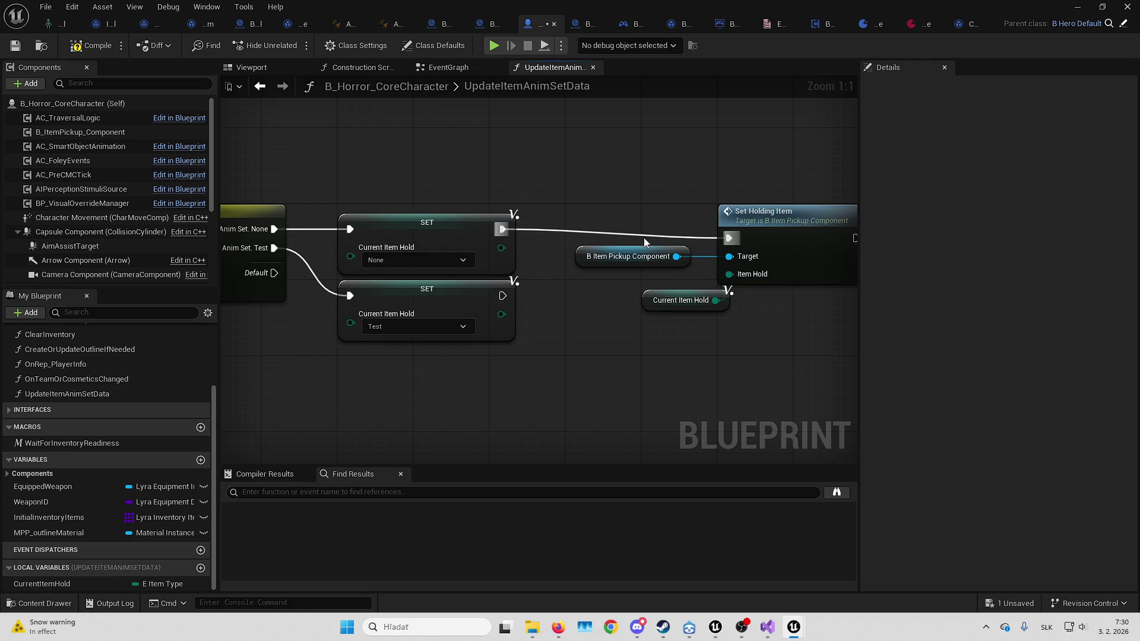
Add a reroute point on the execution wire and align the Set Holding Item group with it
double_click(634, 238)
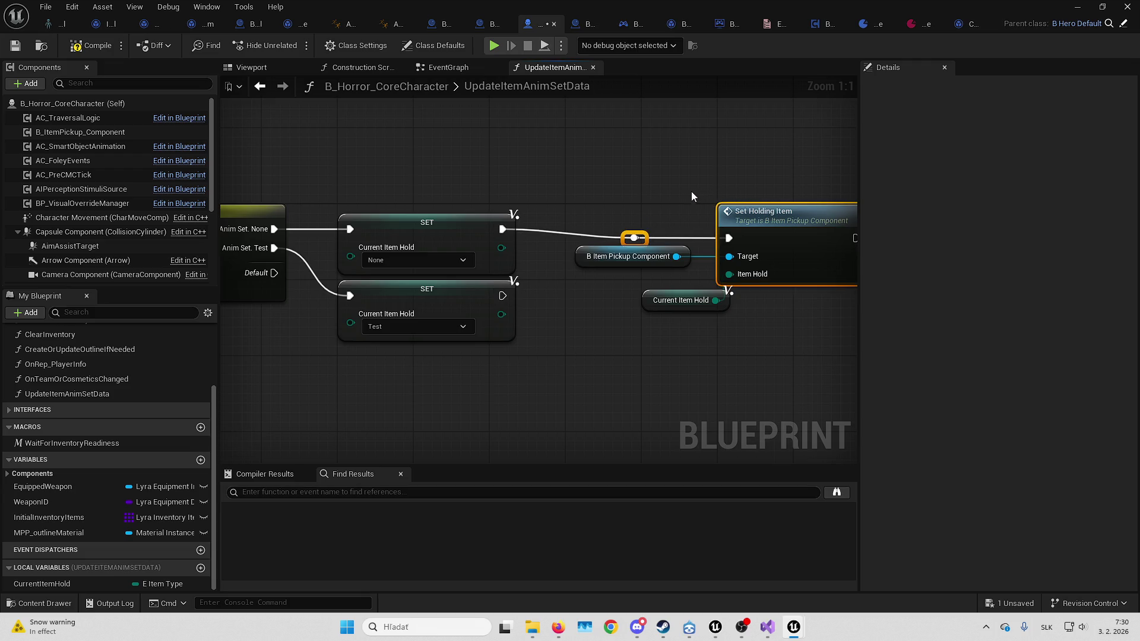
click(628, 220)
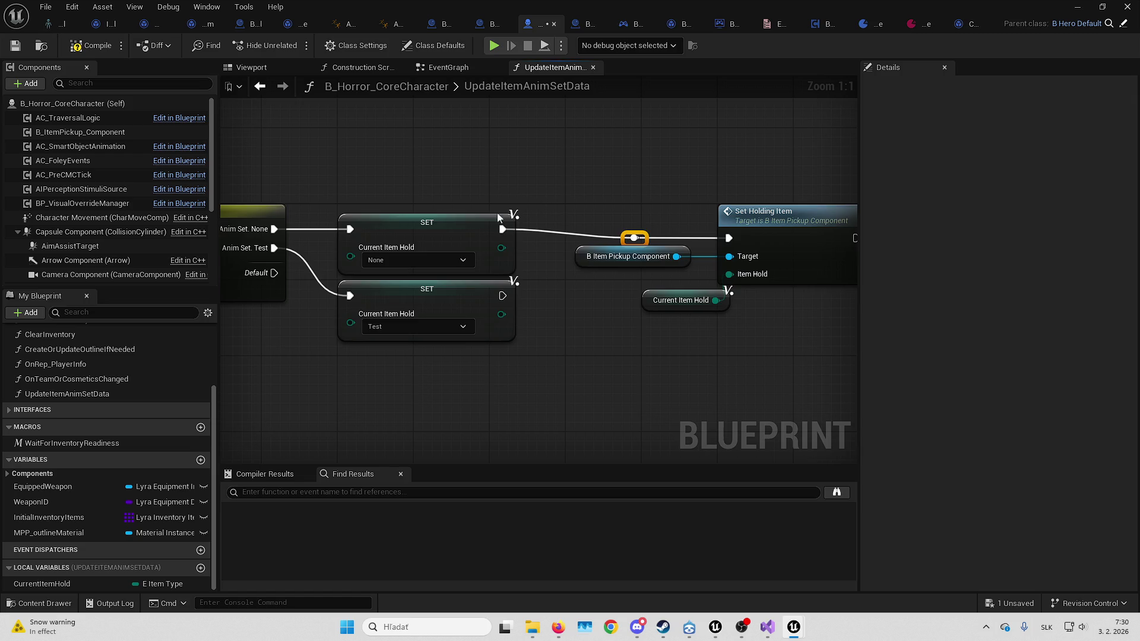
key(q)
click(693, 189)
drag(661, 232, 731, 294)
drag(779, 226, 782, 215)
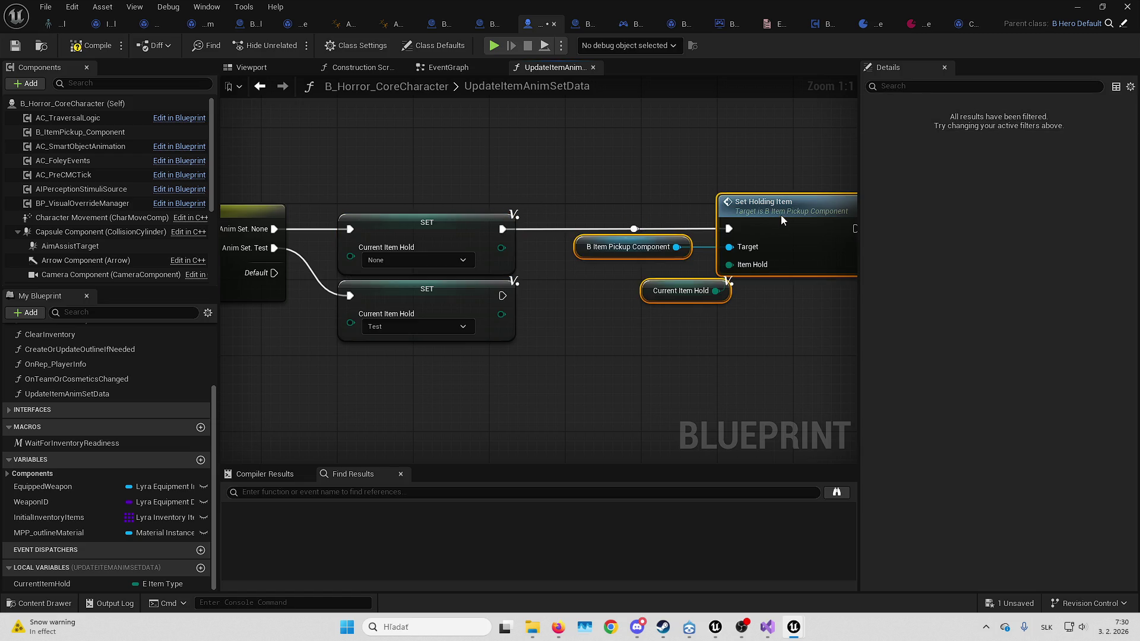
mouse_move(673, 201)
mouse_down()
mouse_move(760, 311)
mouse_move(514, 262)
mouse_move(650, 263)
mouse_move(616, 275)
mouse_up()
Tidy the nodes, connect the Test SET node to the reroute point, and save
click(422, 324)
drag(534, 265, 553, 264)
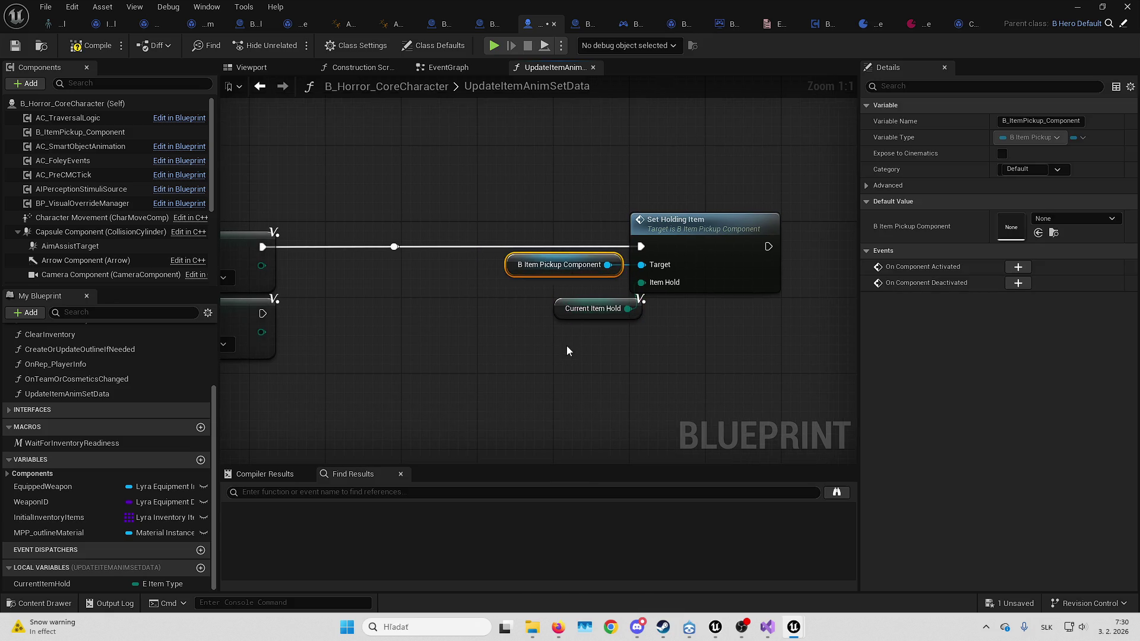
drag(569, 314, 550, 305)
click(450, 338)
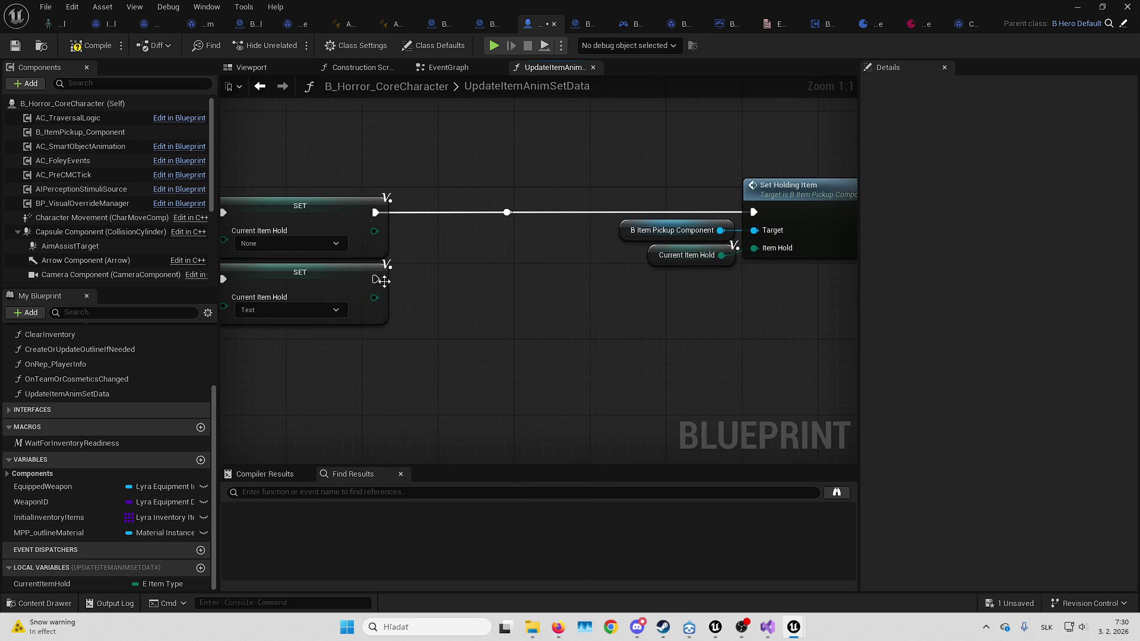
mouse_move(375, 279)
mouse_down()
mouse_move(508, 219)
mouse_move(410, 279)
mouse_move(379, 280)
mouse_up()
key(Escape)
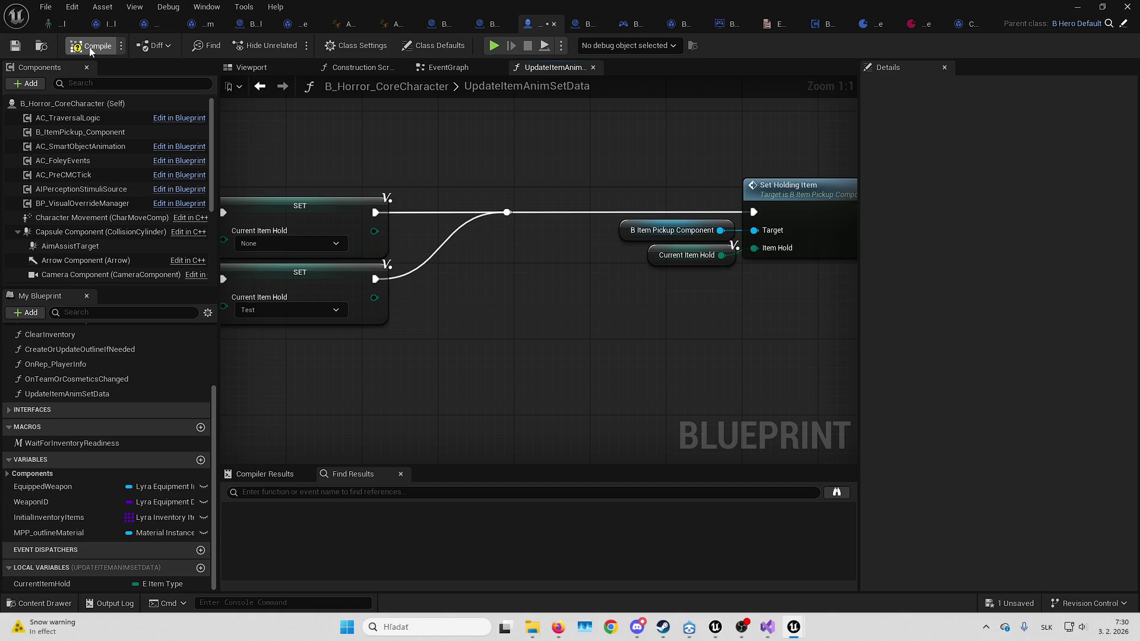
click(17, 46)
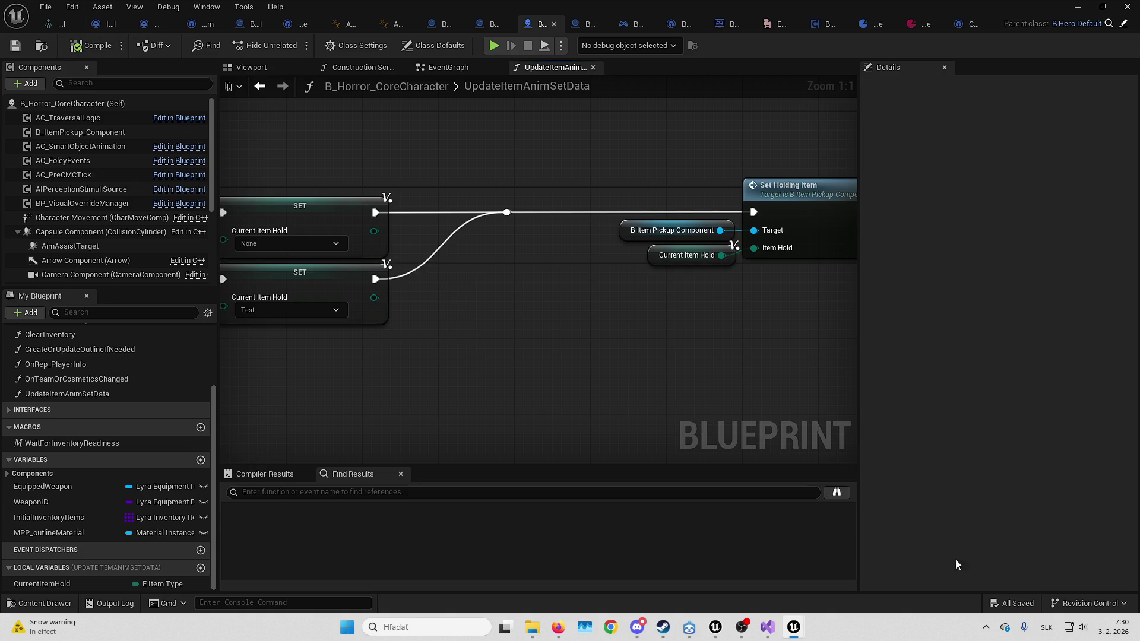
Zoom out and pan across the UpdateItemAnimSetData graph to review the setters and Set Holding Item
drag(512, 447, 574, 277)
scroll(573, 276, down, 2)
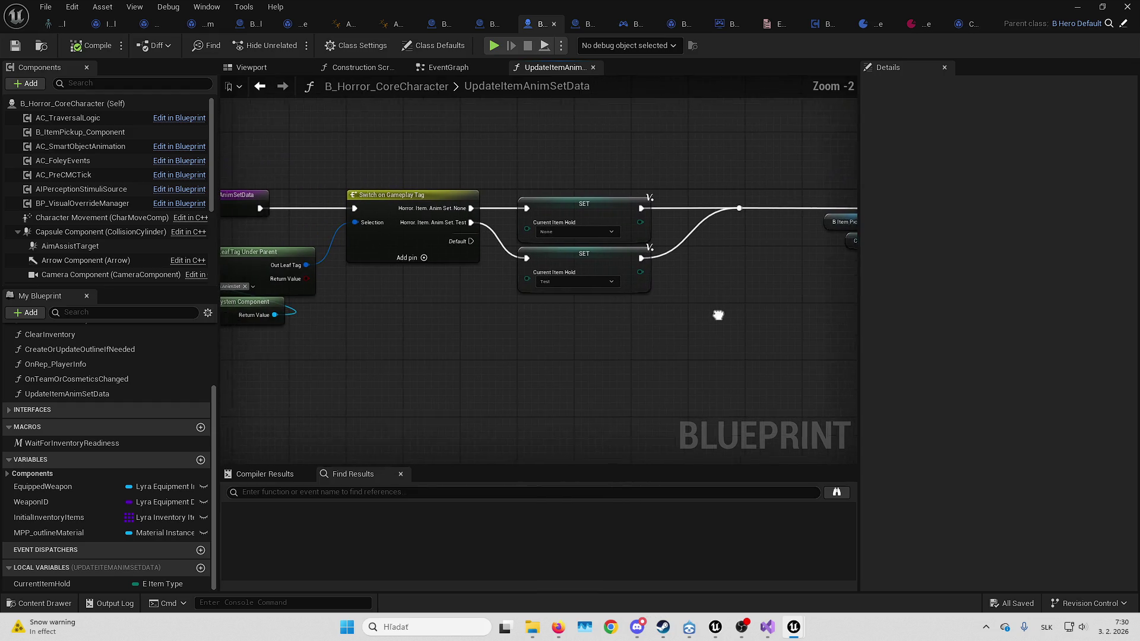
mouse_move(679, 287)
mouse_down()
mouse_move(800, 334)
mouse_move(592, 341)
mouse_up()
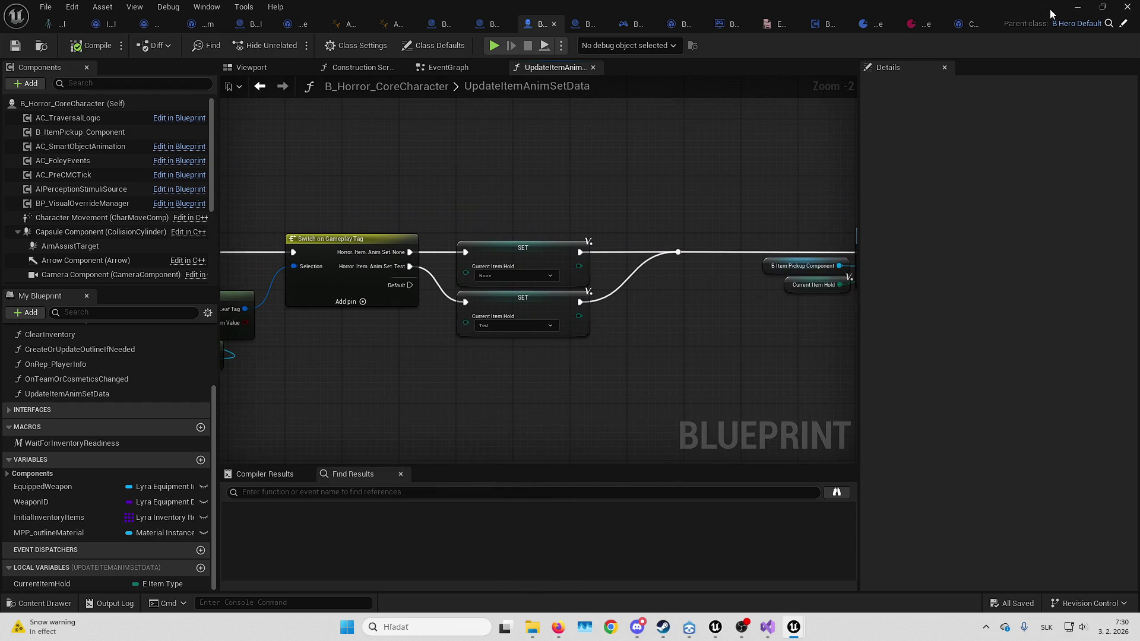
drag(694, 244, 521, 237)
drag(593, 255, 682, 304)
drag(808, 309, 693, 187)
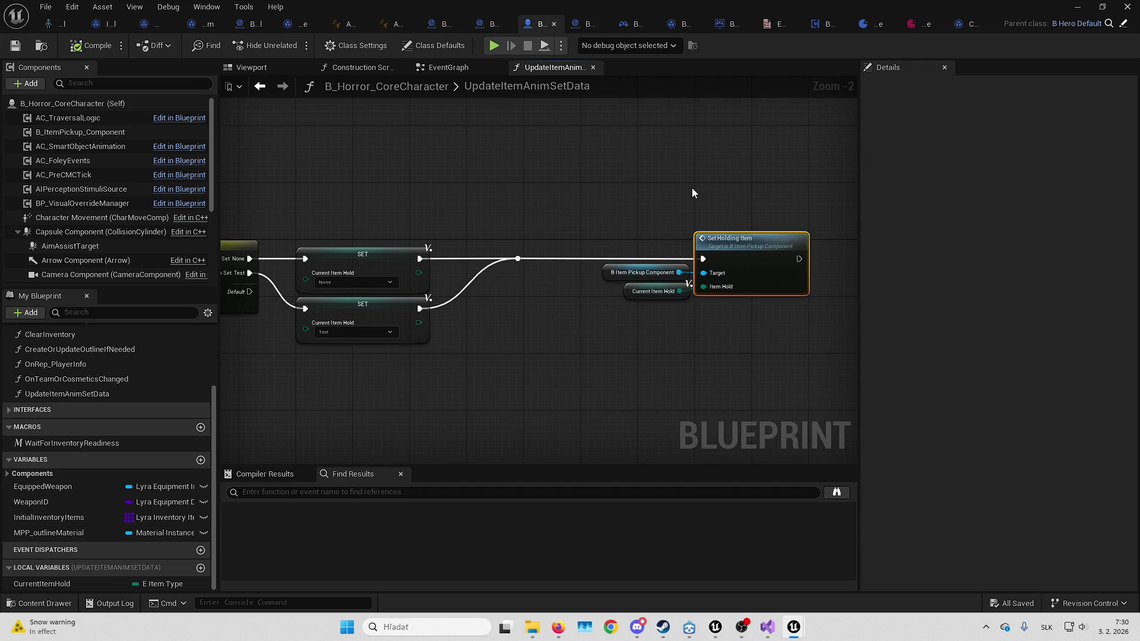
drag(527, 203, 739, 183)
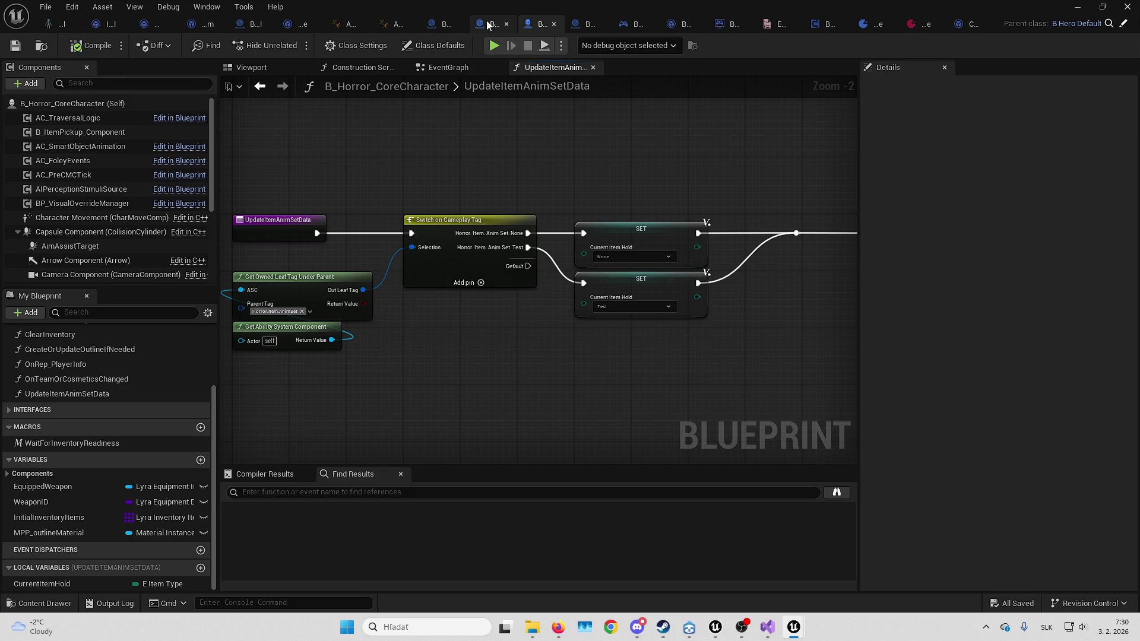
Look through the B_Weapon, B_Pistol, B_HorrorItemInstance_Base and WID_HorrorItemTest blueprints
click(436, 26)
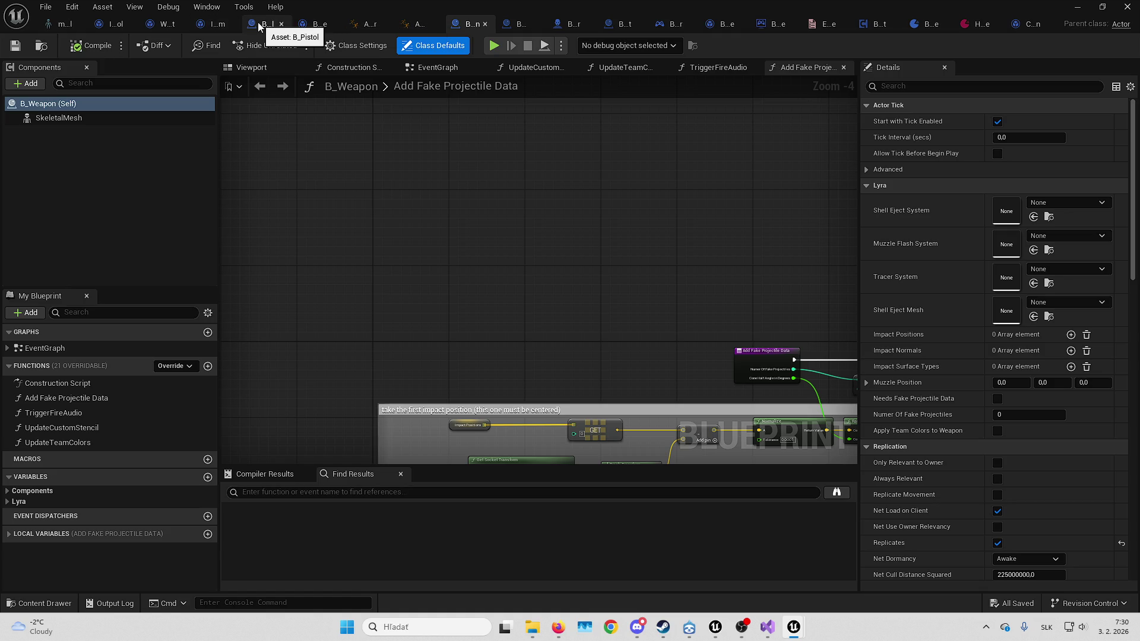
click(238, 25)
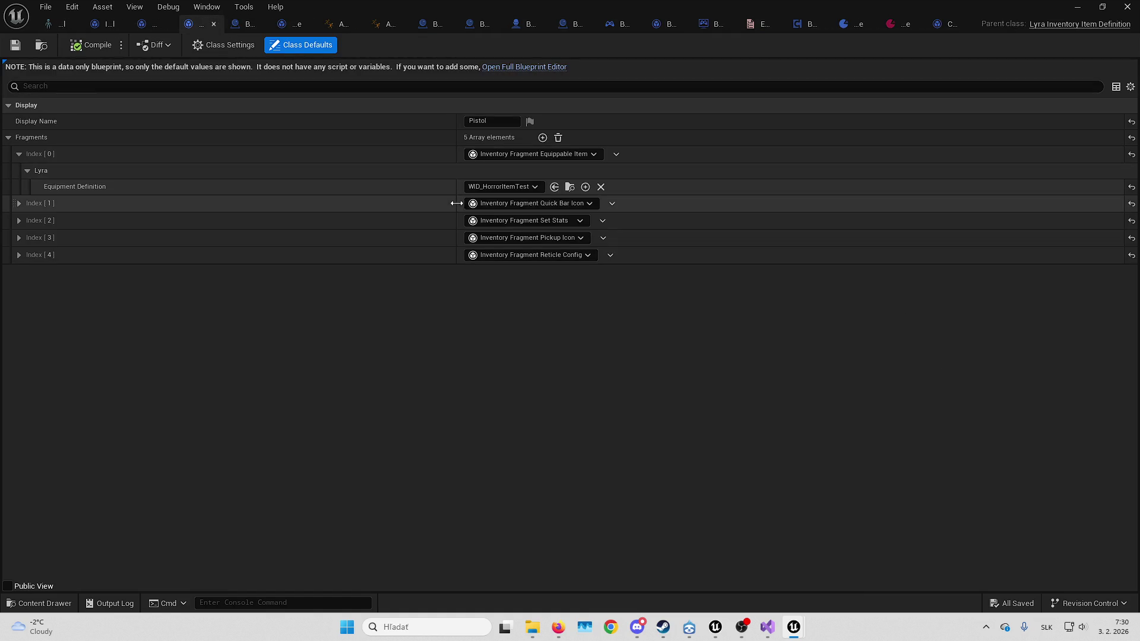
click(249, 23)
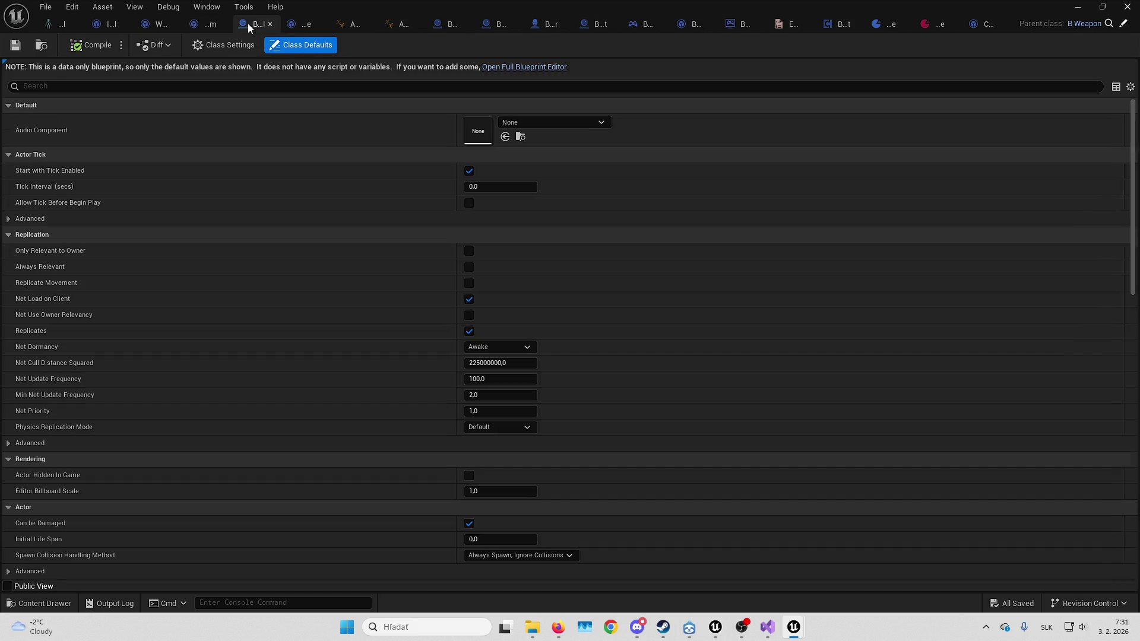
click(306, 26)
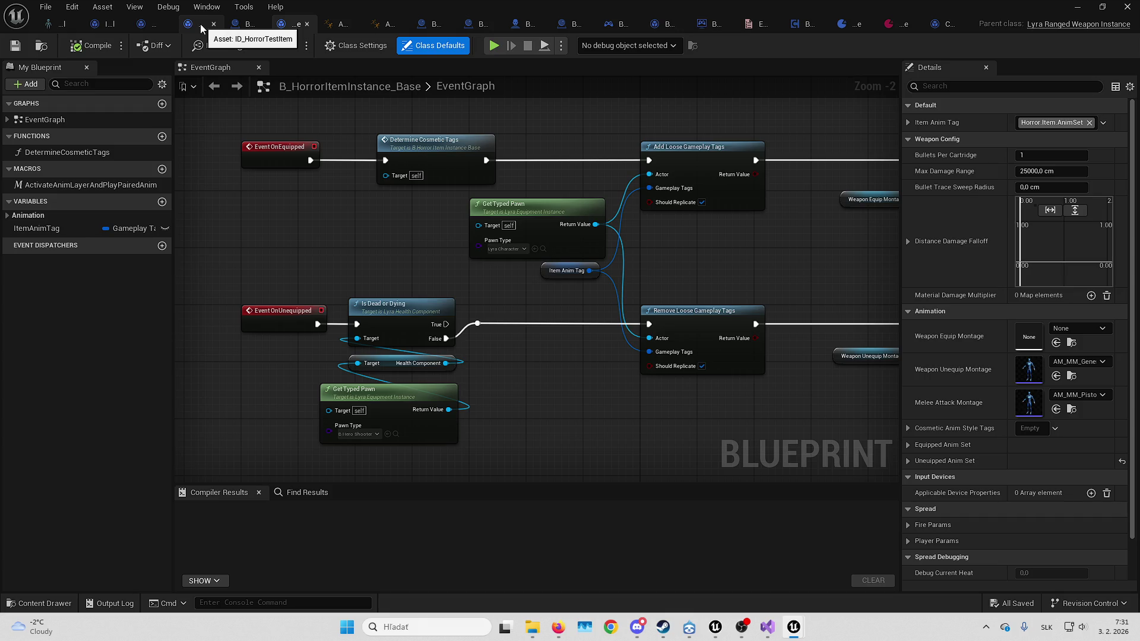
click(247, 24)
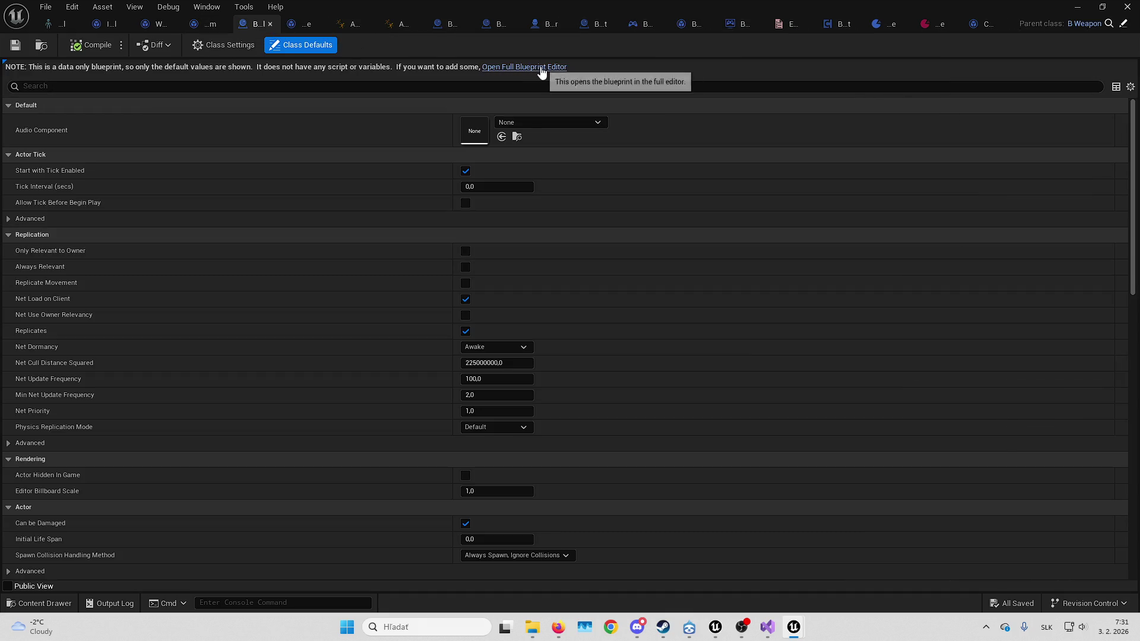
click(153, 27)
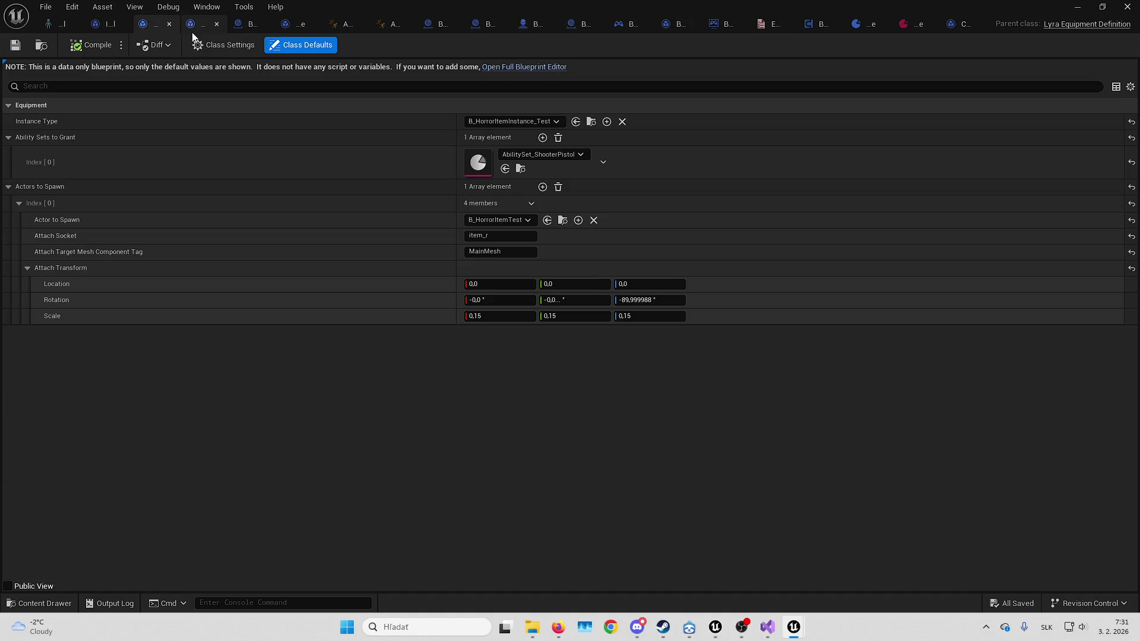
click(1078, 6)
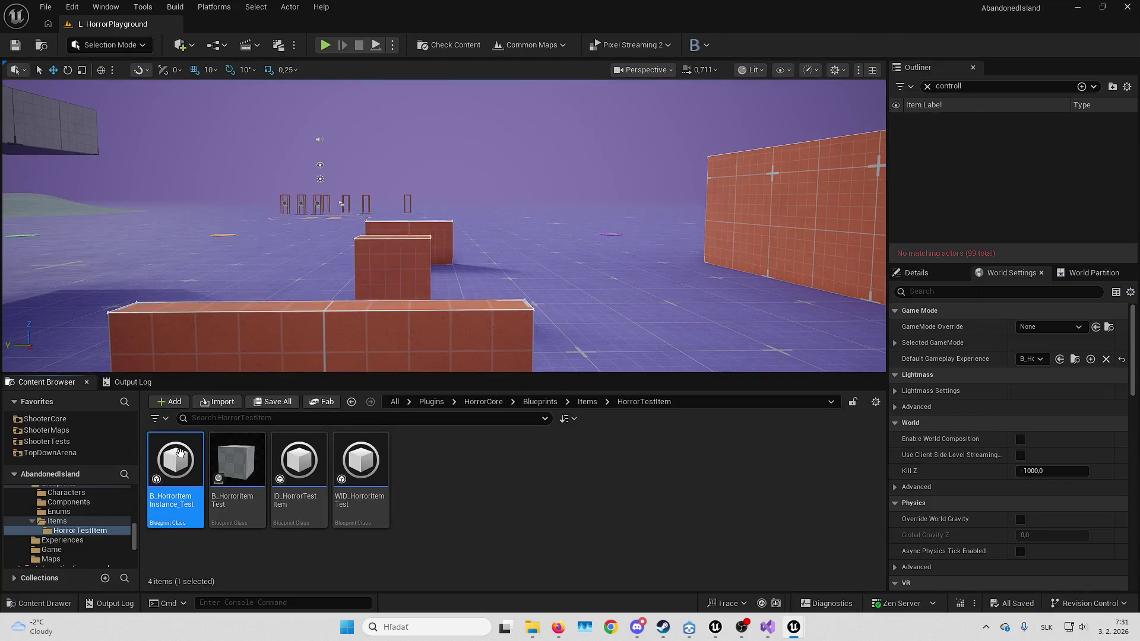
Set the test item instance's Item Anim Tag to Horror.Item.AnimSet.None, compile, and play-test
double_click(190, 457)
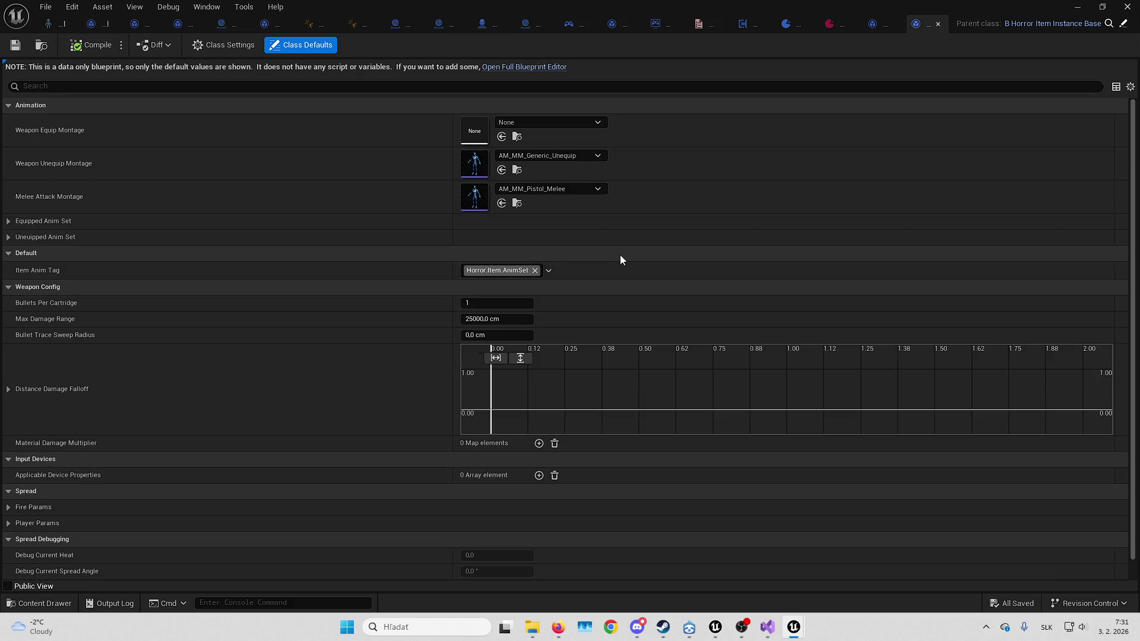
click(508, 272)
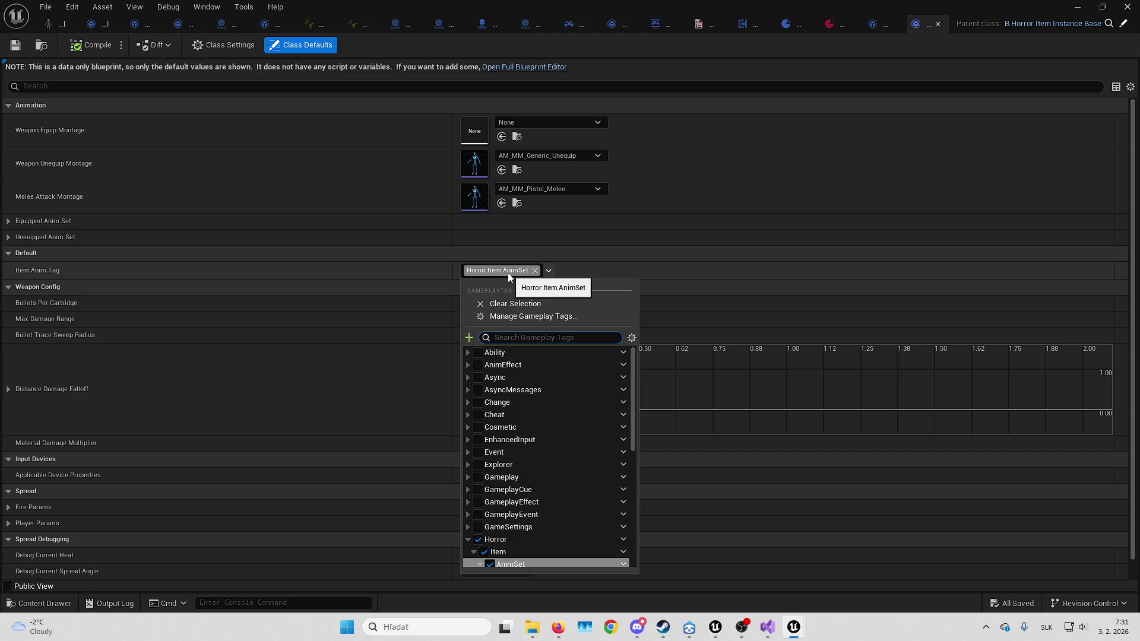
scroll(540, 416, down, 2)
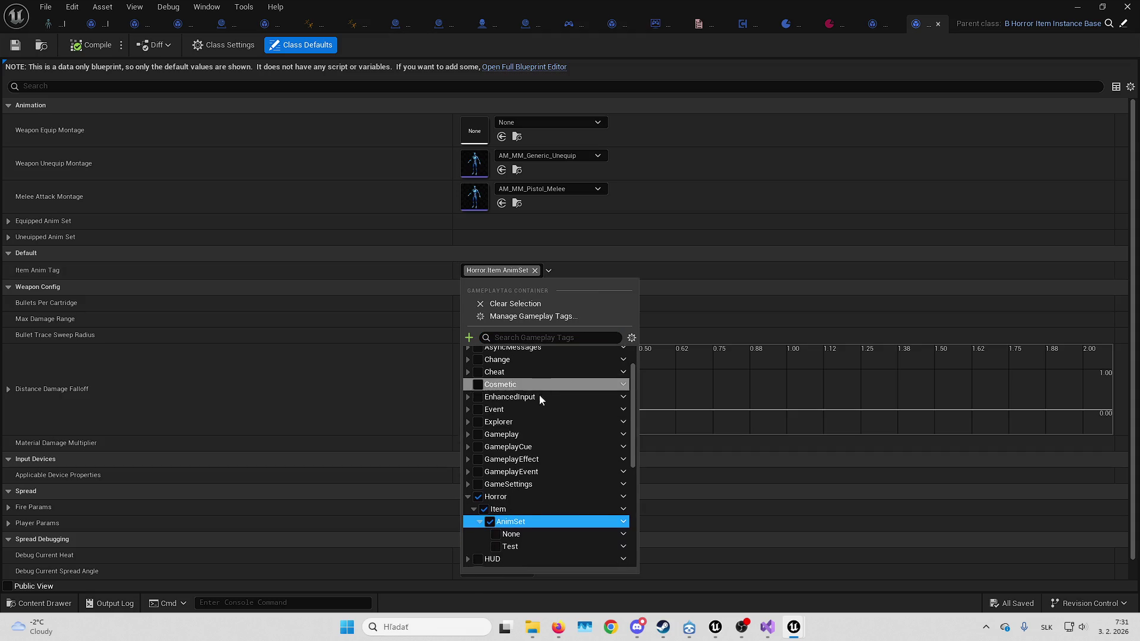
click(496, 534)
click(342, 269)
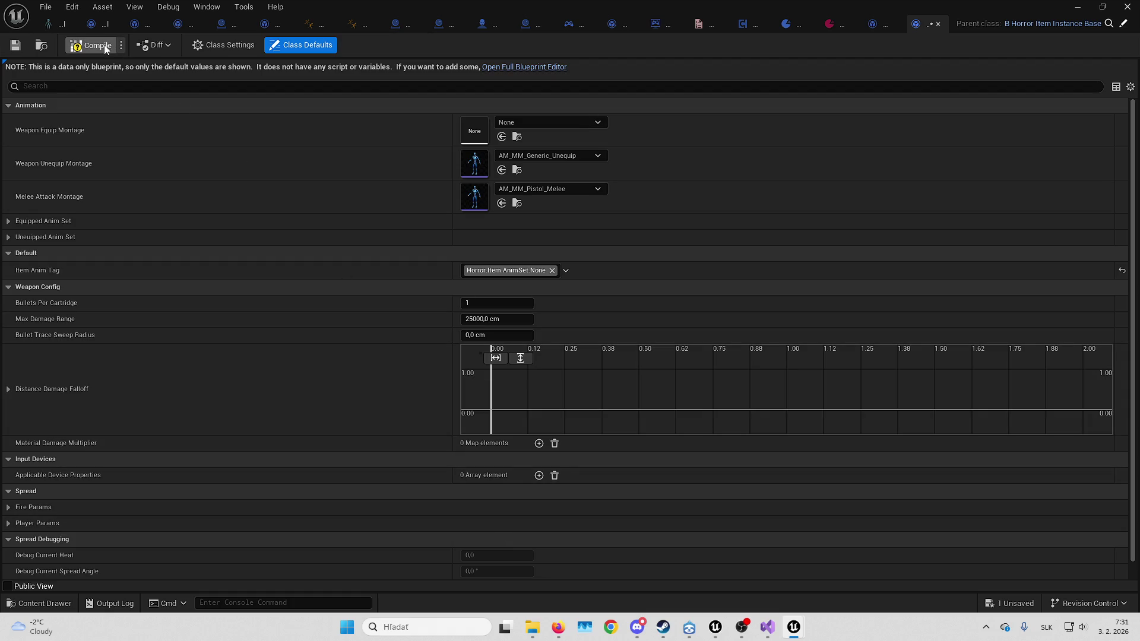
click(1116, 6)
key(alt+p)
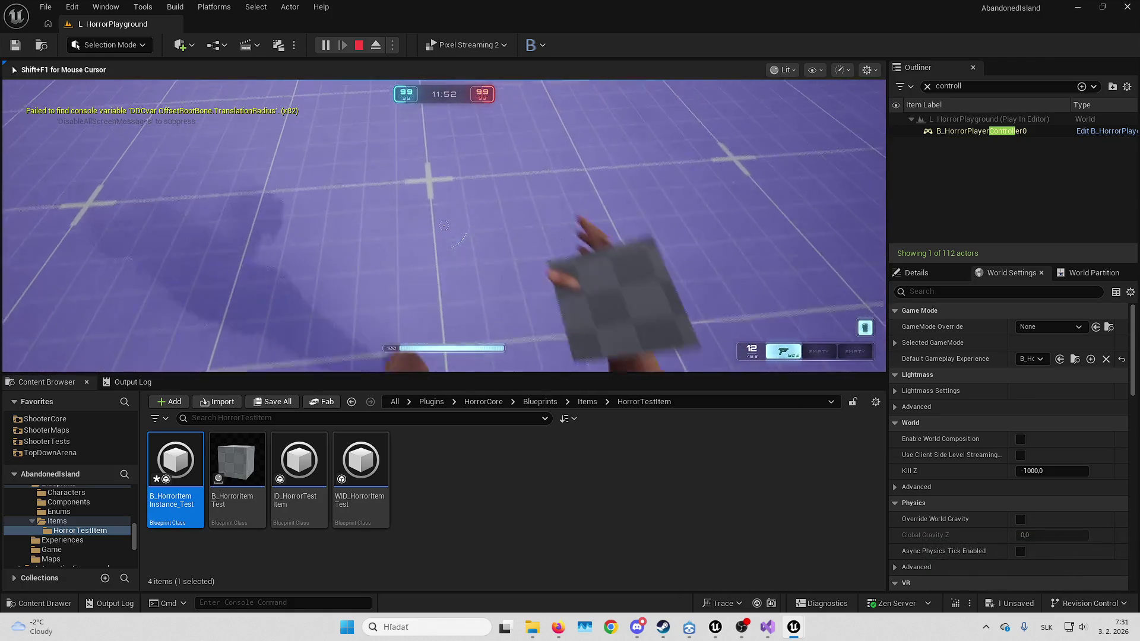
key(Escape)
Add the AnimSet Test tag and play-test, then remove it again and recompile the item
double_click(175, 461)
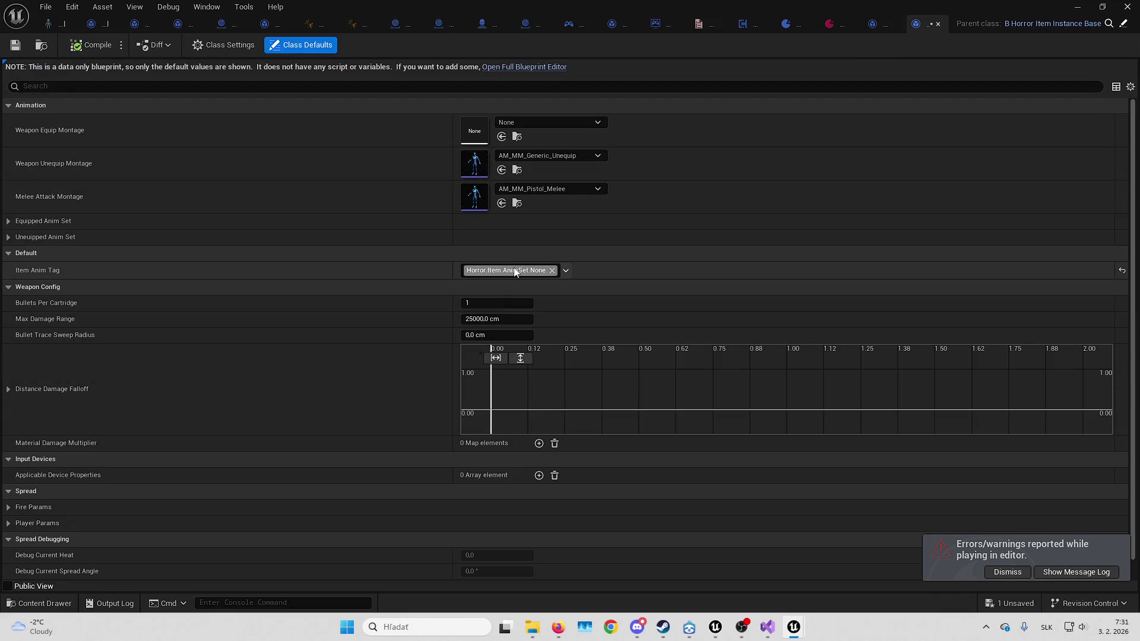
click(516, 272)
click(520, 468)
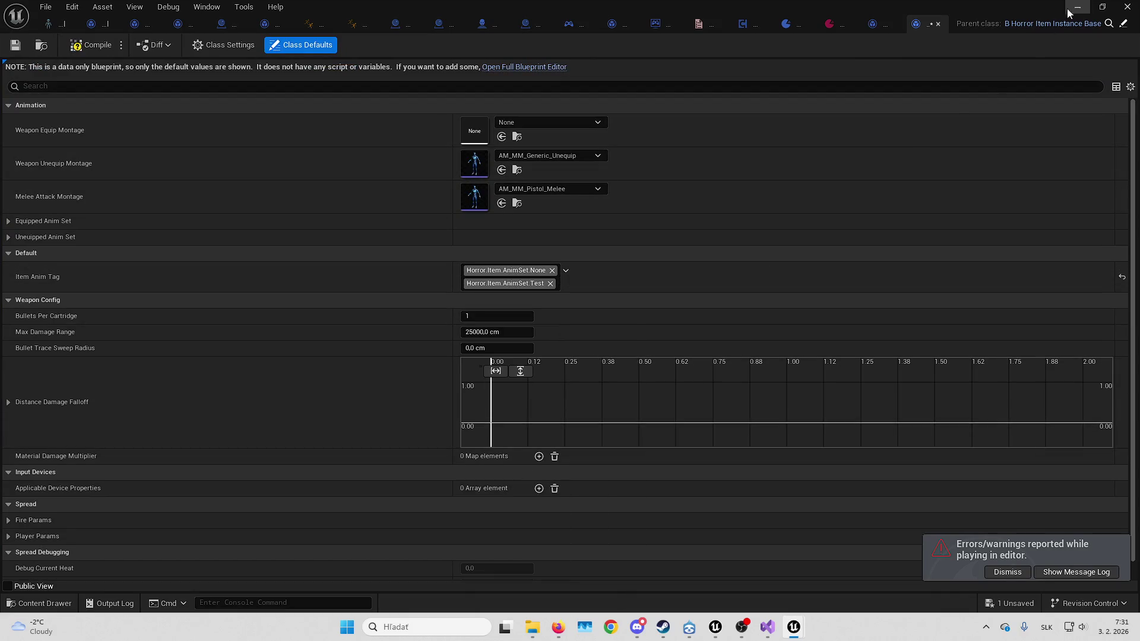
click(1067, 8)
key(alt+p)
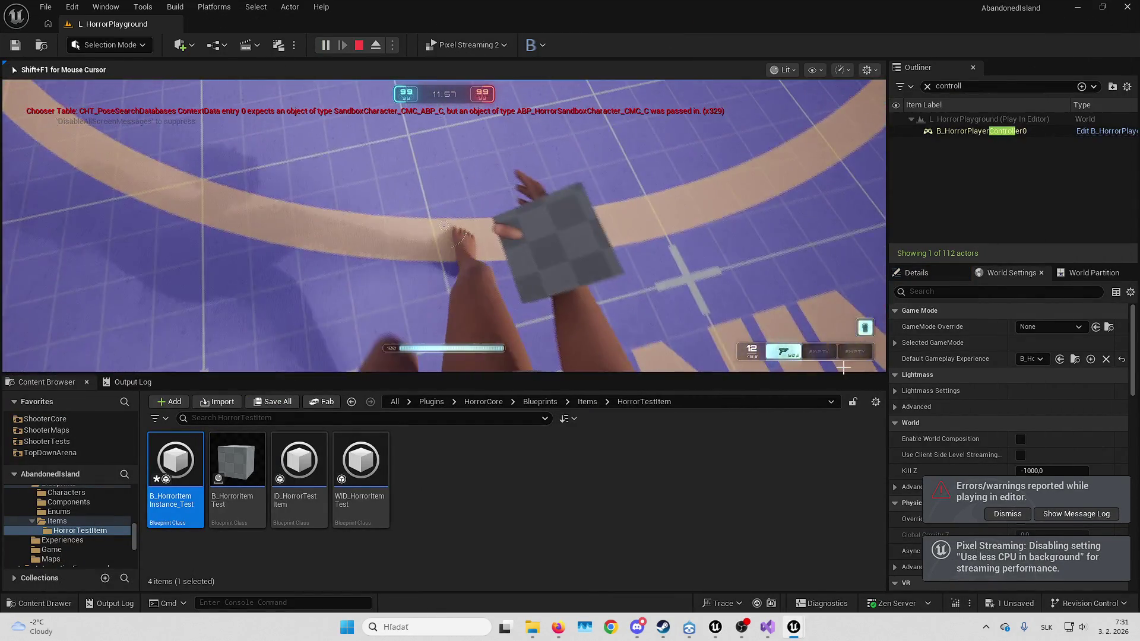
key(Escape)
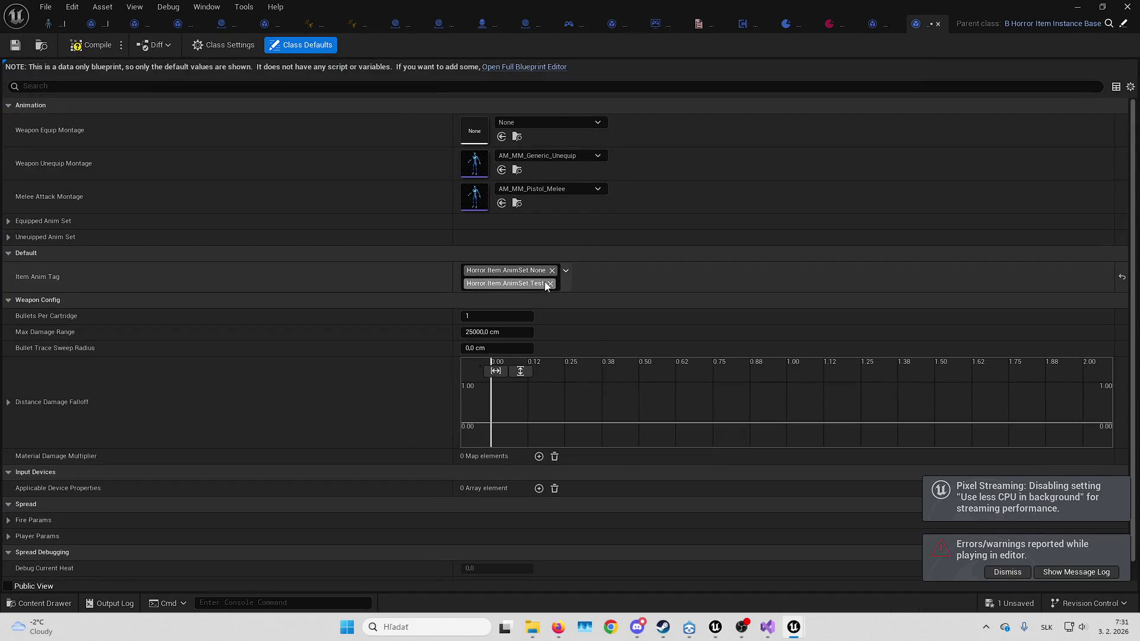
click(550, 284)
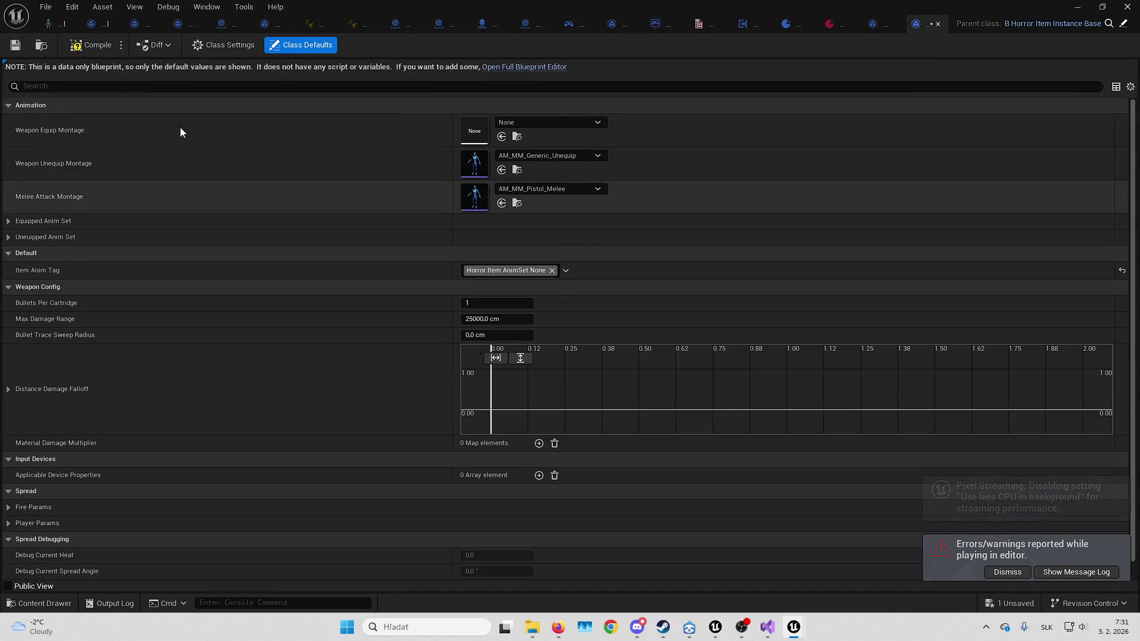
click(83, 47)
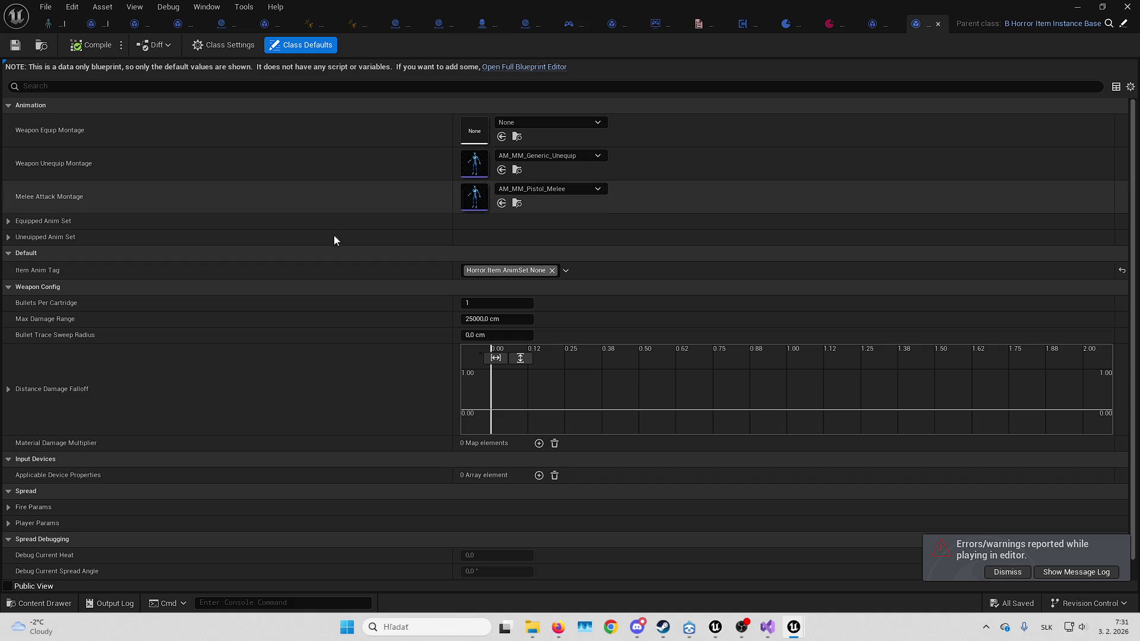
click(492, 31)
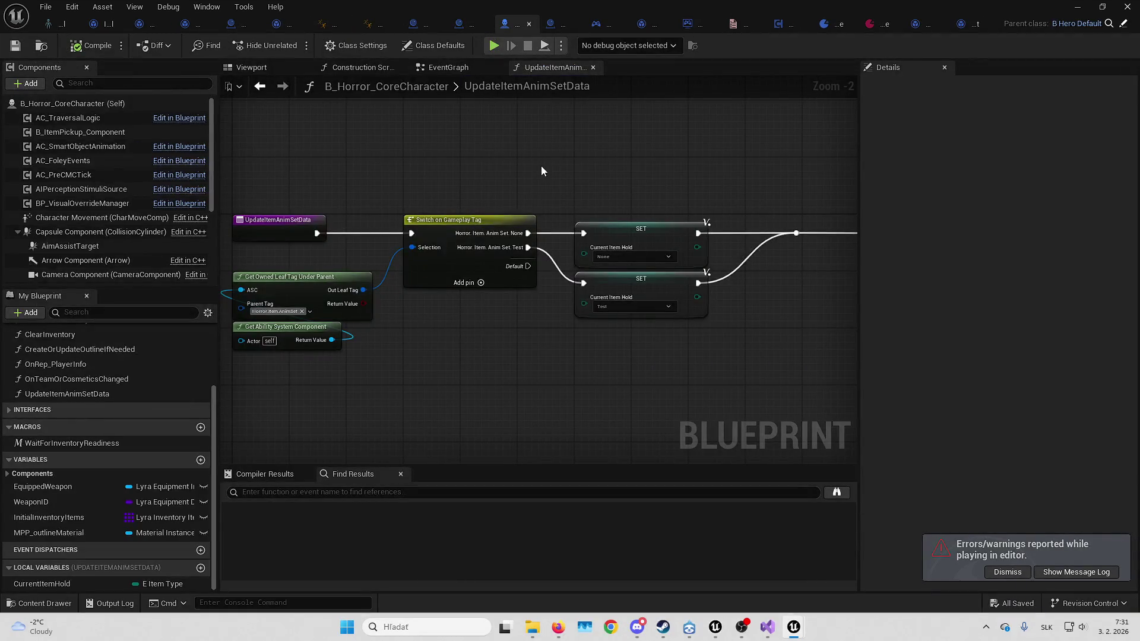
Move the OnDeathFinished/OnReset Clear Inventory nodes up beside the Grant initial inventory group
click(466, 71)
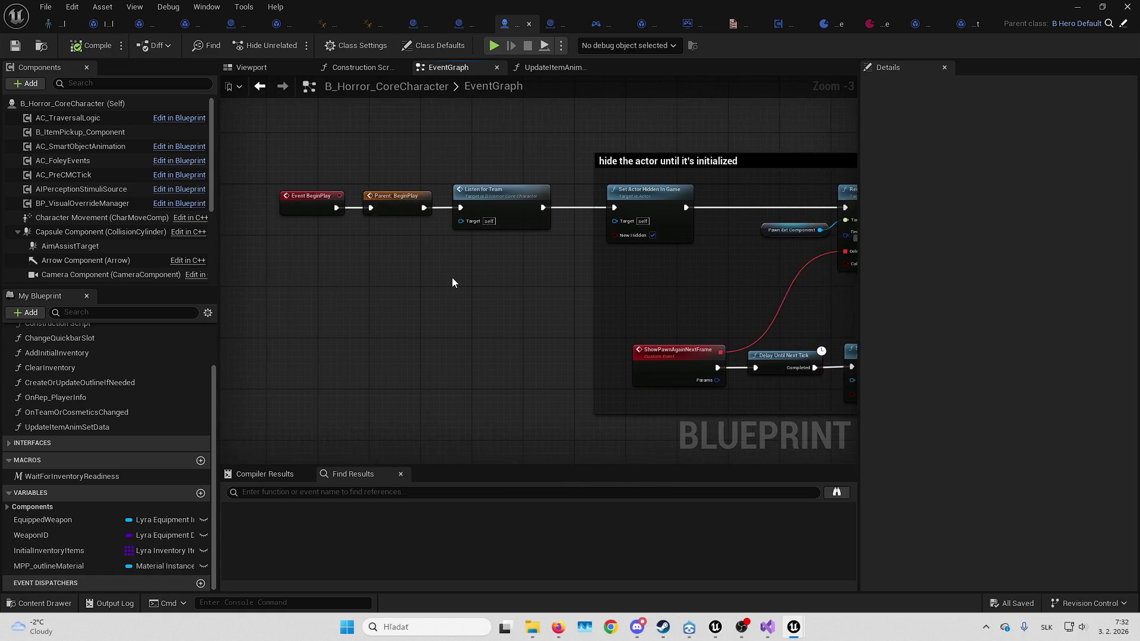
scroll(452, 283, down, 2)
drag(347, 182, 816, 358)
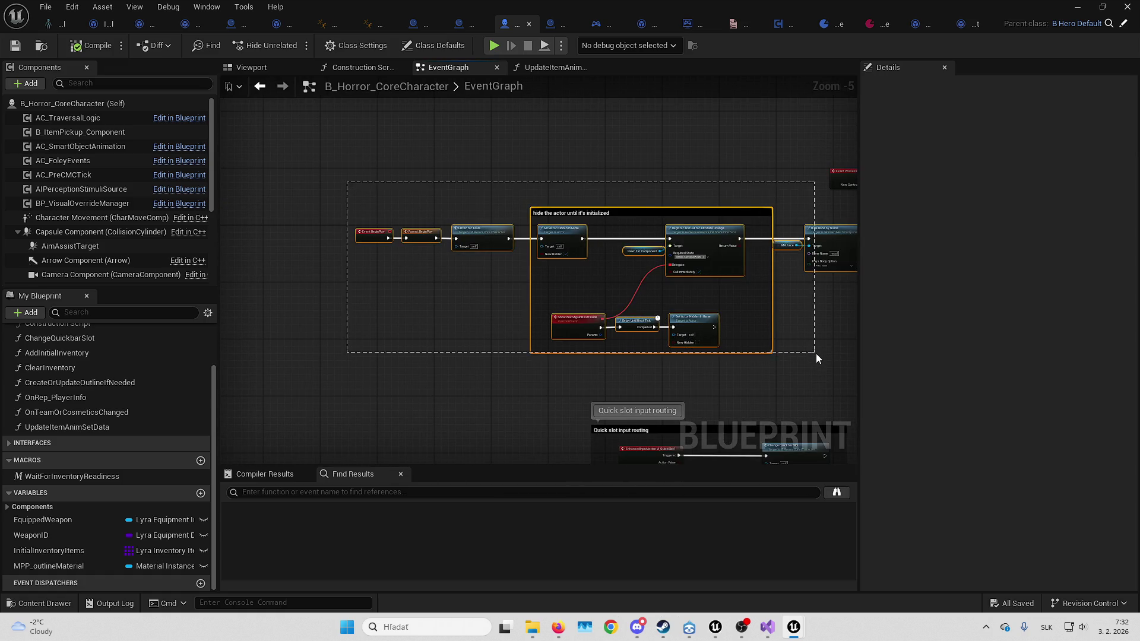
drag(358, 123, 696, 202)
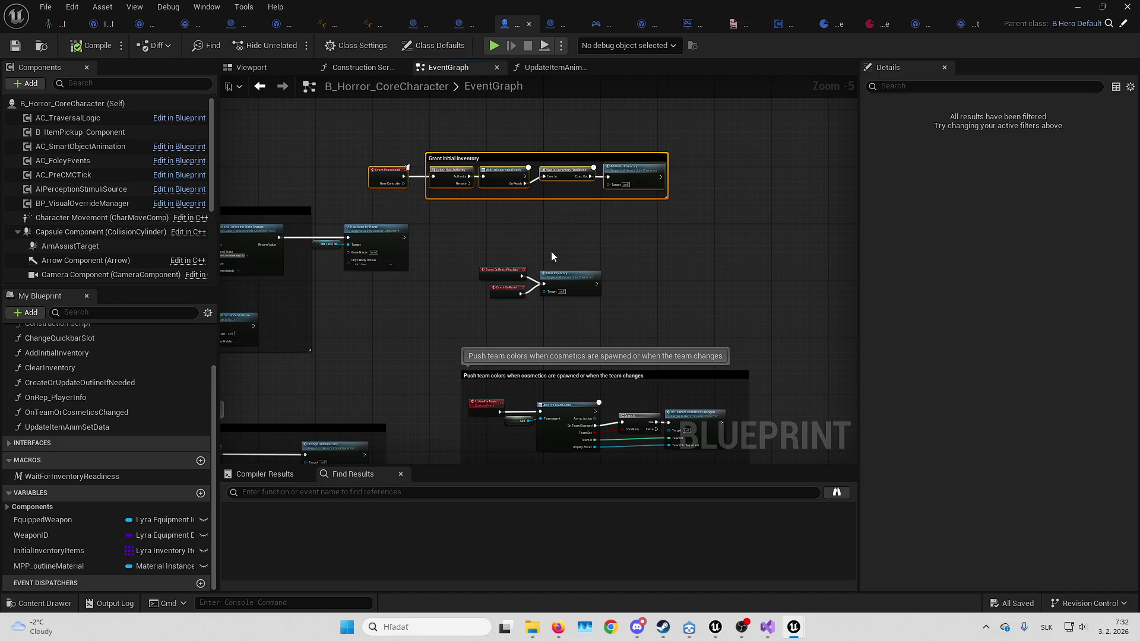
drag(501, 249, 606, 300)
mouse_move(502, 278)
mouse_down()
mouse_move(374, 201)
mouse_move(390, 210)
mouse_up()
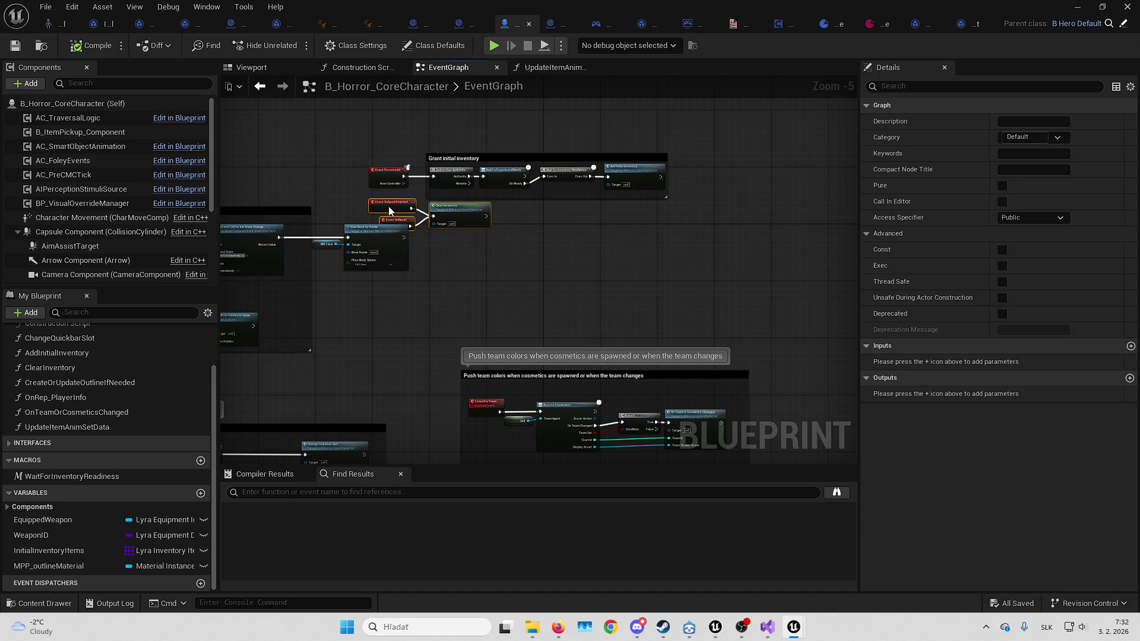
mouse_move(383, 139)
mouse_down()
mouse_move(690, 178)
mouse_move(741, 231)
mouse_move(533, 273)
mouse_move(548, 332)
mouse_up()
Zoom to the Hide Bone by Name node hiding the head bone and drag from its output
scroll(549, 332, up, 3)
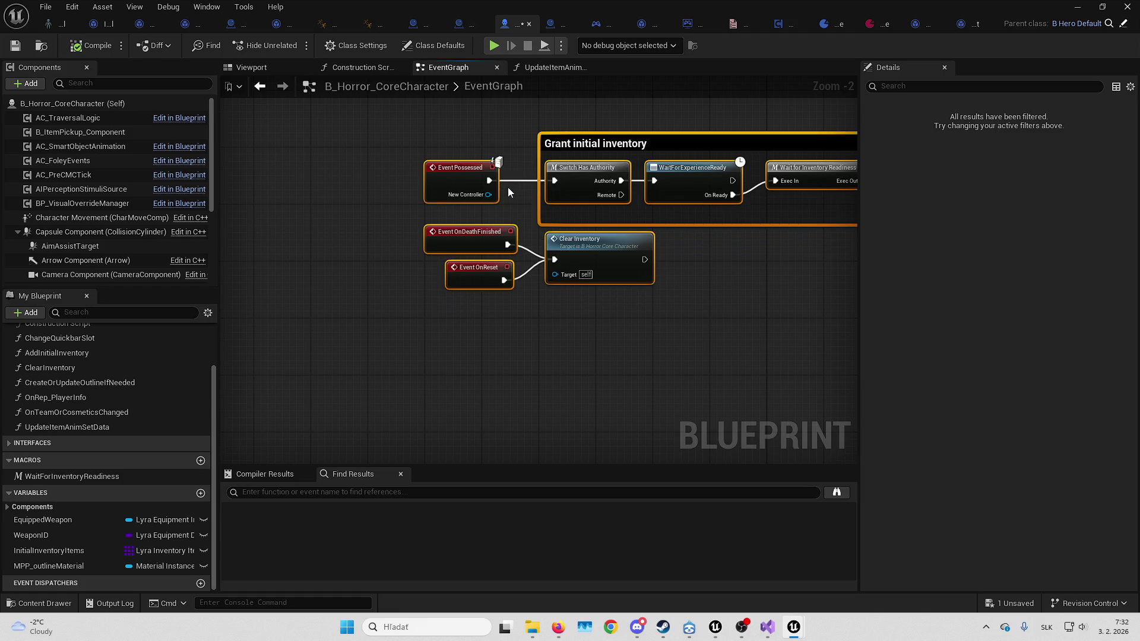
scroll(661, 354, down, 6)
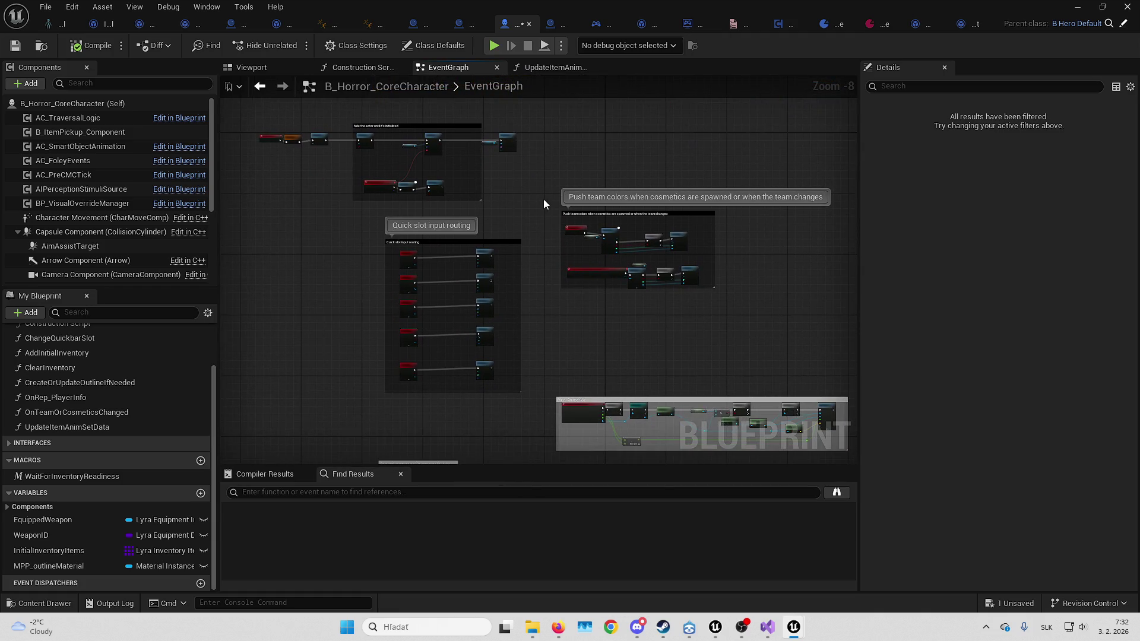
scroll(657, 229, up, 4)
scroll(594, 294, up, 3)
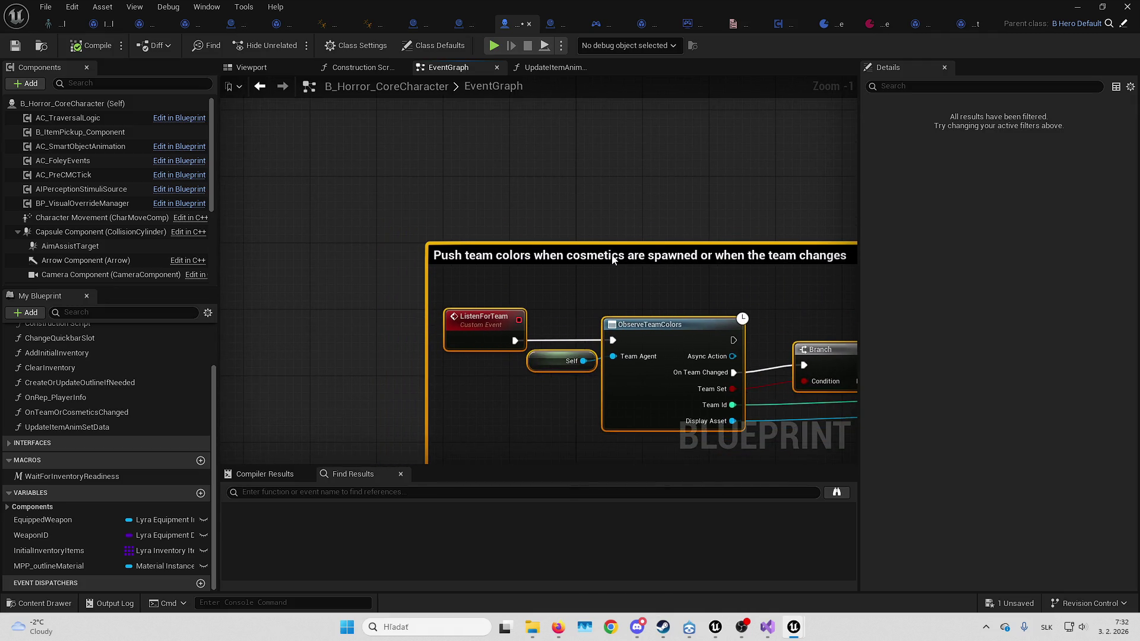
scroll(597, 208, down, 3)
scroll(608, 265, up, 3)
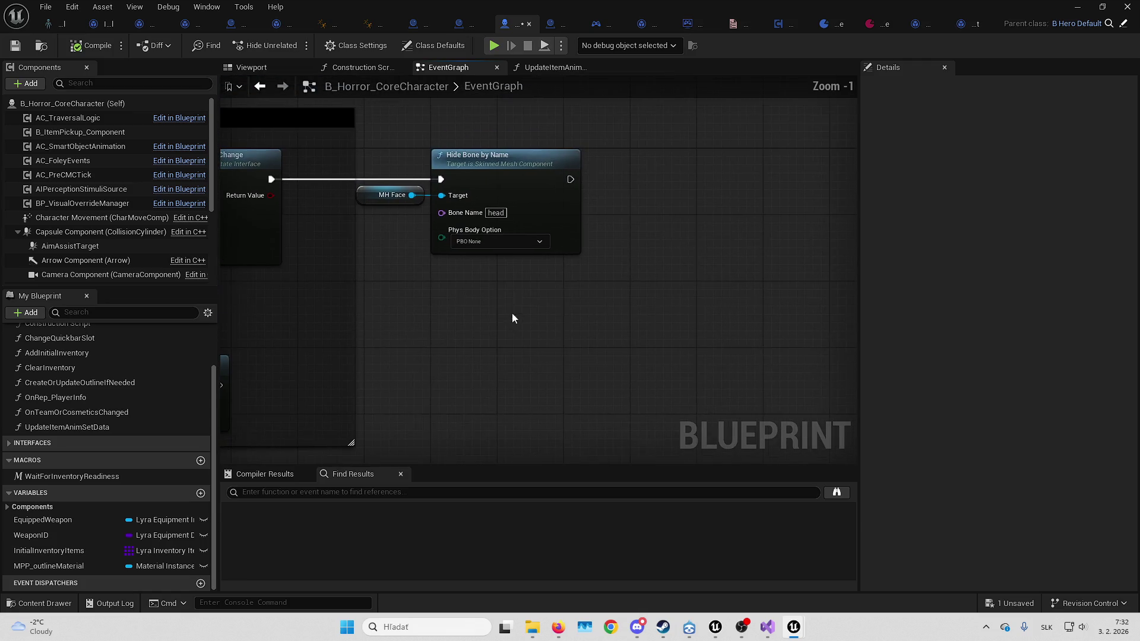
drag(570, 179, 644, 169)
Add a Sequence after Hide Bone by Name and a Wait Gameplay Tag Add to Actor on Then 1
text(s)
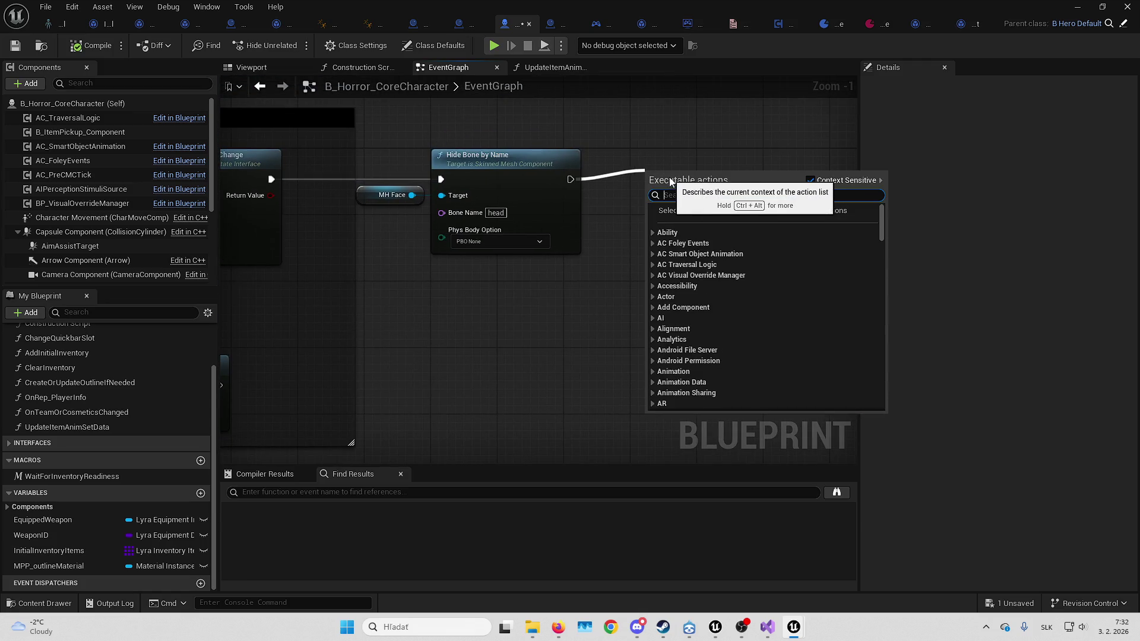
text(eq)
key(Return)
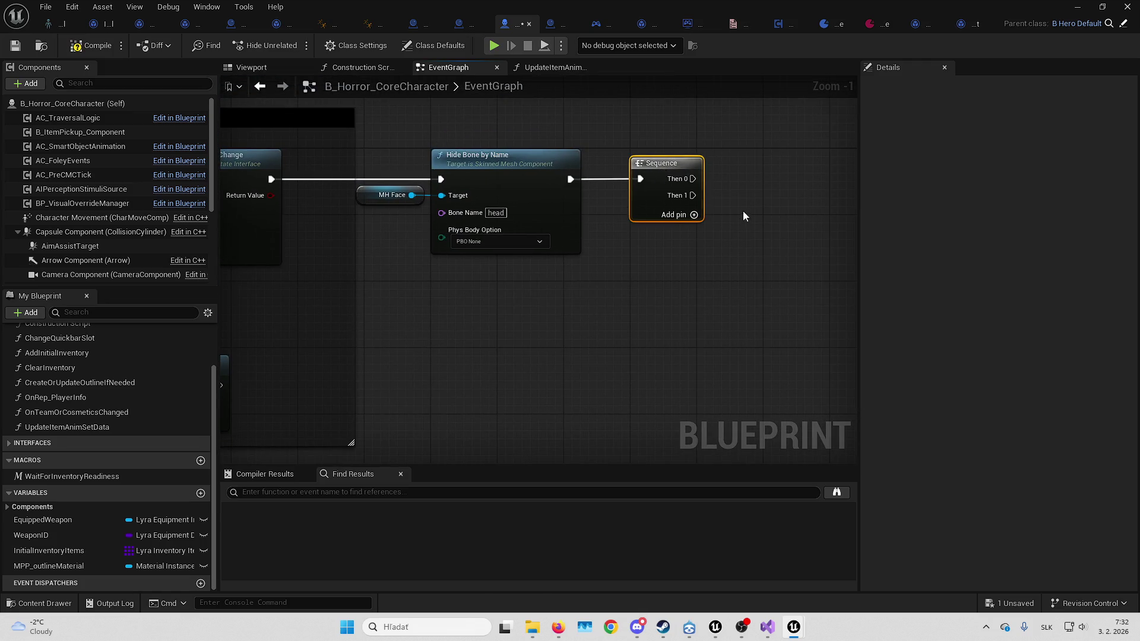
drag(693, 195, 742, 226)
text(wait)
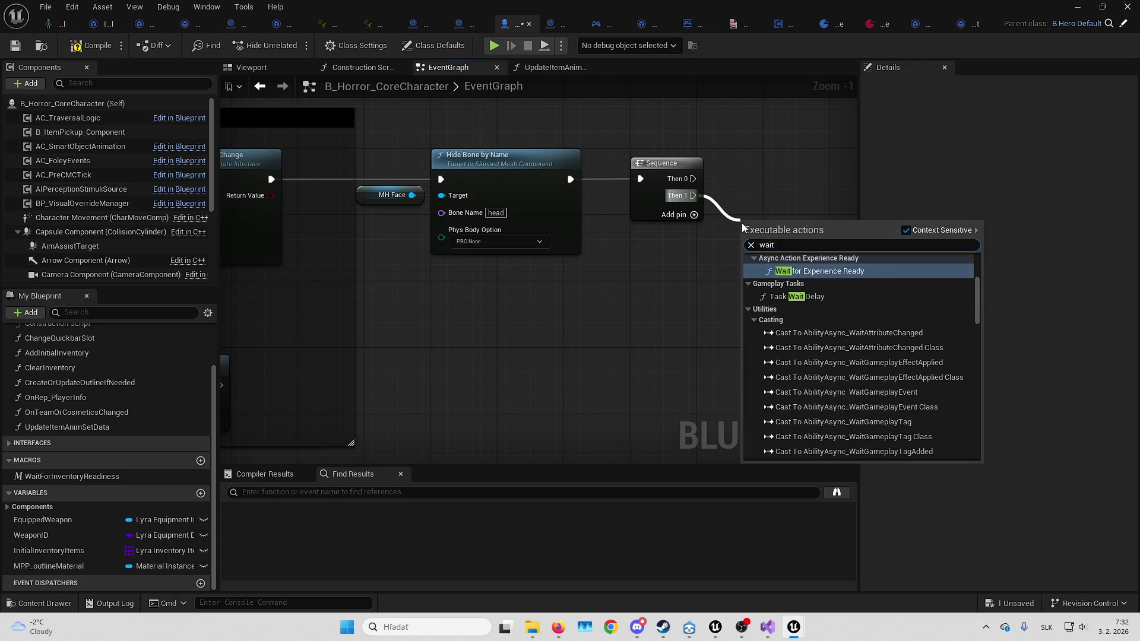
text( gameplay tag a)
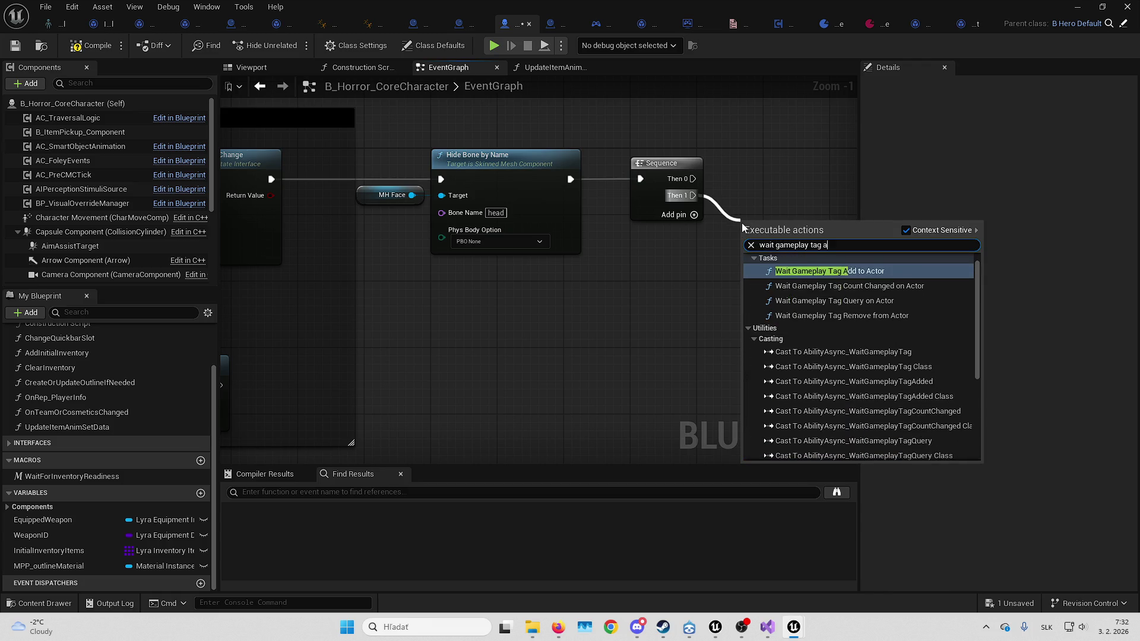
key(Return)
drag(752, 190, 684, 186)
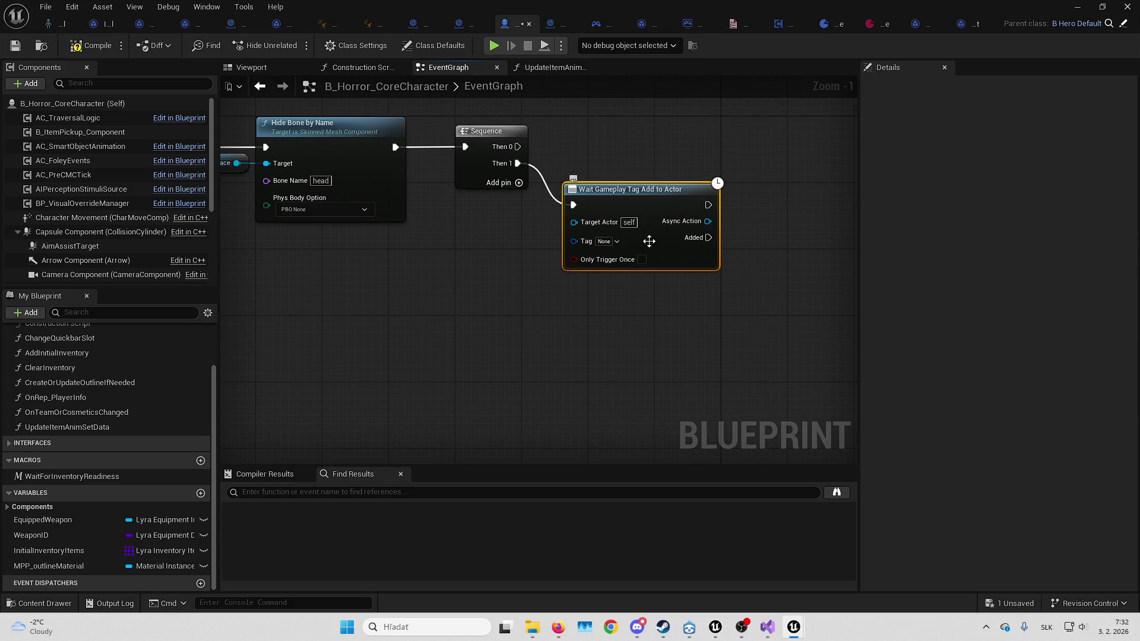
Set the wait node's Tag to Horror.Item.AnimSet
click(603, 242)
text(horr)
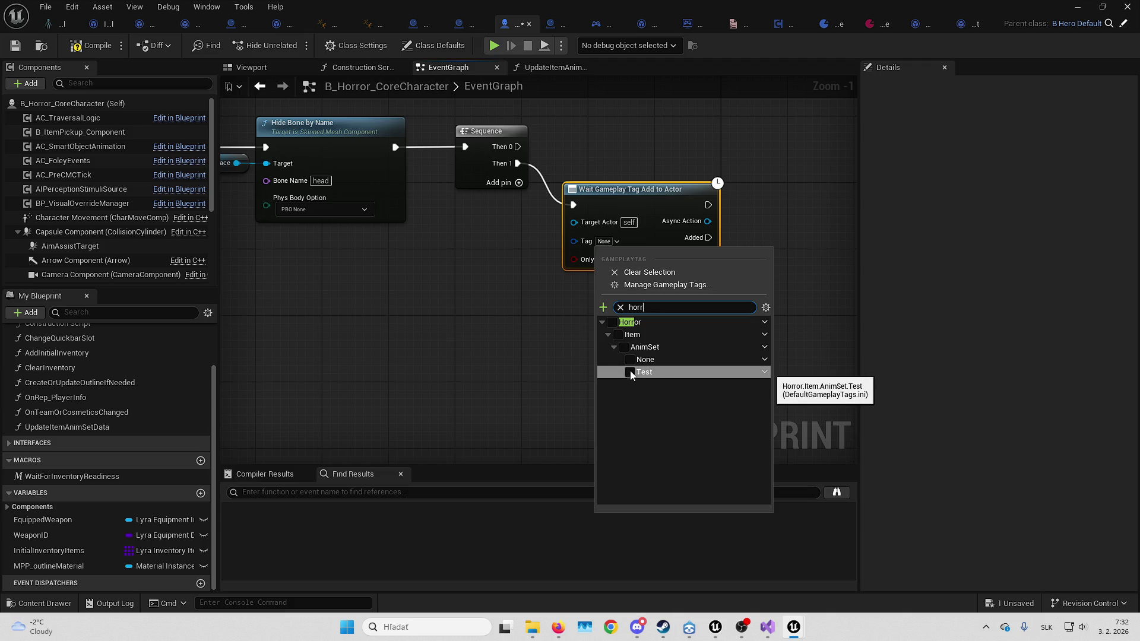
click(623, 344)
click(535, 316)
drag(534, 315, 462, 312)
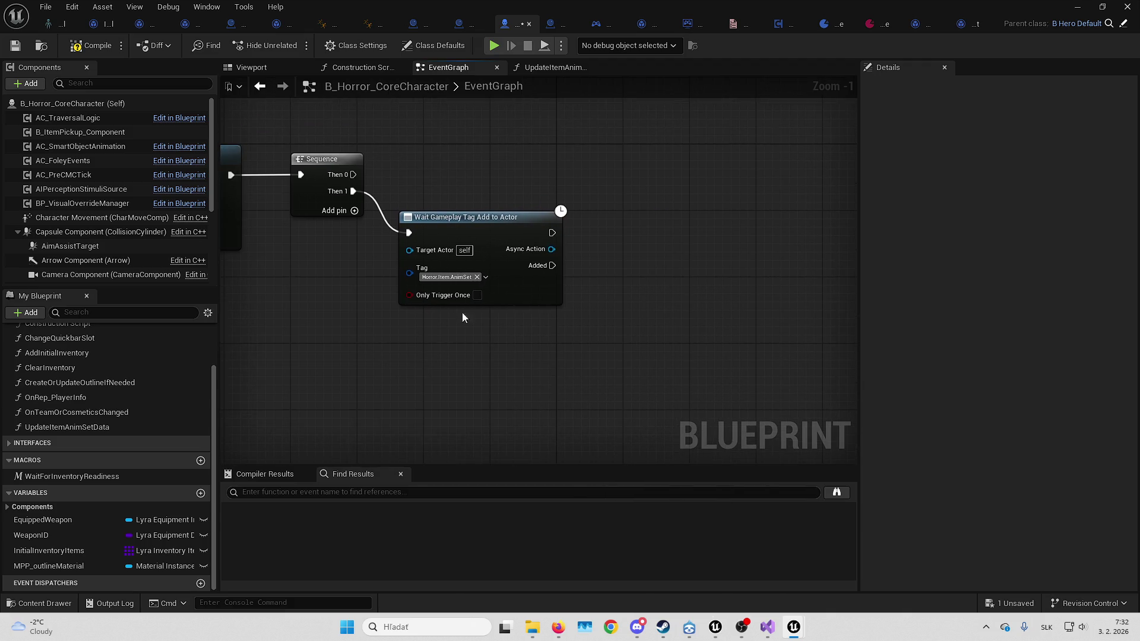
drag(475, 237, 499, 238)
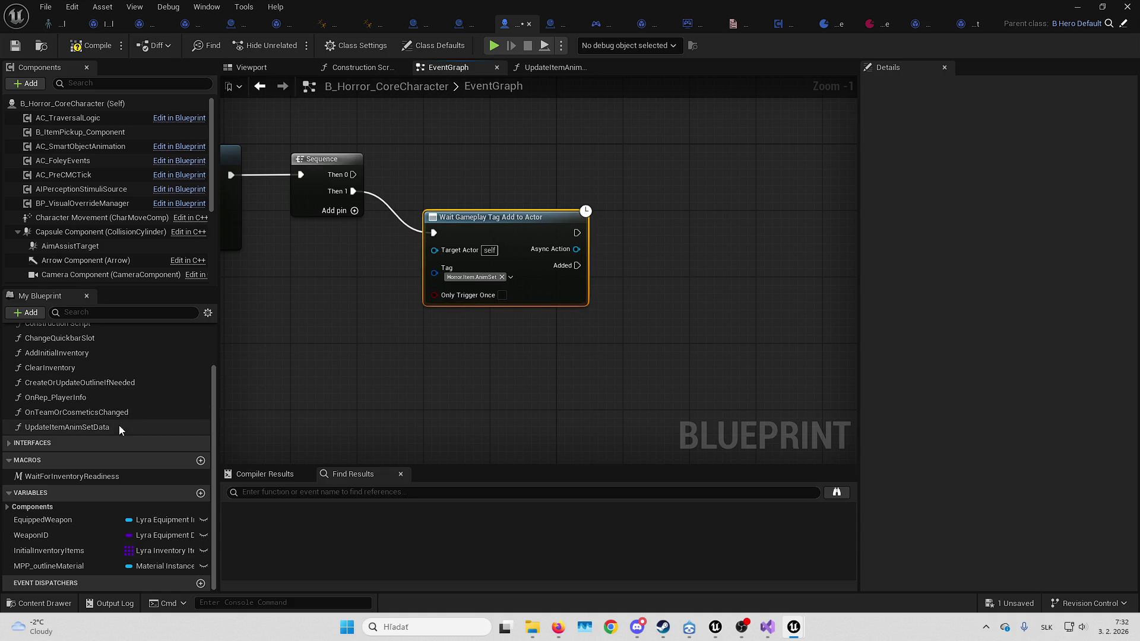
Call UpdateItemAnimSetData from the wait node's Added output and save the character blueprint
drag(118, 425, 625, 225)
drag(577, 266, 677, 252)
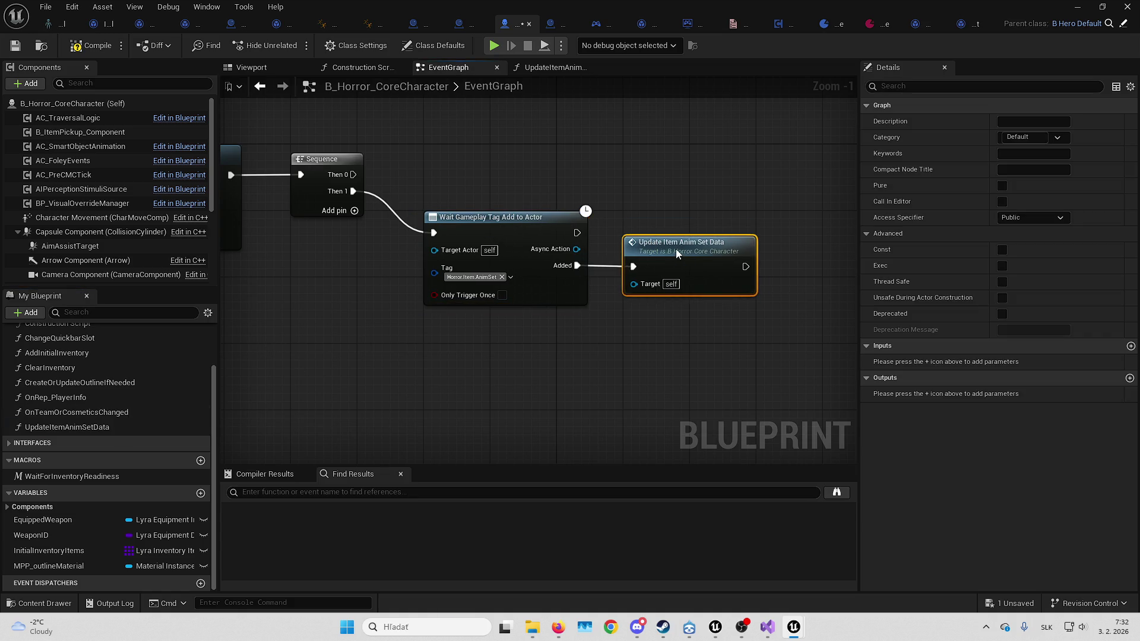
click(339, 115)
click(19, 49)
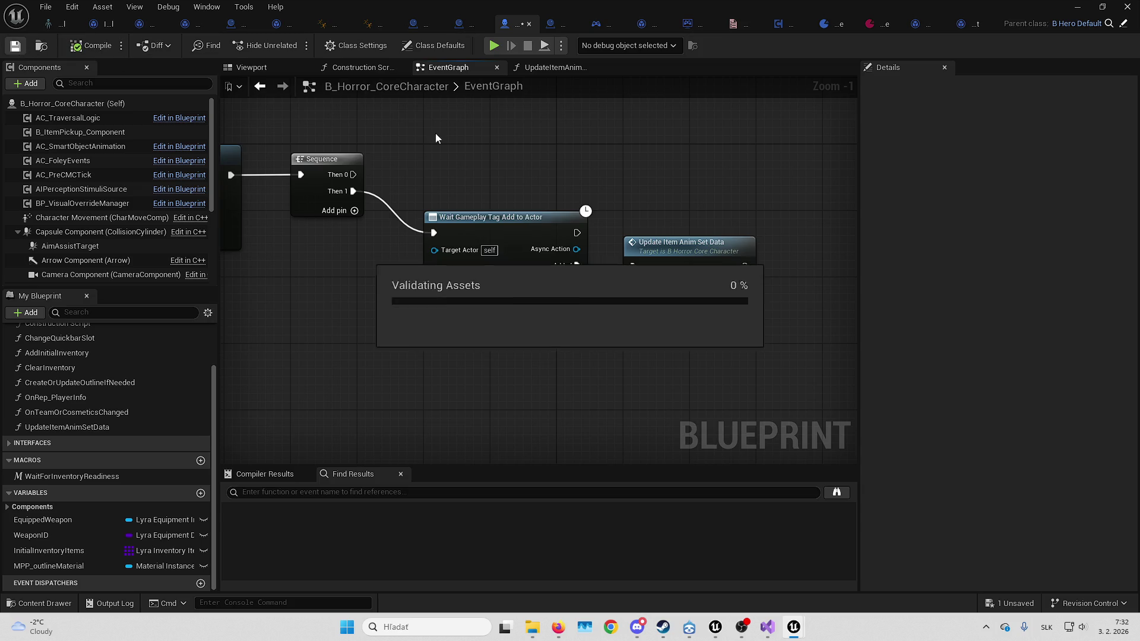
click(1078, 7)
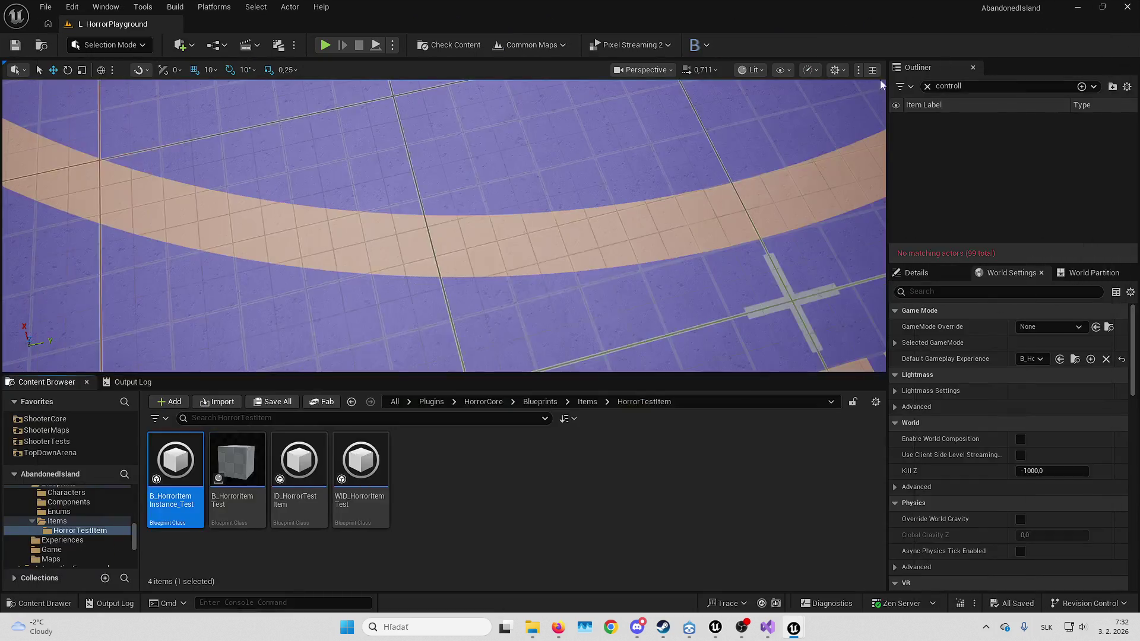
Play-test in the editor twice, full screen the first time, stopping each session with Esc
key(alt+p)
key(F11)
mouse_move(570, 321)
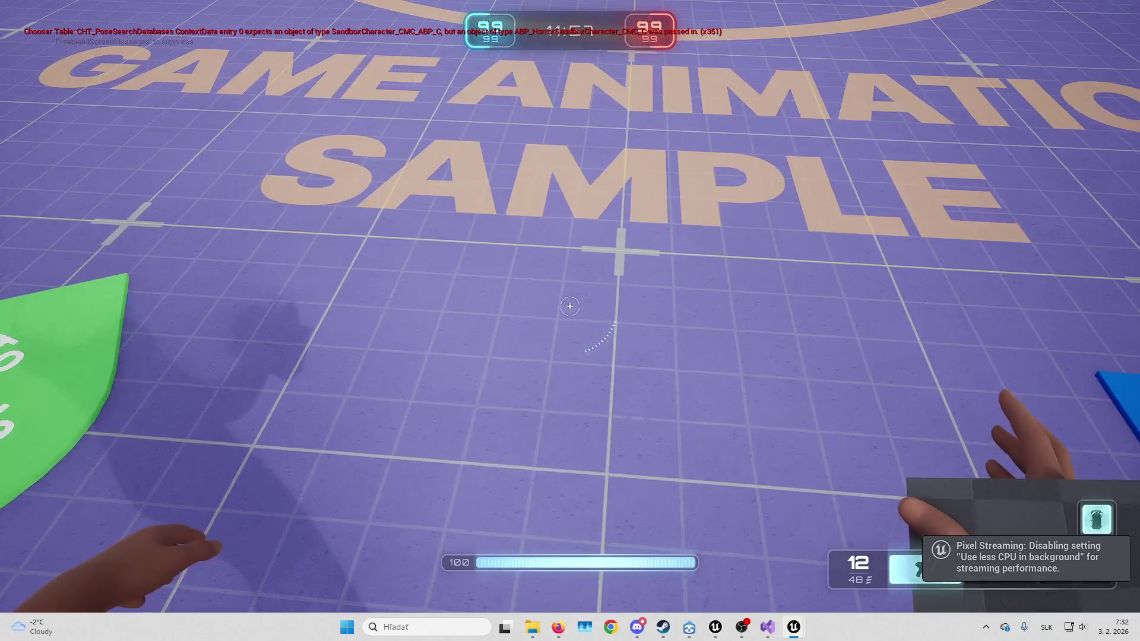
key(Escape)
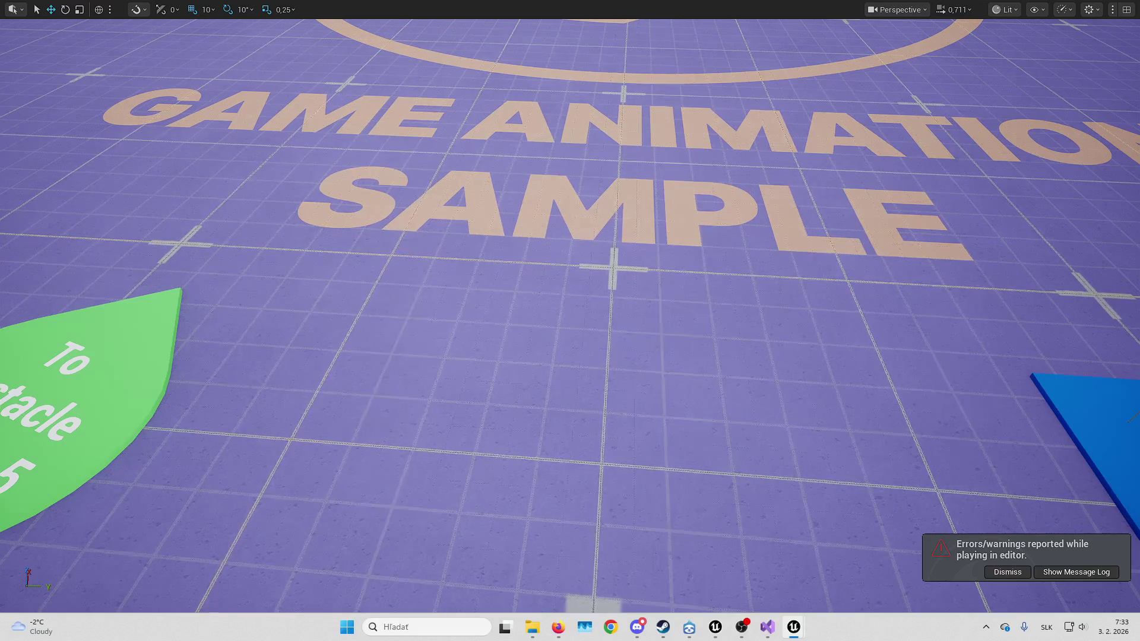
key(alt+p)
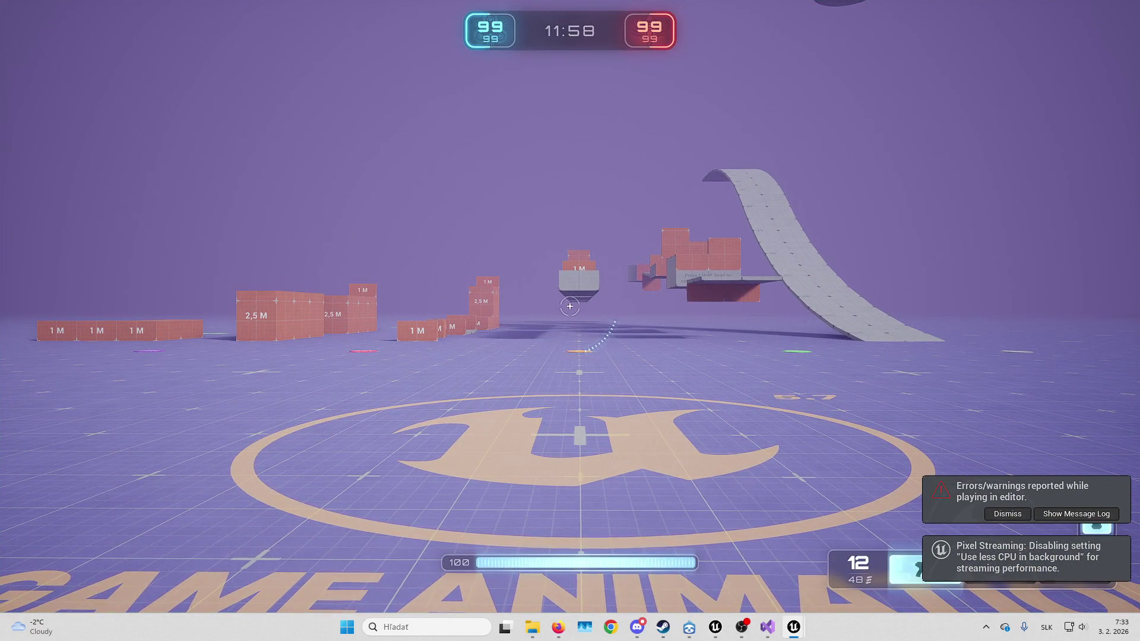
key(Escape)
drag(607, 9, 607, 2)
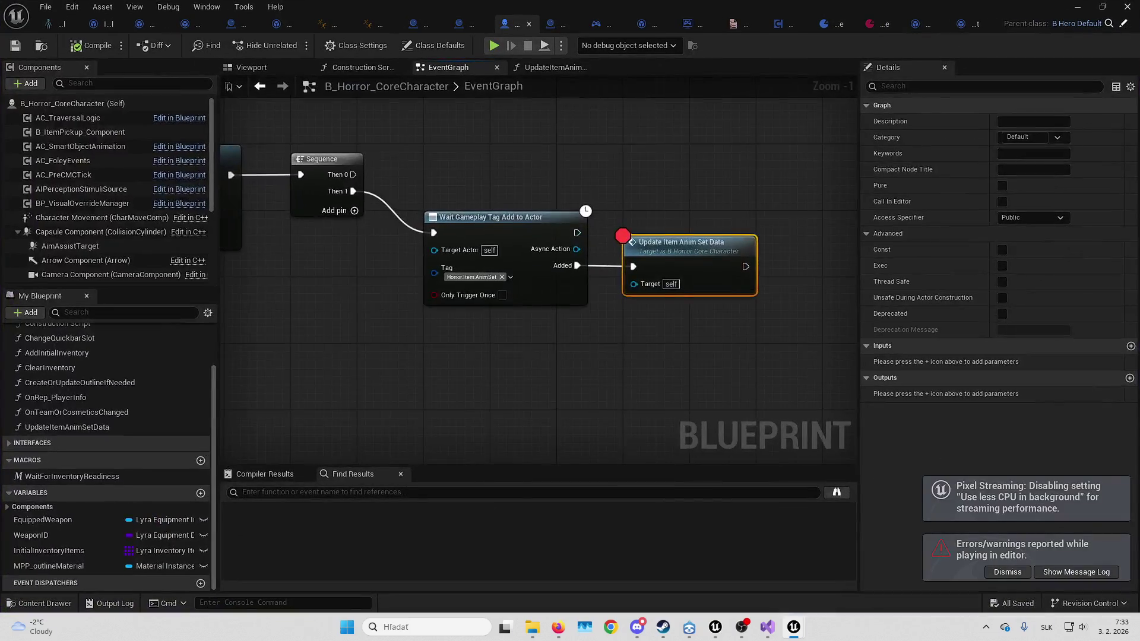
Filter the character's class defaults to the init properties
click(433, 45)
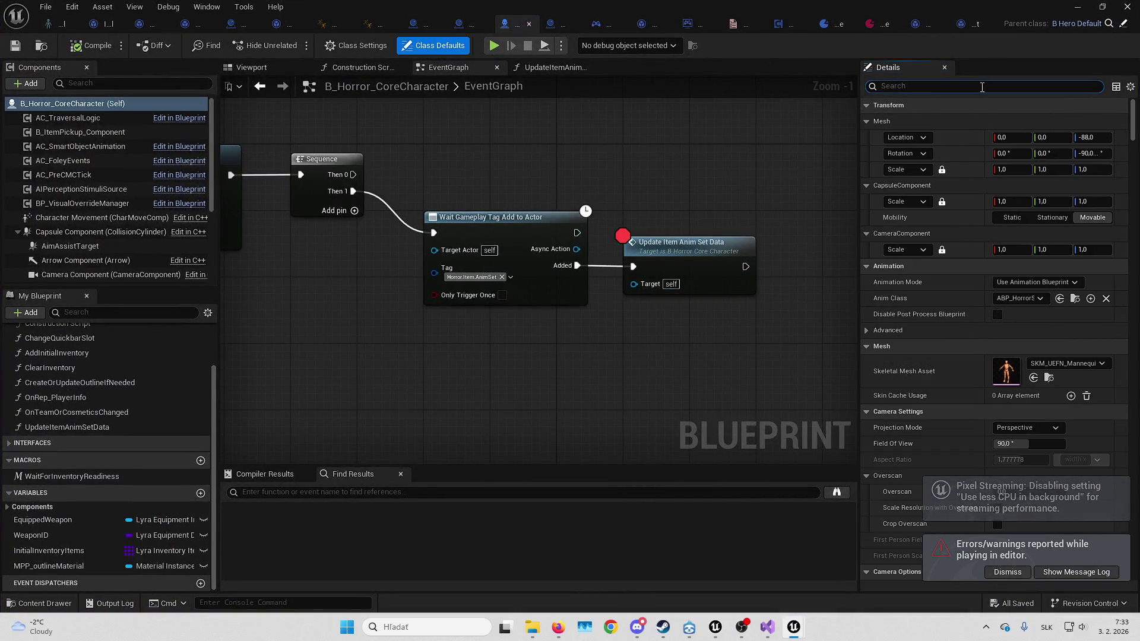
text(ini)
click(983, 86)
text(init)
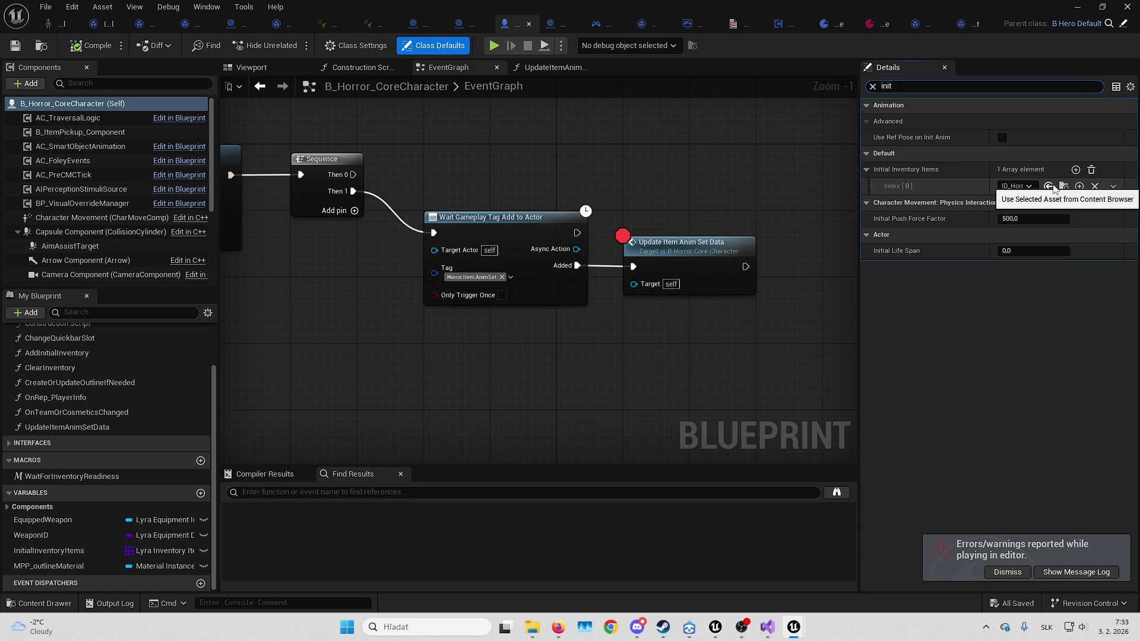
Add a breakpoint on Determine Cosmetic Tags in B_HorrorItemInstance_Base
click(271, 27)
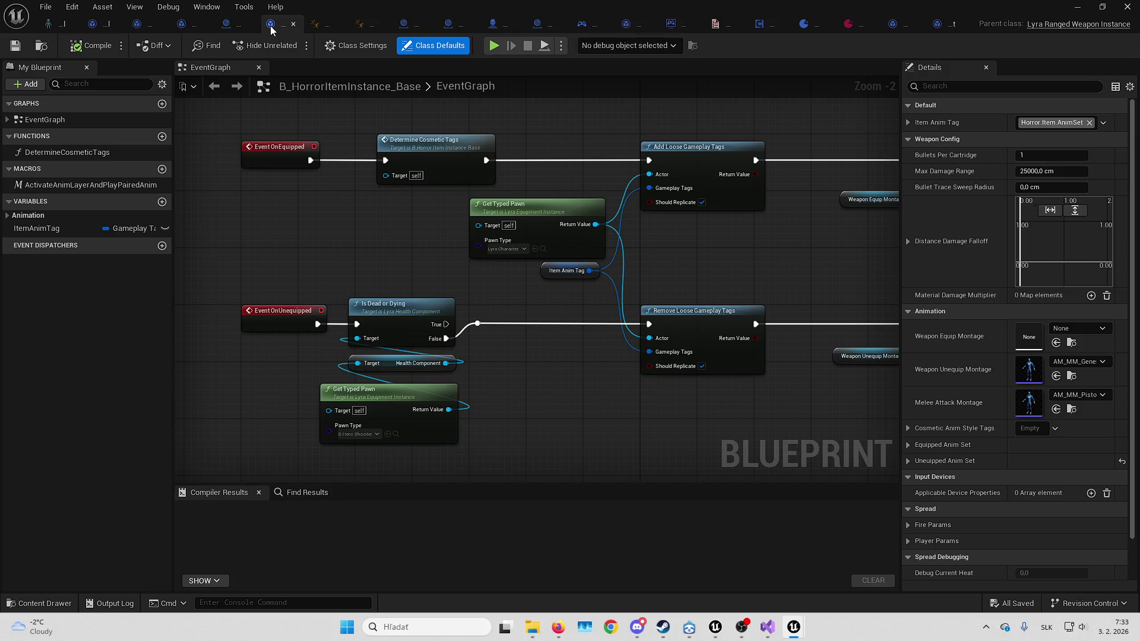
drag(564, 305, 536, 314)
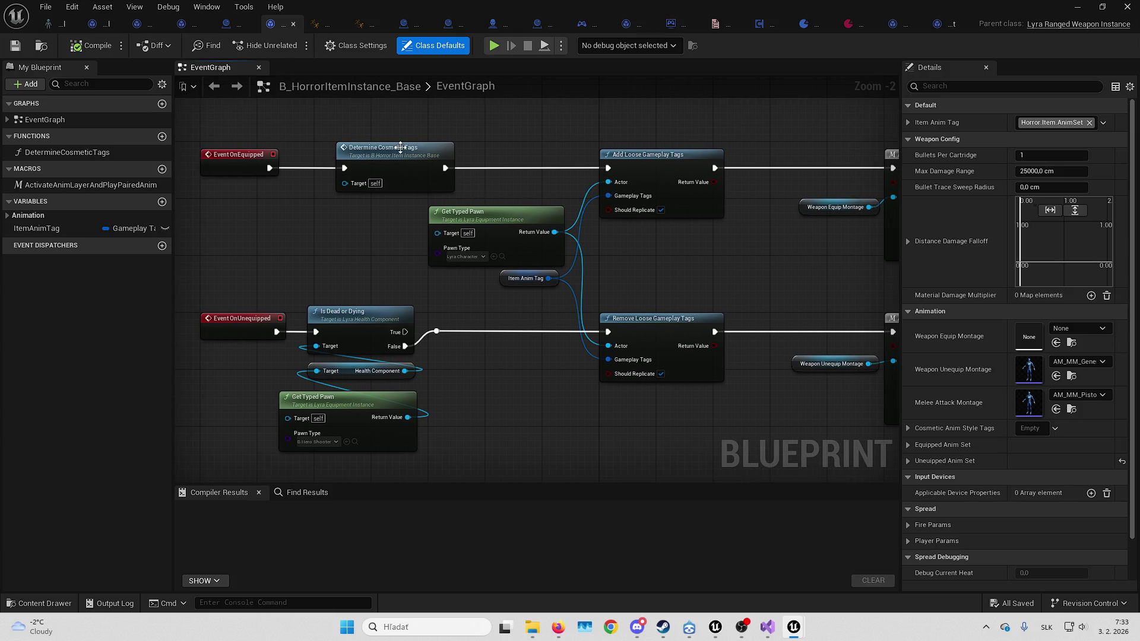
right_click(413, 159)
click(484, 442)
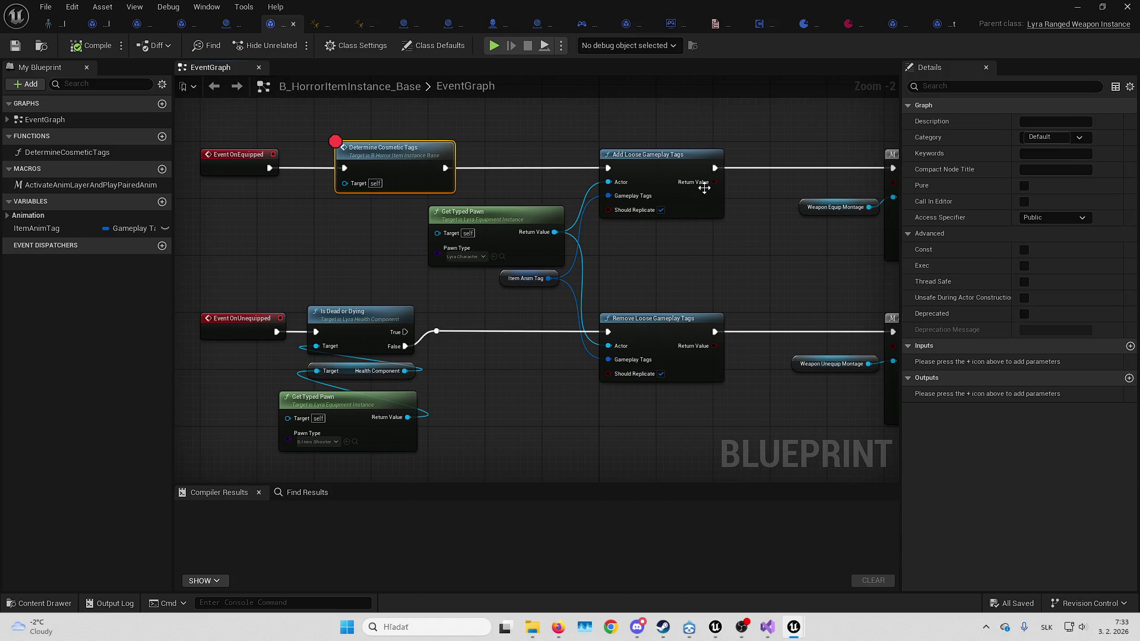
Play, step through Add Loose Gameplay Tags into the ActivateAnimLayer macro, then resume
key(alt+p)
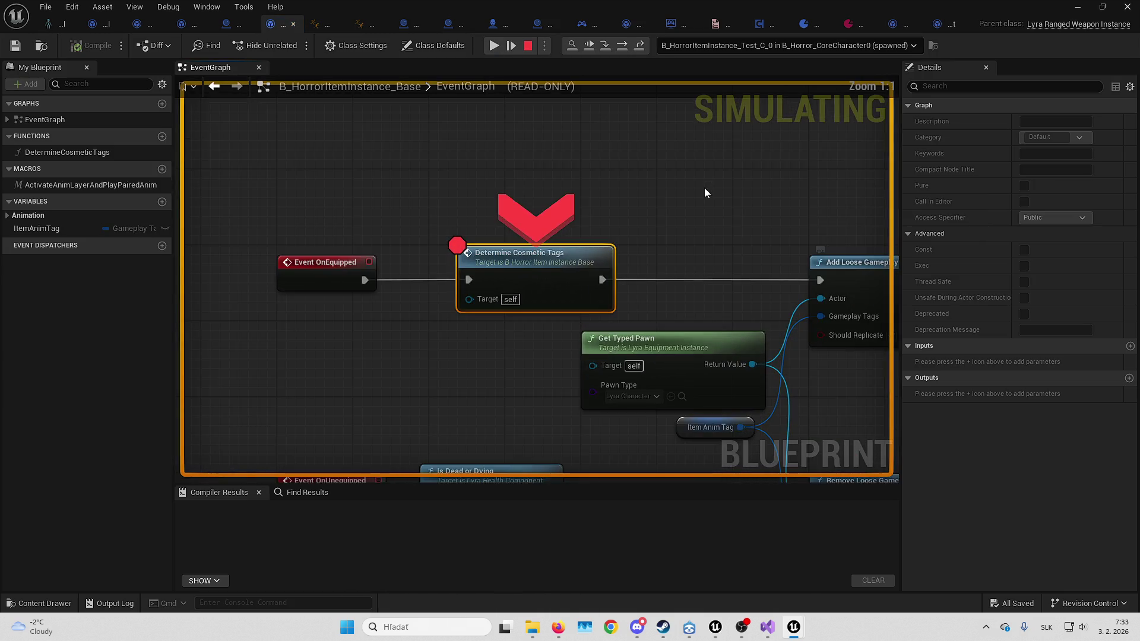
key(F10)
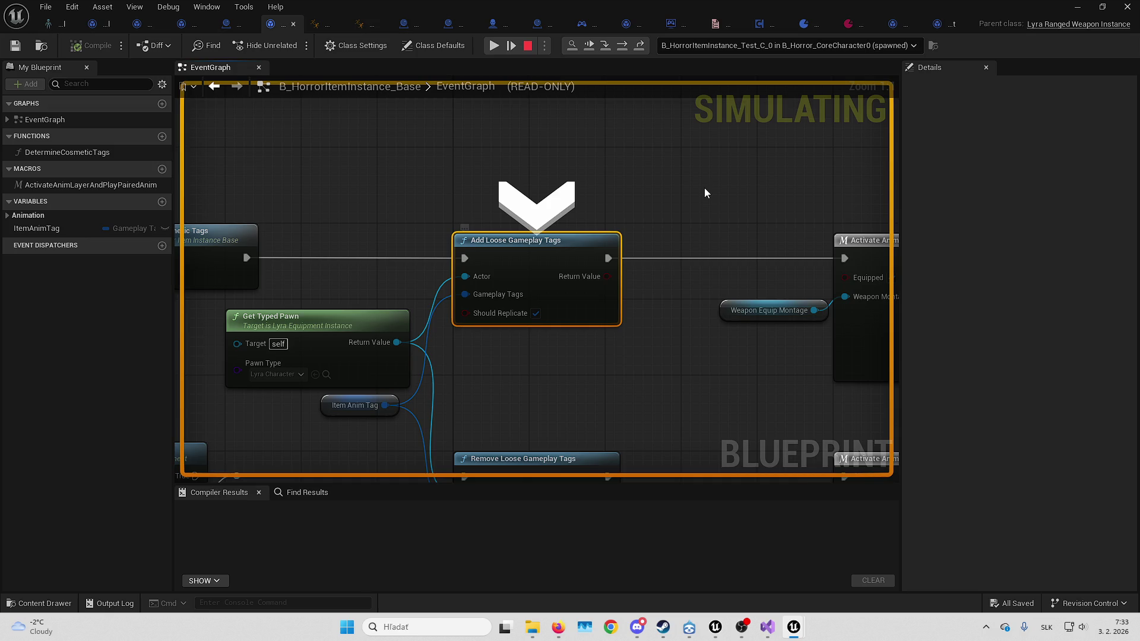
click(287, 374)
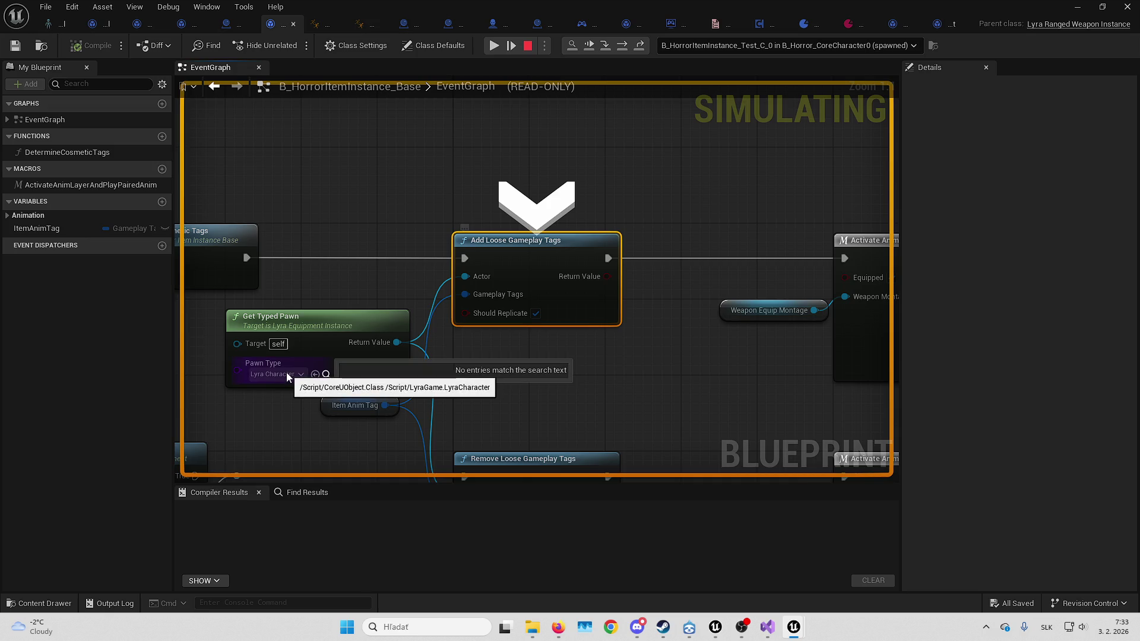
mouse_move(365, 407)
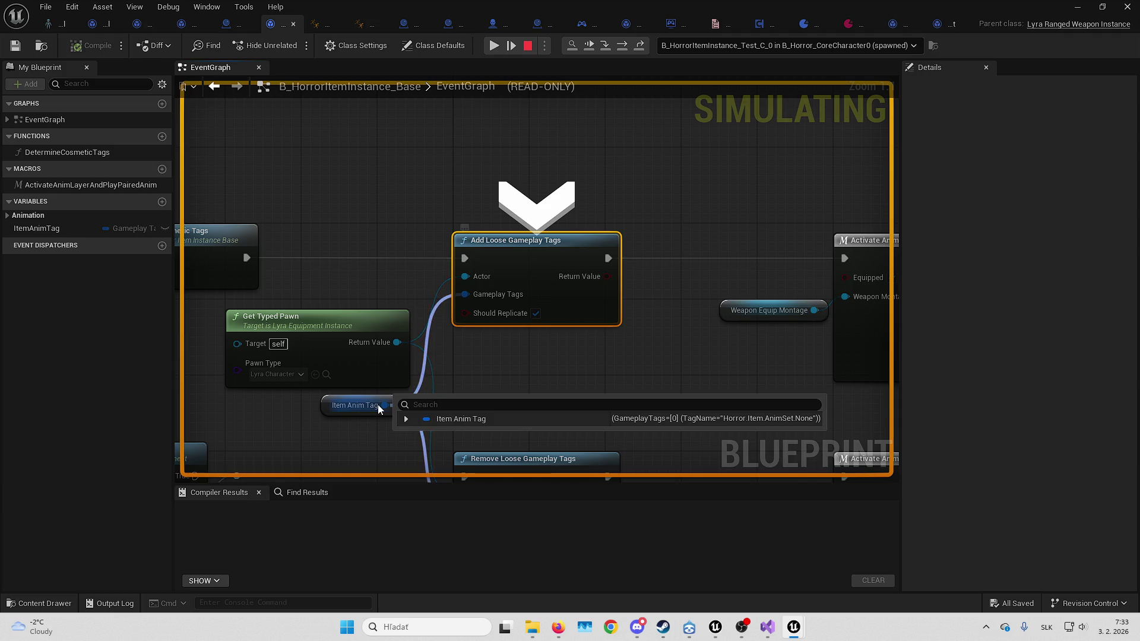
key(F11)
key(F11)
key(F11)
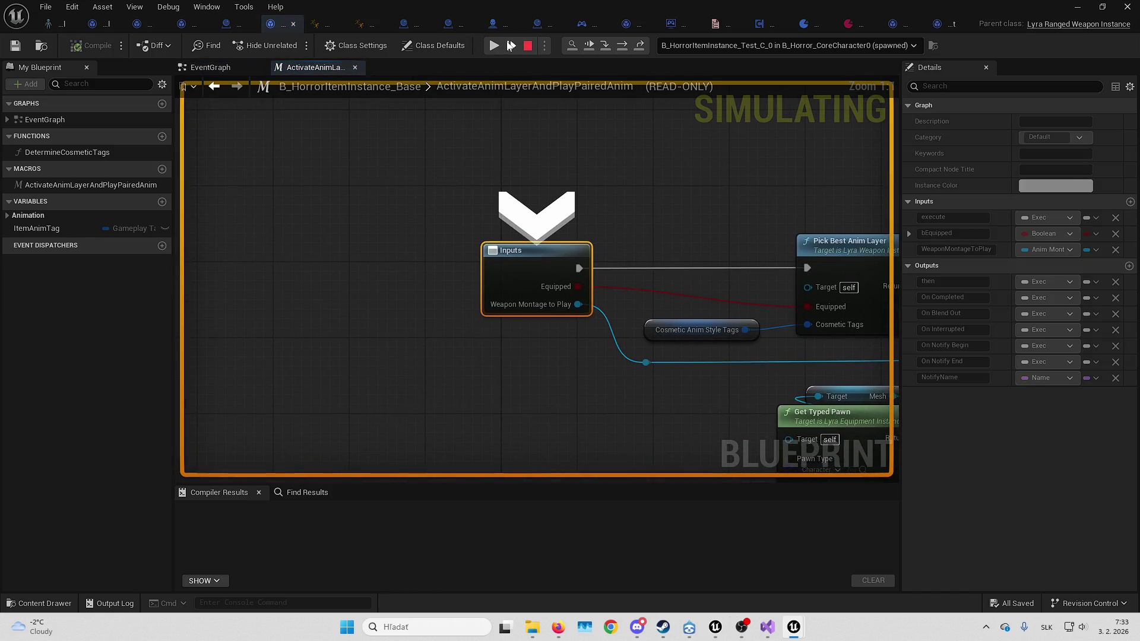
key(F11)
click(493, 50)
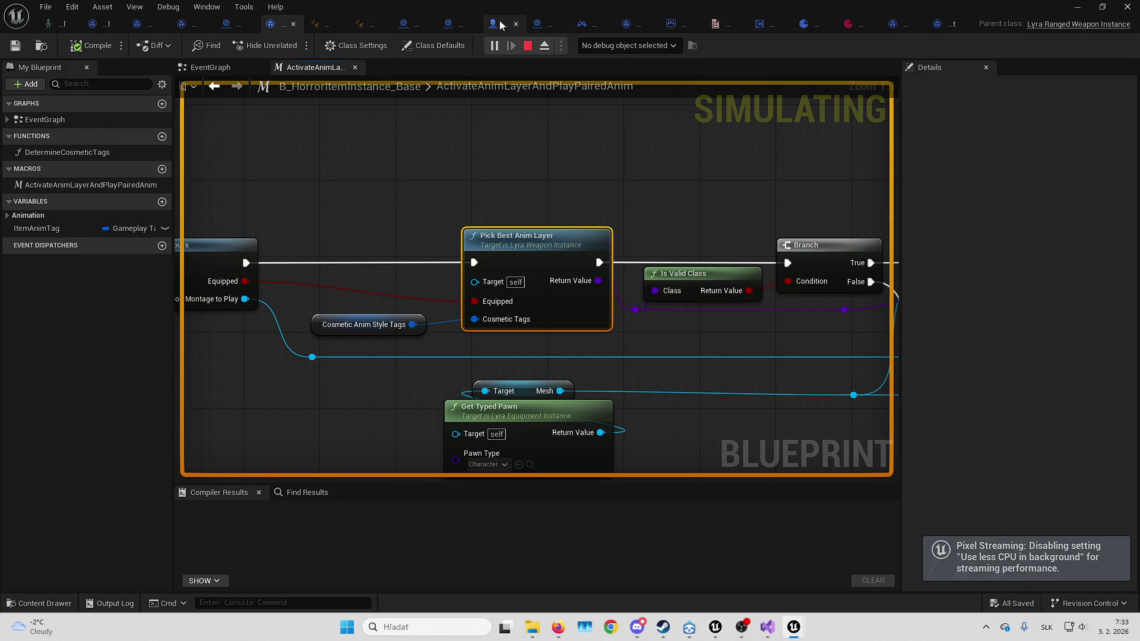
Debug B_Horror_CoreCharacter0, breakpoint Wait Gameplay Tag Add to Actor, and resume execution
click(502, 23)
click(629, 45)
click(640, 74)
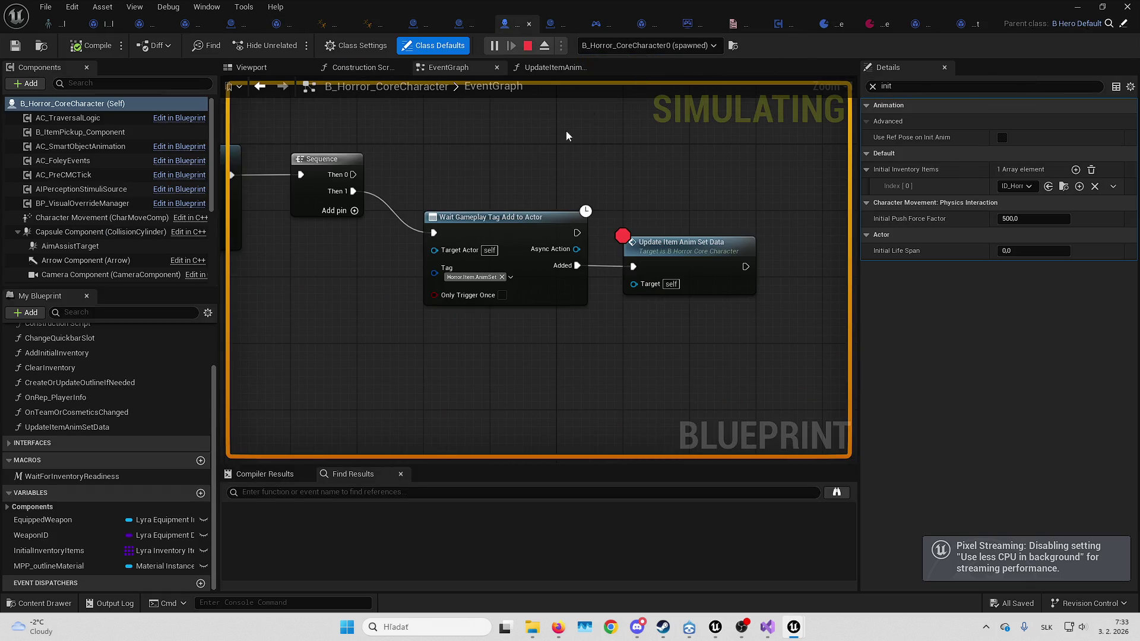
right_click(614, 246)
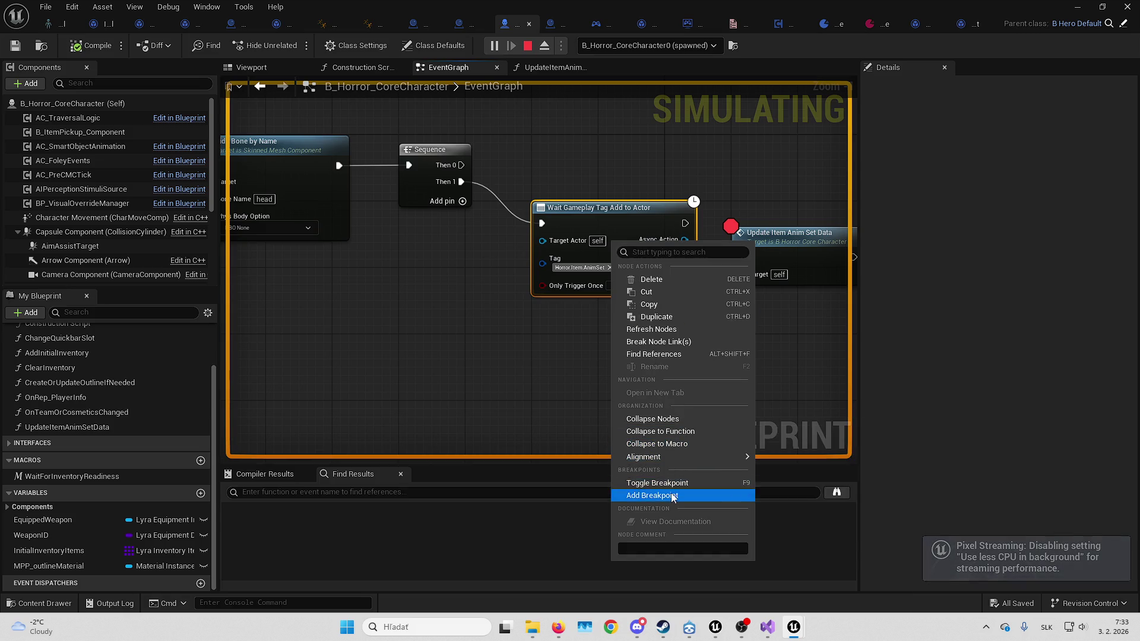
click(652, 495)
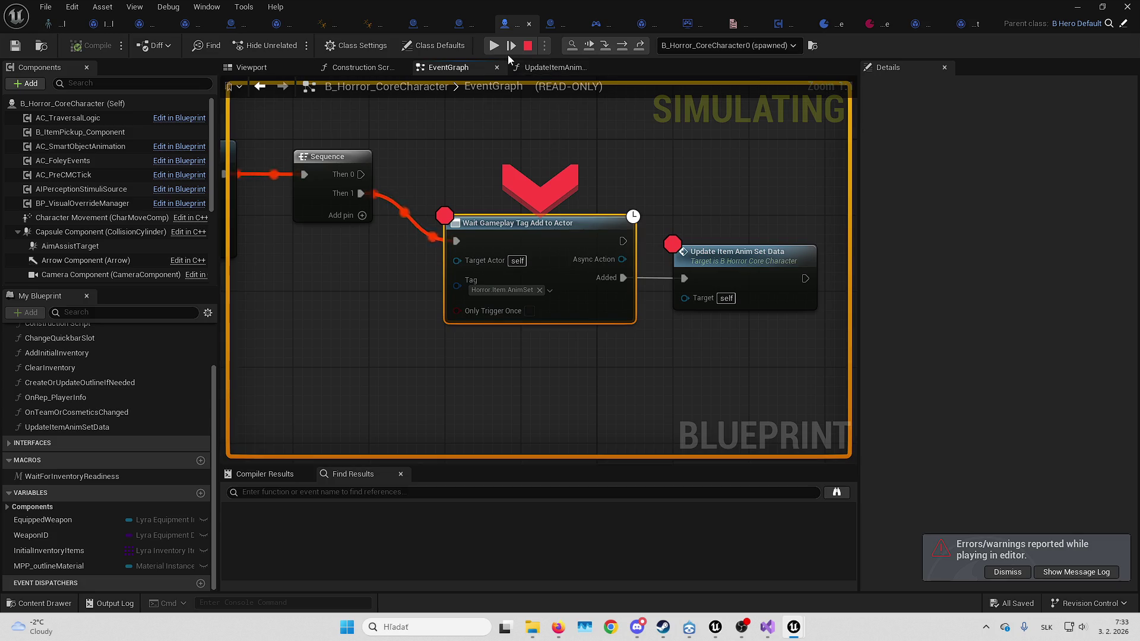
click(504, 52)
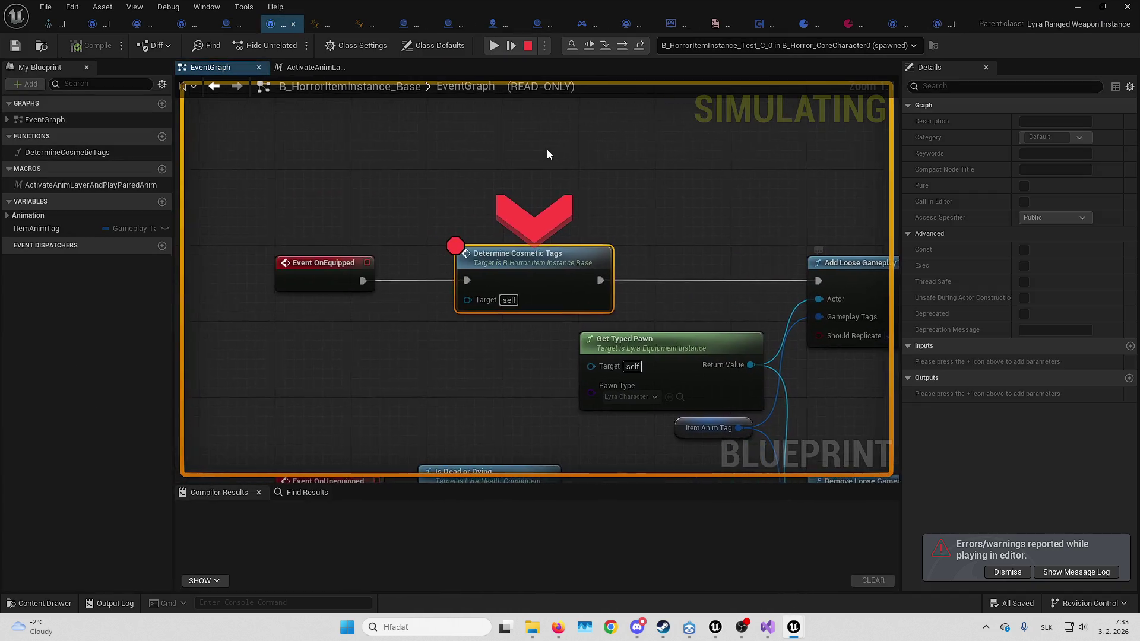
Inspect the paused Item Anim Tag's Gameplay Tags and Parent Tags, step into the macro, and resume
click(406, 419)
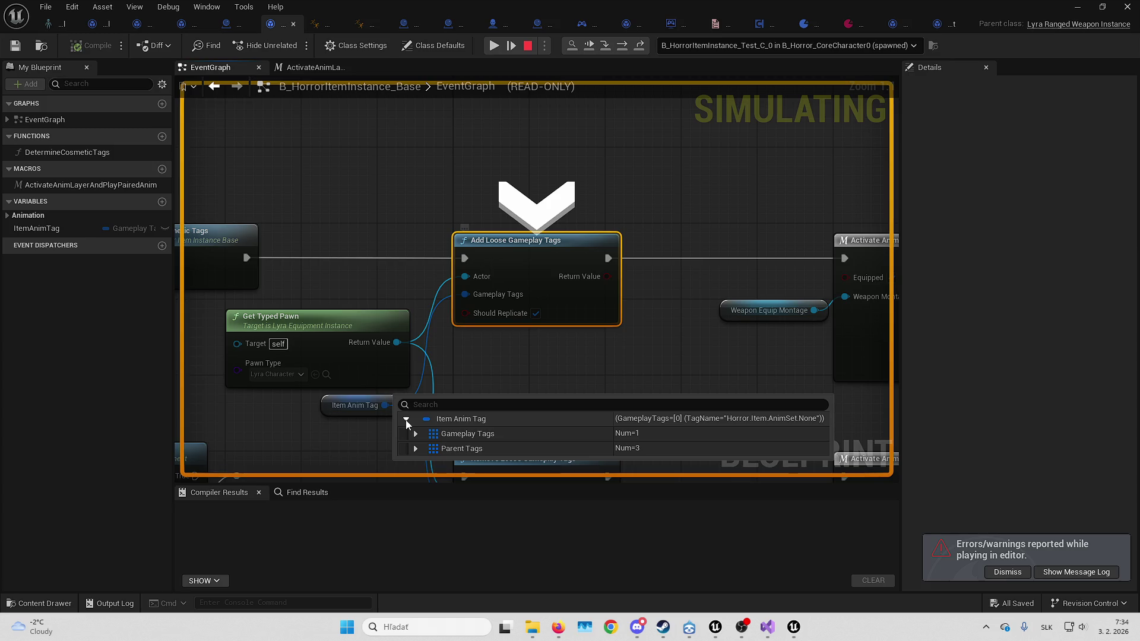
click(415, 434)
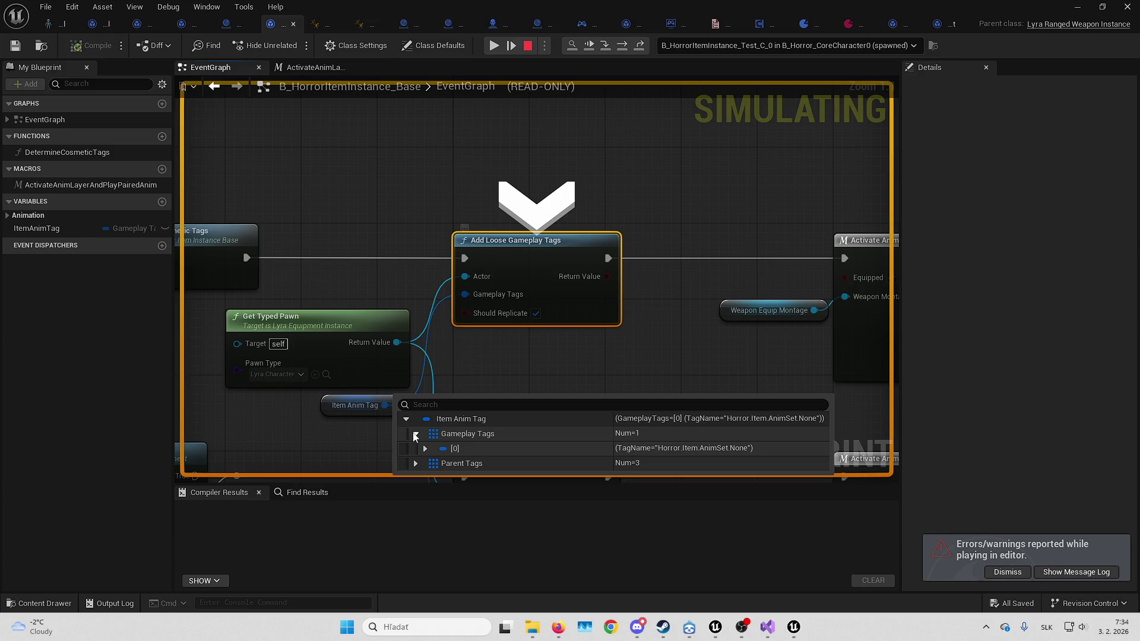
click(415, 434)
click(415, 449)
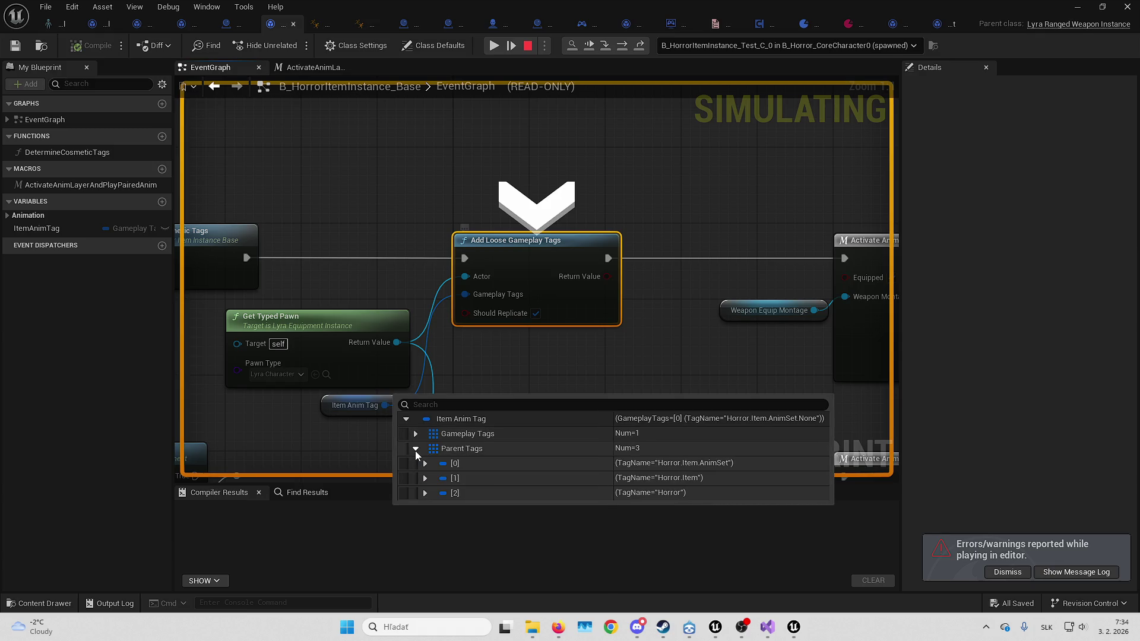
key(F11)
key(F11)
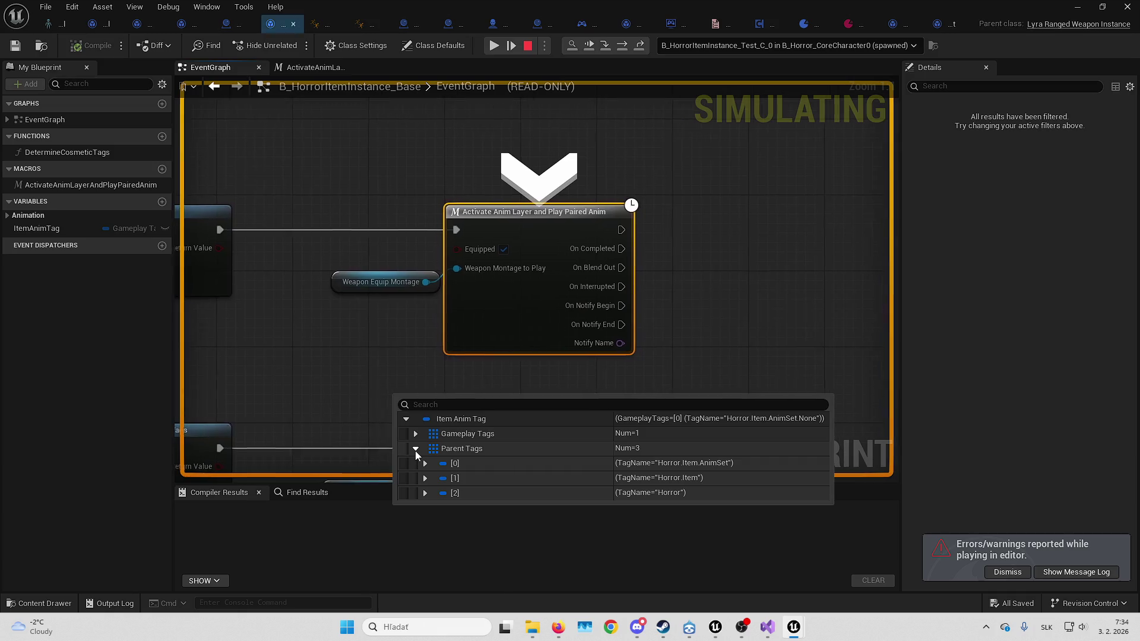
click(493, 45)
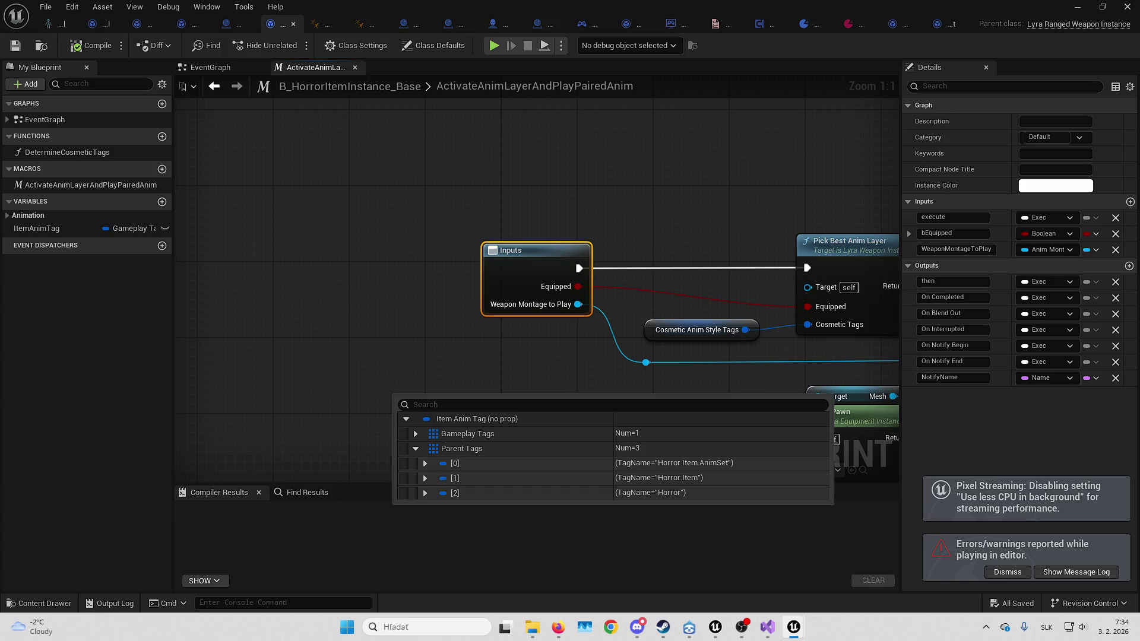
Compile B_HorrorItemInstance_Base, close its editor, and return to the B_Pistol class defaults
click(498, 374)
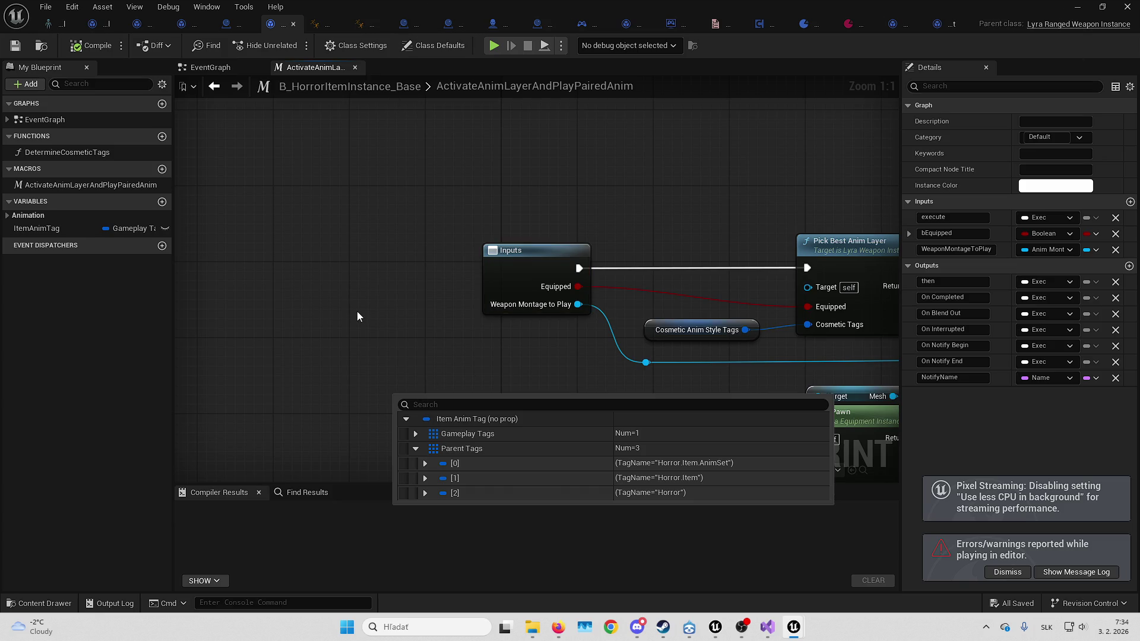
click(406, 419)
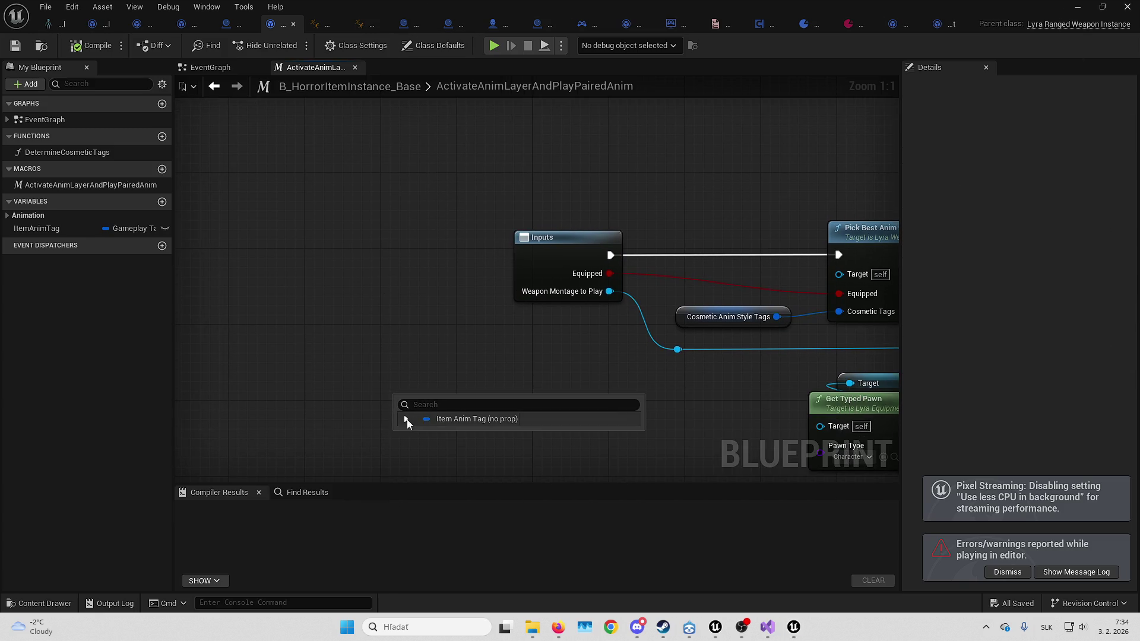
click(98, 46)
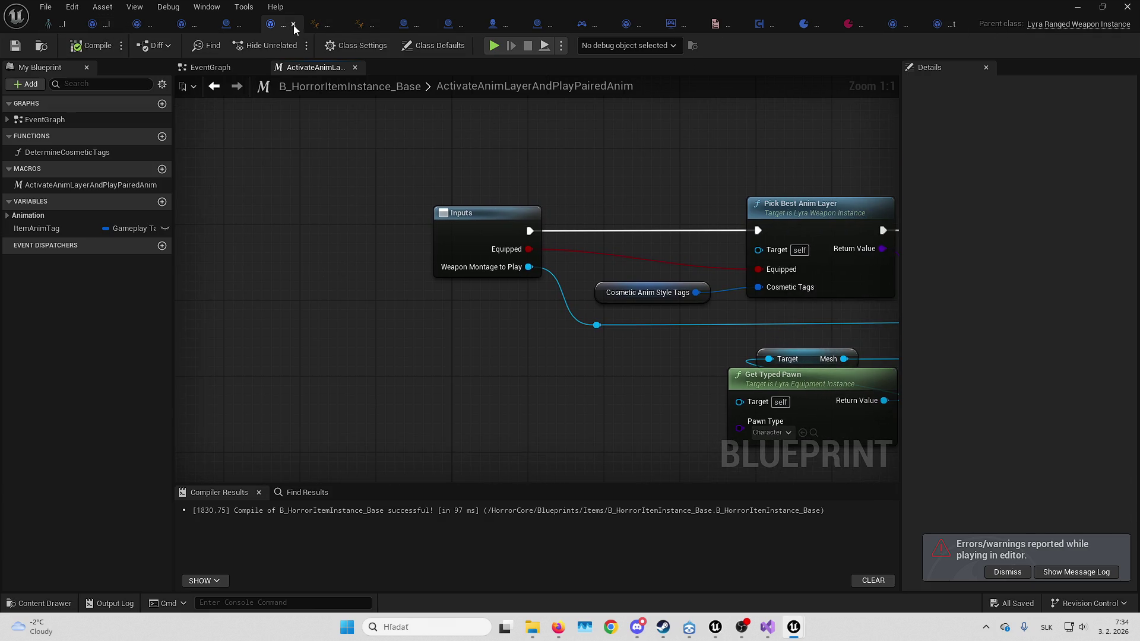
click(293, 24)
click(248, 27)
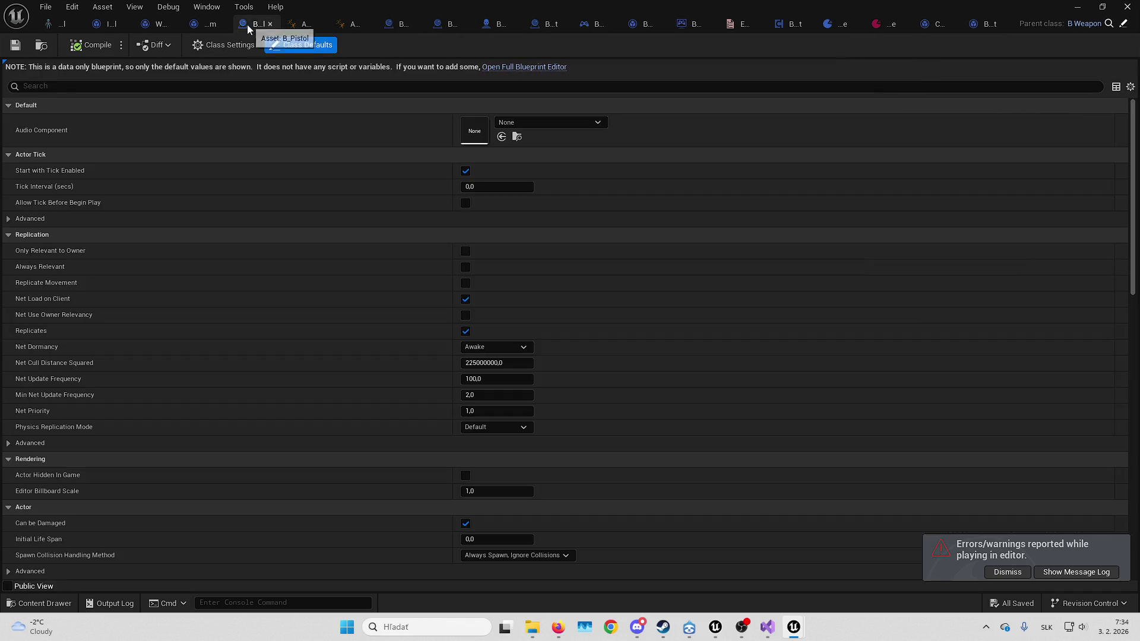
Glance at the pistol item definition, then restore the full editor layout around the viewport
click(104, 25)
click(120, 25)
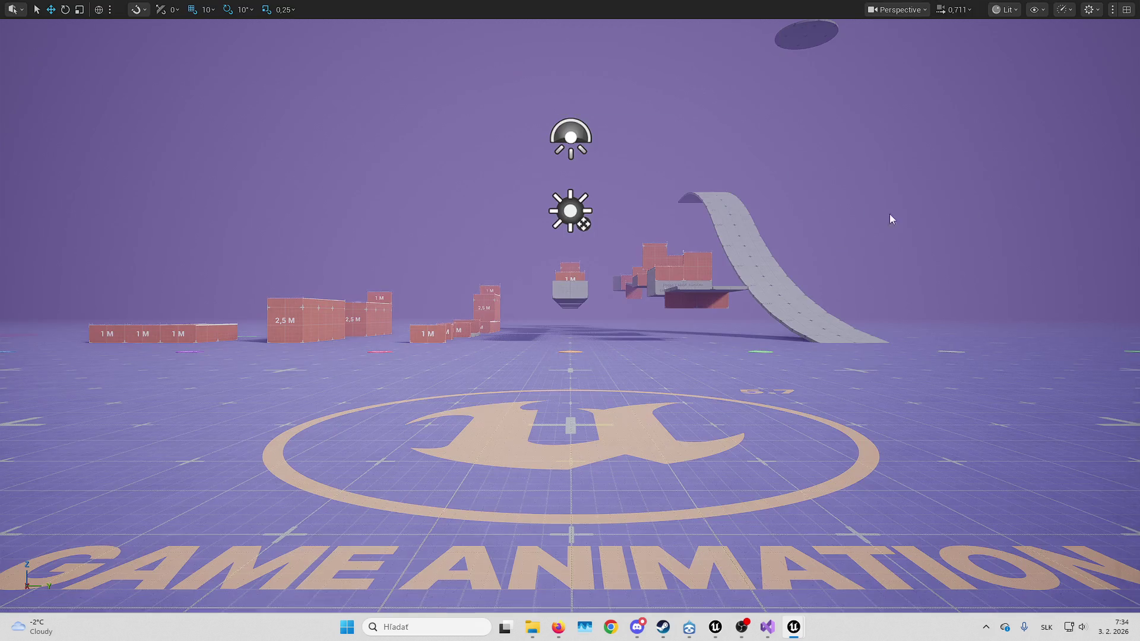
drag(891, 220, 888, 211)
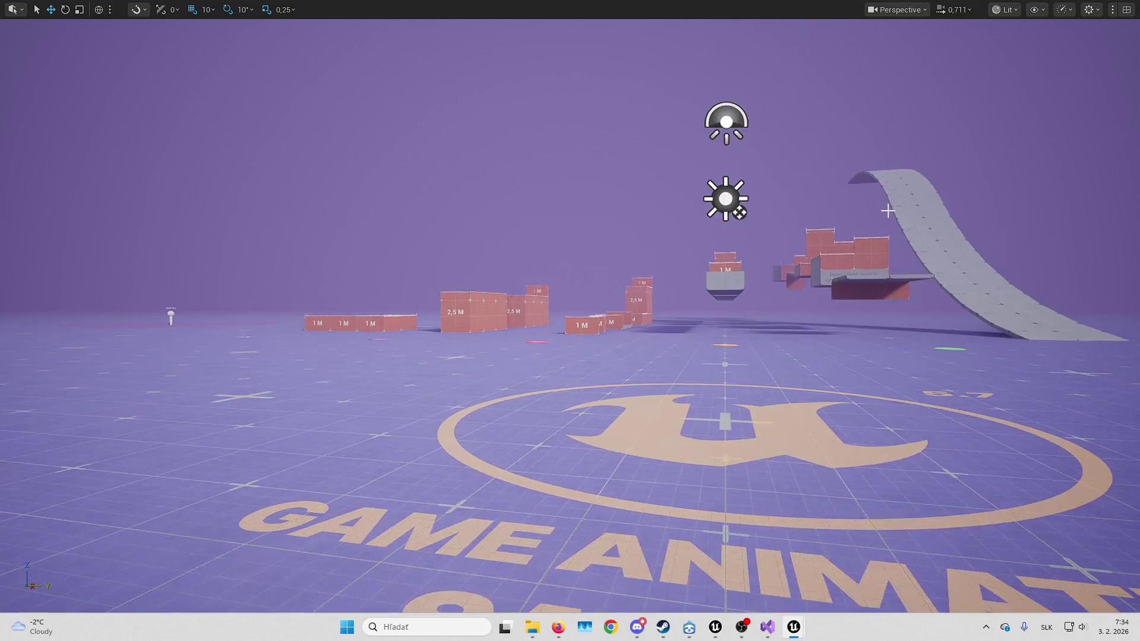
key(F11)
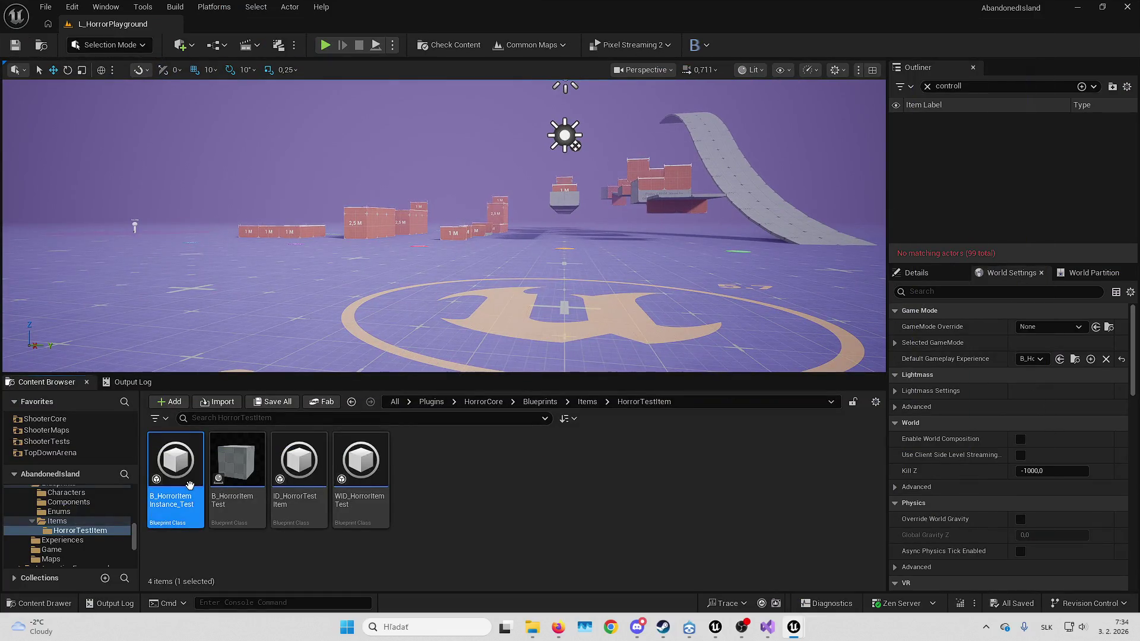
Check the item instance's Item Anim Tag options without changing them, then show B_Horror_CoreCharacter's EventGraph
key(alt+Tab)
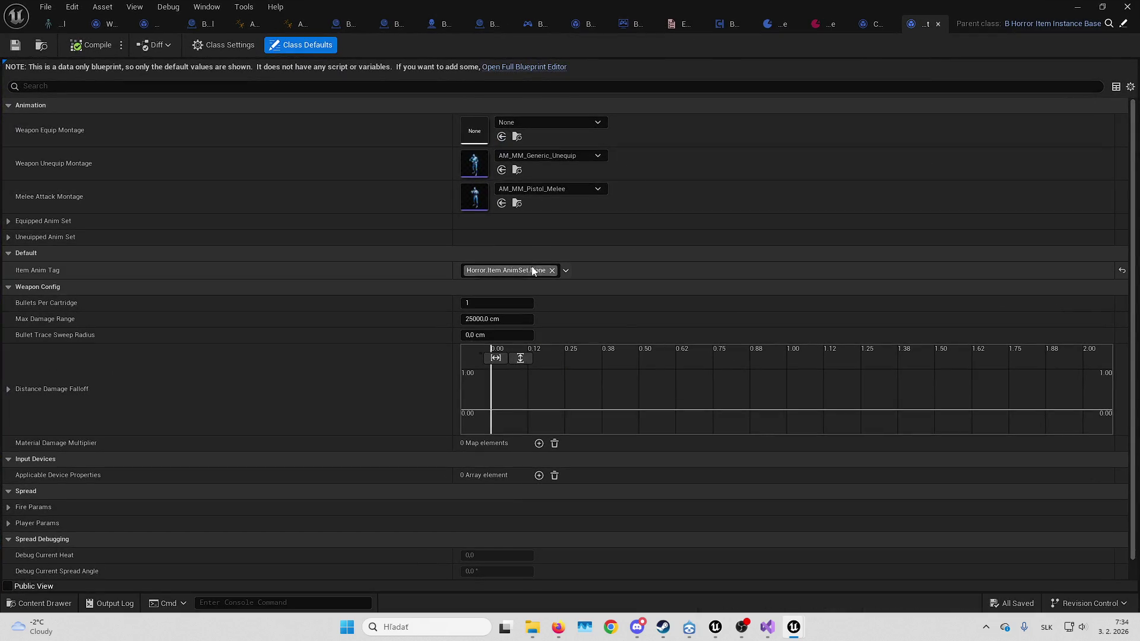
click(538, 272)
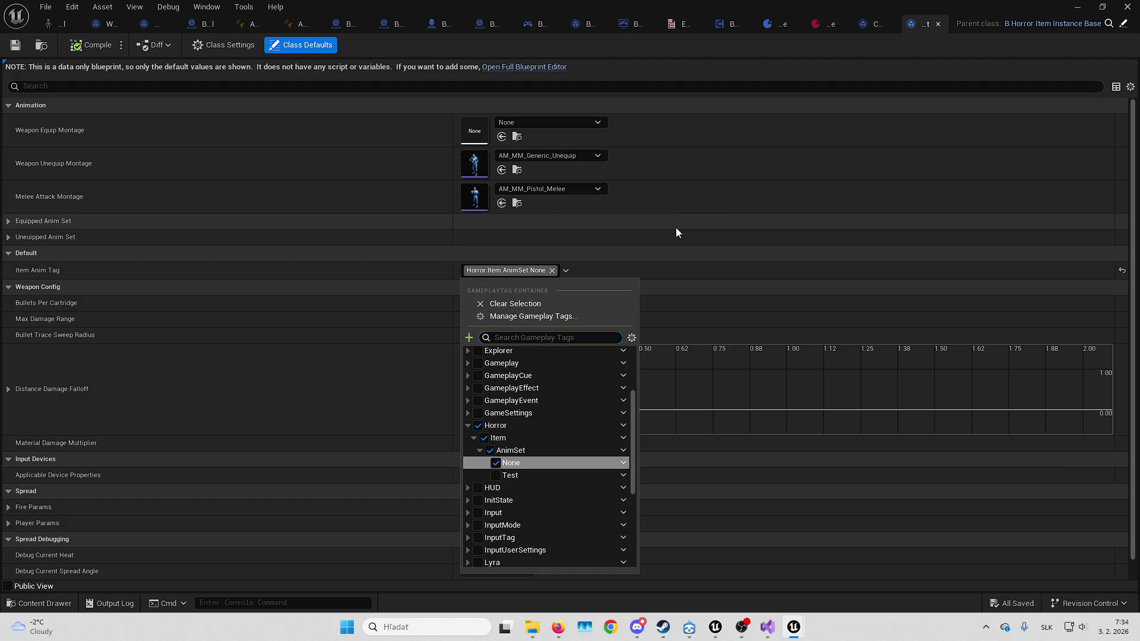
click(95, 44)
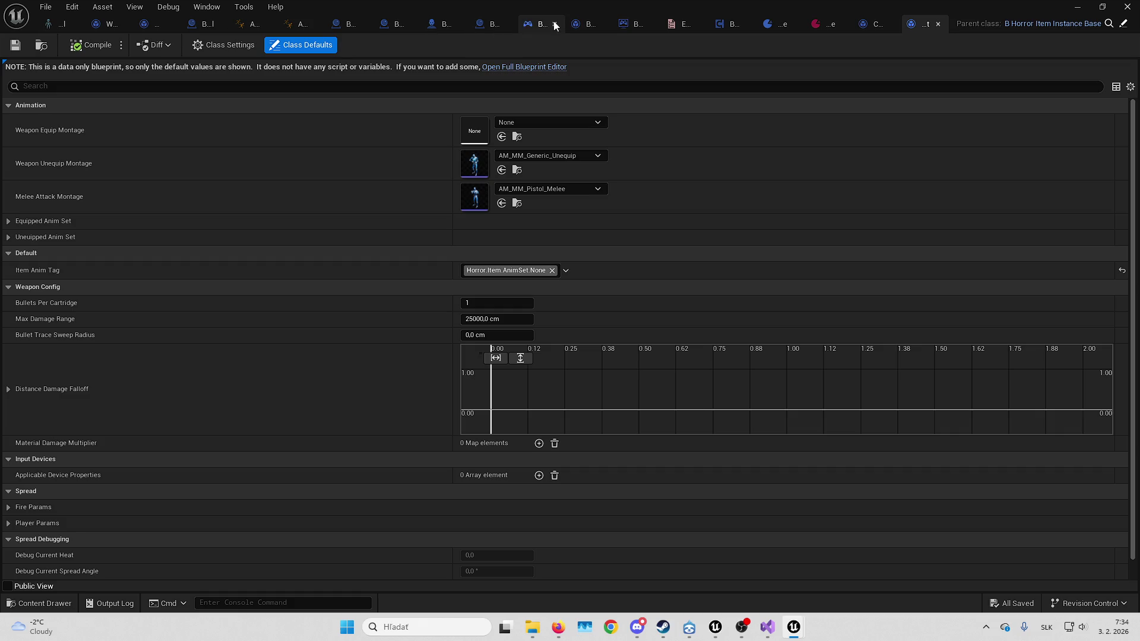
click(443, 24)
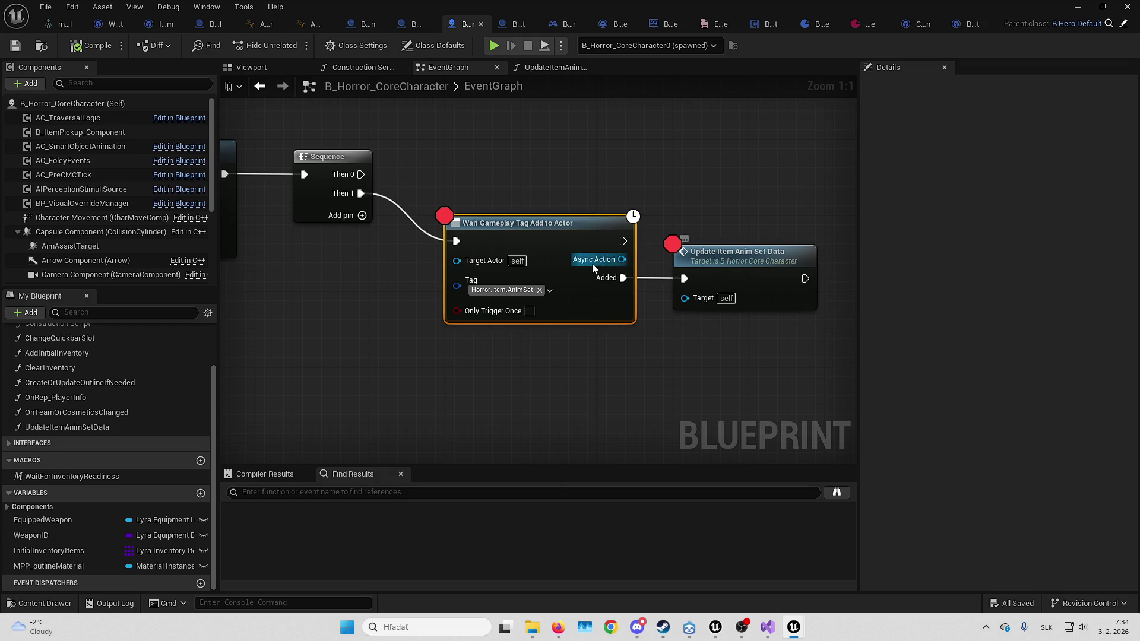
Add a breakpoint on the UpdateItemAnimSetData function's entry node after checking its parent tag lookup
click(502, 290)
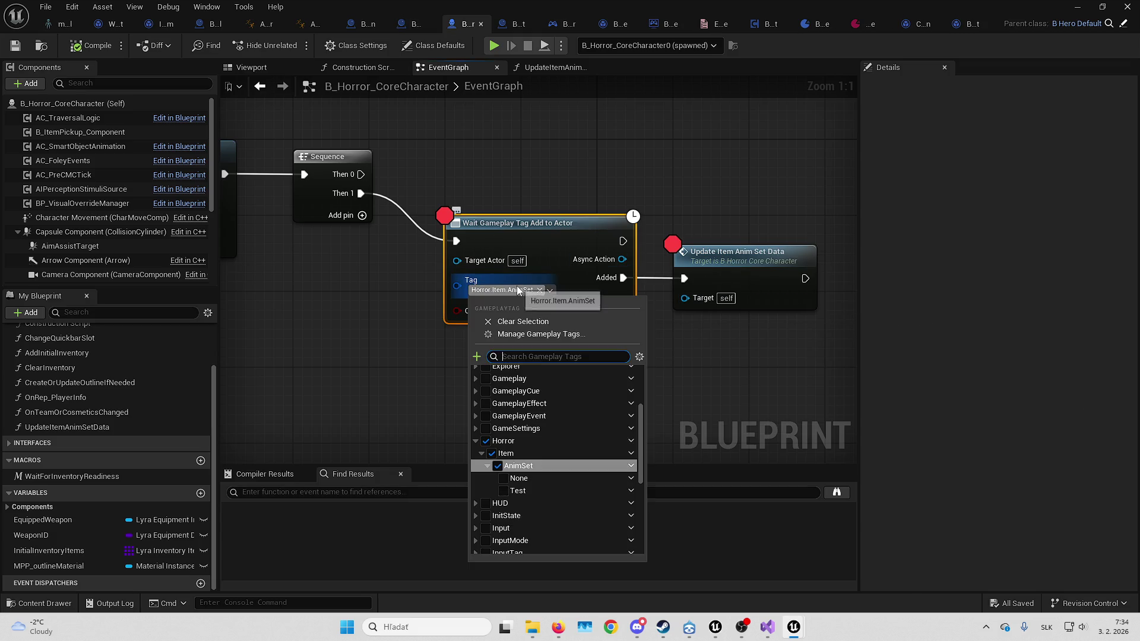
click(759, 344)
double_click(759, 275)
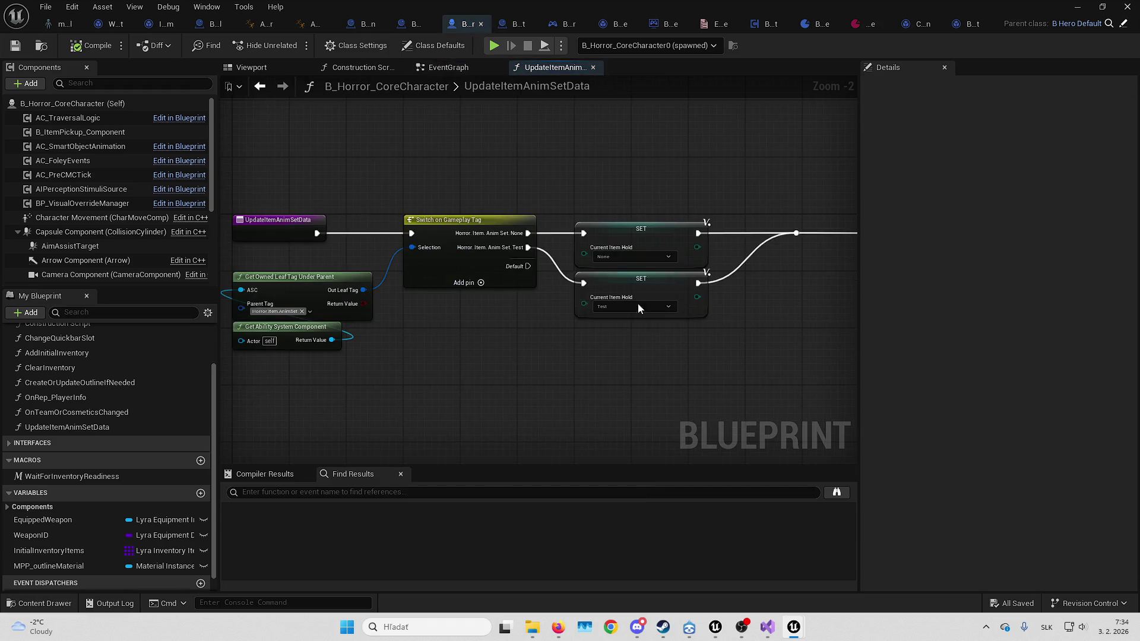
scroll(380, 355, up, 2)
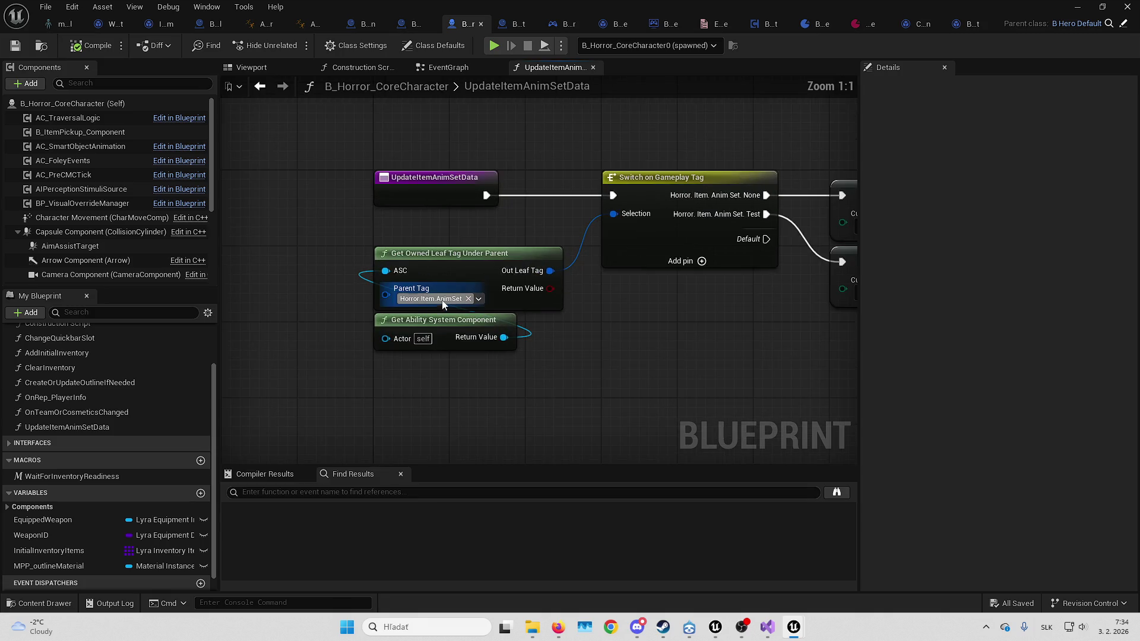
click(443, 303)
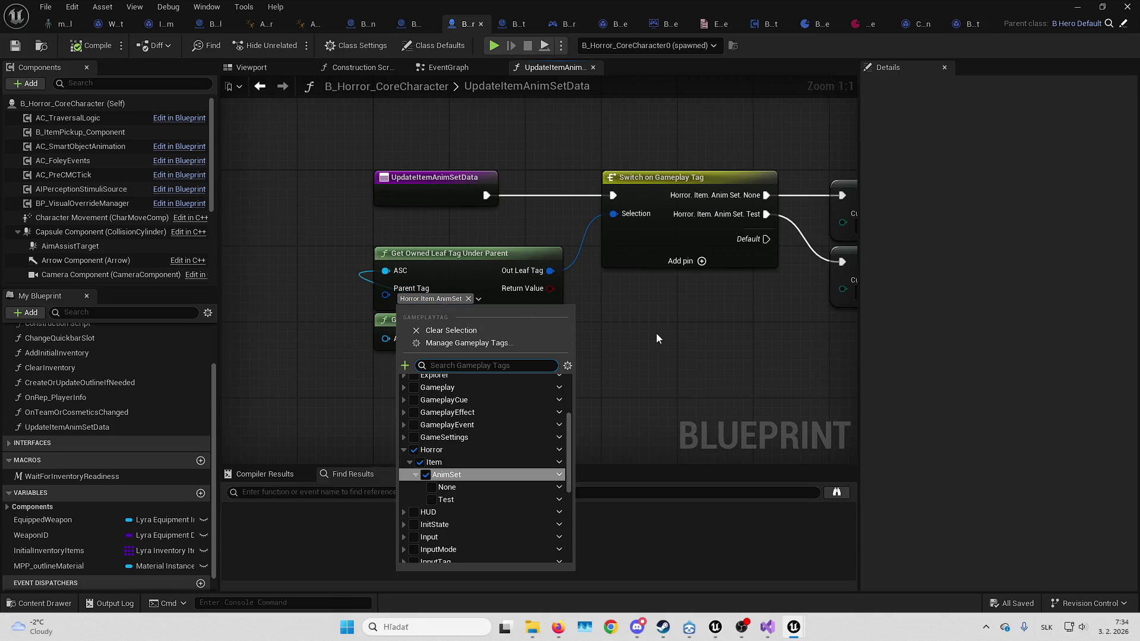
mouse_move(657, 338)
mouse_down()
mouse_move(626, 343)
mouse_move(616, 359)
mouse_move(387, 361)
mouse_move(639, 366)
mouse_up()
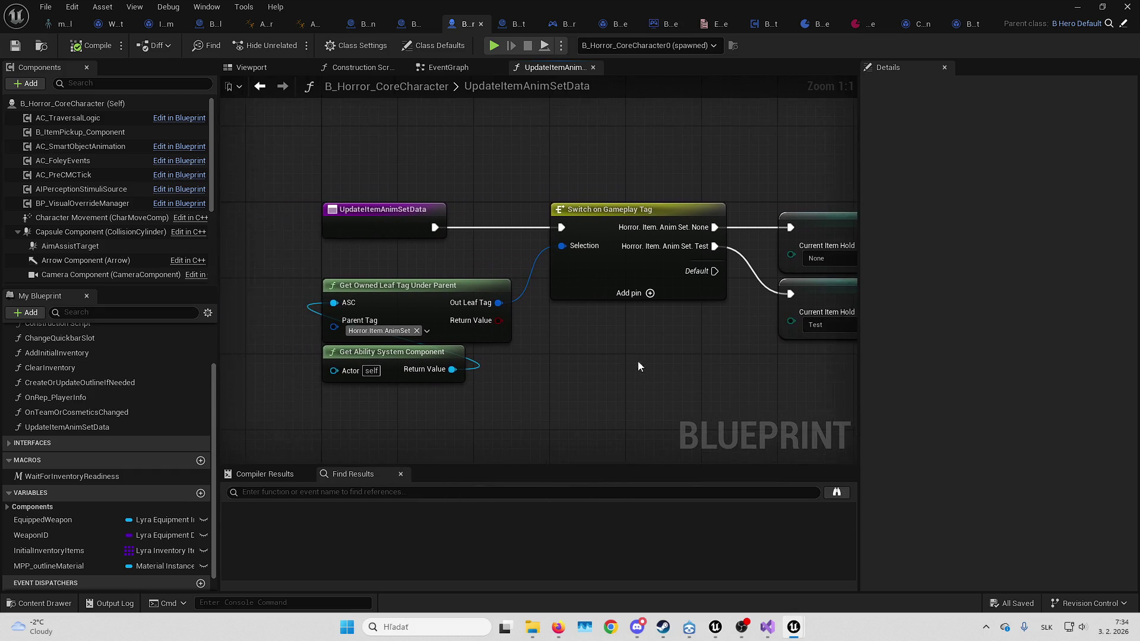
right_click(384, 218)
click(462, 495)
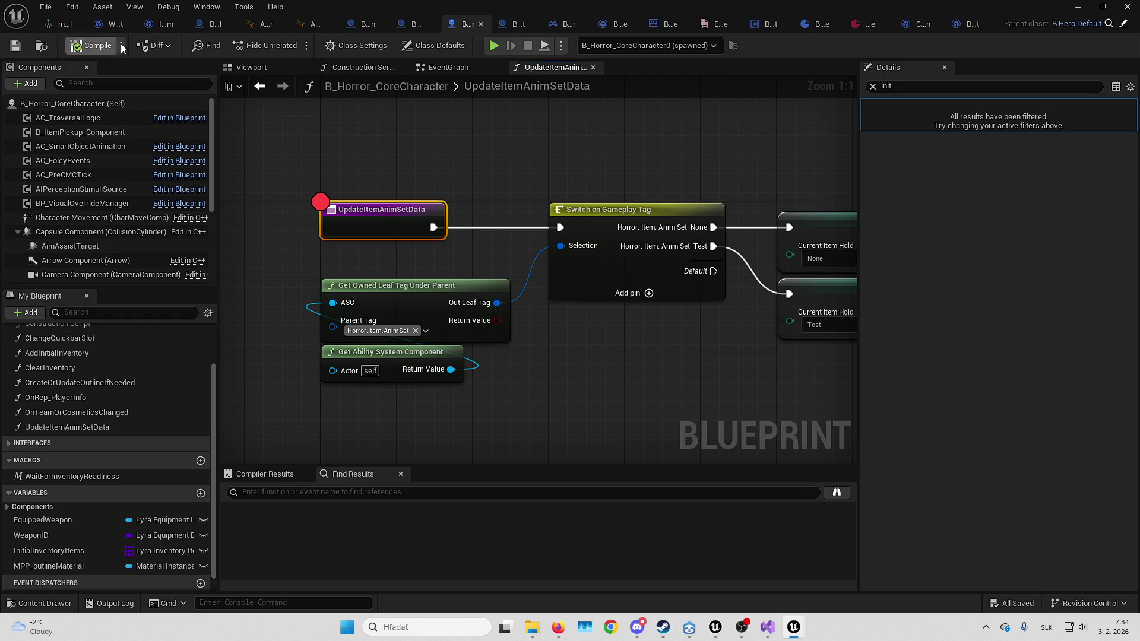
Move Wait Gameplay Tag Add to Actor from the Sequence's Then 1 to Then 0, then compile
click(448, 68)
mouse_move(497, 122)
mouse_down()
mouse_move(658, 177)
mouse_move(796, 297)
mouse_up()
scroll(654, 180, down, 3)
scroll(797, 297, up, 1)
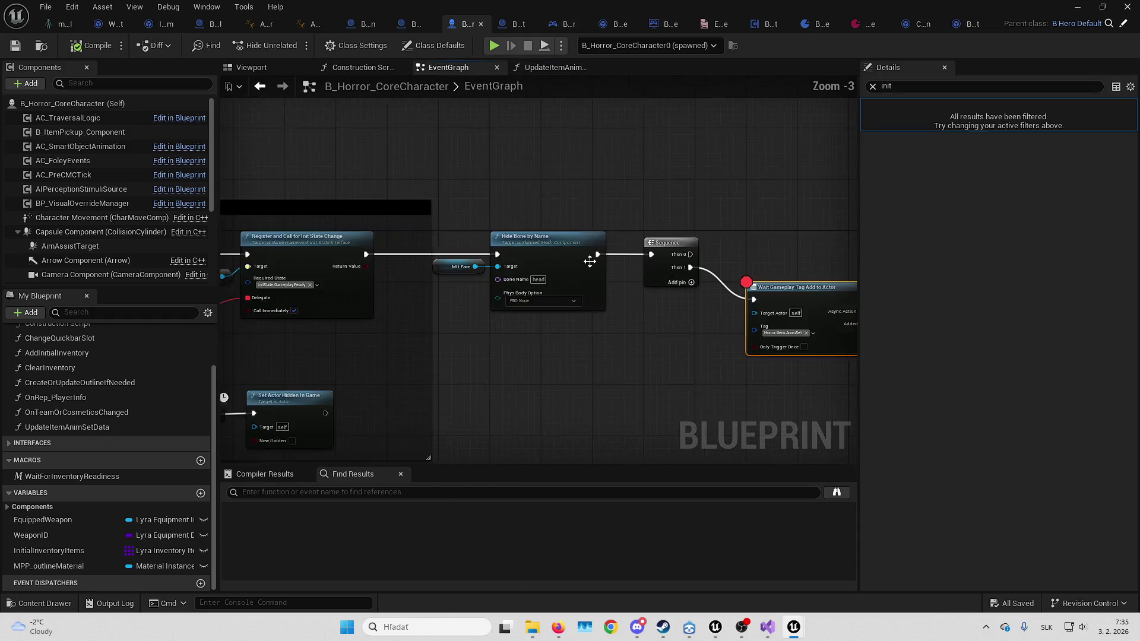
scroll(589, 261, up, 1)
alt+click(562, 271)
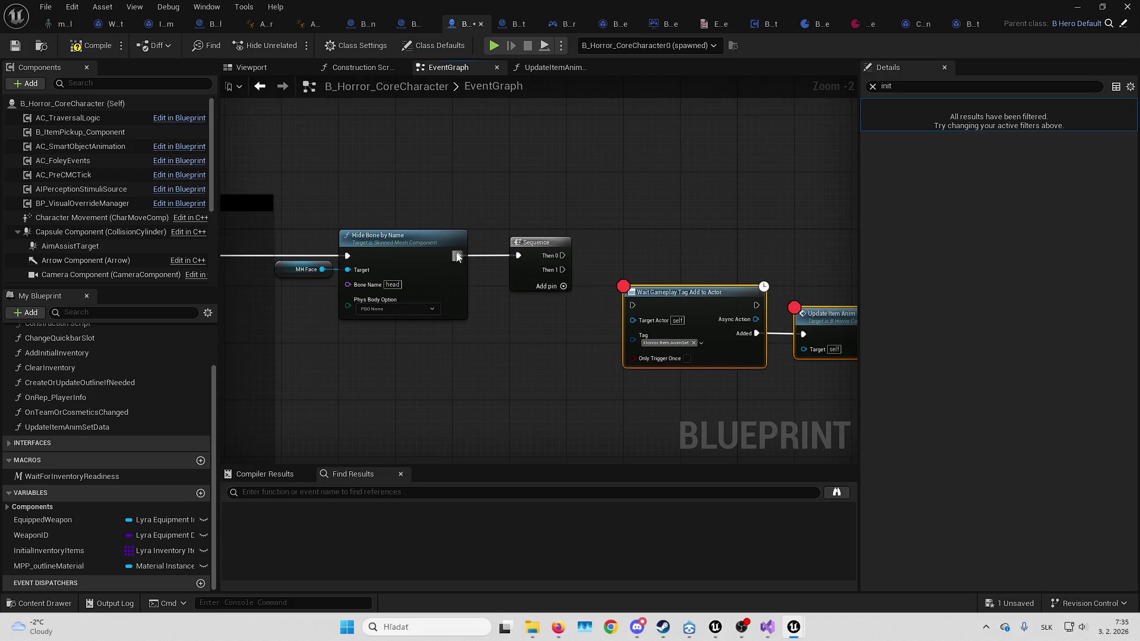
drag(562, 255, 632, 305)
click(23, 48)
click(872, 87)
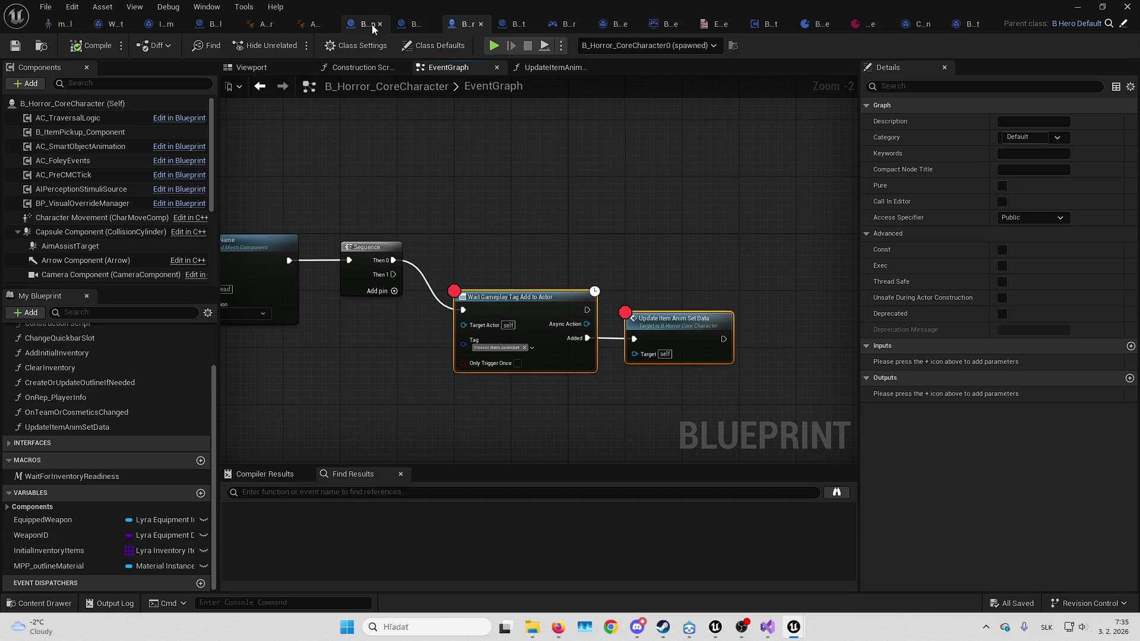
Close the item blueprint, test item data, game instance, game mode, E_ItemType, pickup component and experience editors
click(380, 24)
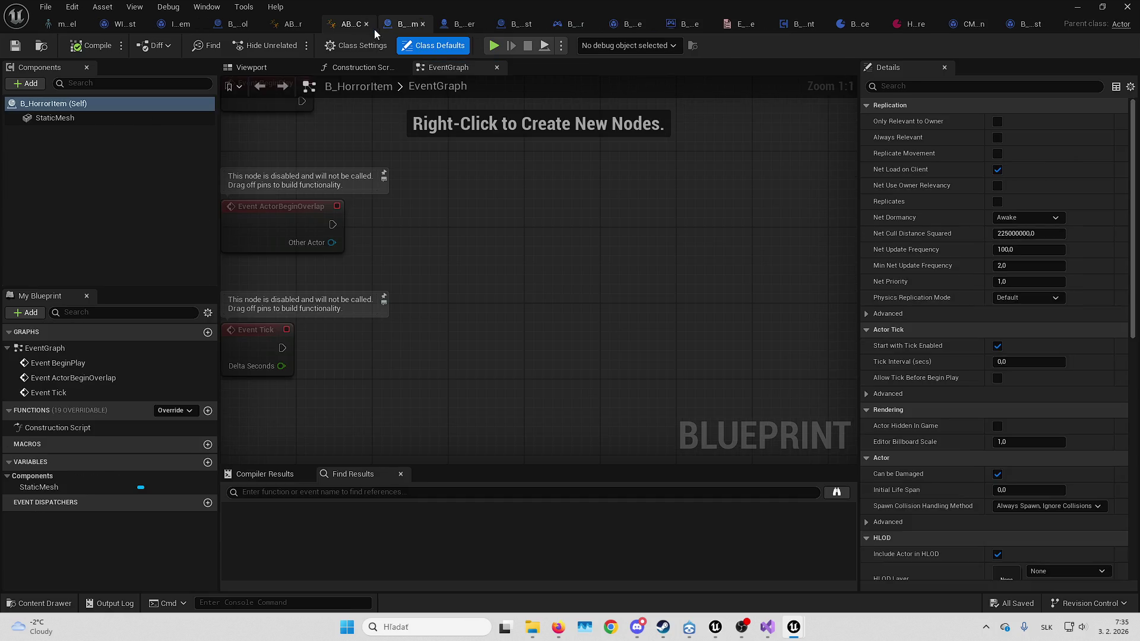
click(246, 67)
click(424, 23)
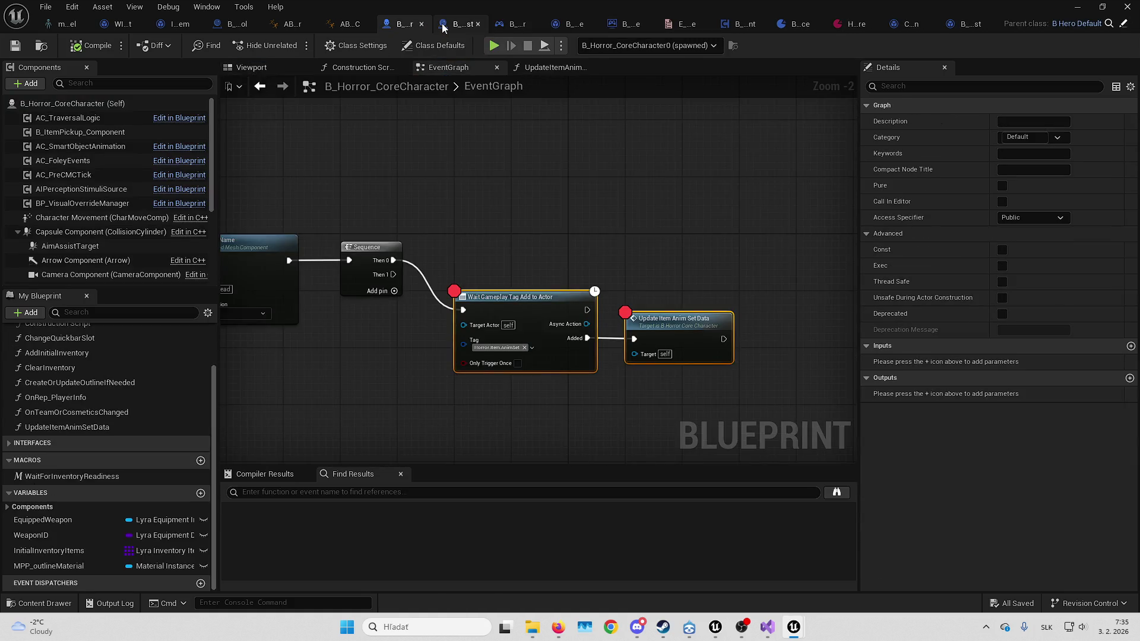
click(444, 26)
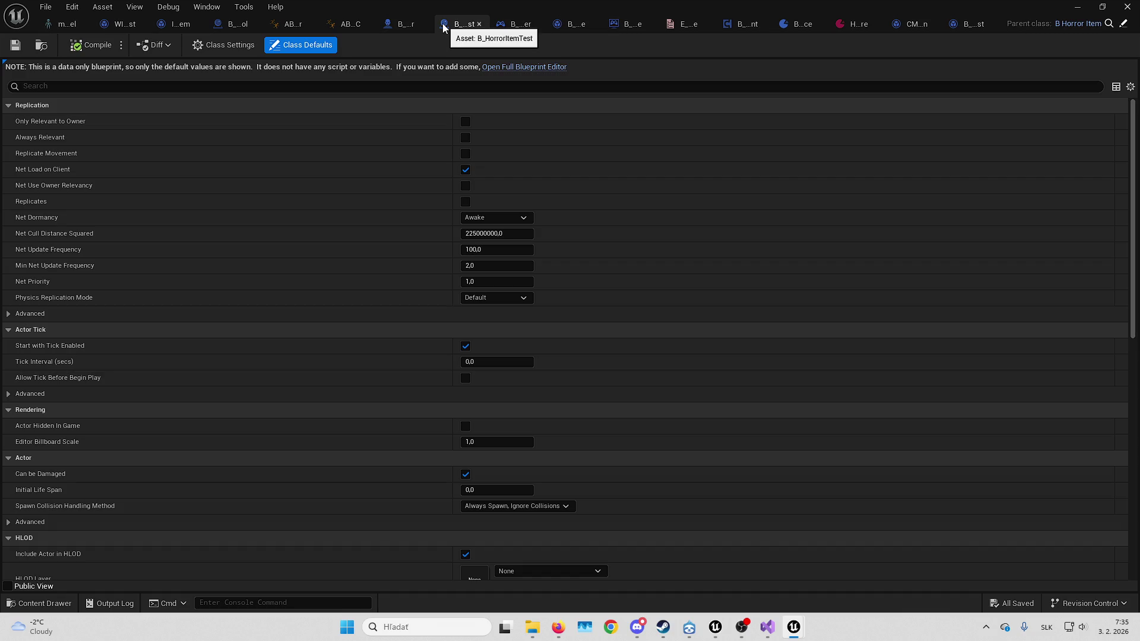
click(479, 23)
click(511, 27)
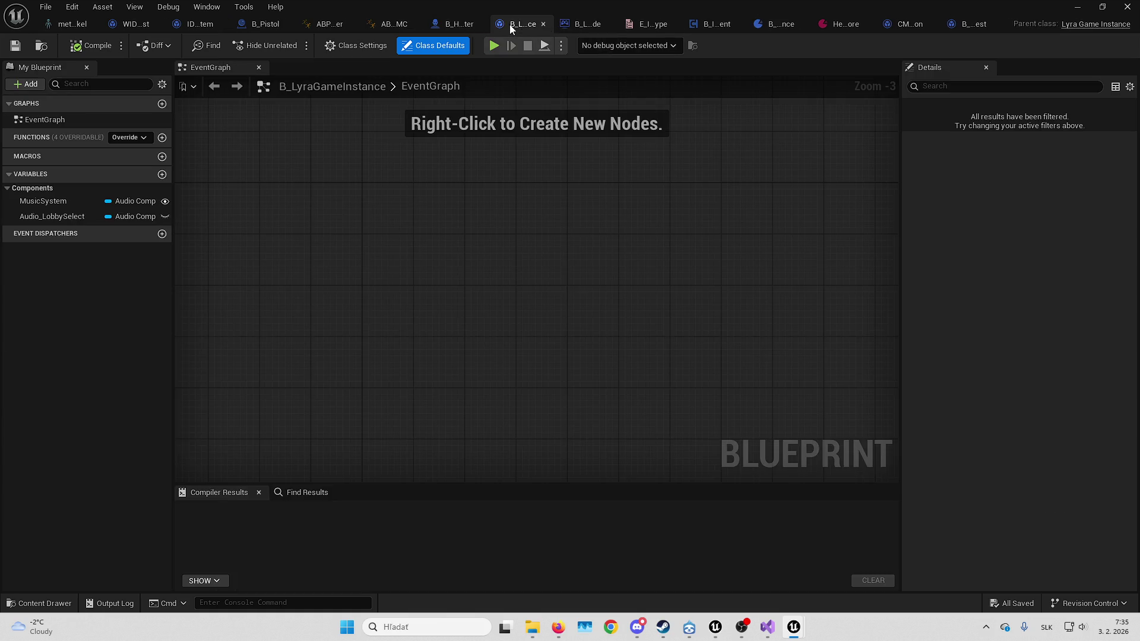
click(543, 24)
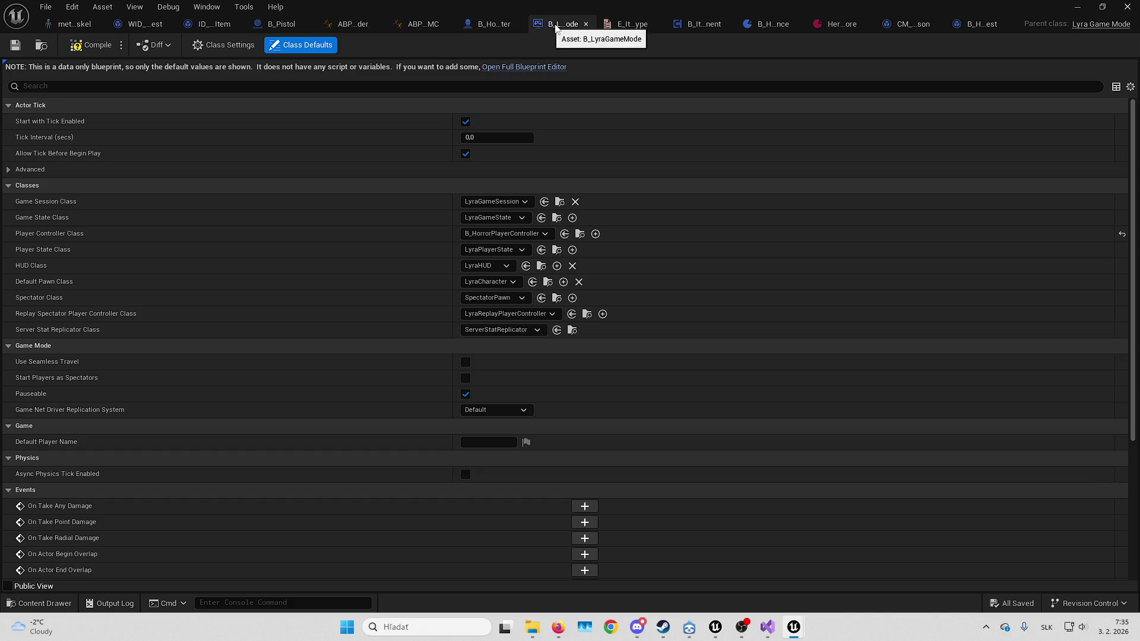
click(589, 24)
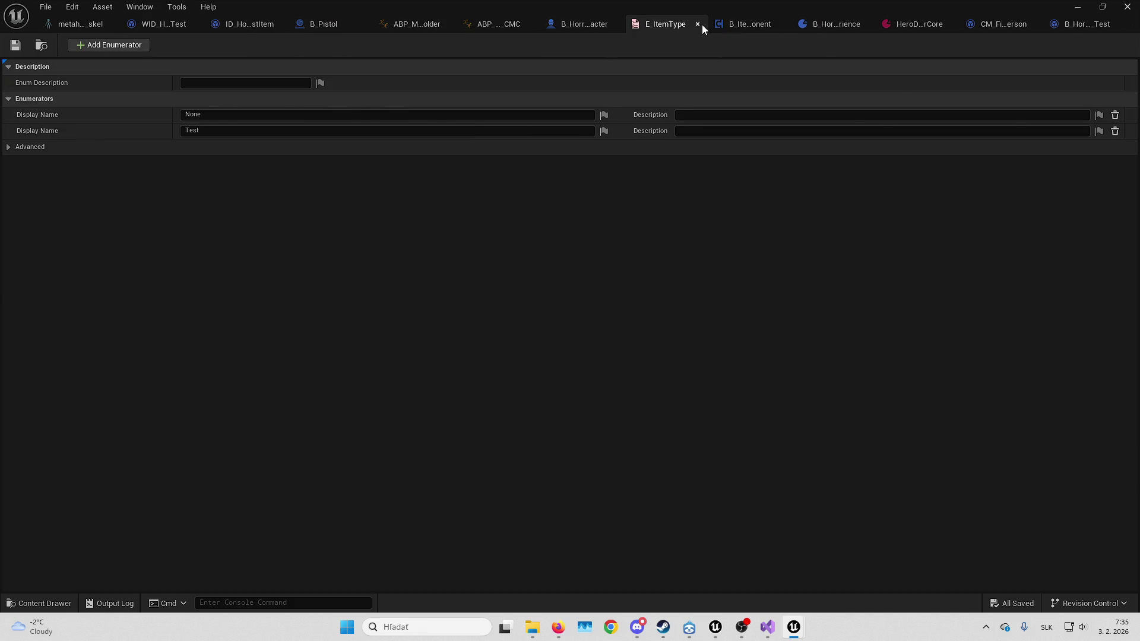
click(702, 24)
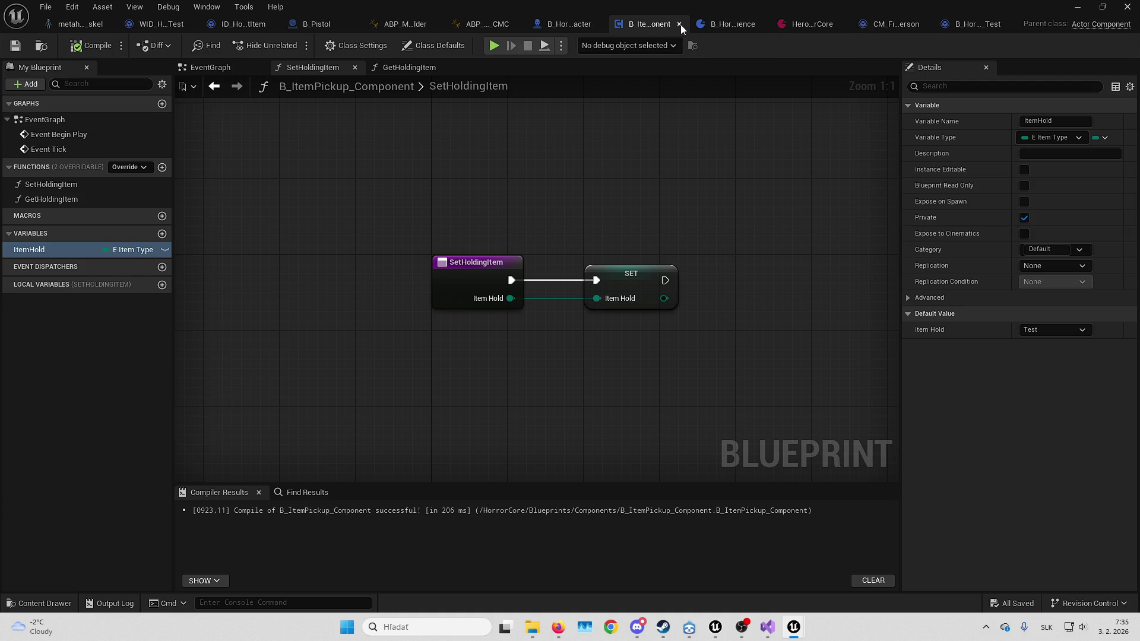
click(680, 24)
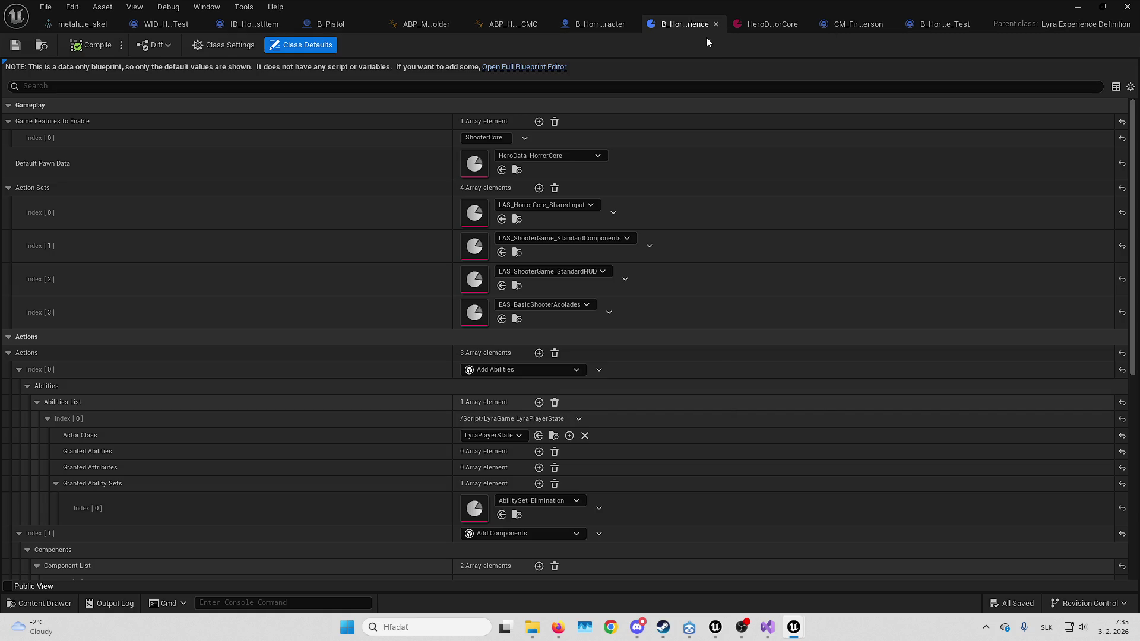
click(717, 24)
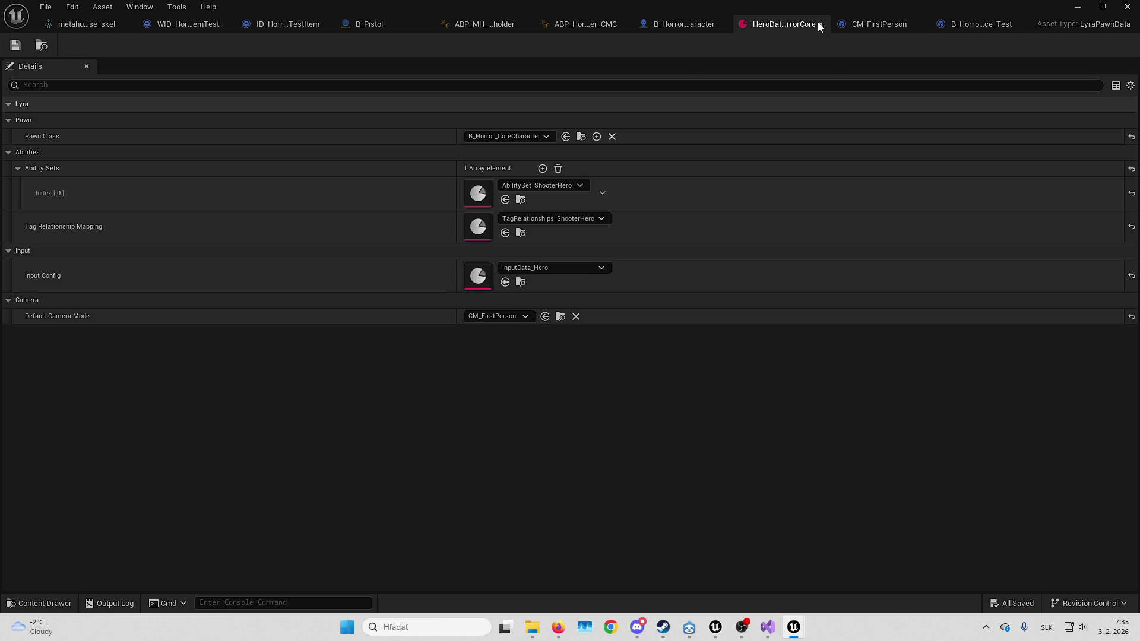
Close the HeroData and CM_FirstPerson editors and clear the existing Item Anim Tag selections
click(819, 24)
click(848, 23)
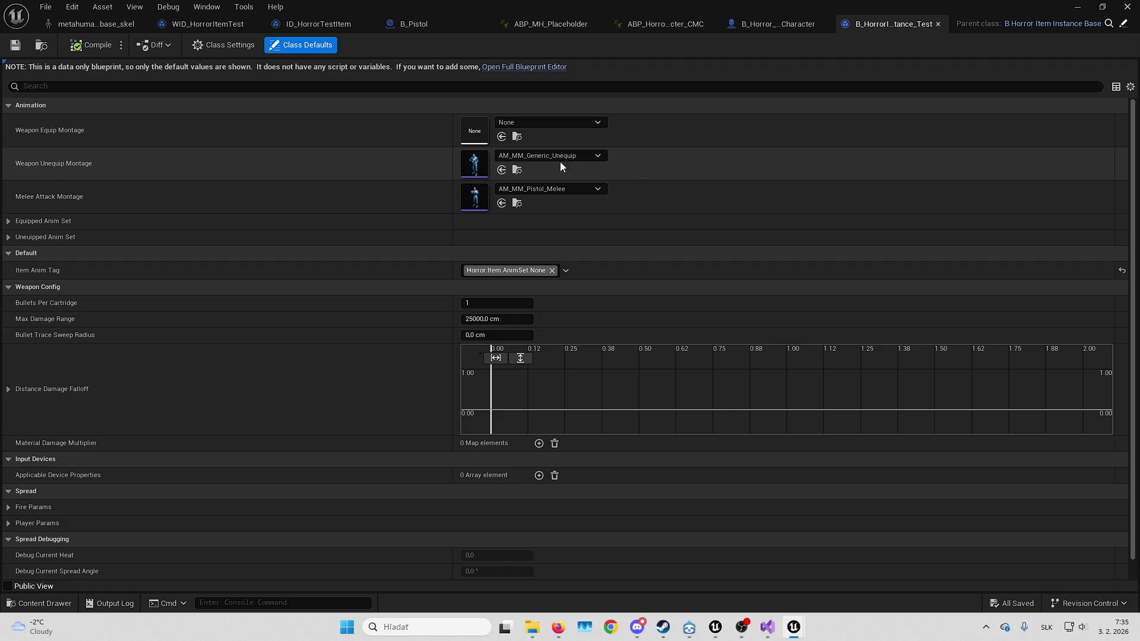
click(511, 270)
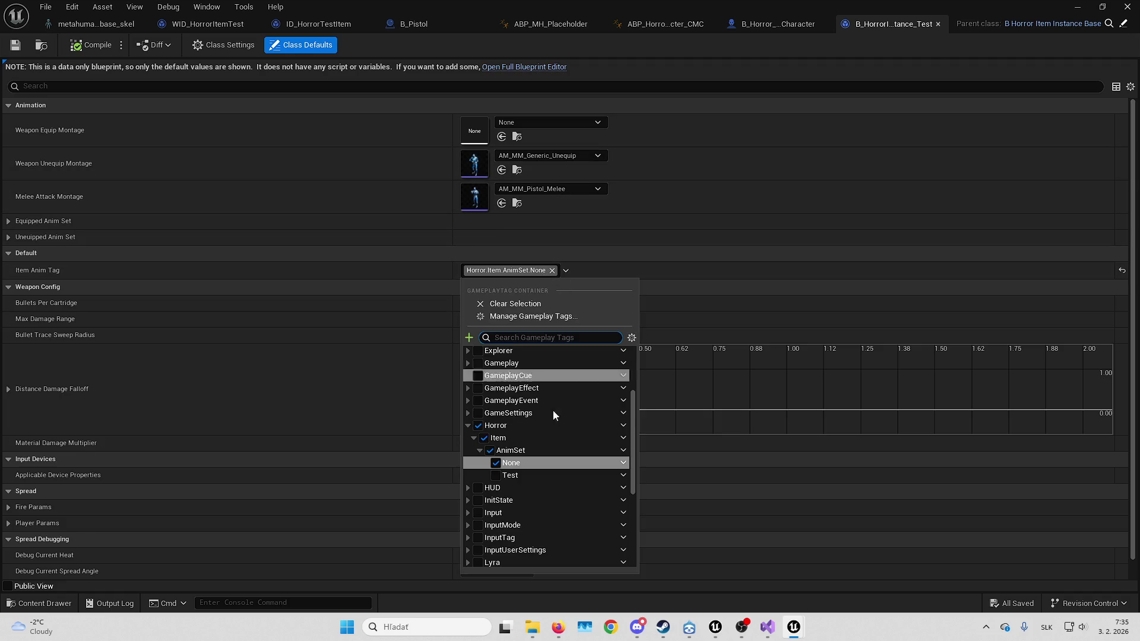
click(496, 463)
click(515, 272)
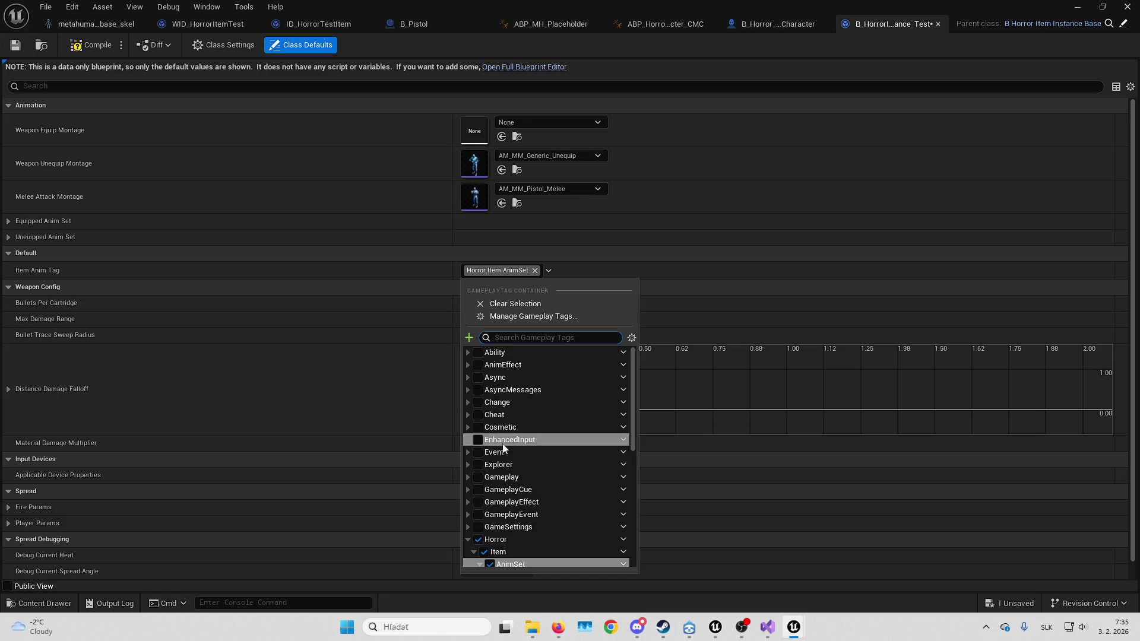
scroll(506, 453, down, 2)
click(490, 508)
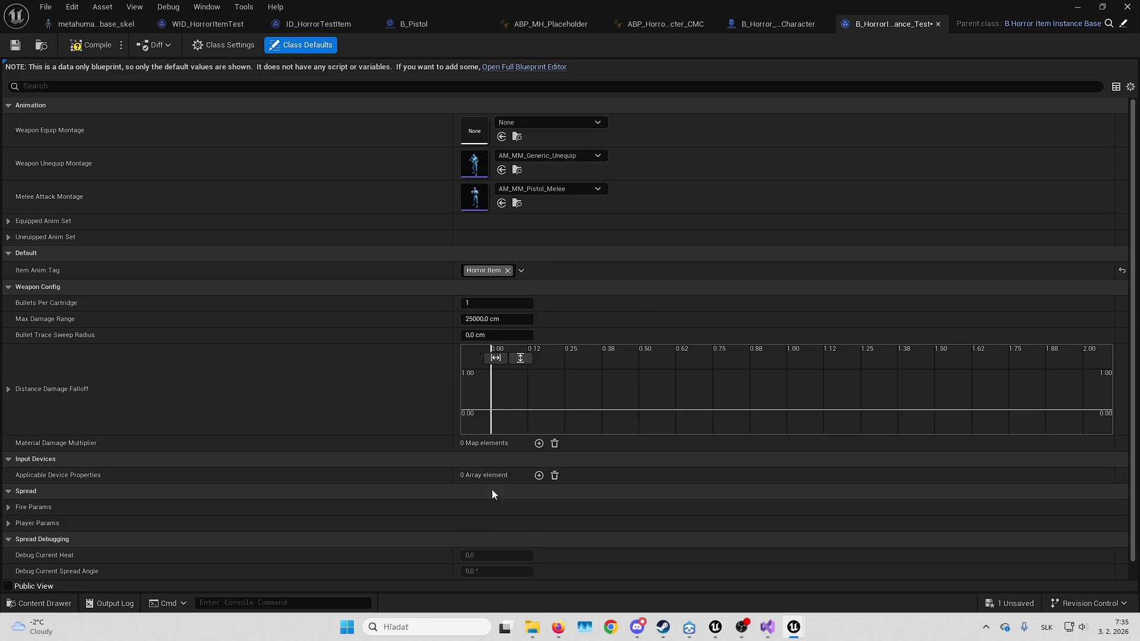
Set Item Anim Tag to Horror.Item.AnimSet.None, then compile and save B_HorrorItemInstance_Test
click(496, 277)
scroll(499, 511, down, 2)
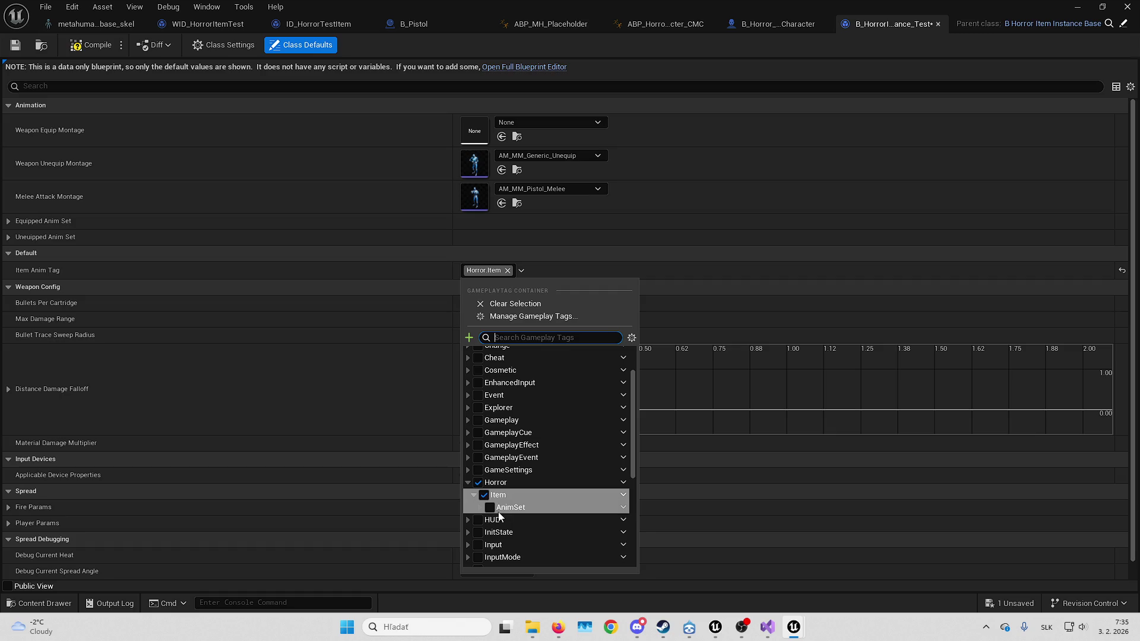
click(480, 508)
click(480, 508)
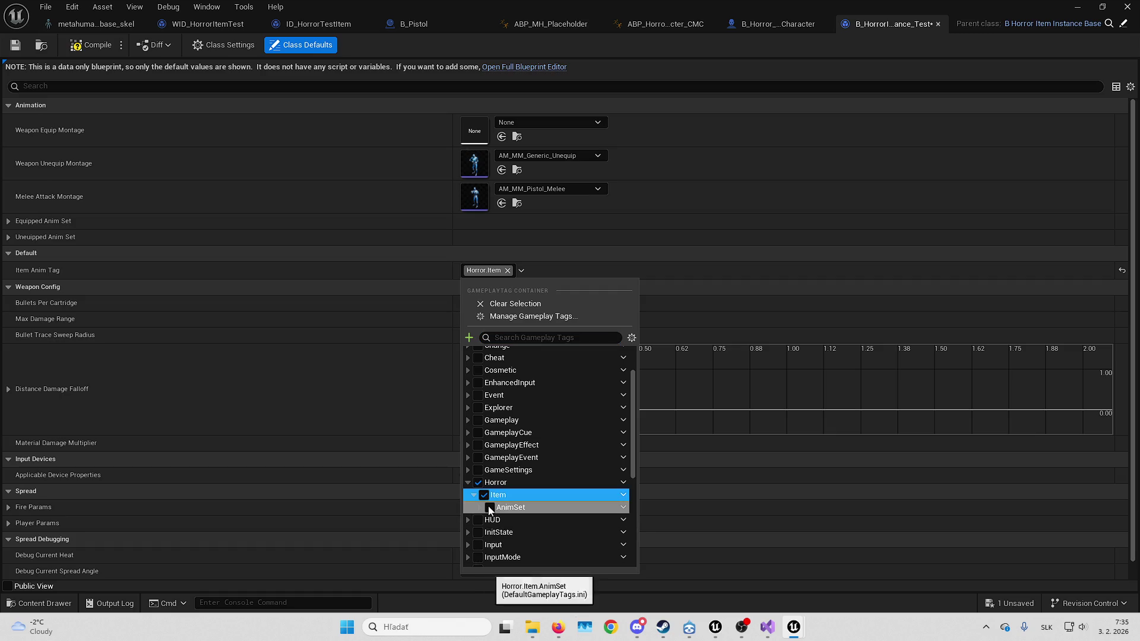
click(480, 508)
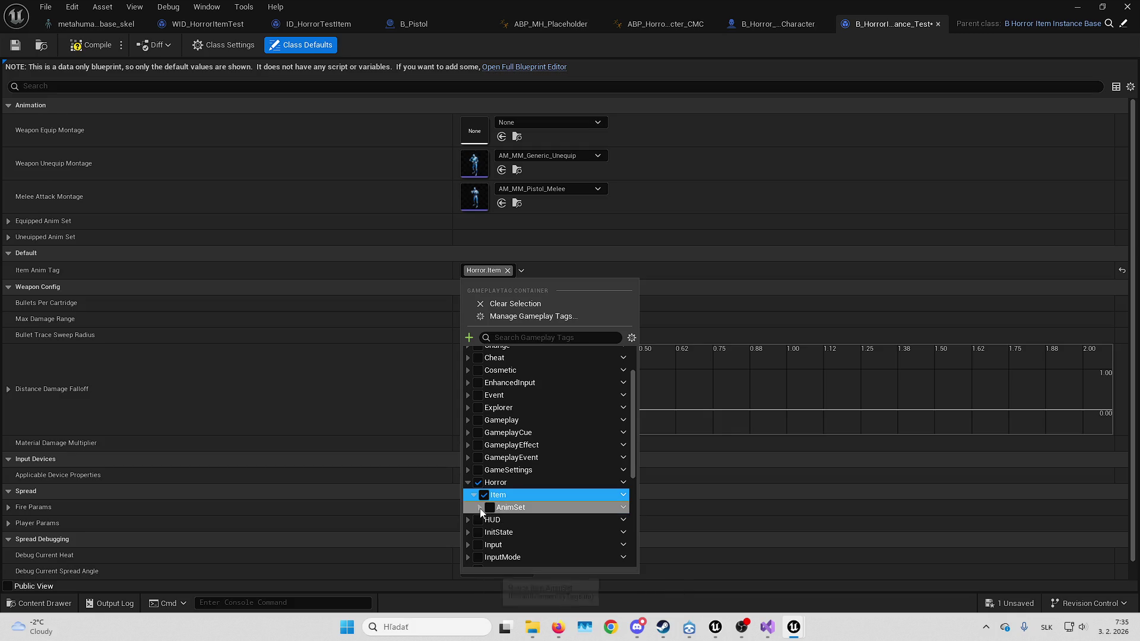
click(492, 521)
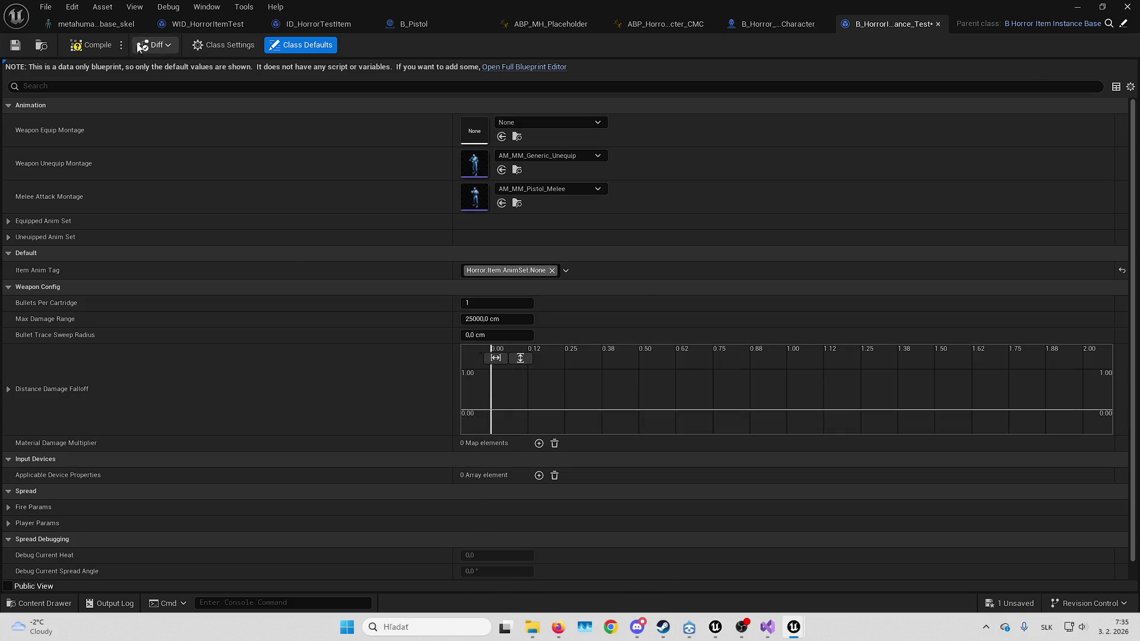
click(87, 47)
key(ctrl+s)
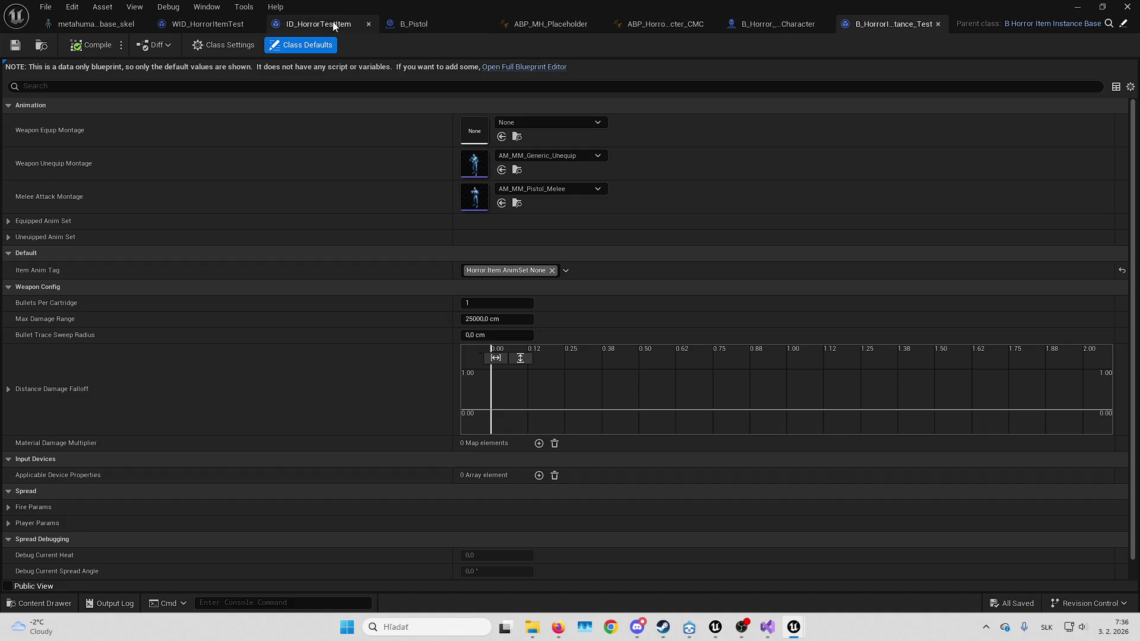
Start a play session and step over to the anim-set tag being added, then into the anim layer macro
click(784, 24)
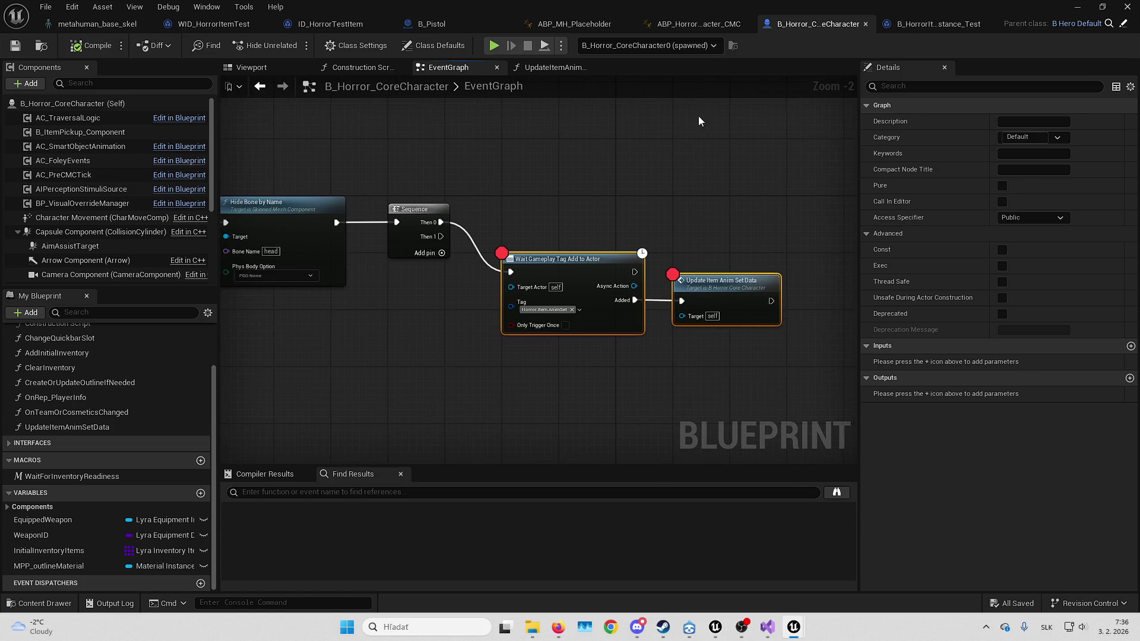
click(494, 48)
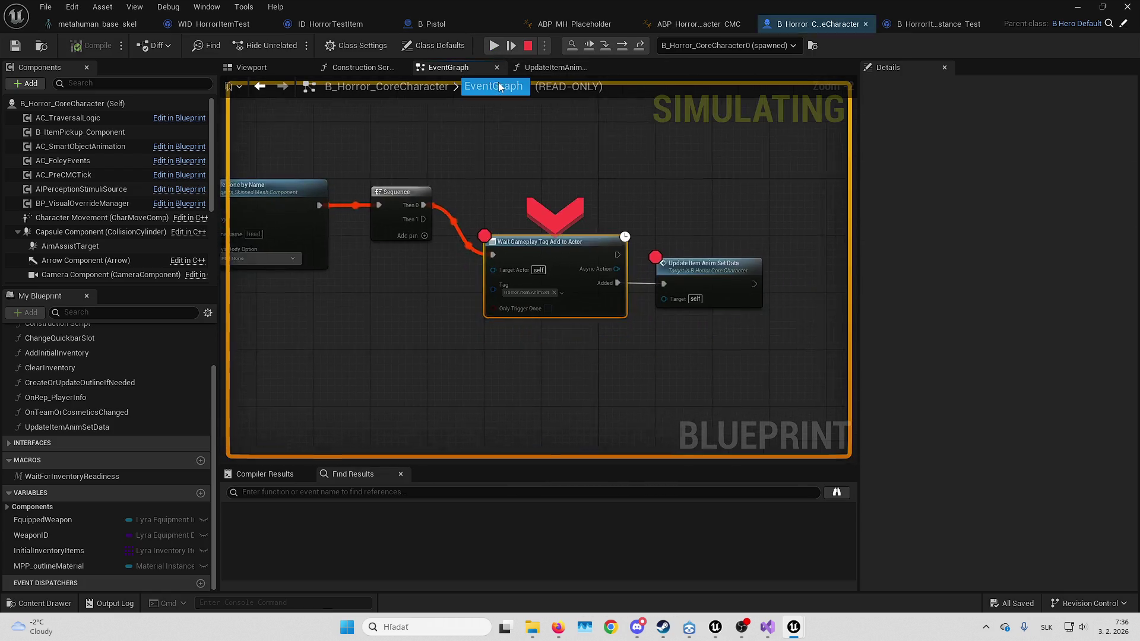
key(F10)
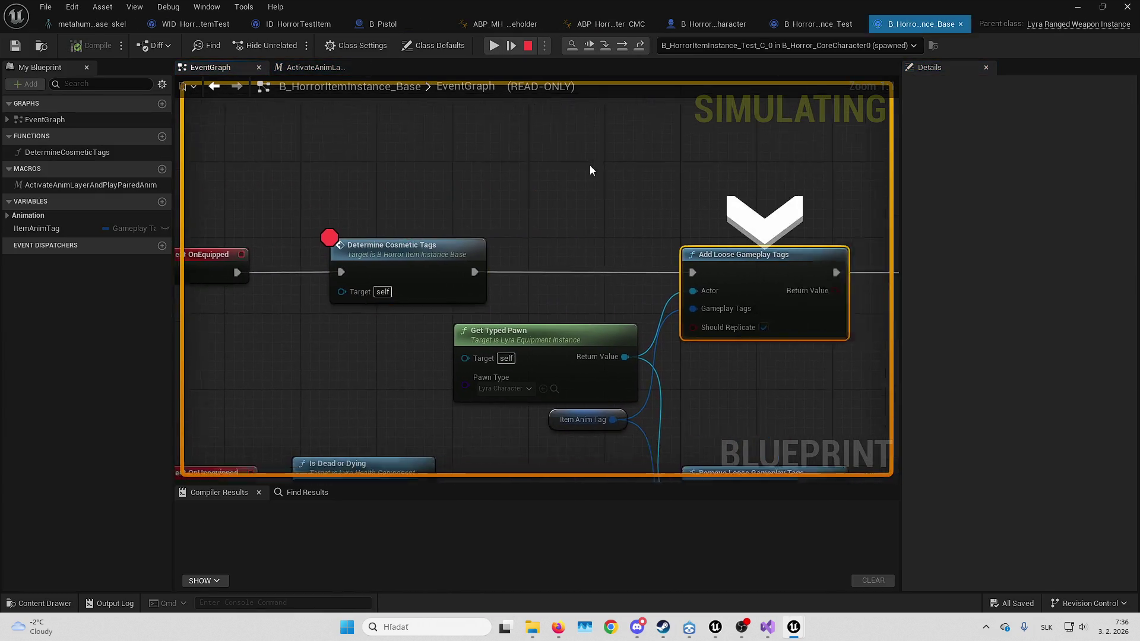
mouse_move(380, 345)
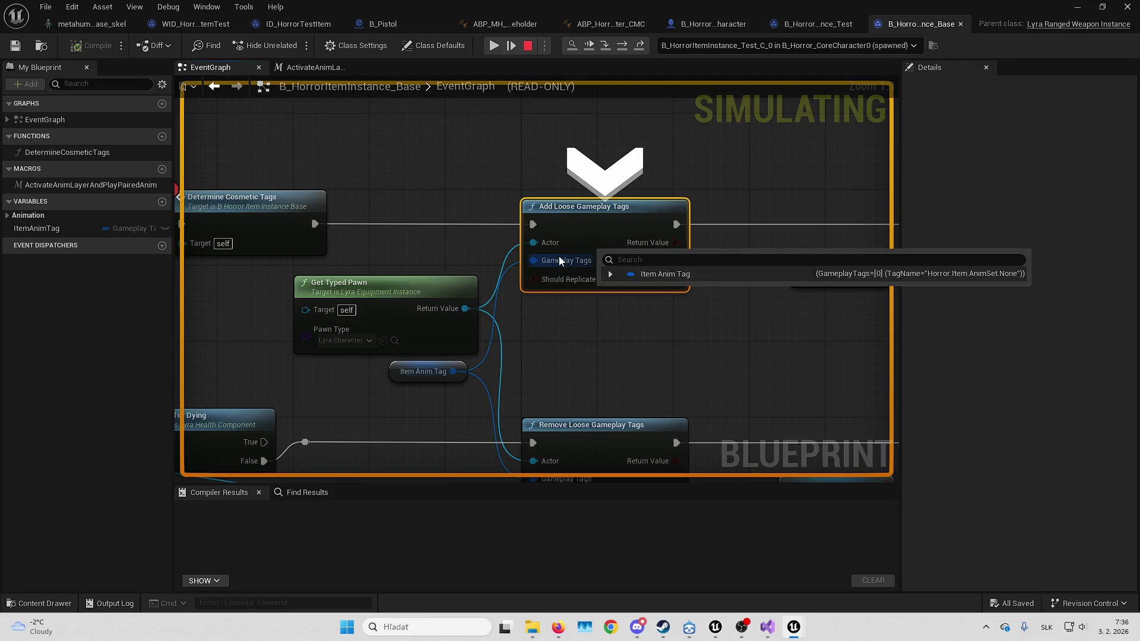
mouse_move(558, 255)
key(F10)
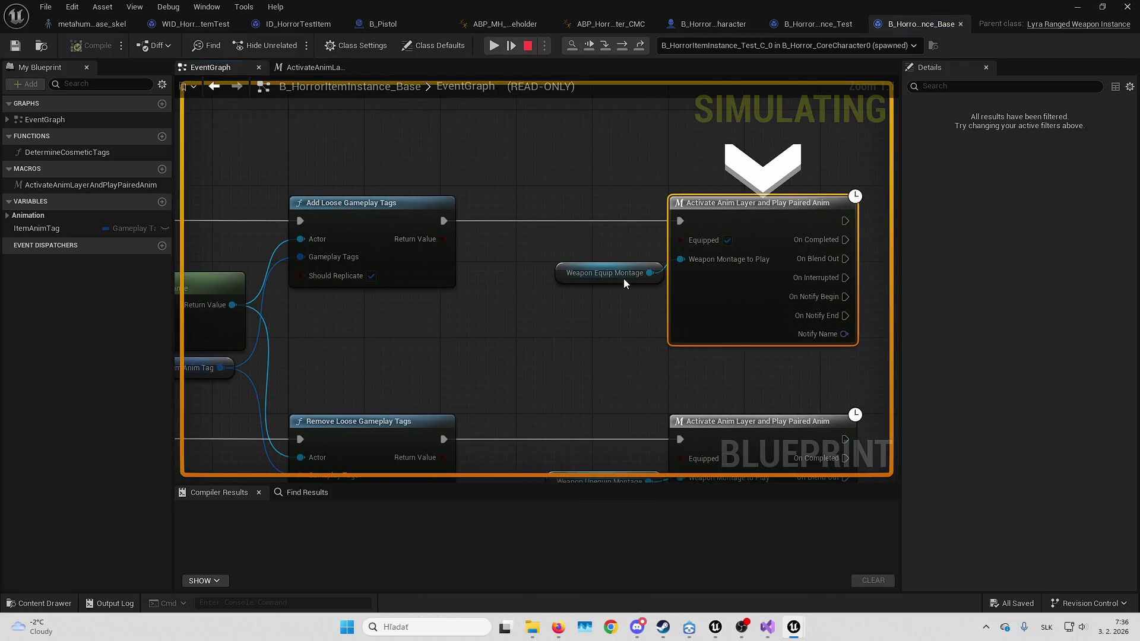
mouse_move(624, 279)
click(495, 48)
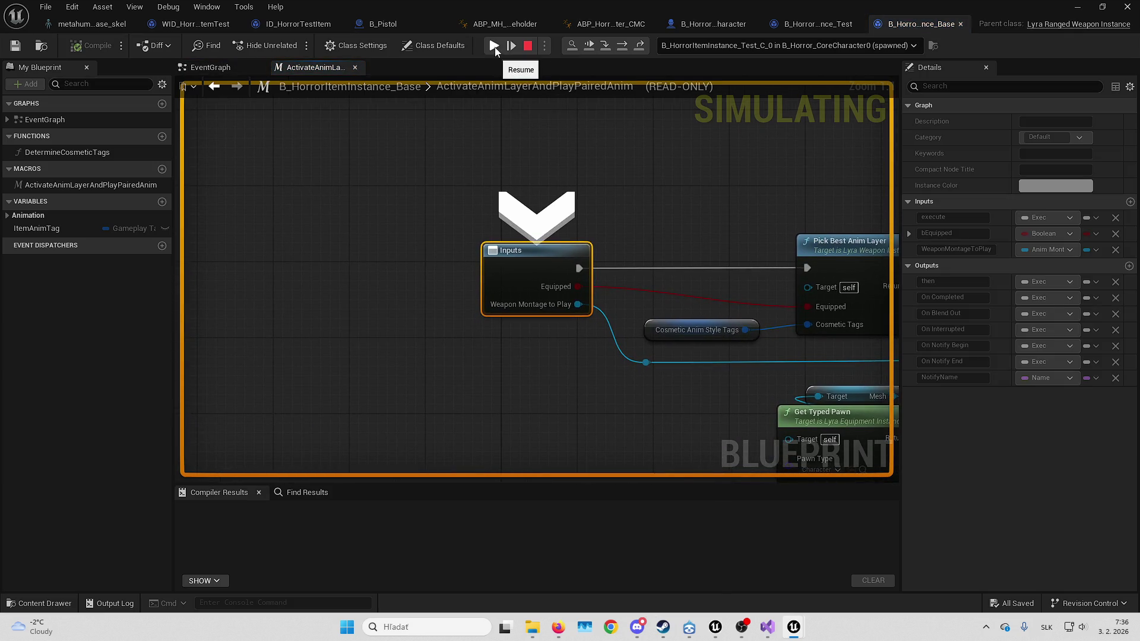
Resume the paused session, close the B_HorrorItemInstance_Base editor, and stop play
click(495, 47)
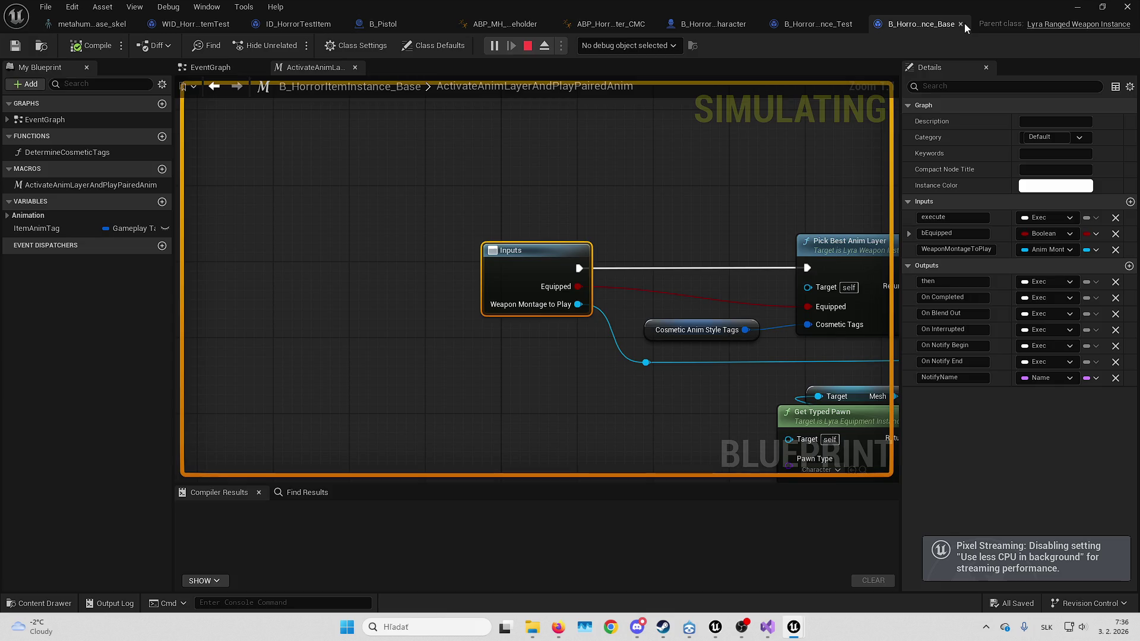
click(961, 24)
click(765, 25)
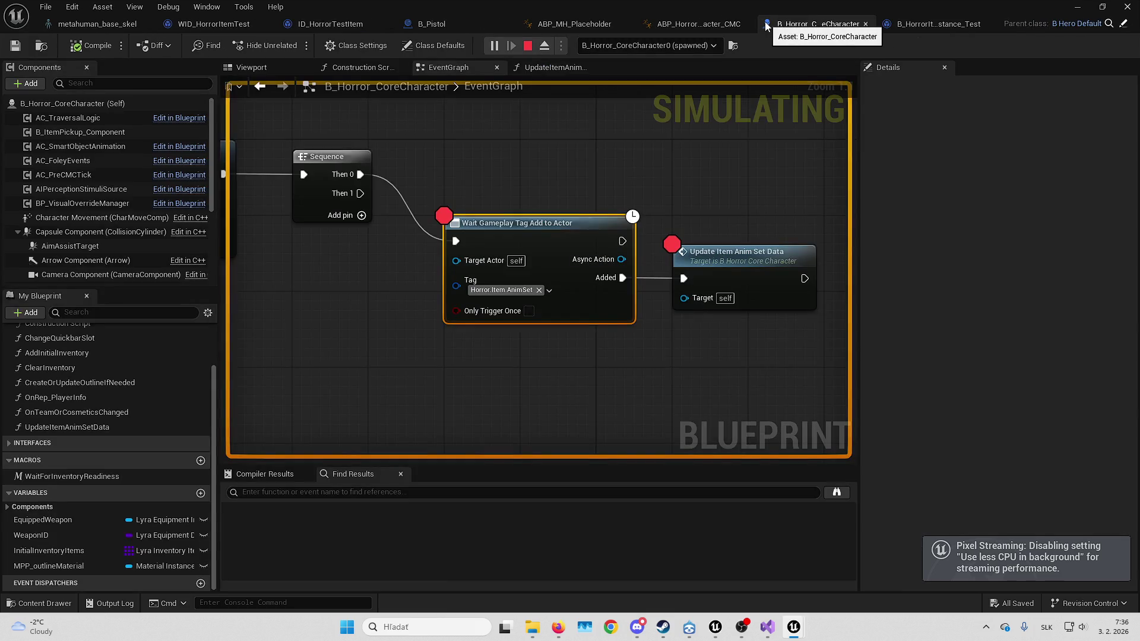
key(Escape)
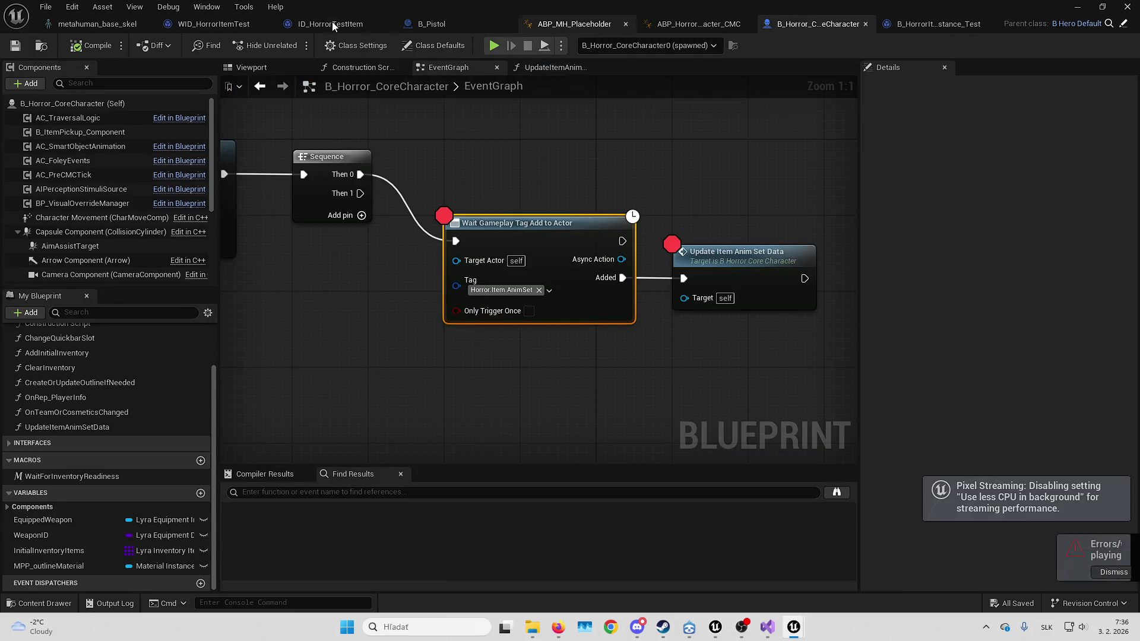
Review ID_HorrorTestItem and WID_HorrorItemTest, close B_Pistol, and return to B_HorrorItemInstance_Base's EventGraph
click(336, 26)
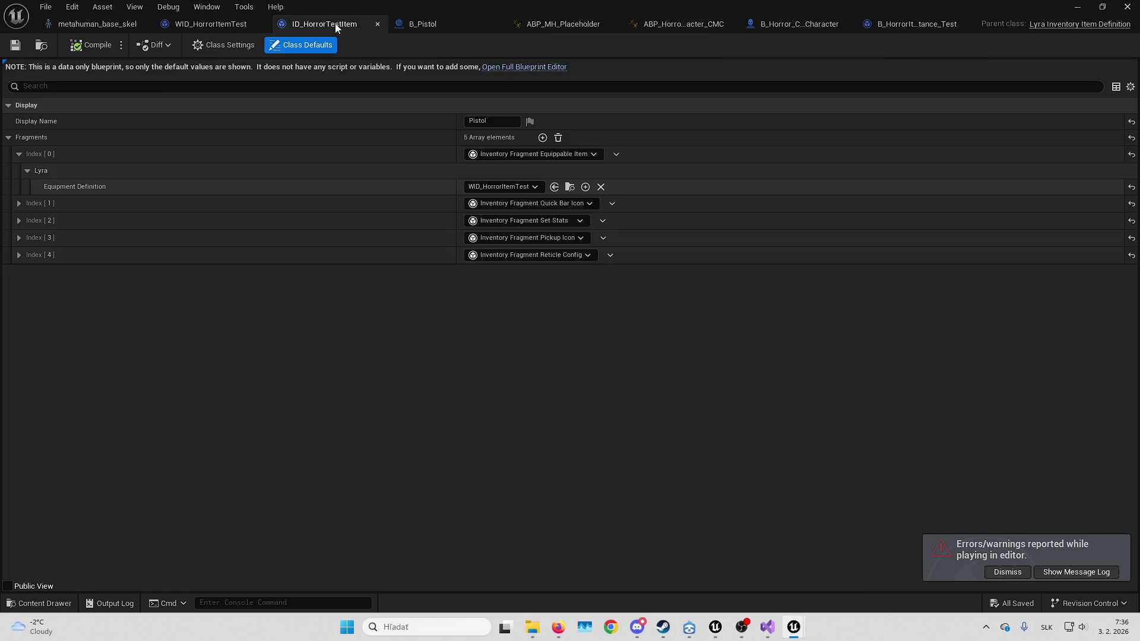
click(445, 17)
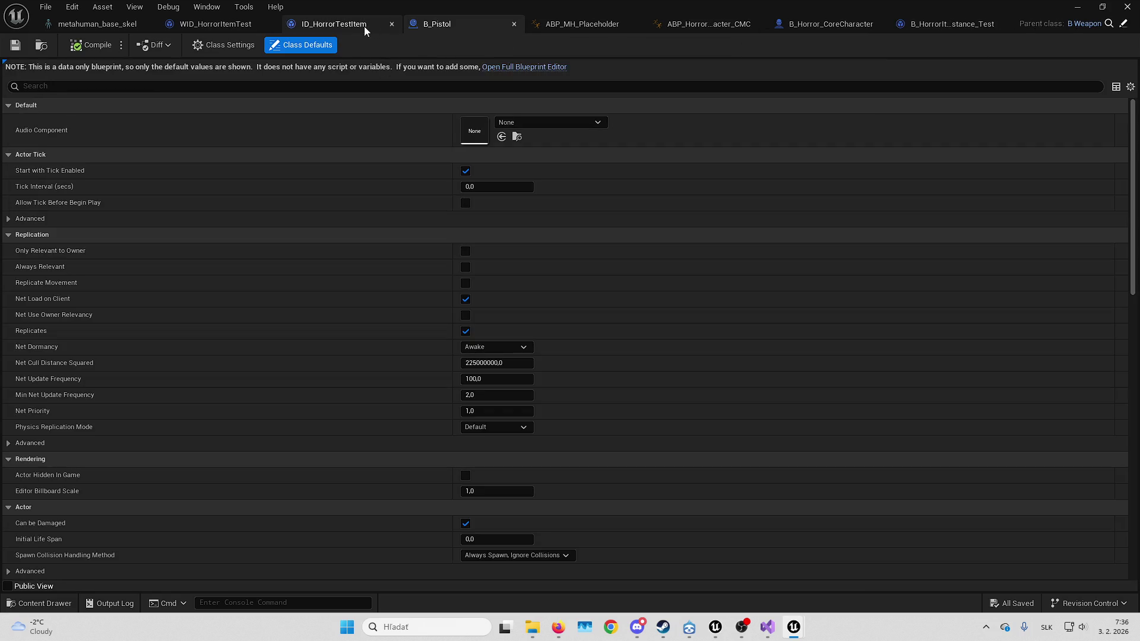
click(514, 25)
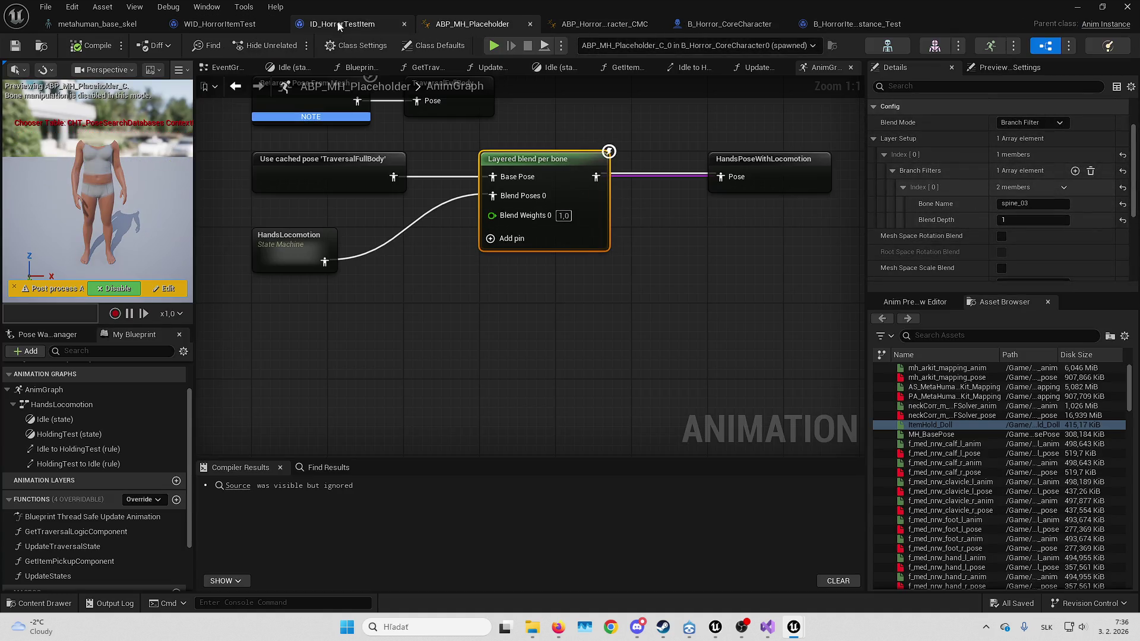
click(250, 23)
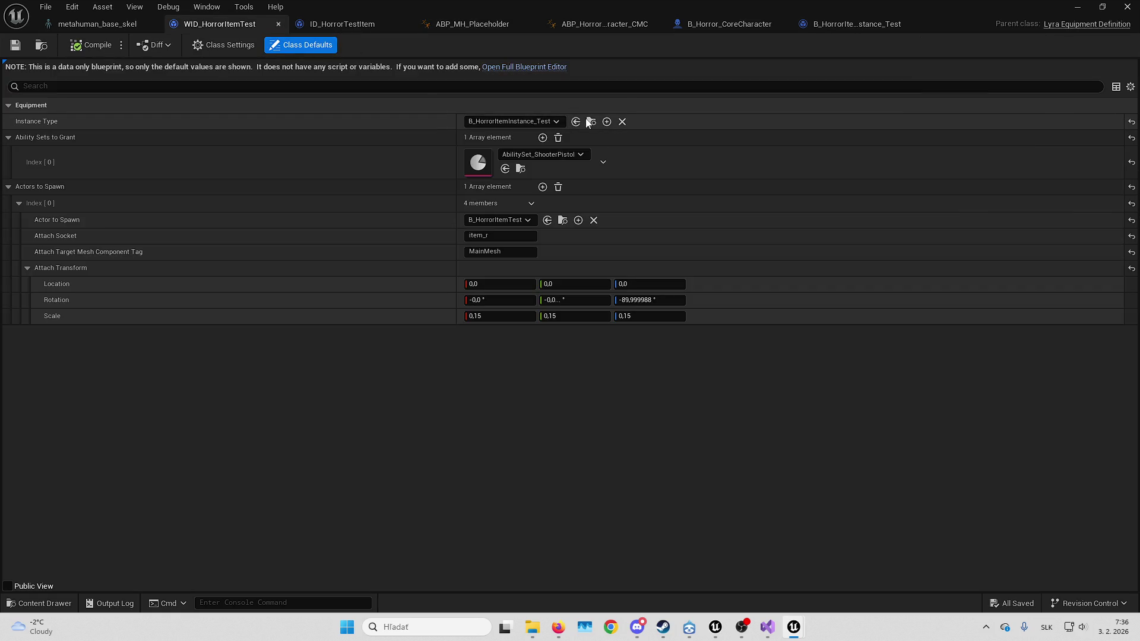
key(alt+Tab)
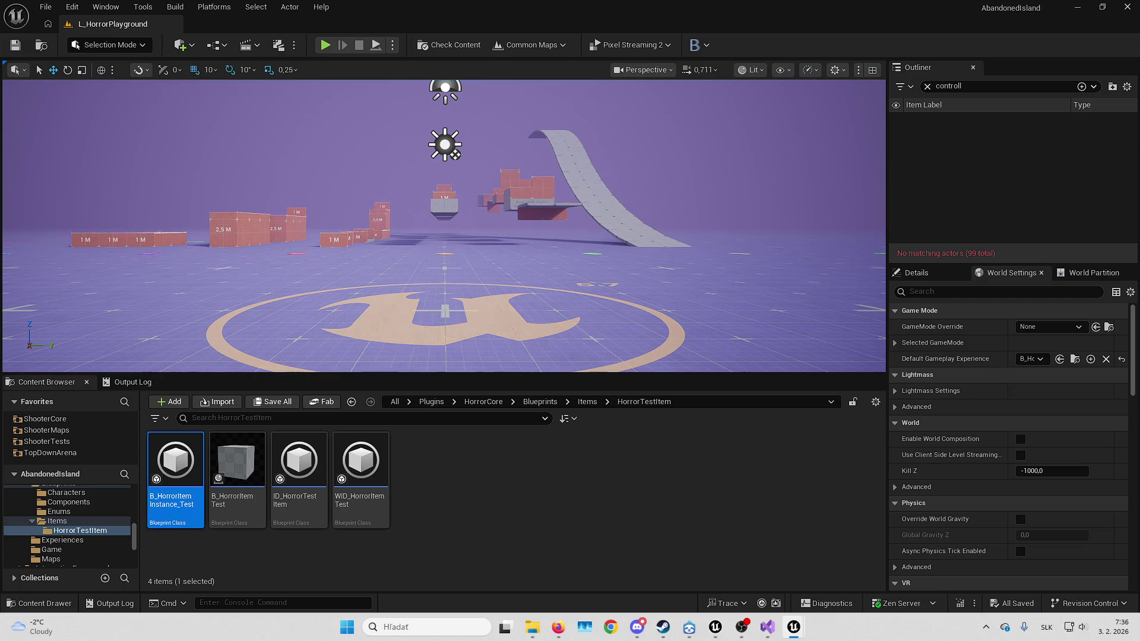
key(alt+Tab)
click(244, 69)
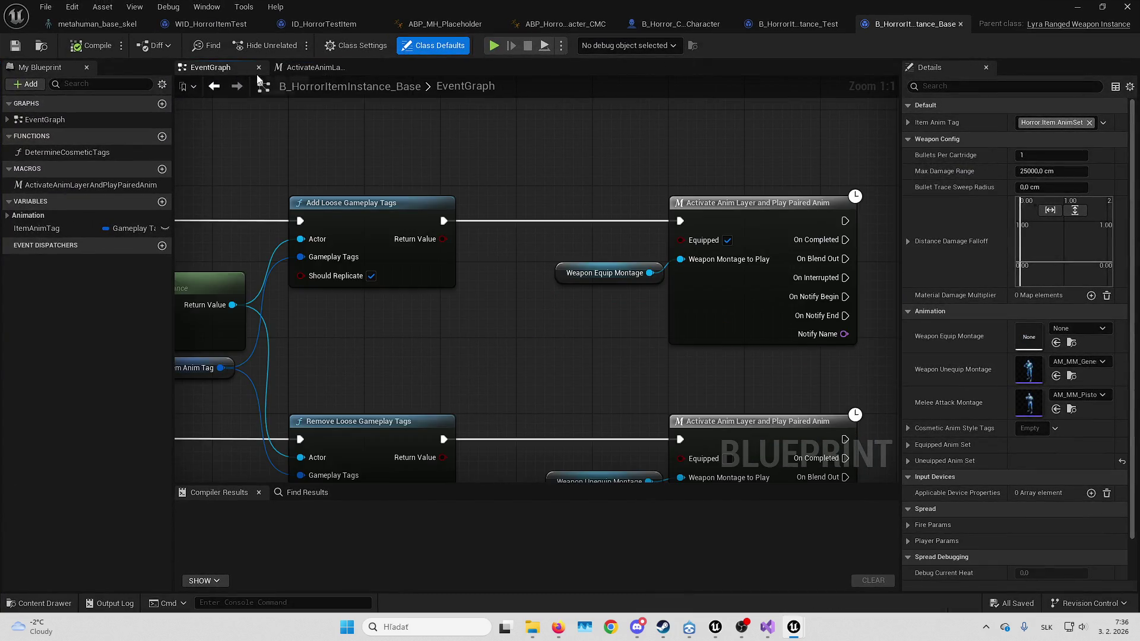
Insert a 0.2-second Delay before Add Loose Gameplay Tags and test it in play past each breakpoint
scroll(582, 190, down, 3)
alt+click(462, 273)
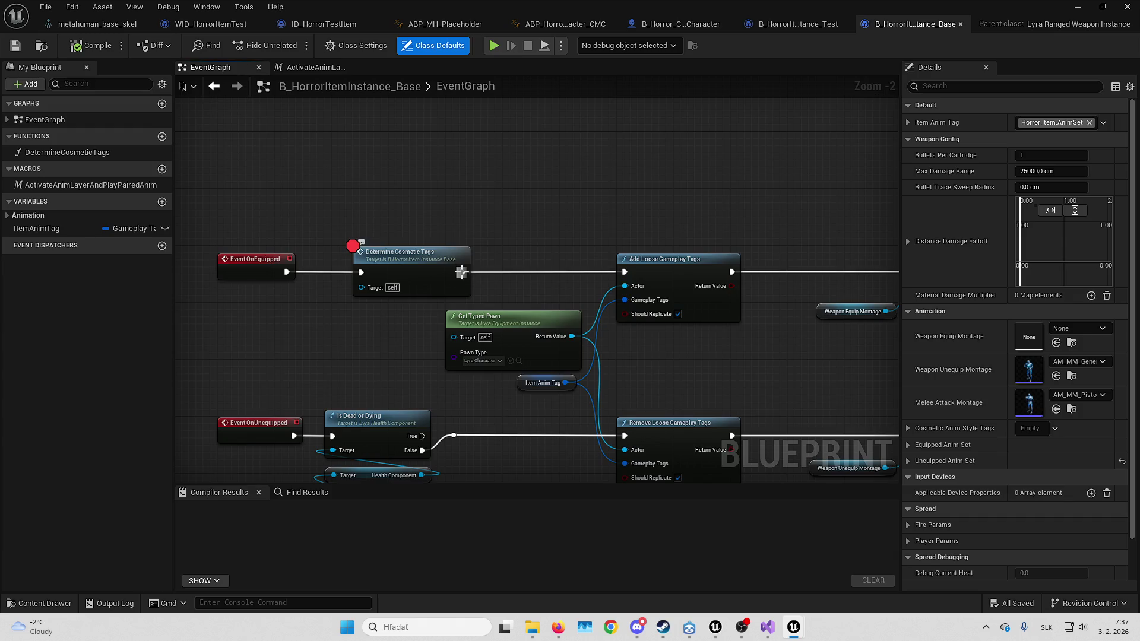
drag(462, 273, 553, 154)
text(dela)
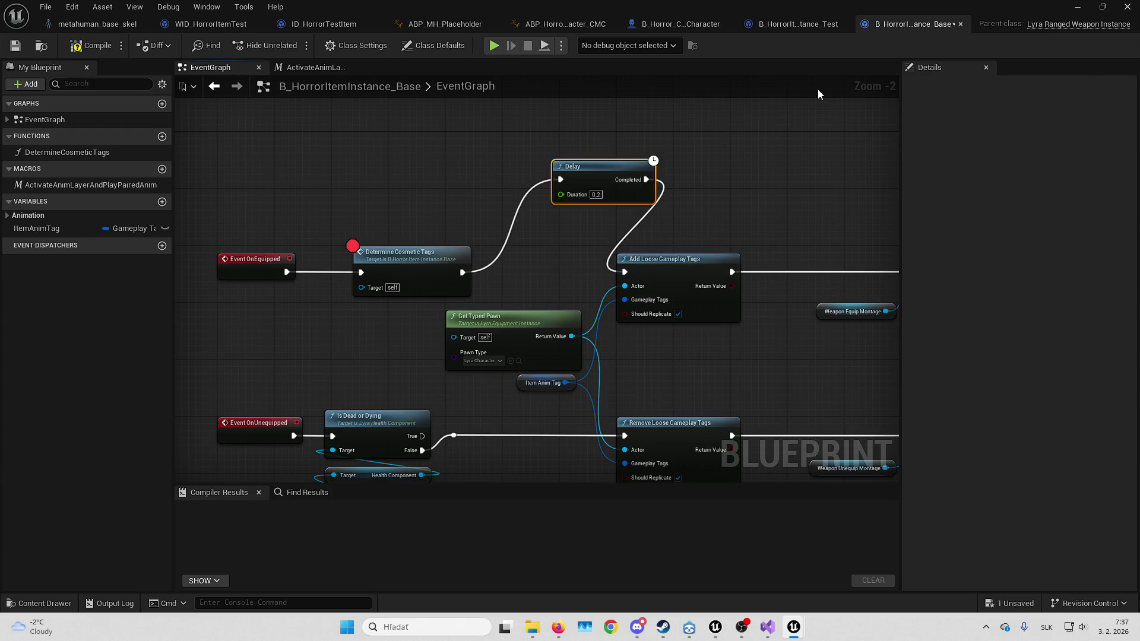
key(alt+p)
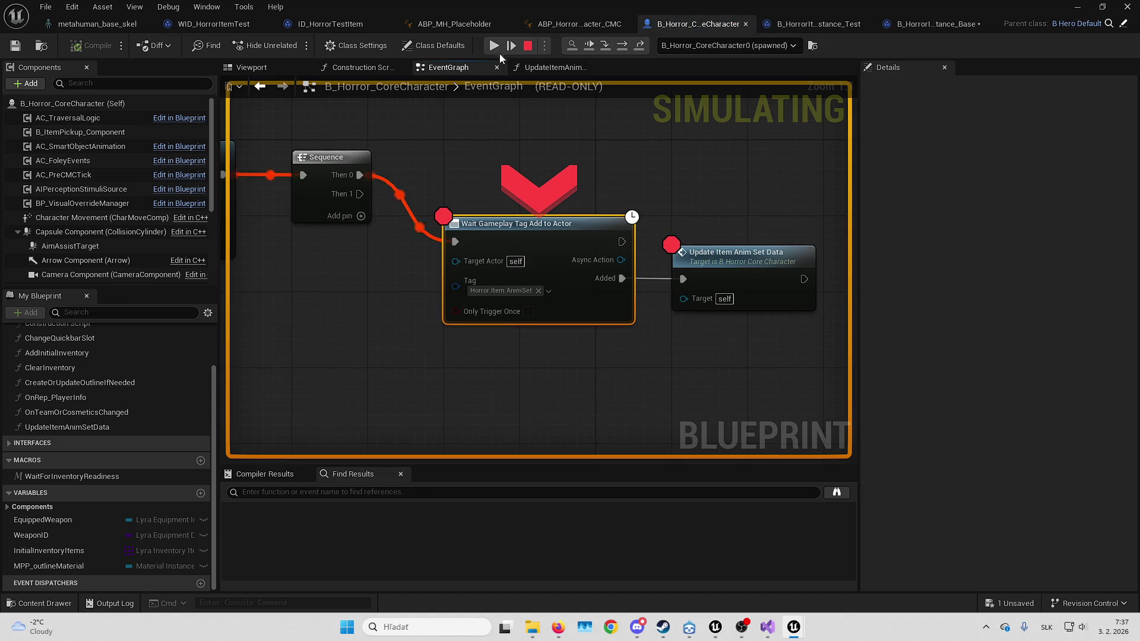
click(499, 49)
click(498, 48)
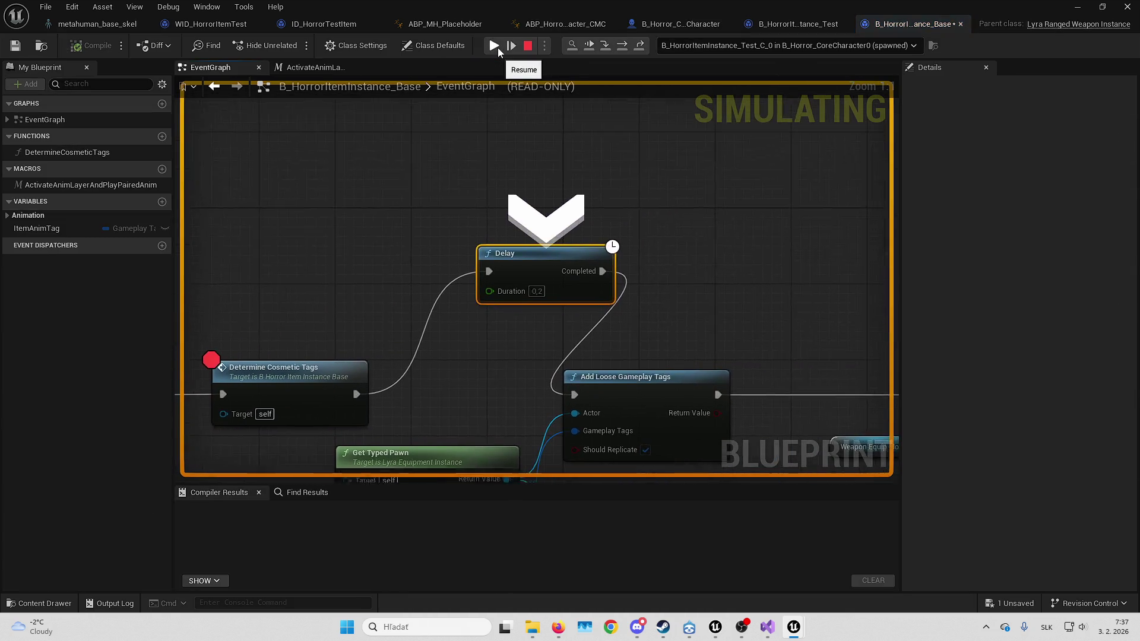
click(498, 47)
click(497, 48)
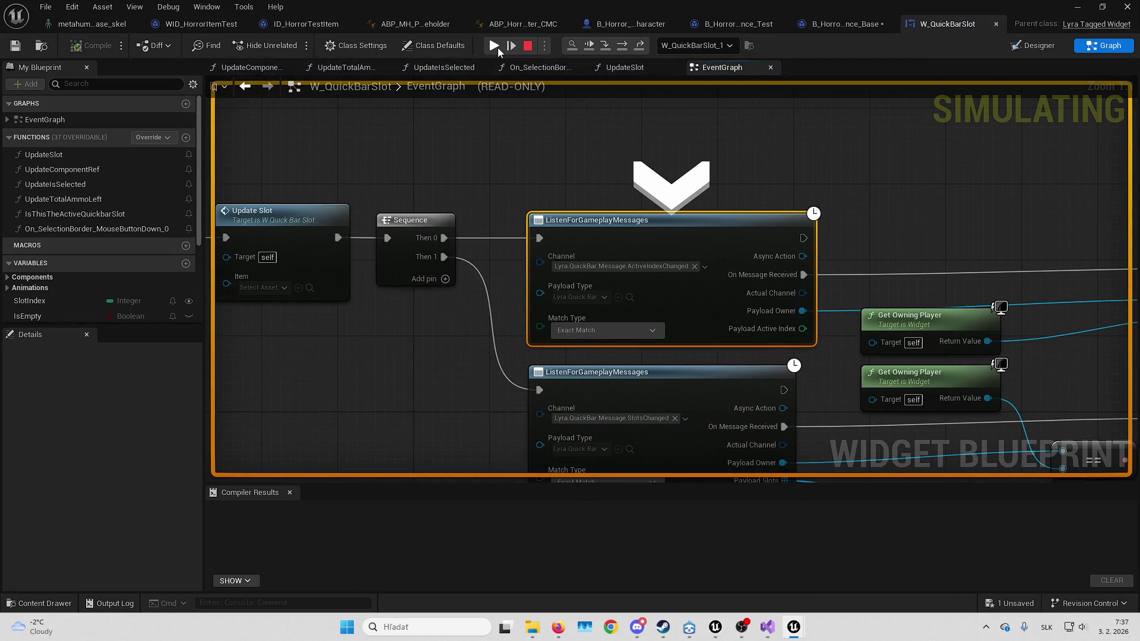
Delete the Delay, reconnect Determine Cosmetic Tags to Add Loose Gameplay Tags, remove its breakpoint, and compile
click(996, 23)
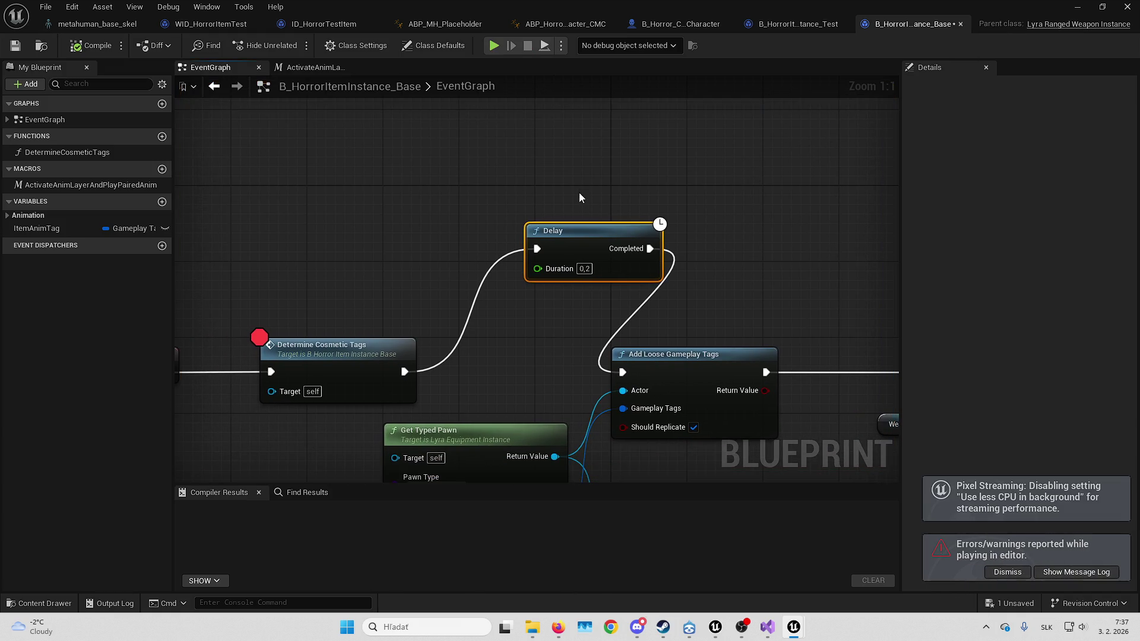
key(Delete)
drag(404, 372, 623, 373)
right_click(315, 355)
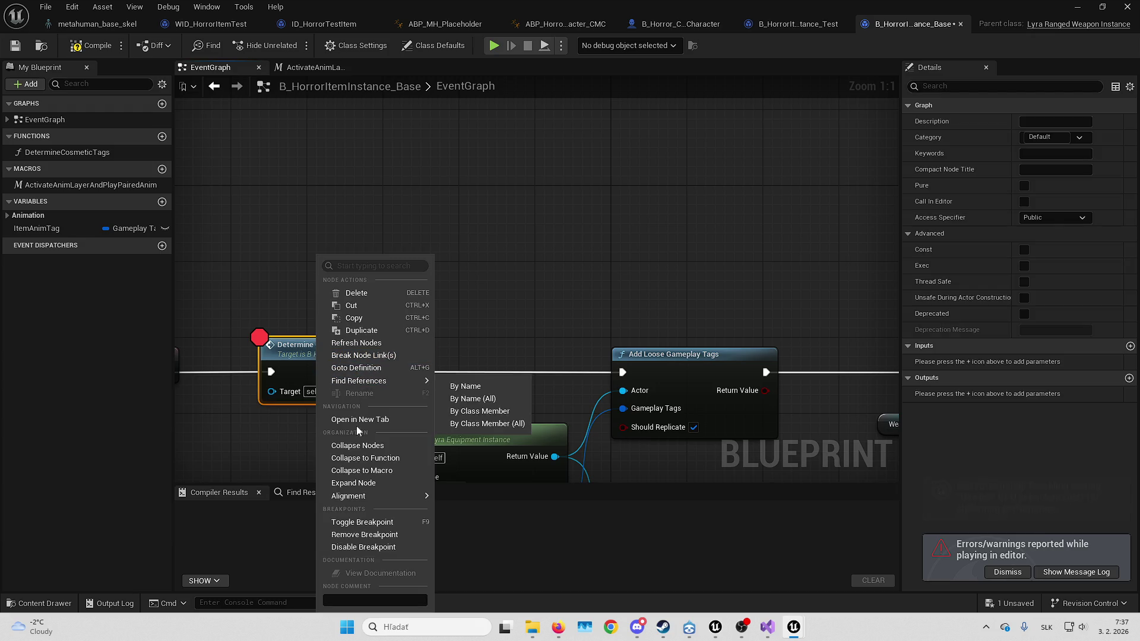
click(351, 530)
click(95, 47)
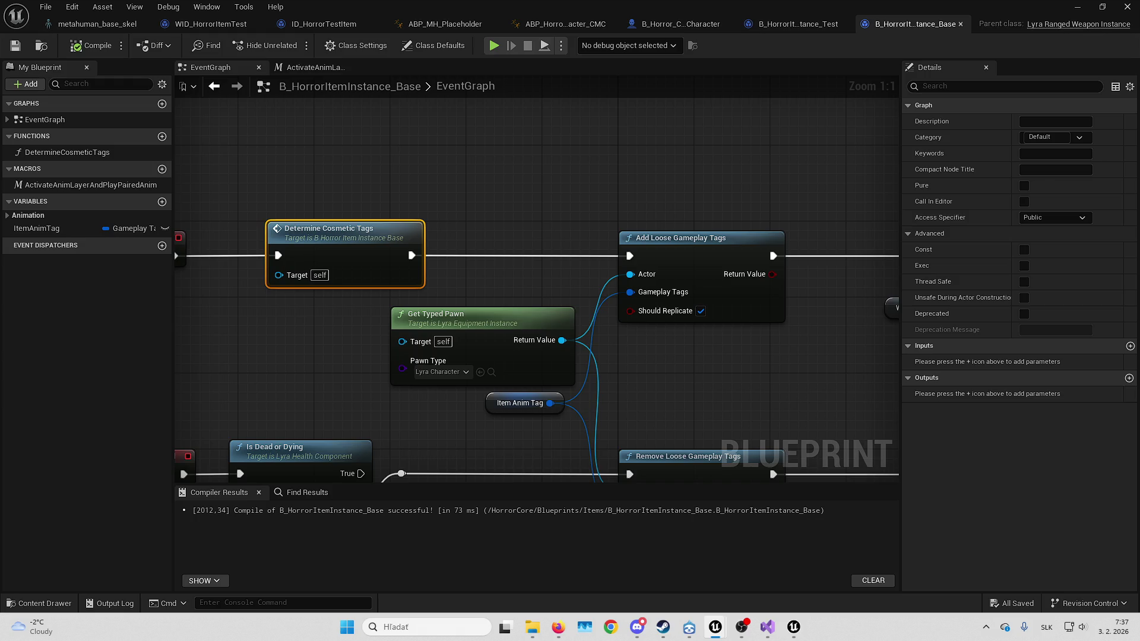
Remove the breakpoints from the character's Wait Gameplay Tag Add to Actor and Update Item Anim Set Data nodes
click(330, 26)
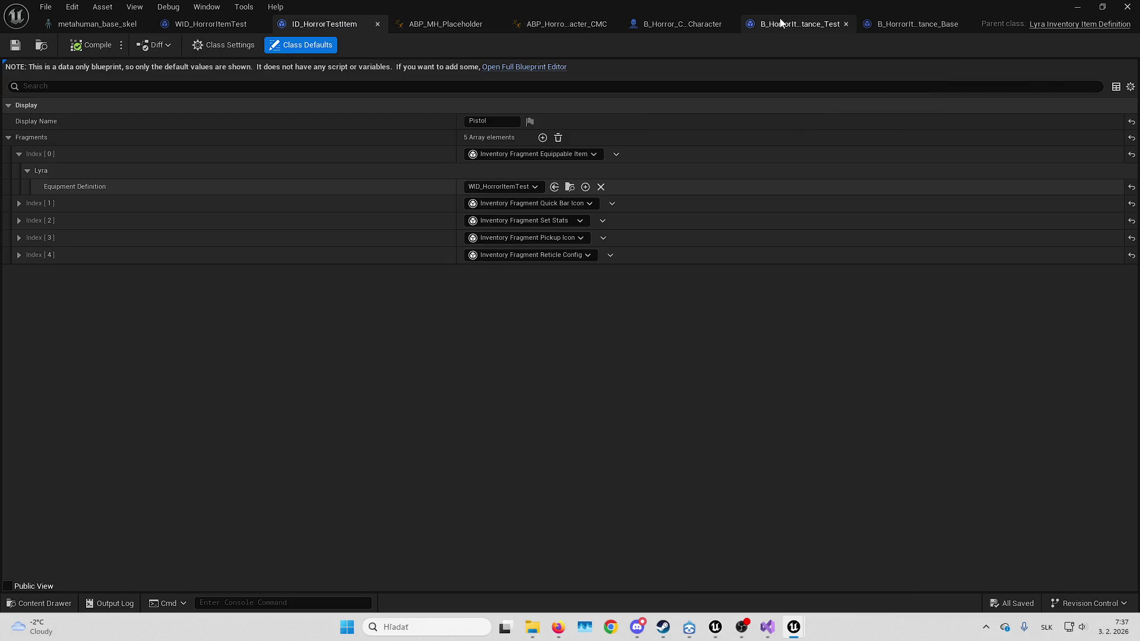
click(691, 25)
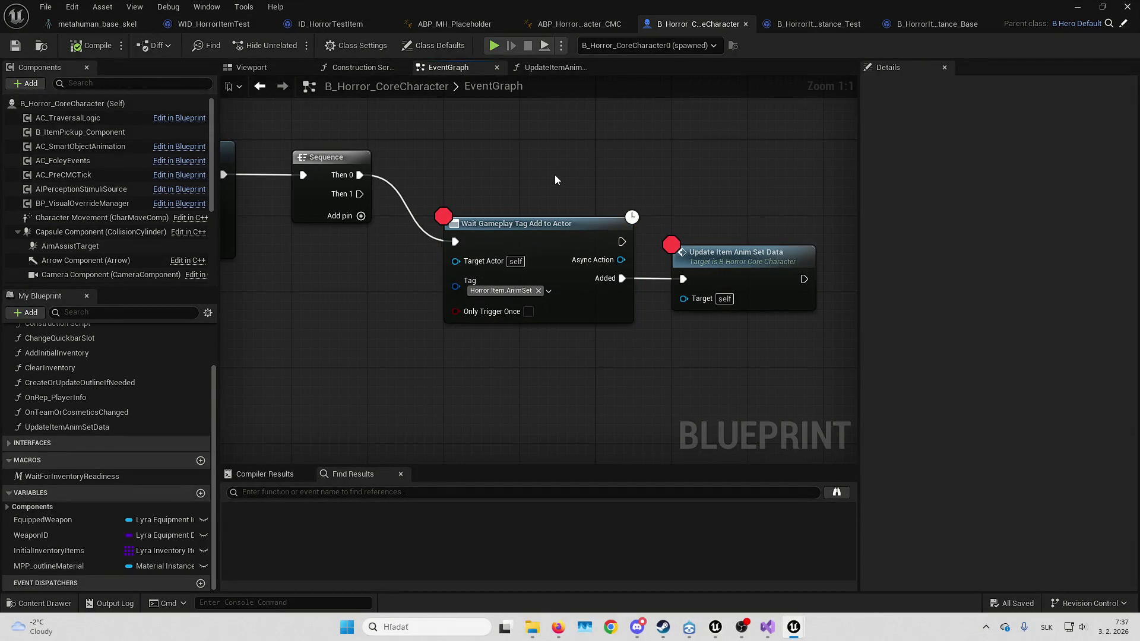
right_click(545, 270)
click(646, 520)
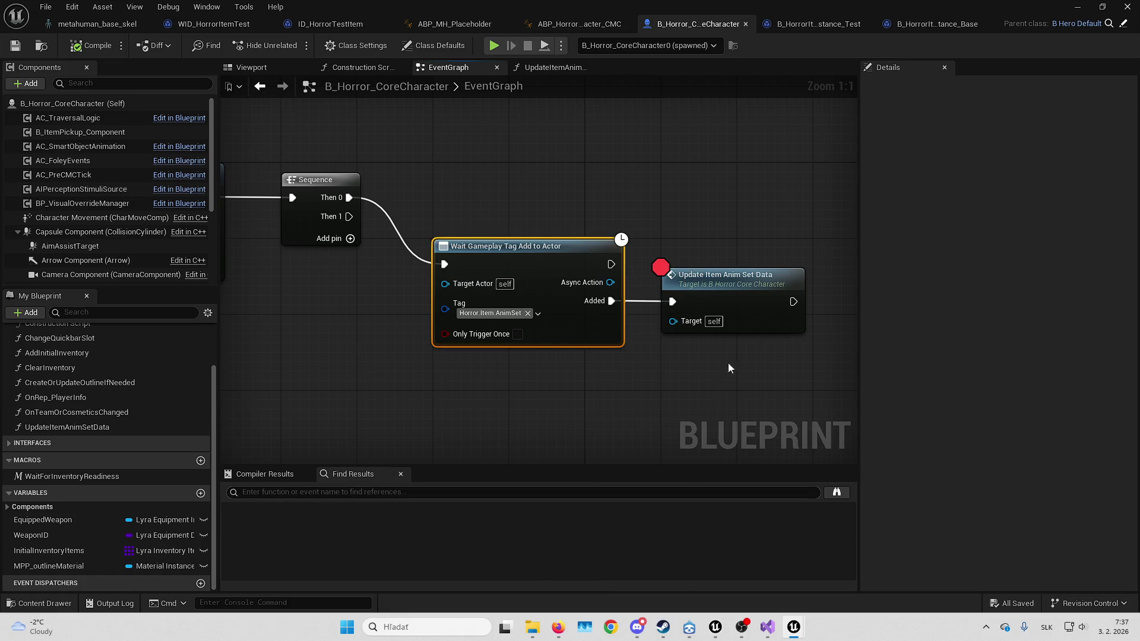
right_click(749, 296)
click(799, 535)
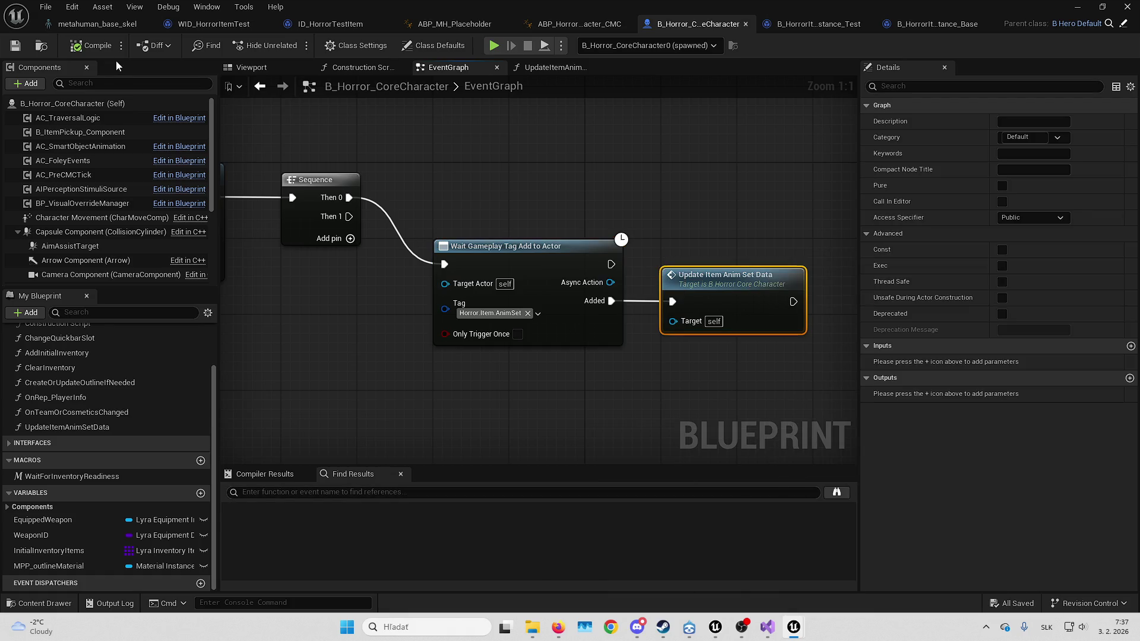
click(457, 24)
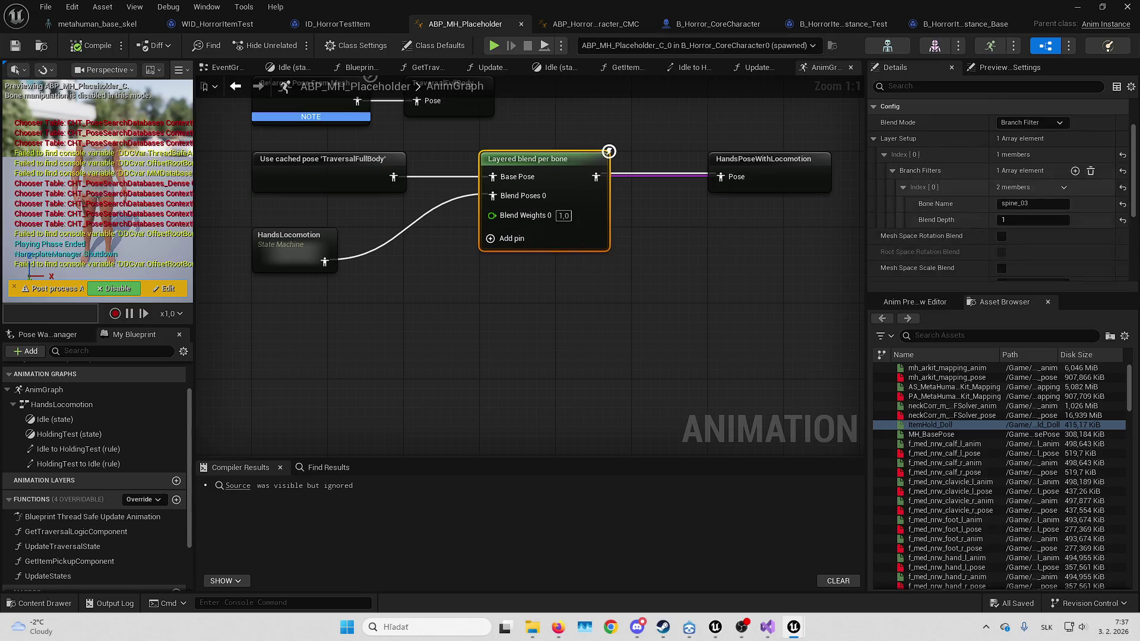
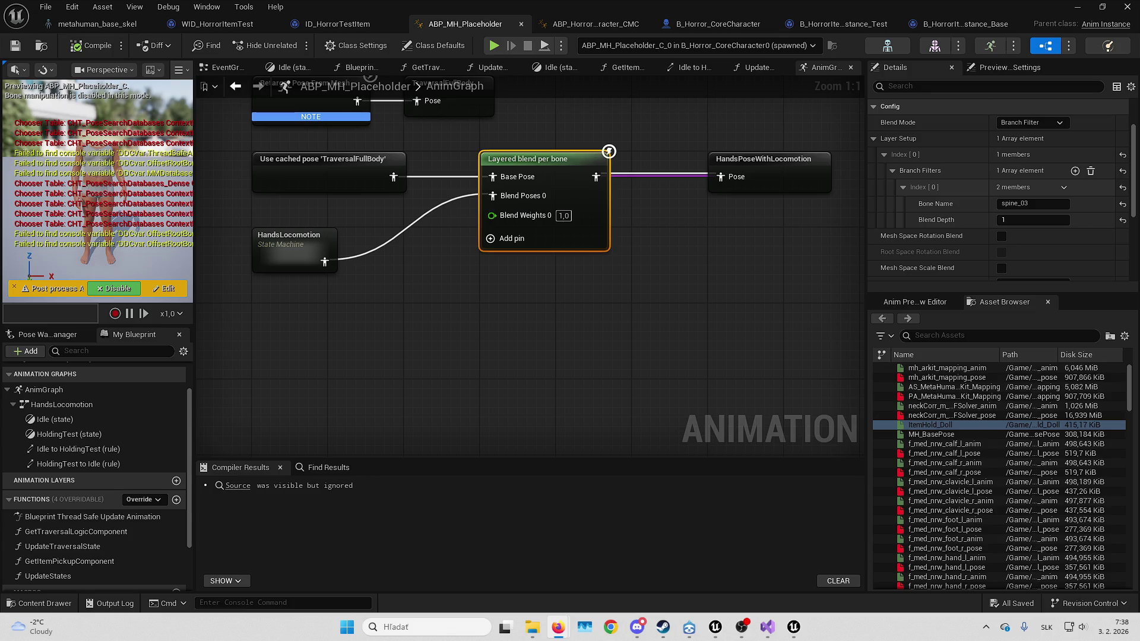
Switch from the Unreal editor to the Layered Blend Per Bone tutorial playing in Firefox
key(alt+Tab)
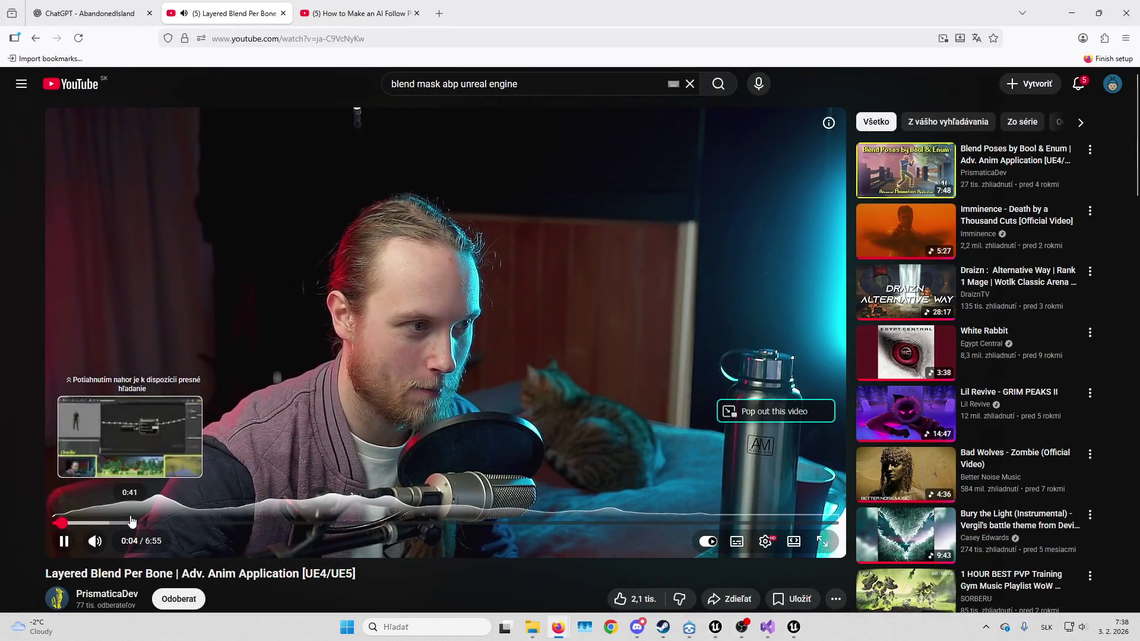
Jump to the tutorial's editor part, raise the volume to full, and seek past the montage setup
click(131, 523)
key(Up)
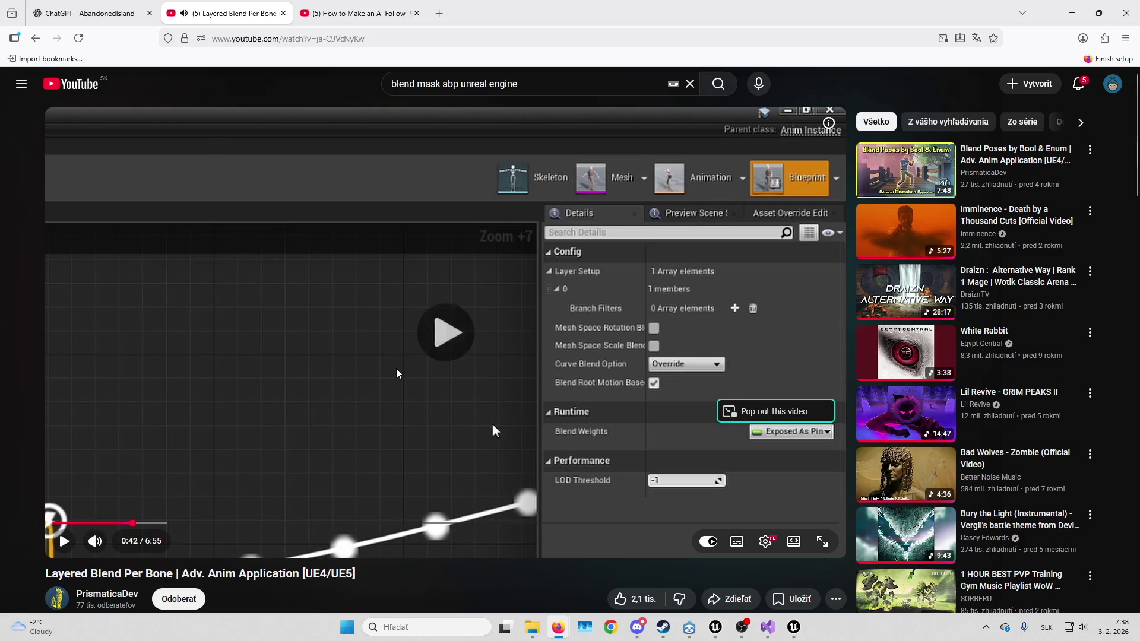
key(Right)
key(Right)
key(Right)
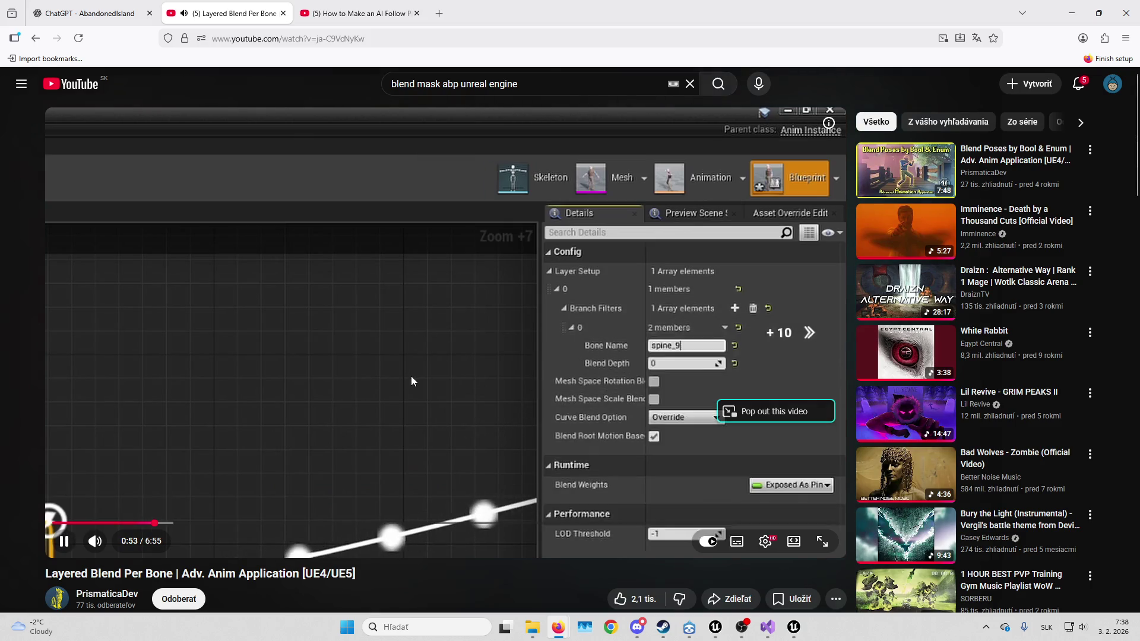
key(Right)
key(Right)
key(Right)
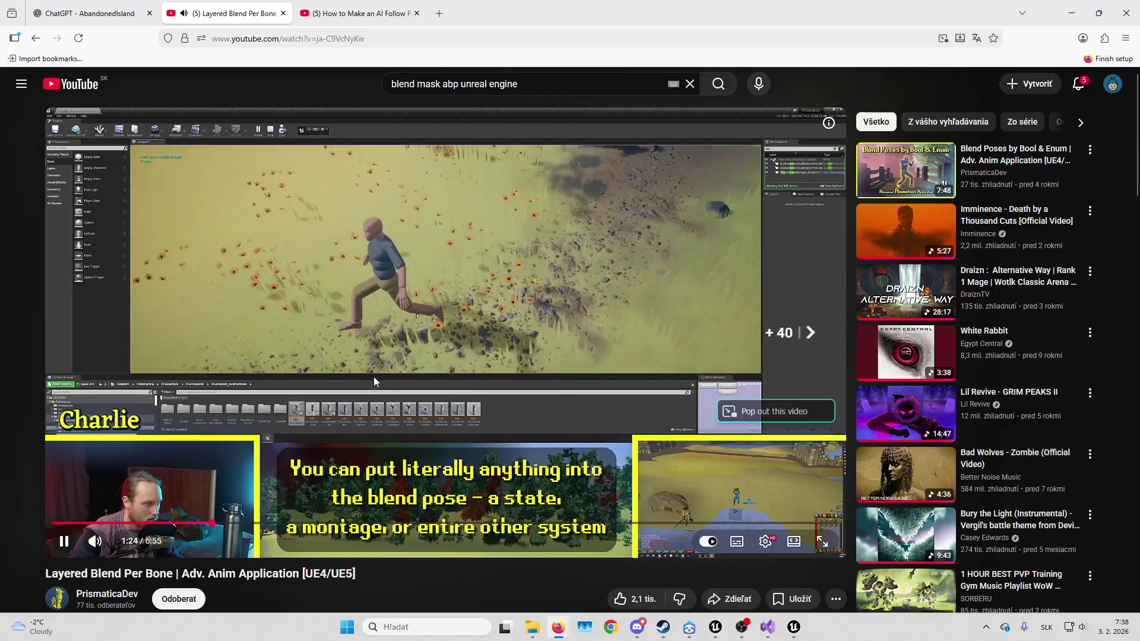
key(Right)
key(Right)
key(Right)
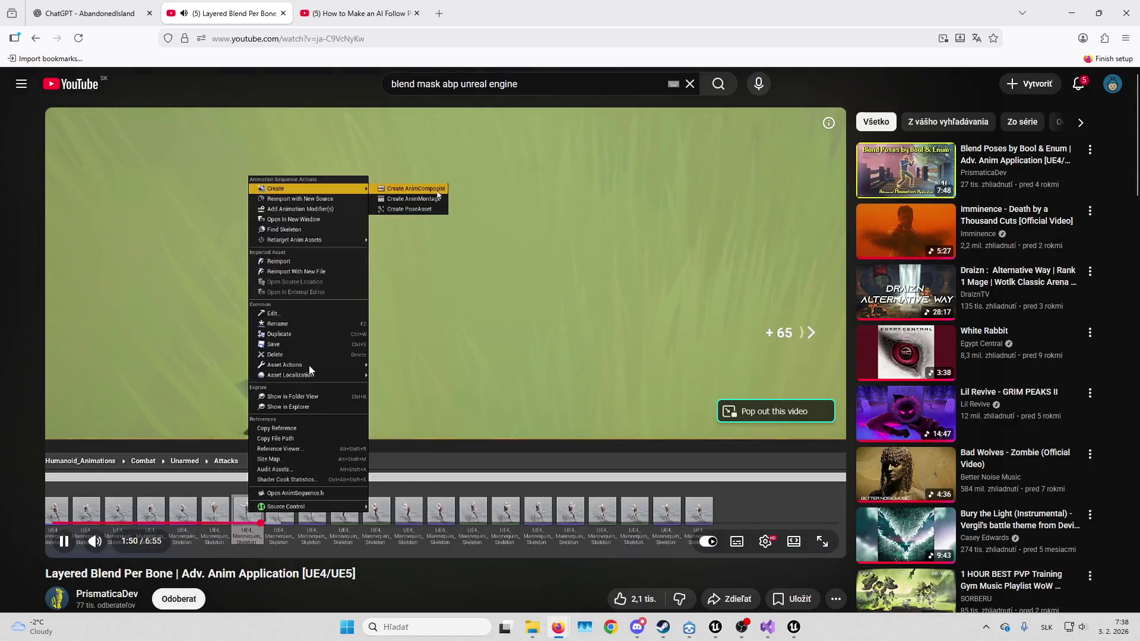
key(Right)
key(Right)
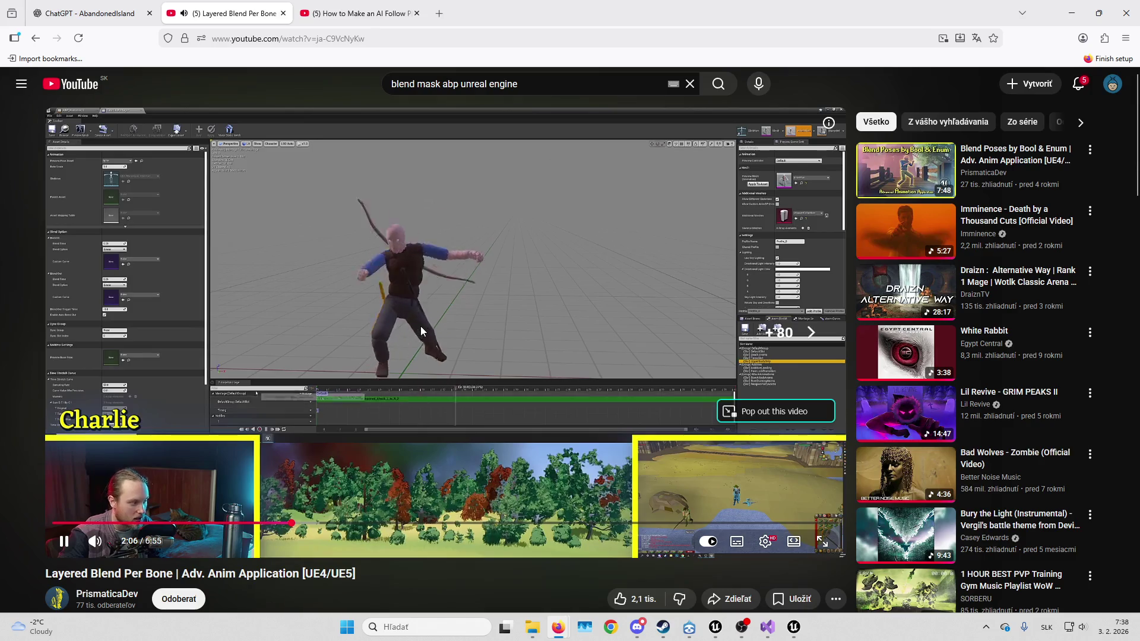
key(Left)
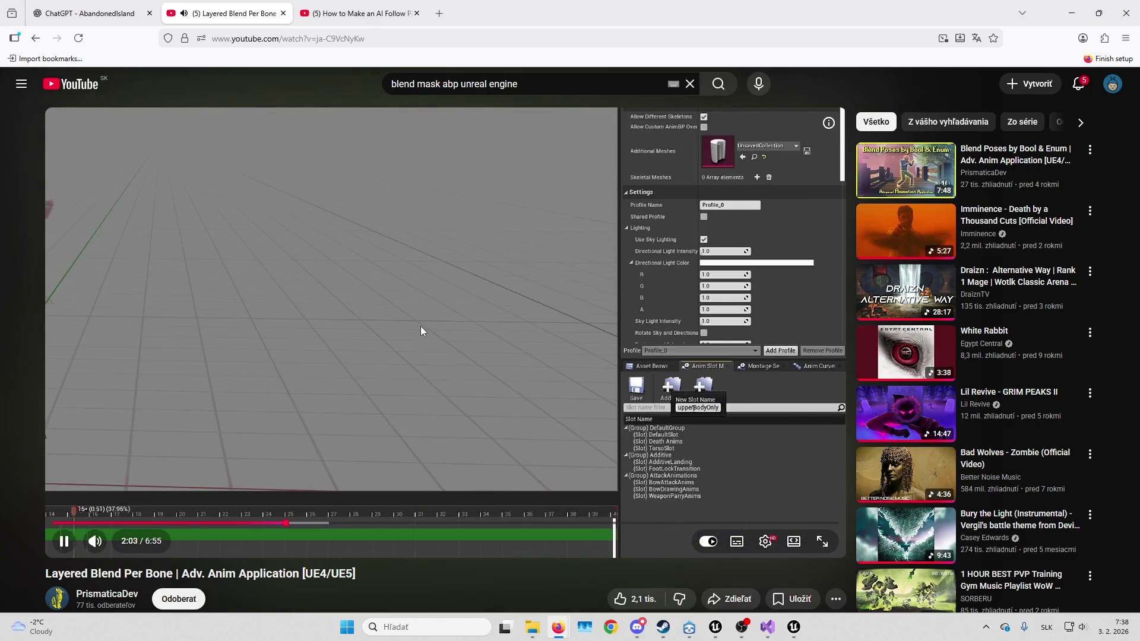
key(Right)
key(Right)
key(Right)
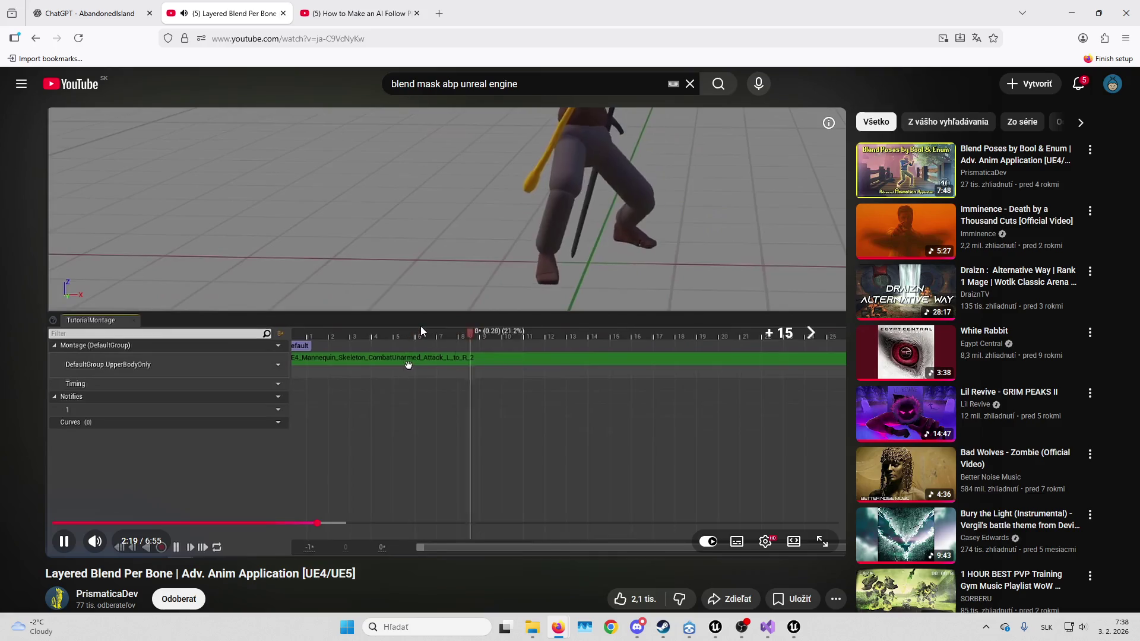
key(Right)
key(Right)
key(Right)
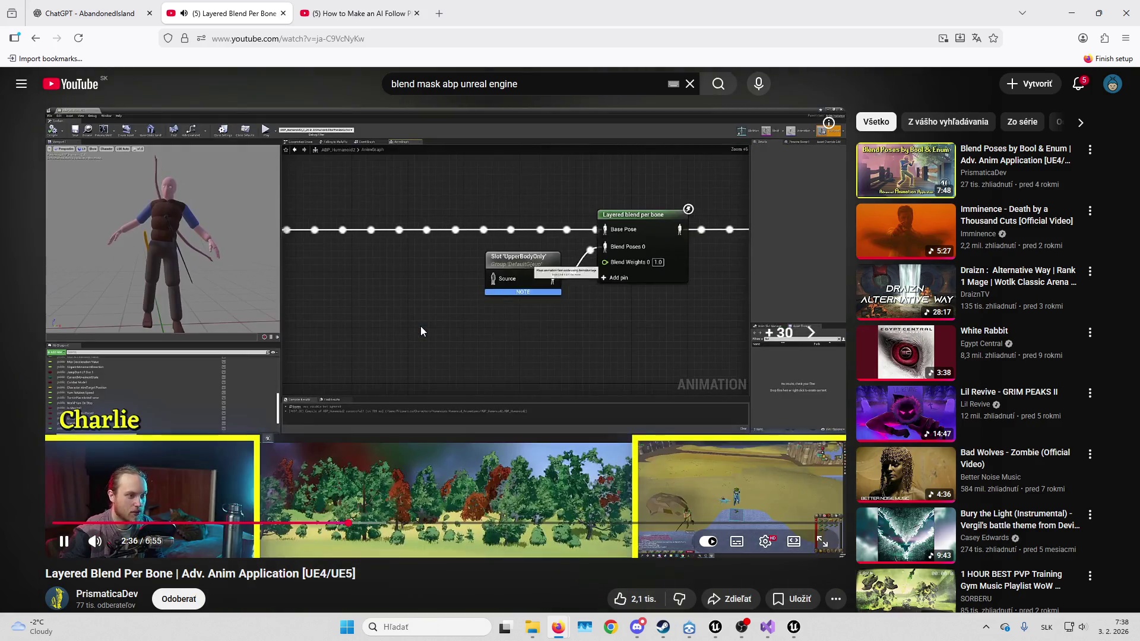
key(Right)
key(Right)
key(Right)
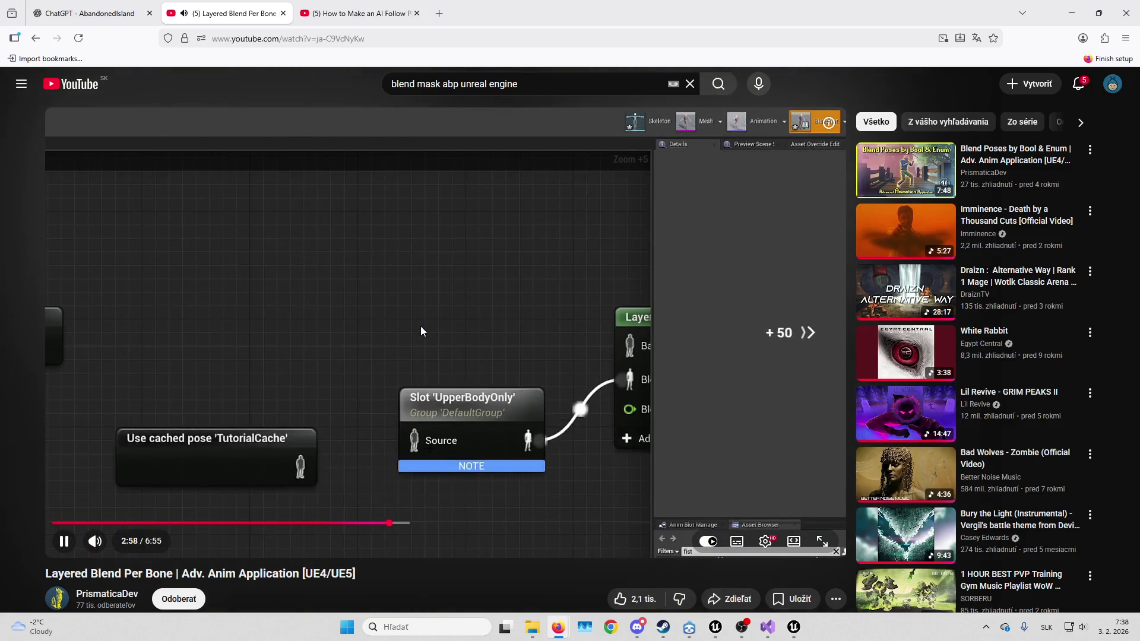
Seek past the blend node setup to 5:55 of 6:55, then return to the search results
key(Right)
key(Right)
key(Right)
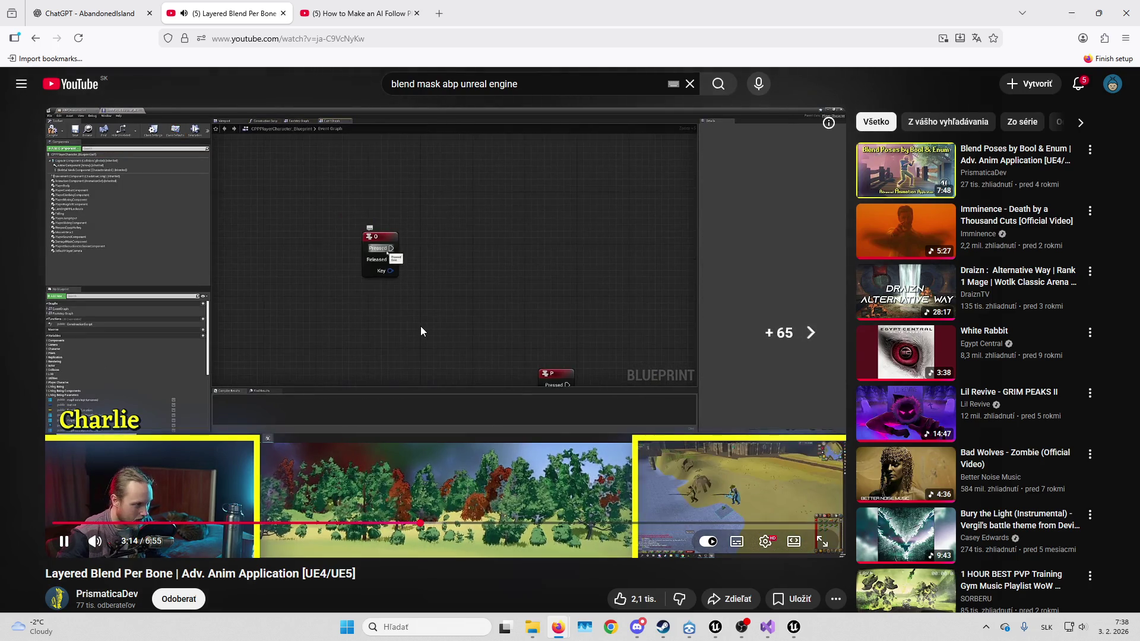
key(Right)
key(Right)
key(Right)
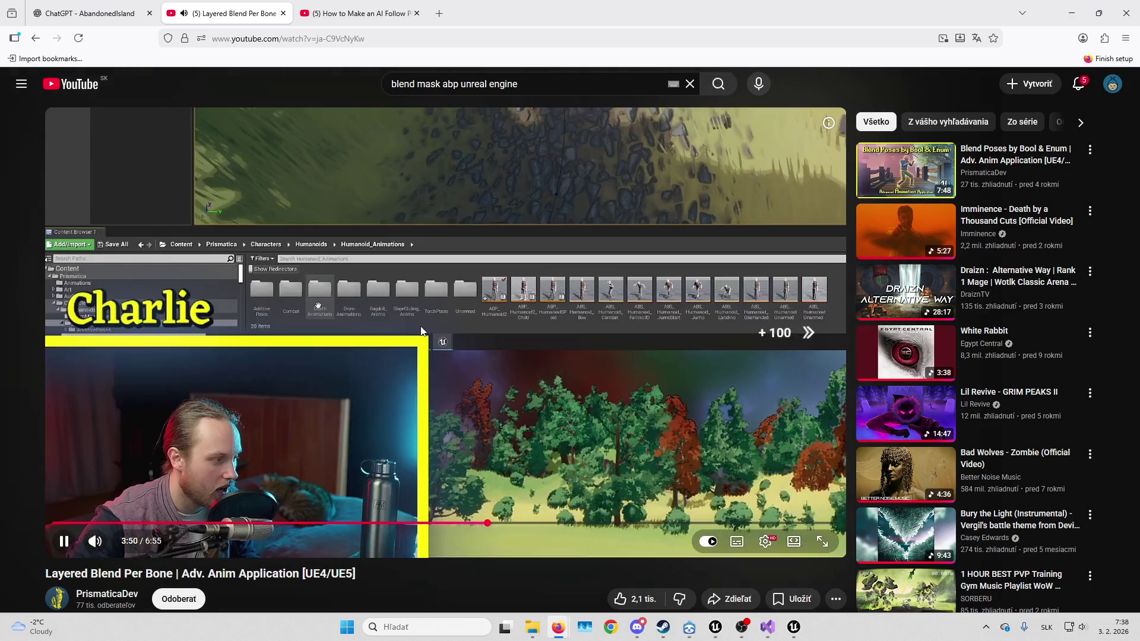
key(Right)
key(Right)
key(Right)
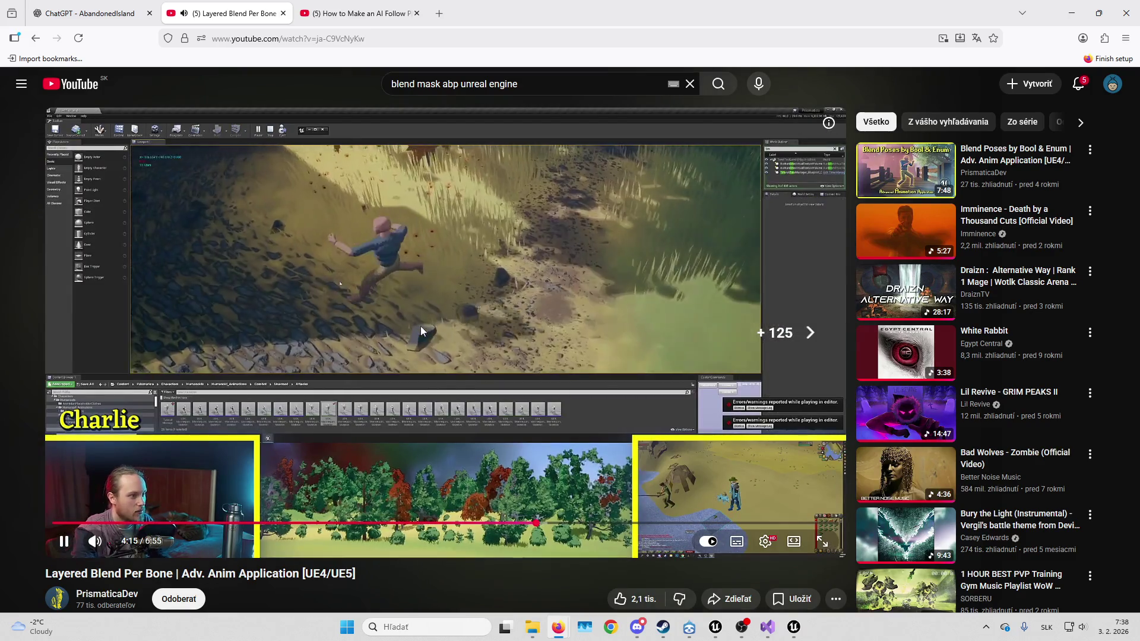
key(Right)
key(Right)
key(Right)
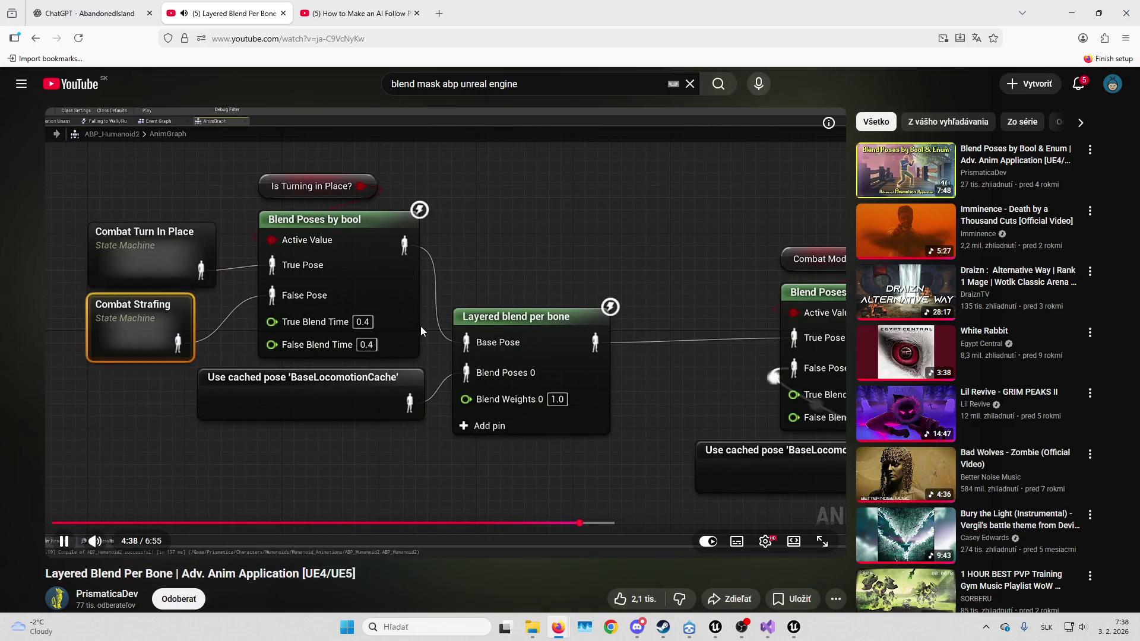
key(Right)
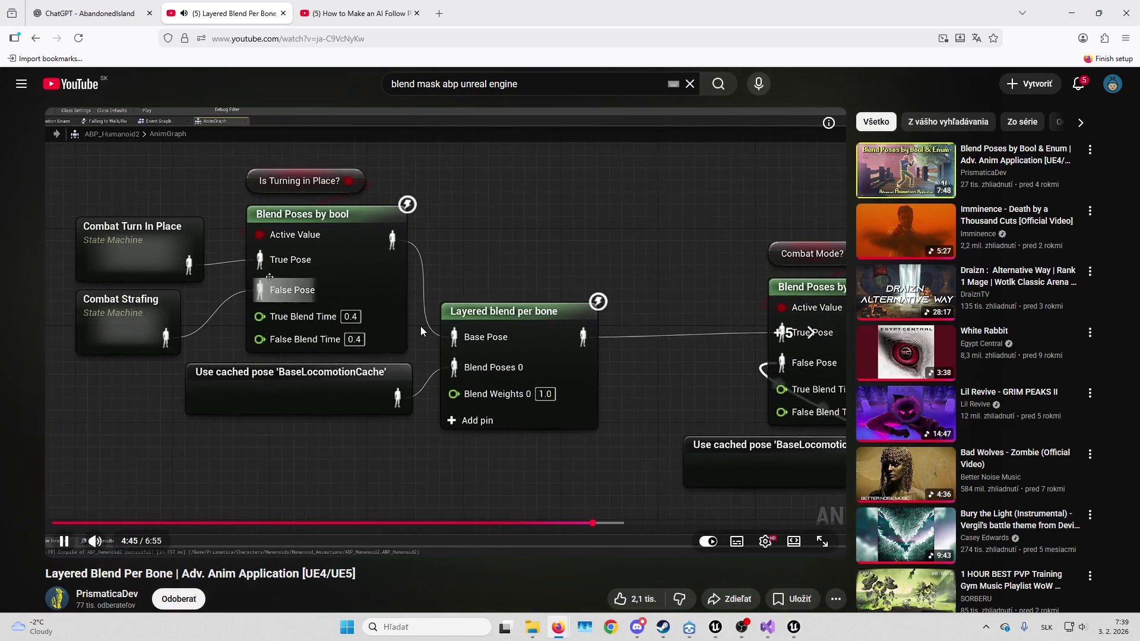
key(Right)
key(Right)
key(Right)
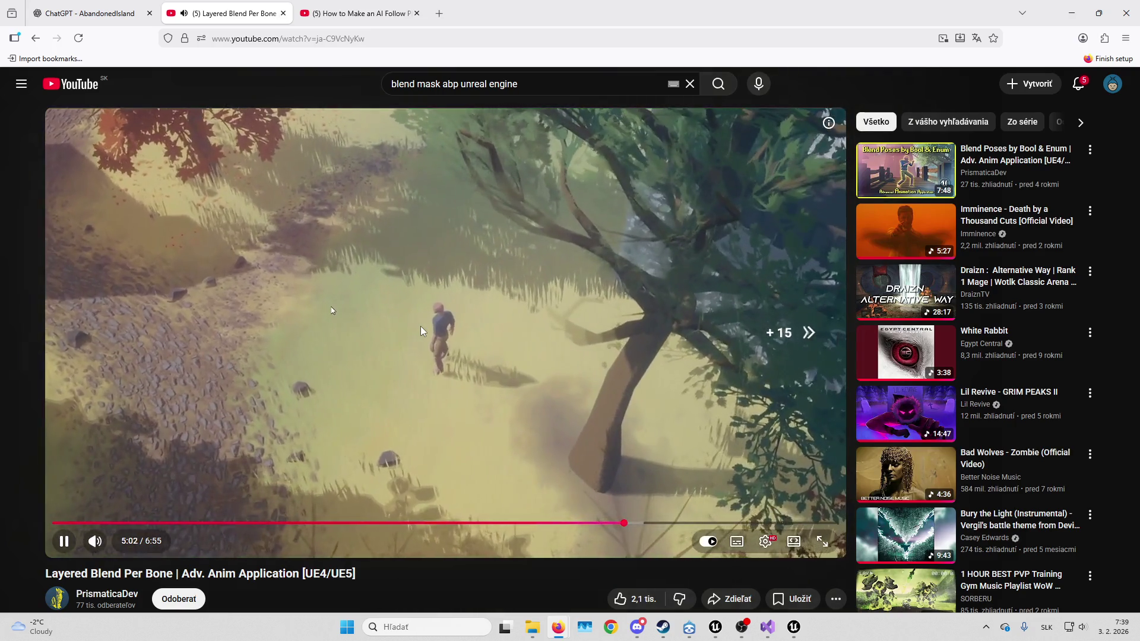
key(Right)
key(Right)
key(Right)
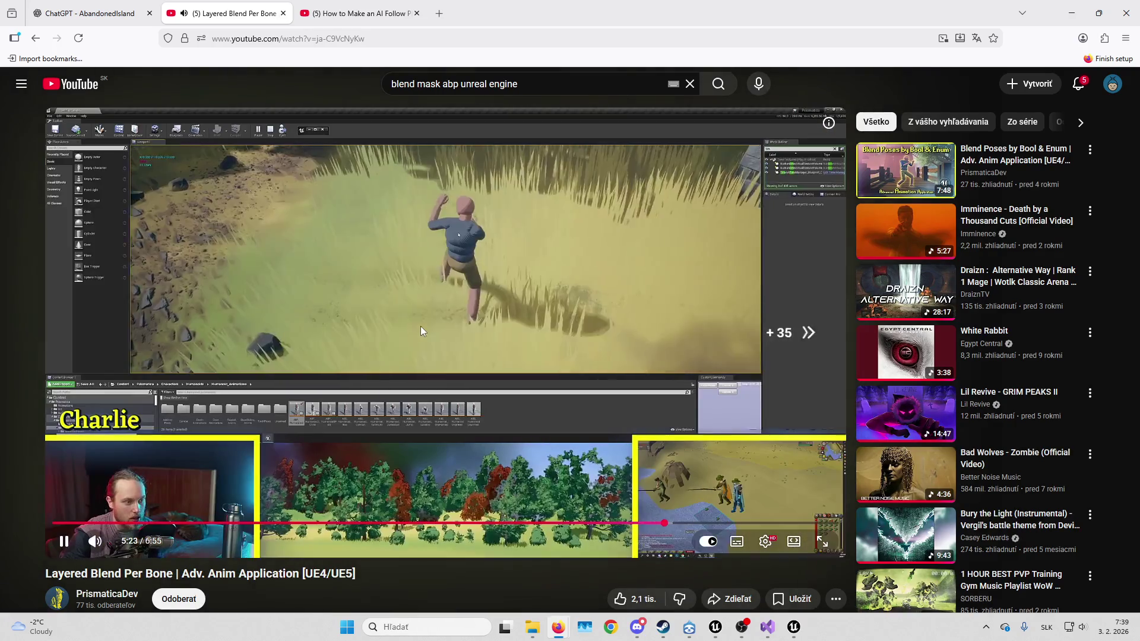
key(Right)
key(Right)
key(Right)
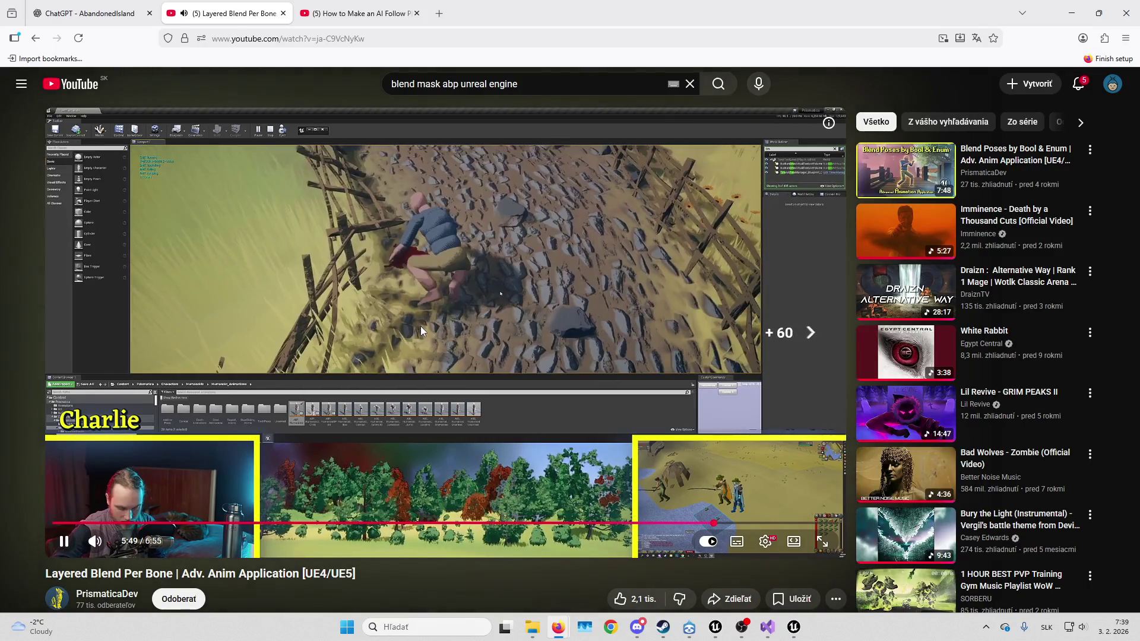
key(Right)
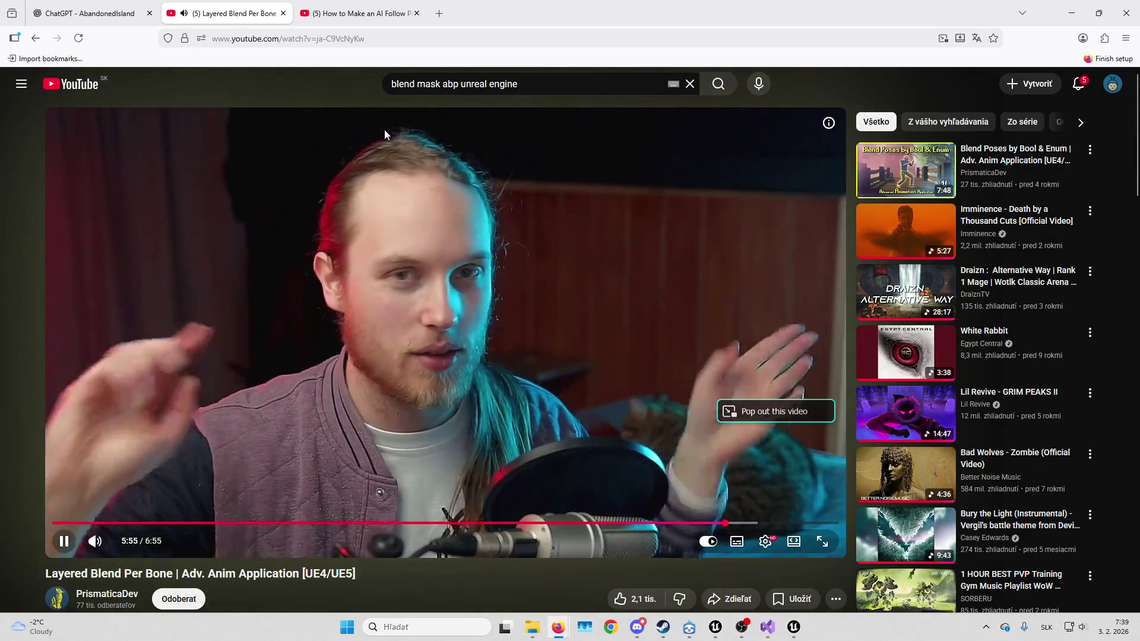
key(alt+Left)
Replace 'abp' in the search query with 'layered blend per bone' and rerun the search
scroll(681, 325, down, 3)
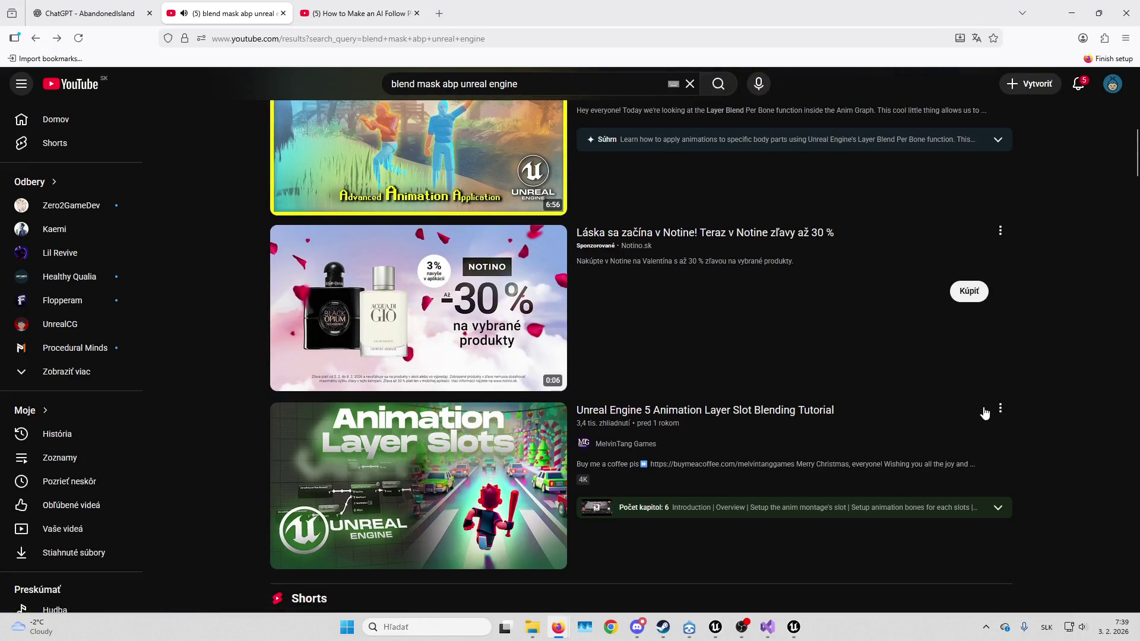
scroll(1085, 347, down, 10)
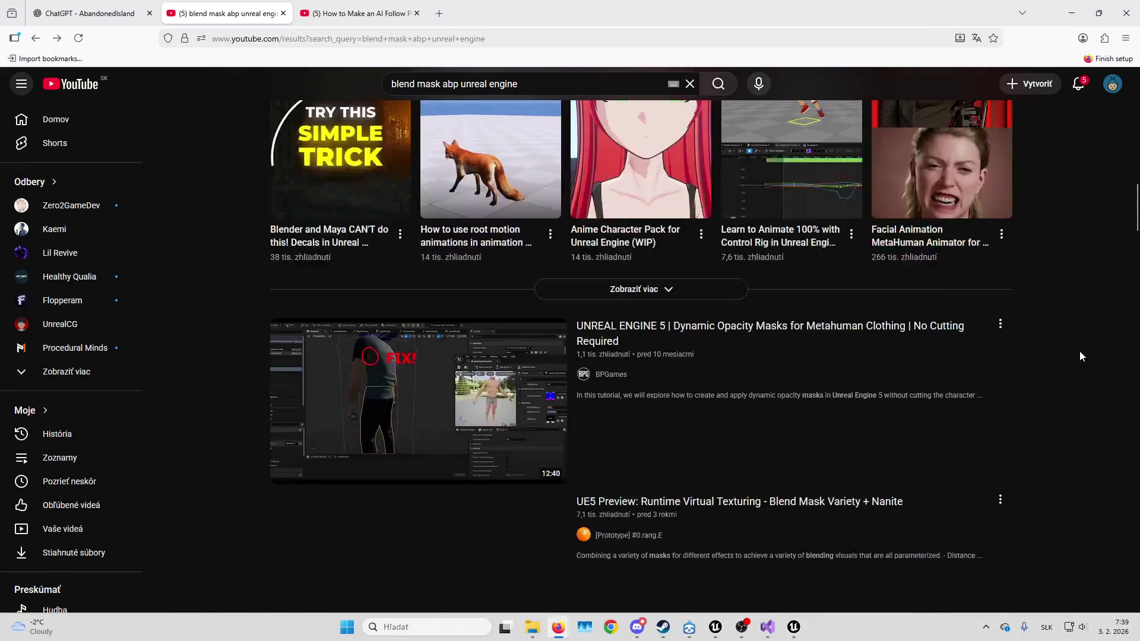
scroll(1079, 352, down, 2)
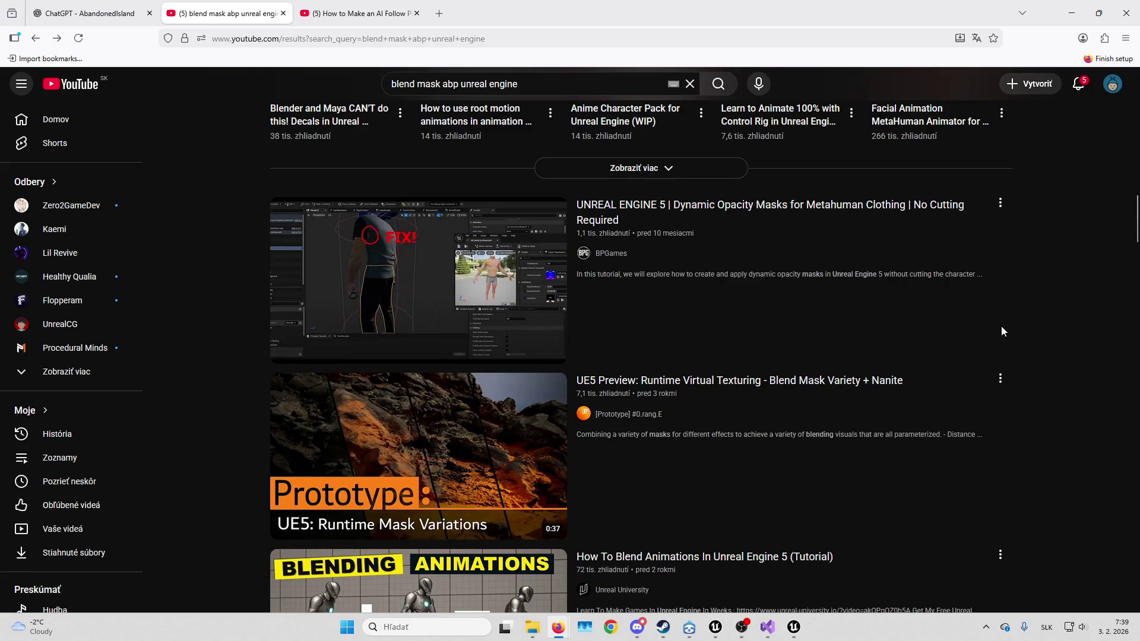
scroll(1001, 326, down, 4)
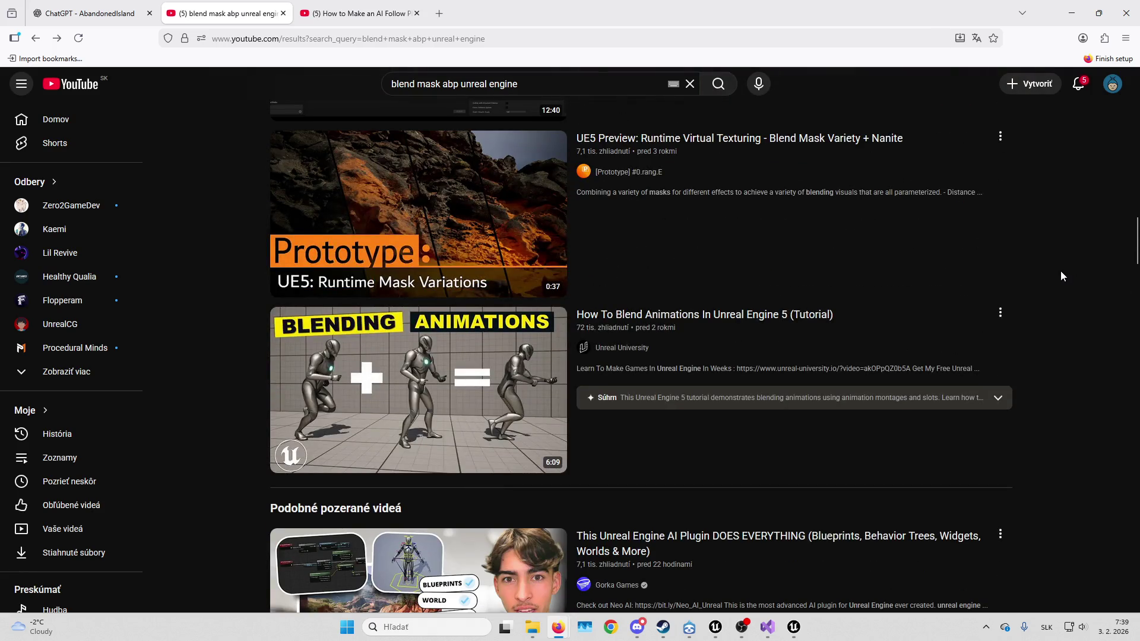
scroll(1062, 274, up, 6)
drag(458, 84, 448, 84)
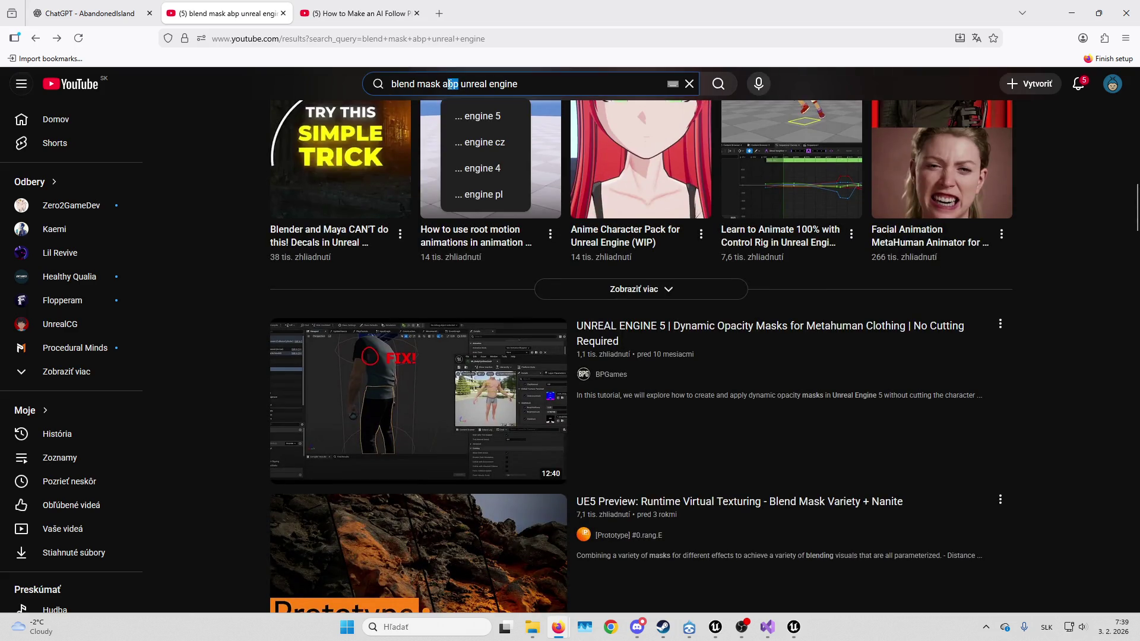
text(layered blend )
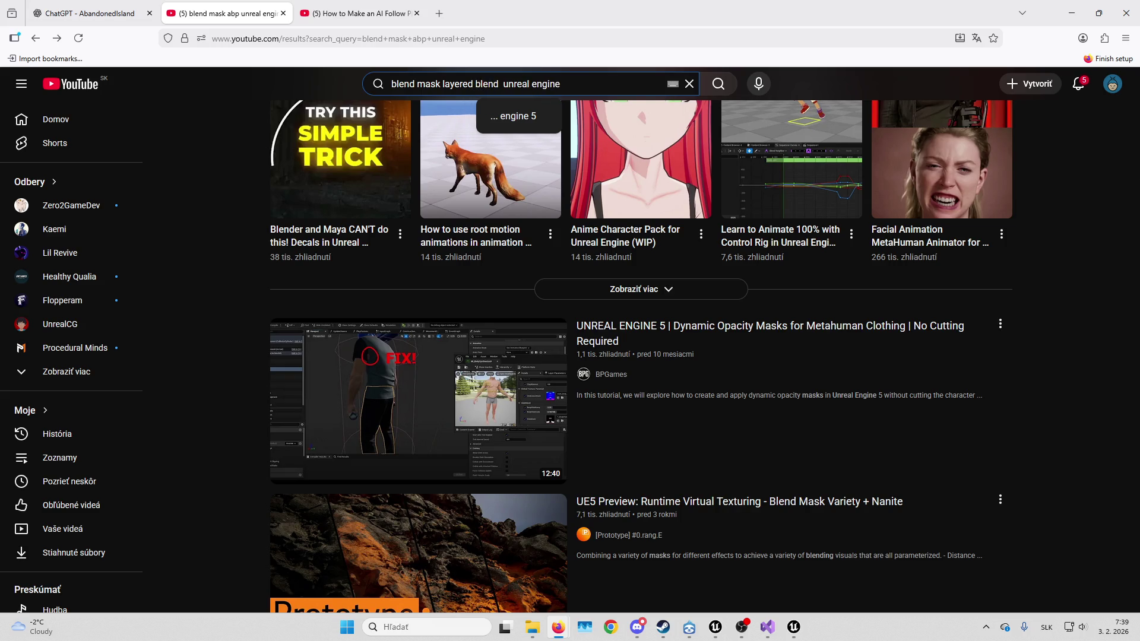
text(per bone)
key(Return)
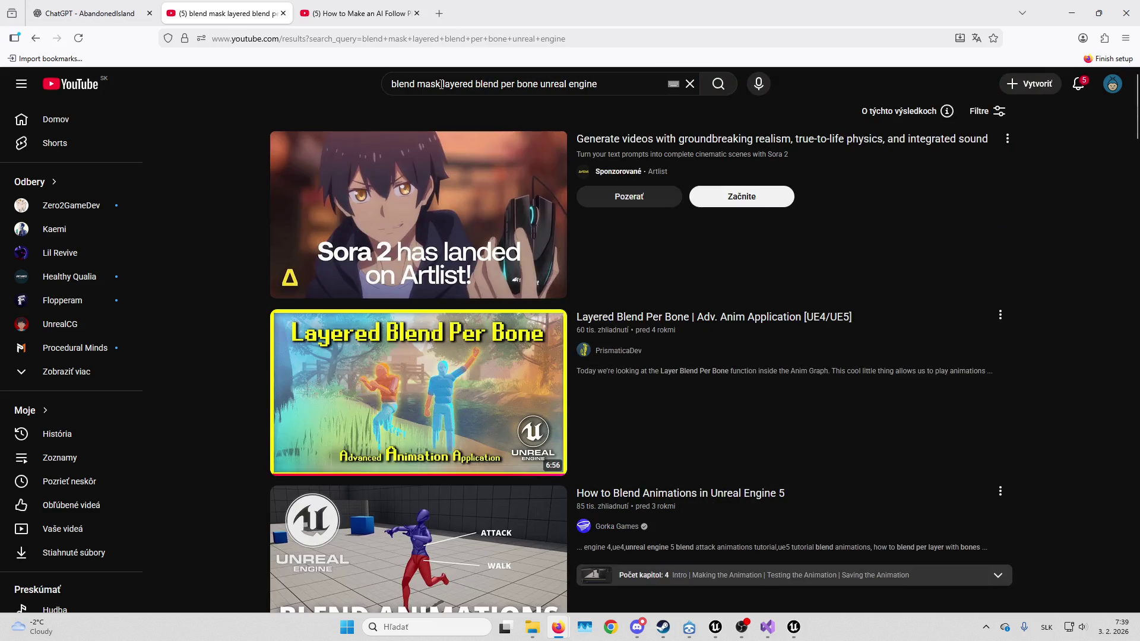
Open the lower-body blendspace with upper-body aiming tutorial from the results
scroll(957, 222, down, 2)
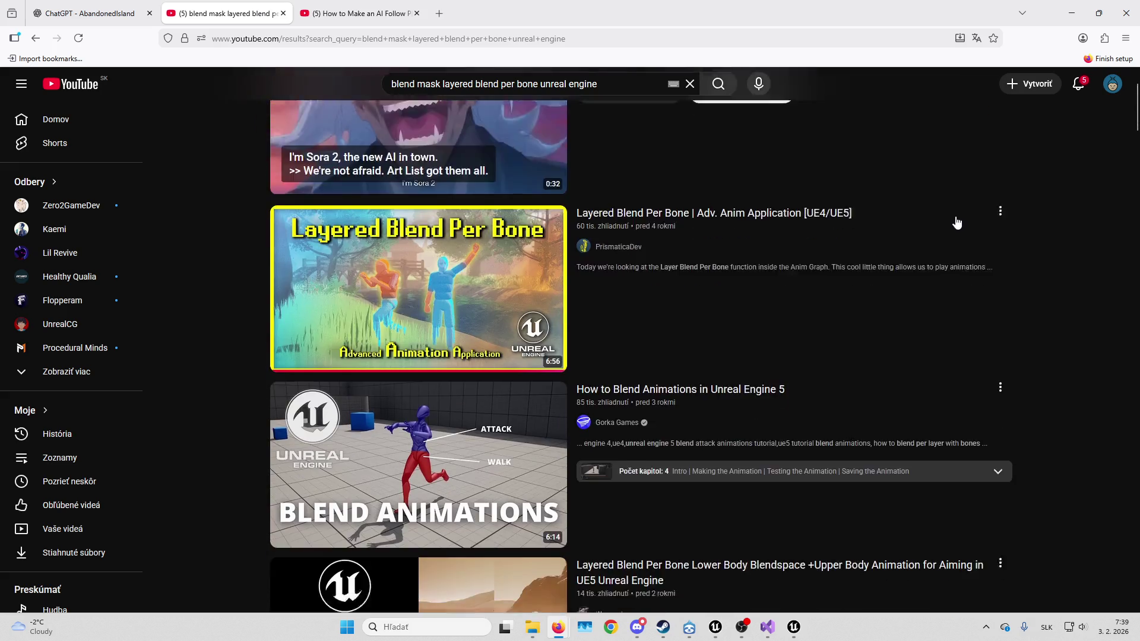
scroll(957, 222, down, 3)
scroll(1051, 212, down, 2)
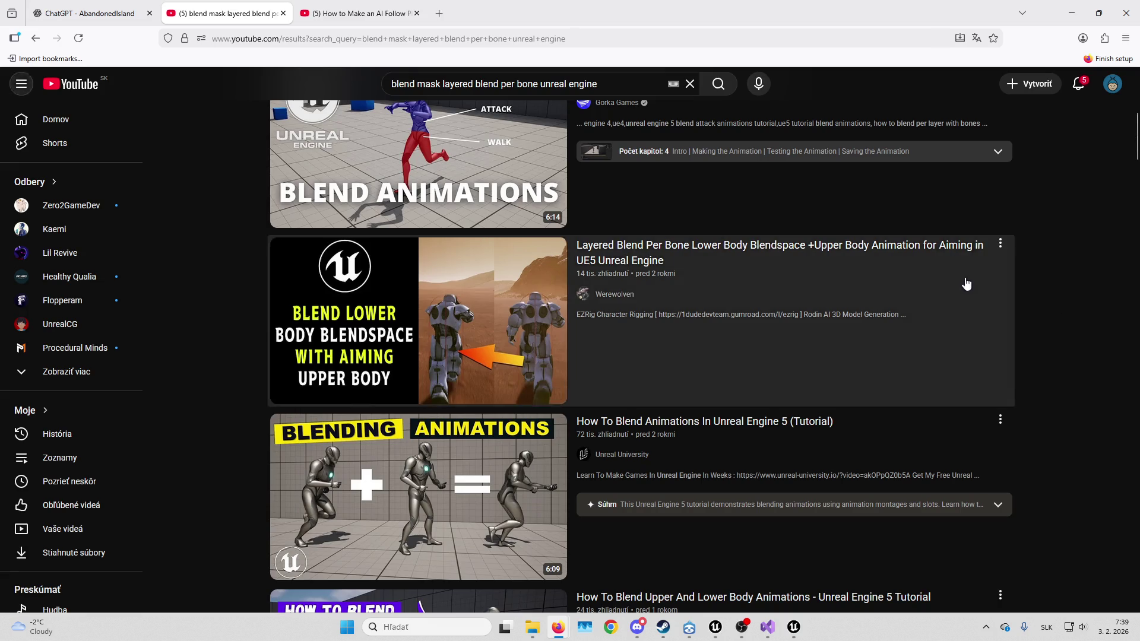
click(964, 283)
Skim the aiming tutorial forward to its blend setup, stepping back a few seconds
click(133, 523)
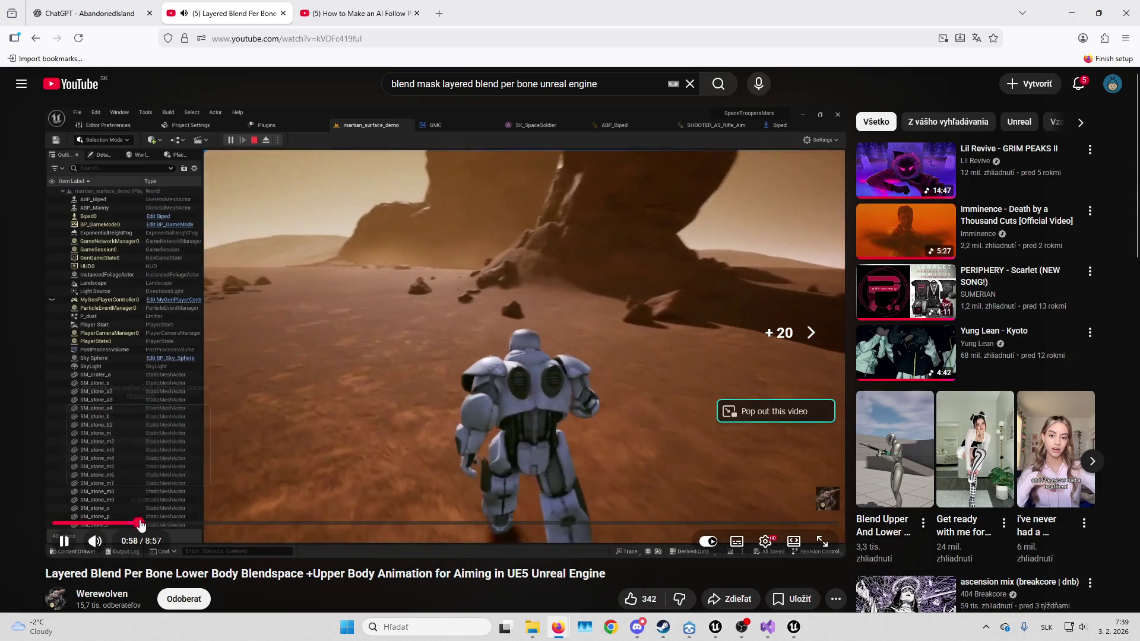
key(Right)
key(Right)
key(Right)
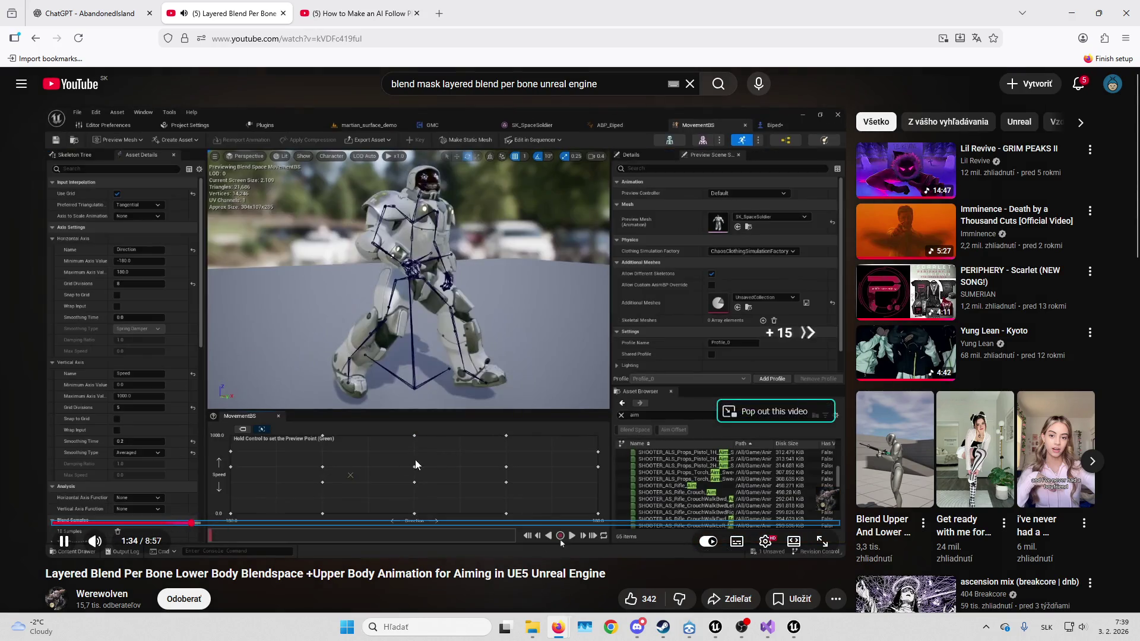
key(Right)
key(Right)
key(Right)
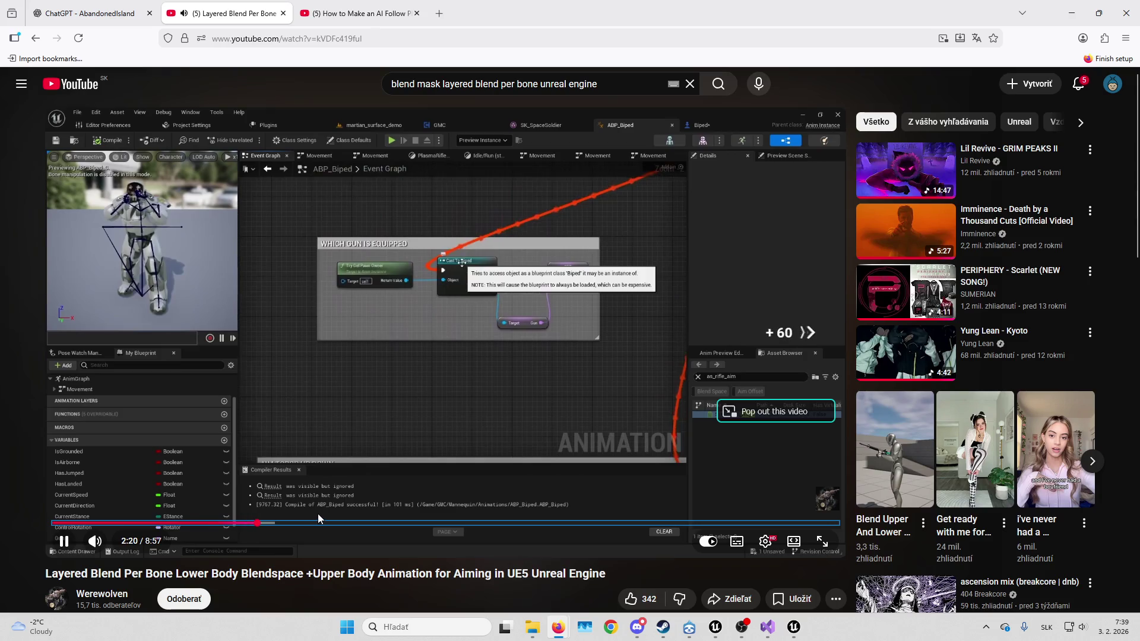
key(Right)
key(Right)
key(Right)
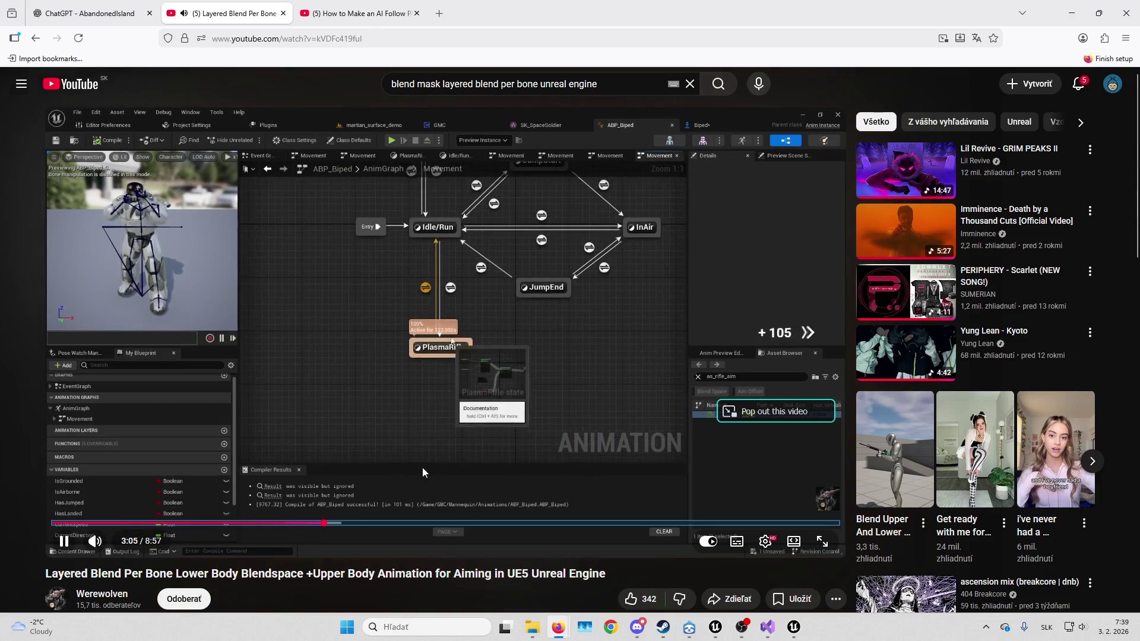
key(Right)
key(Right)
key(Right)
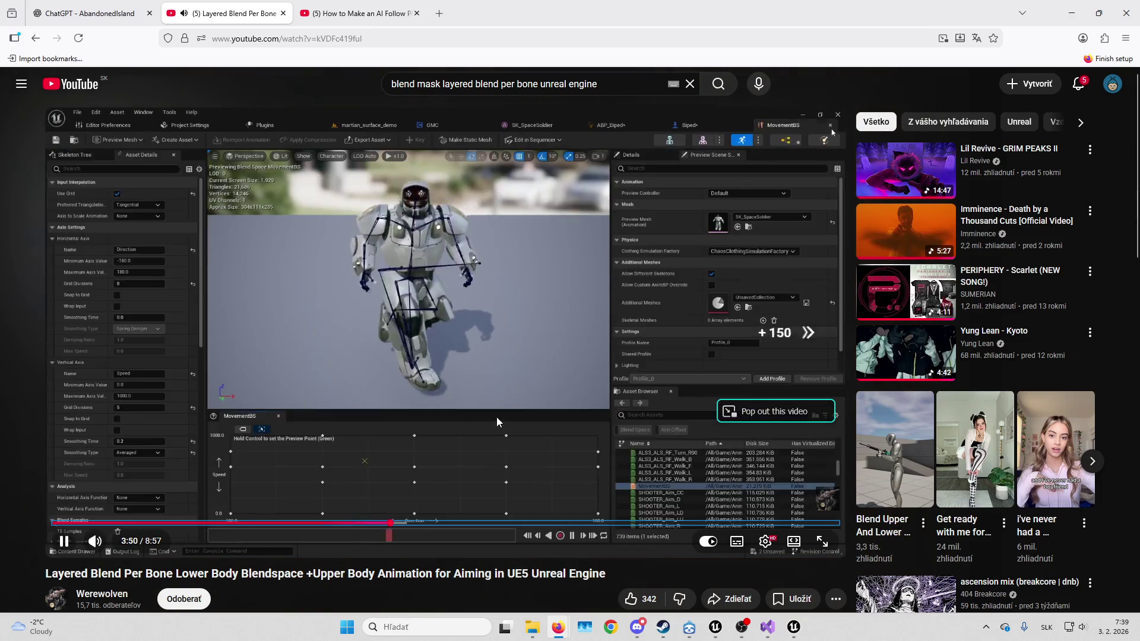
key(Right)
key(Right)
key(Right)
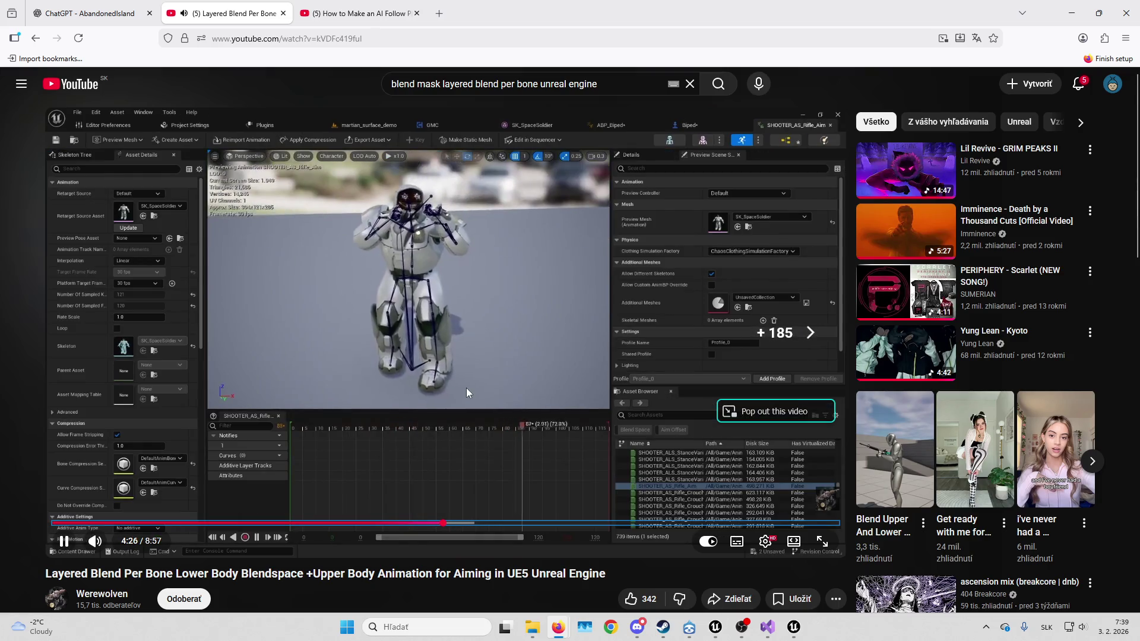
key(Left)
key(Left)
key(Left)
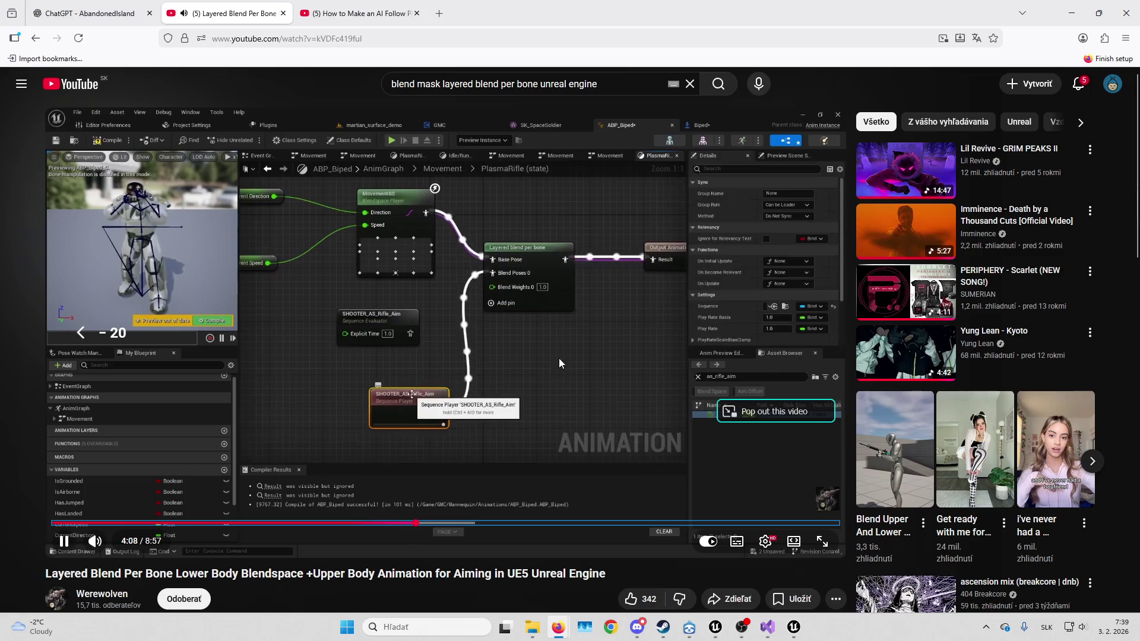
key(Left)
key(Left)
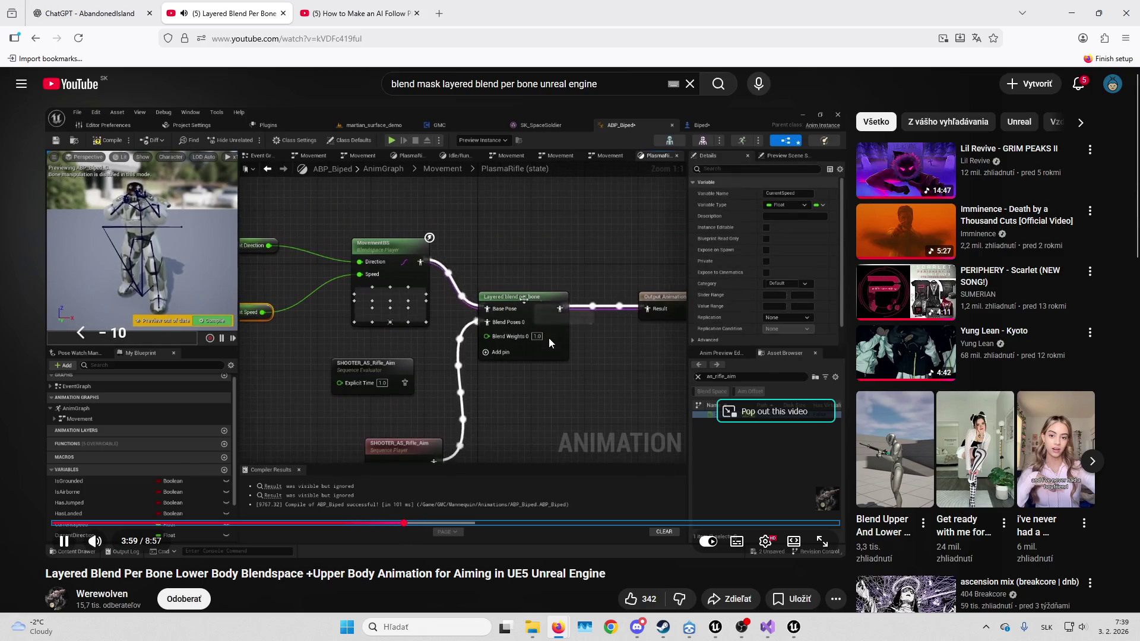
key(Right)
key(Right)
key(Right)
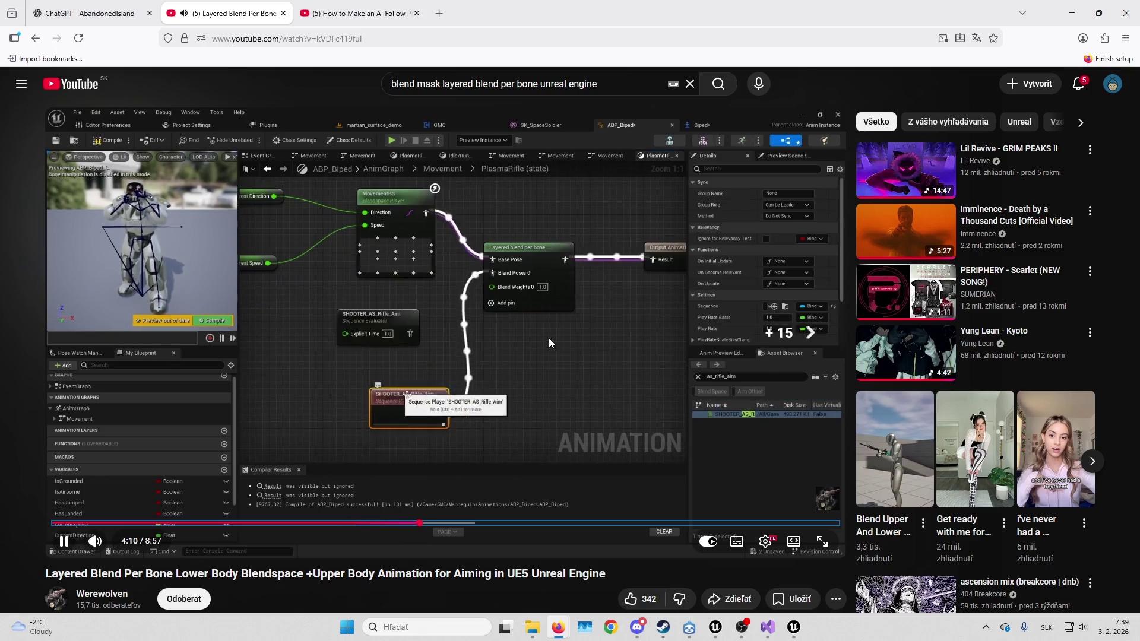
key(Right)
key(Right)
key(Right)
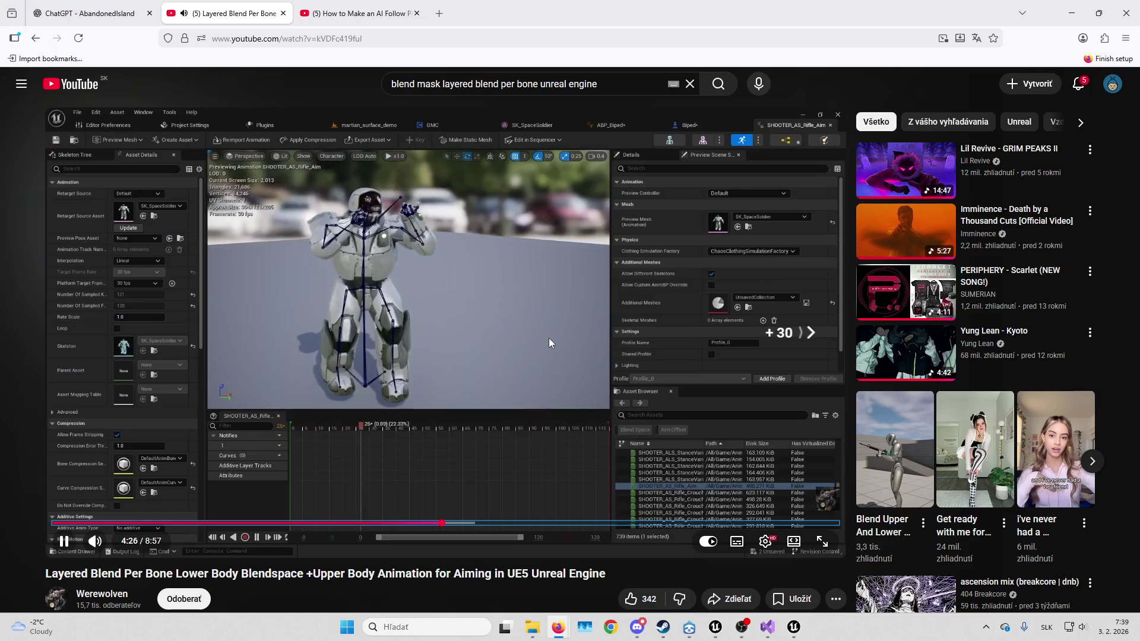
key(Left)
key(Left)
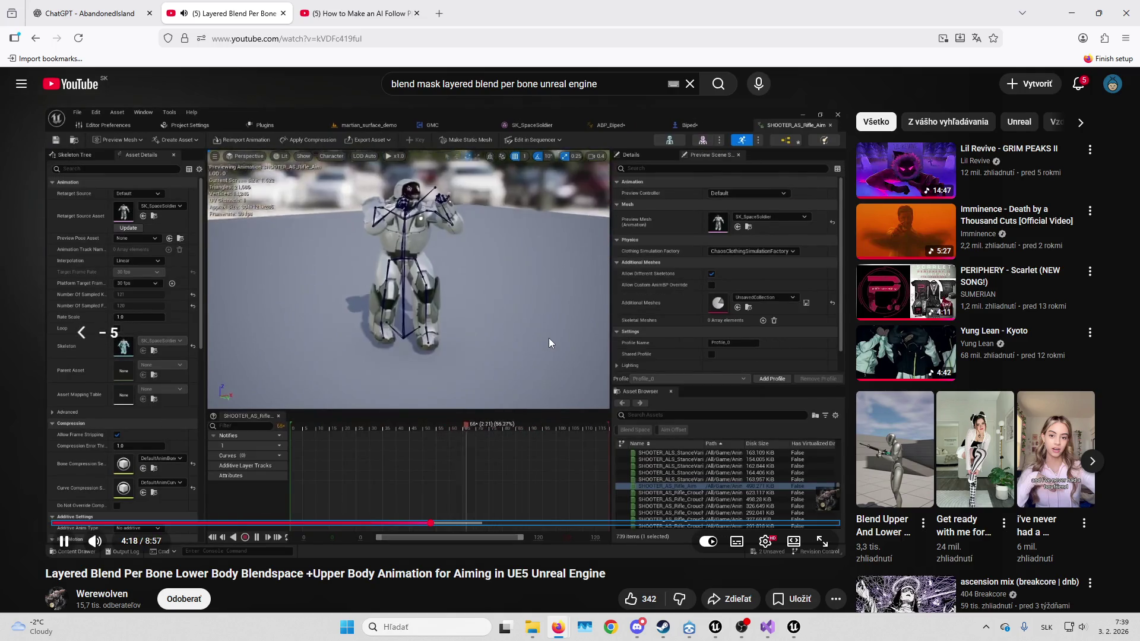
Seek through the bone filter explanation and play test, then return to the ABP_MH_Placeholder AnimGraph
key(Right)
key(Right)
key(Right)
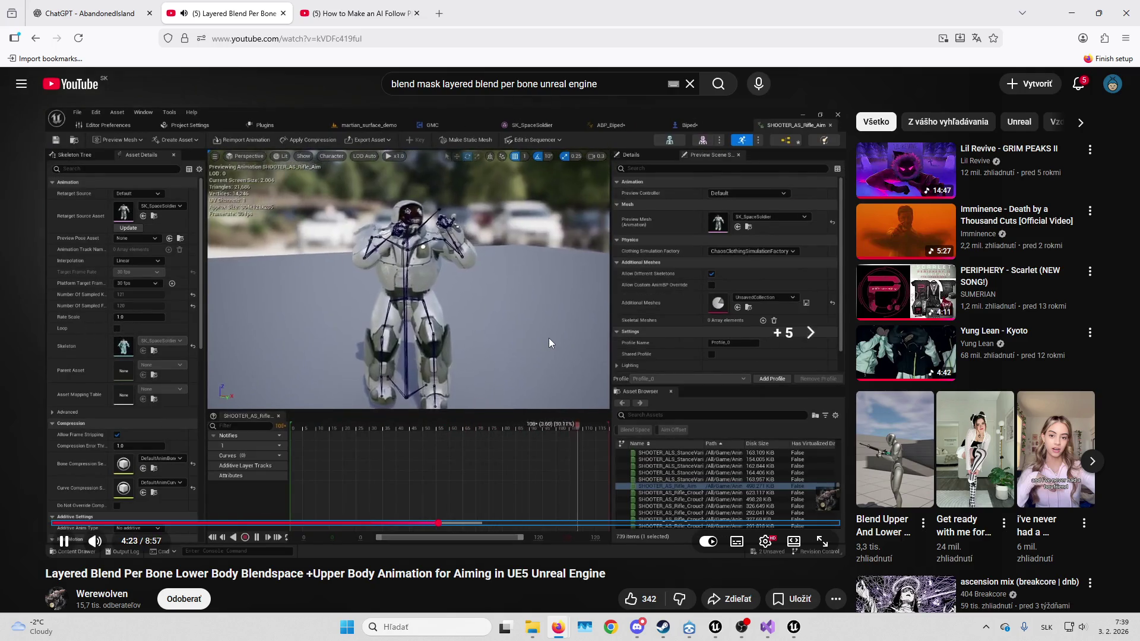
key(Right)
key(Right)
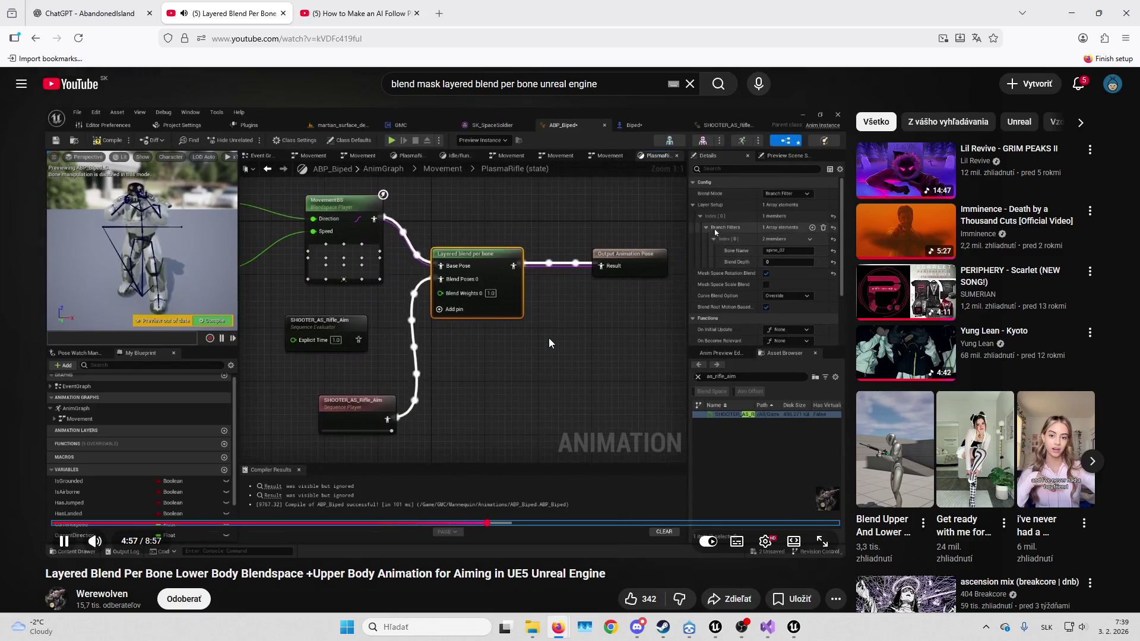
key(Right)
key(Right)
key(Right)
key(Right)
key(Right)
key(Right)
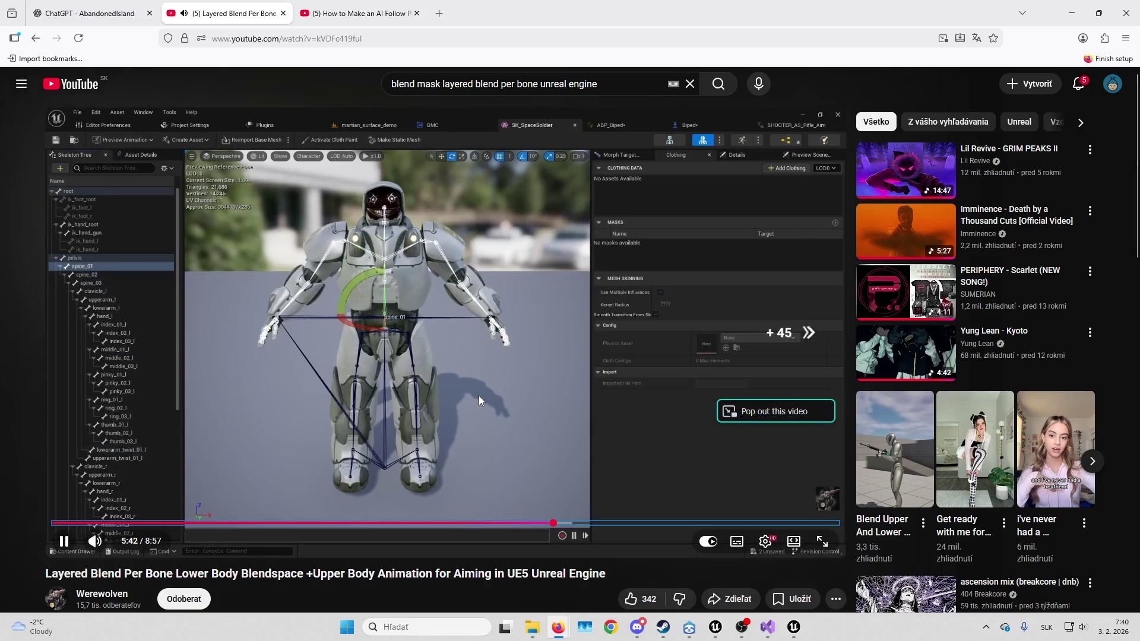
key(Right)
key(Right)
key(Right)
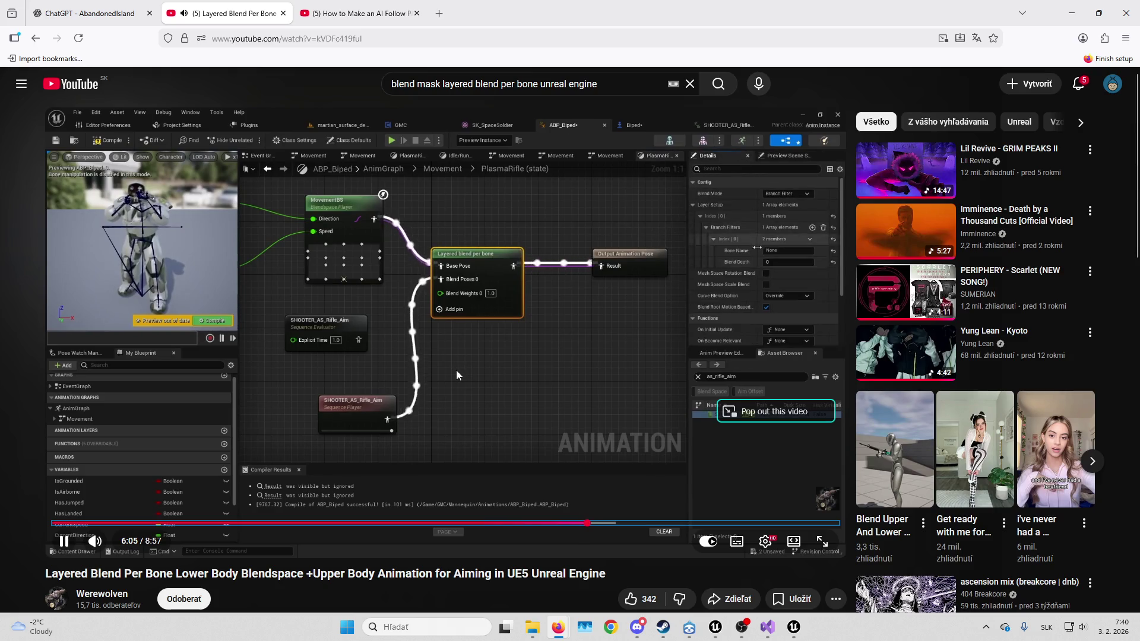
key(Right)
key(Right)
key(Right)
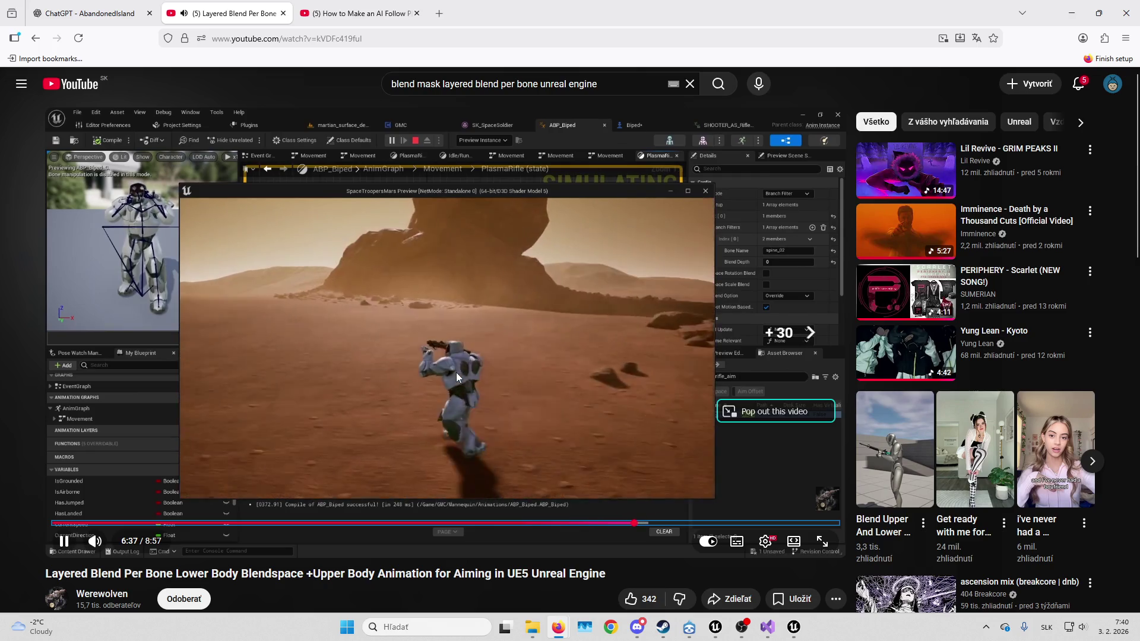
key(Right)
key(Right)
key(Right)
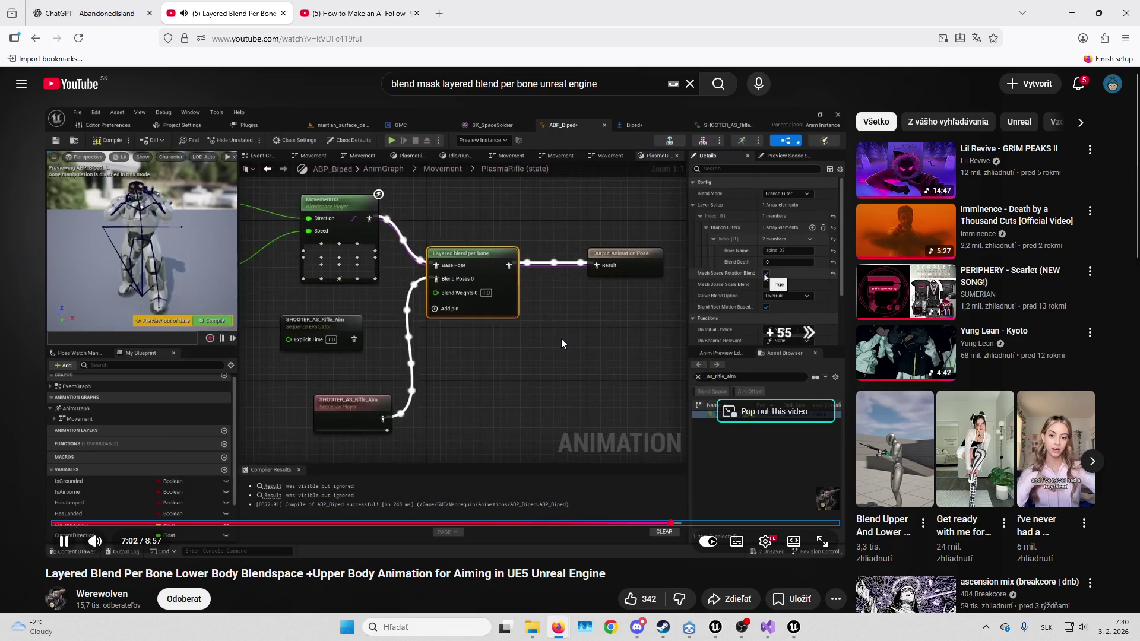
key(Right)
key(Right)
key(Right)
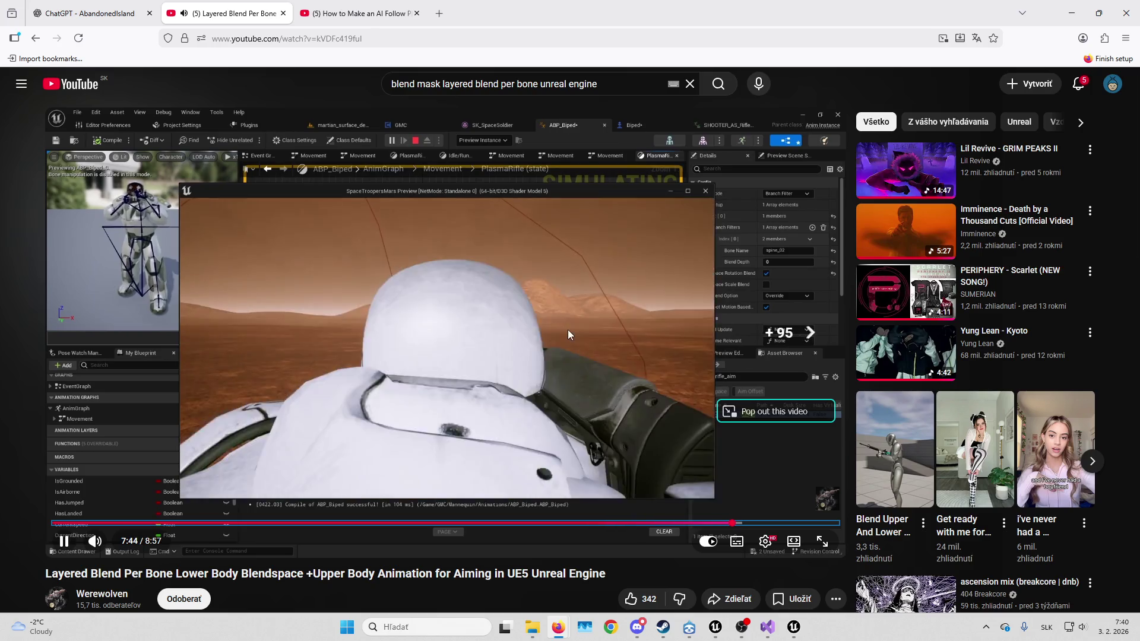
key(Right)
key(Right)
key(Right)
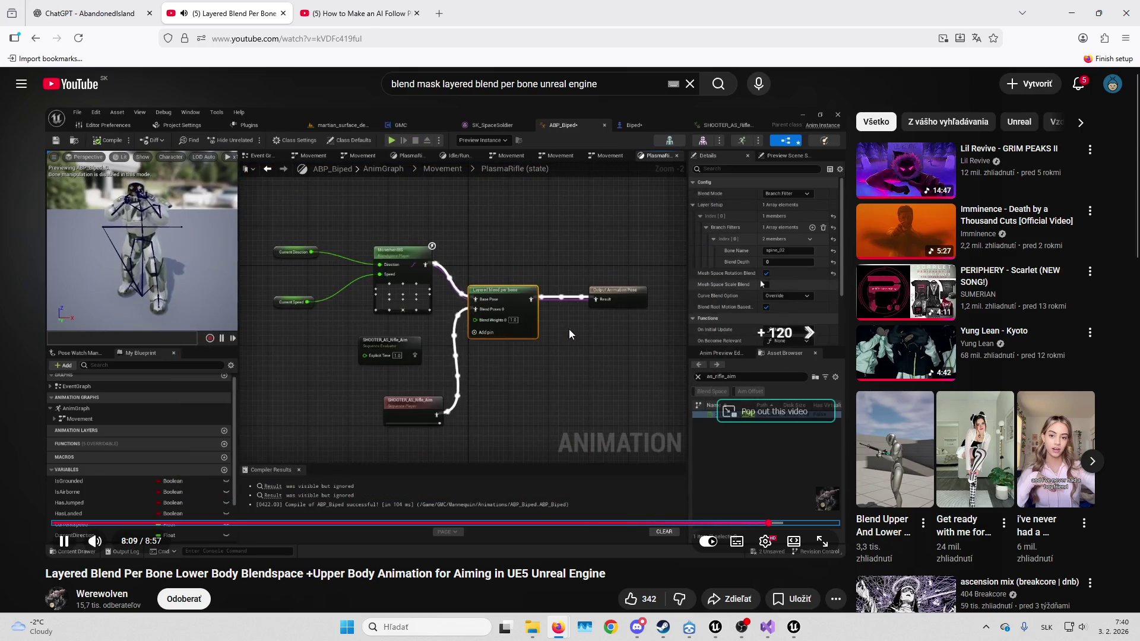
key(alt+Tab)
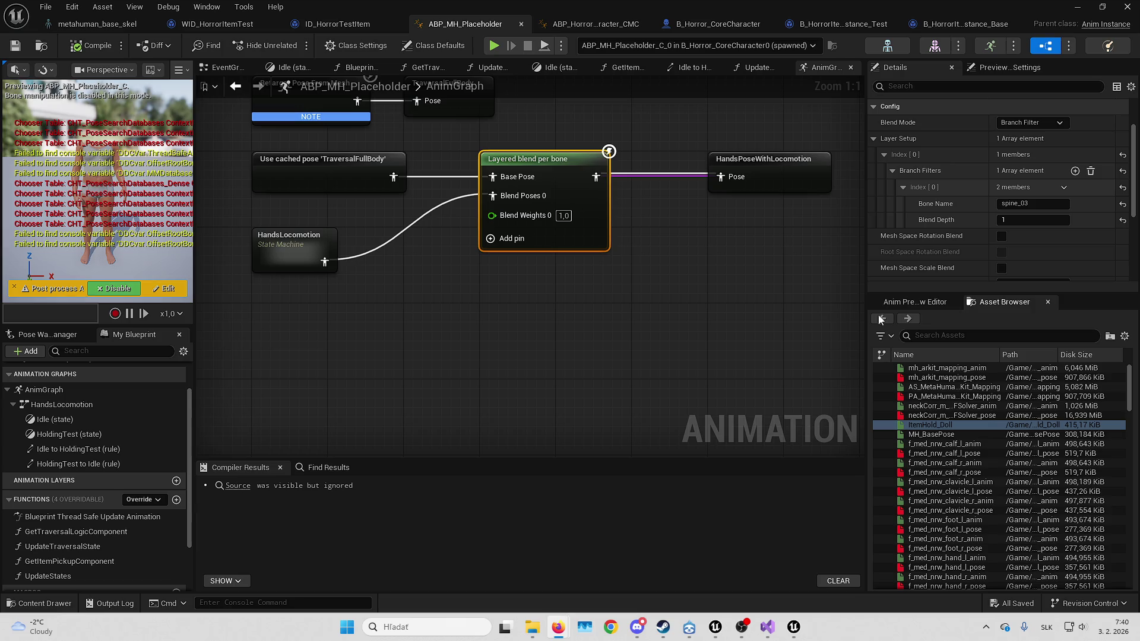
Open the MetaHuman BodyMesh editor and browse its Deform, Model, Mesh and Skeleton tool categories
click(605, 336)
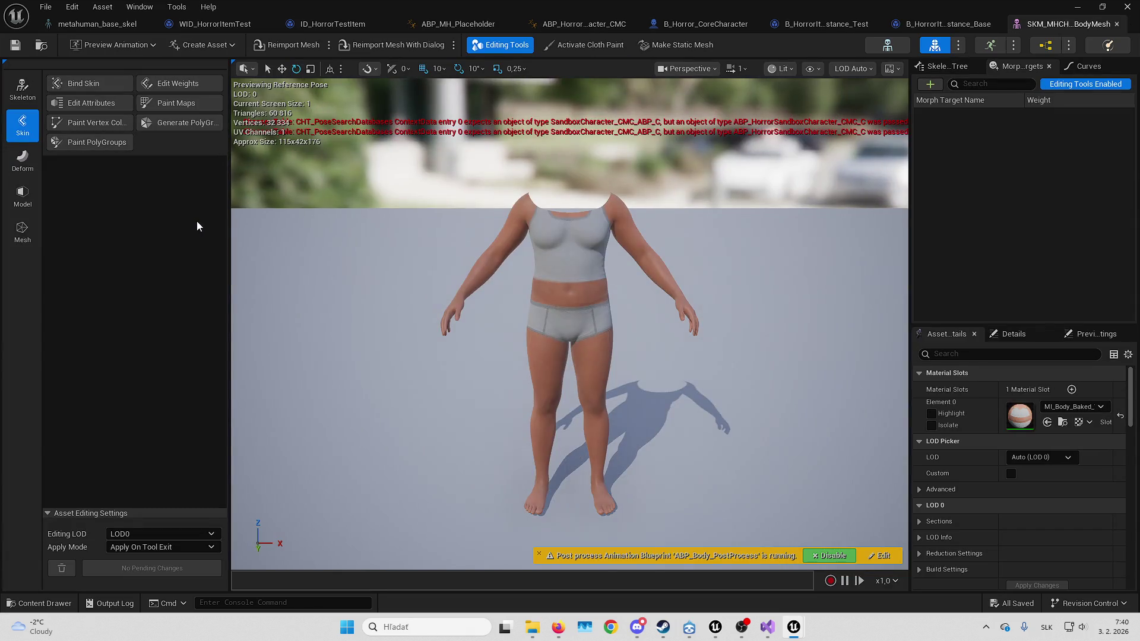
click(26, 159)
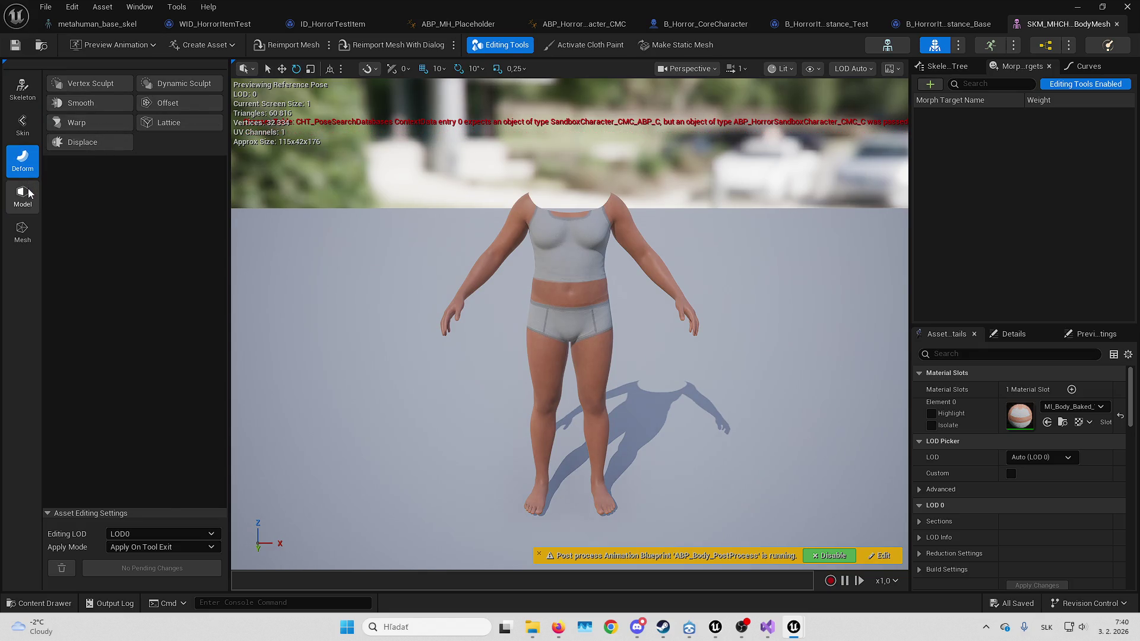
click(29, 193)
click(24, 228)
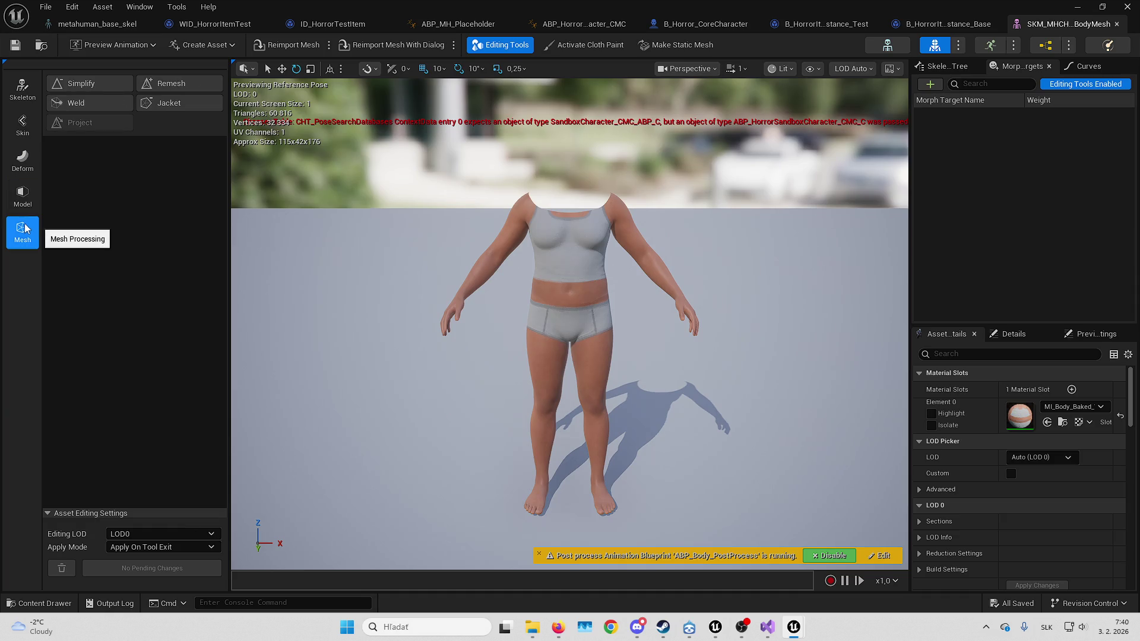
click(18, 95)
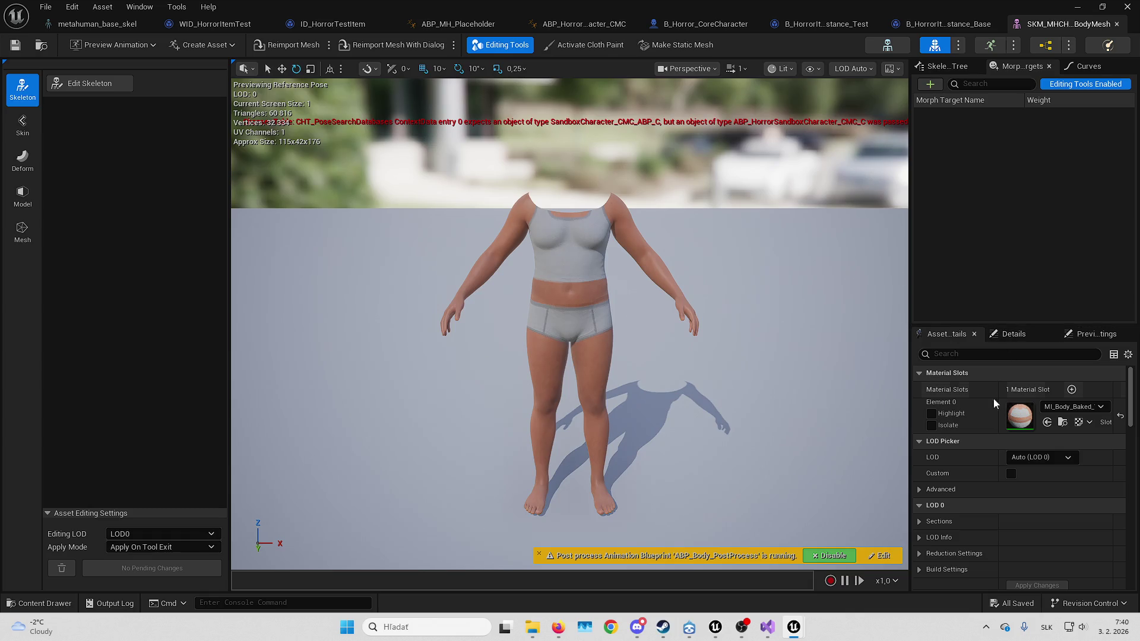
Search 'blend' in Asset Details and Preview Scene Settings, then clear the search
drag(911, 421, 874, 416)
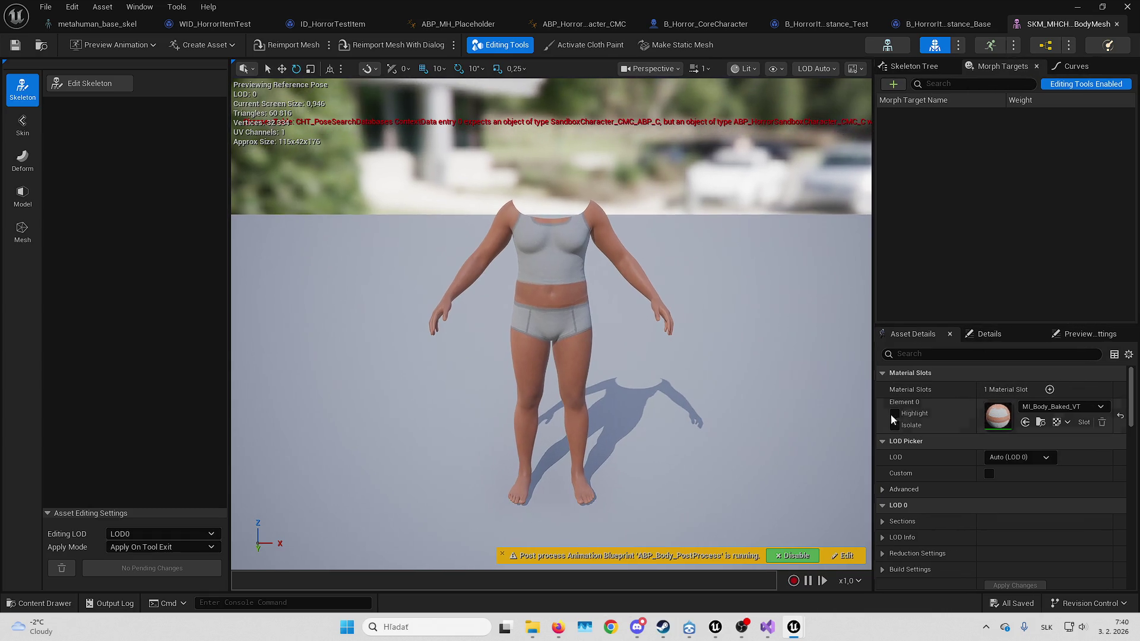
scroll(928, 410, down, 3)
click(939, 355)
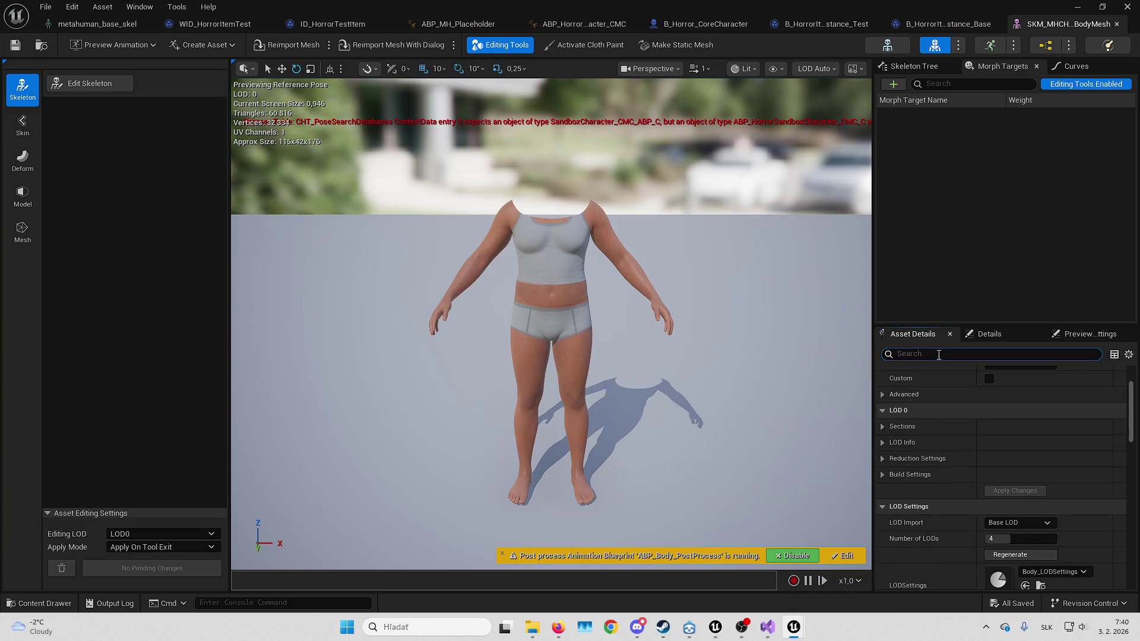
text(ble)
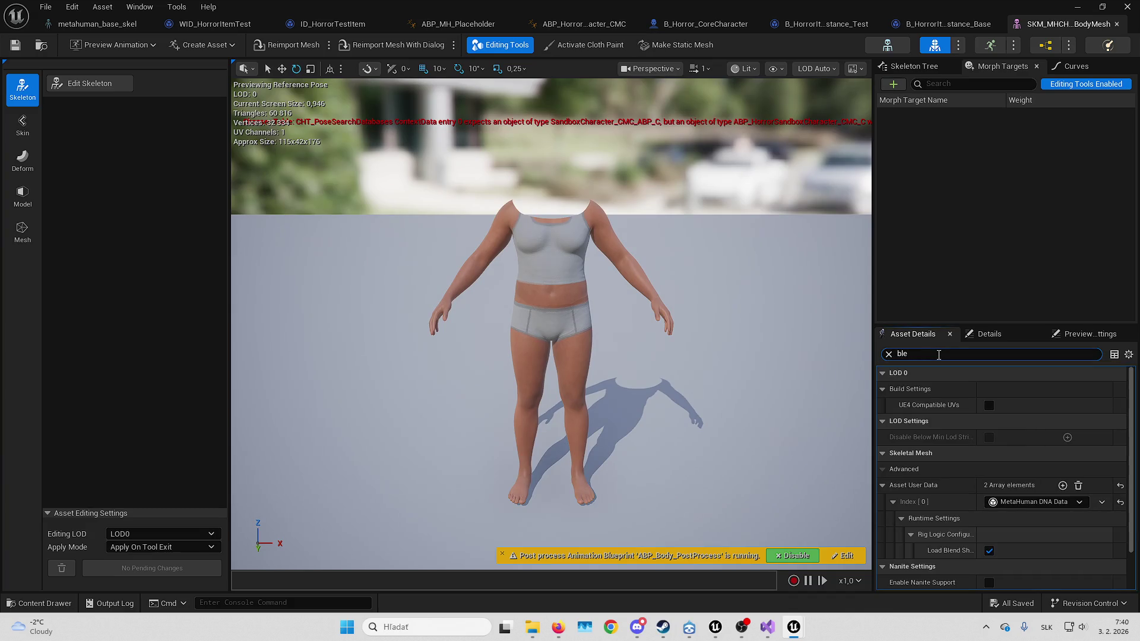
text(nd)
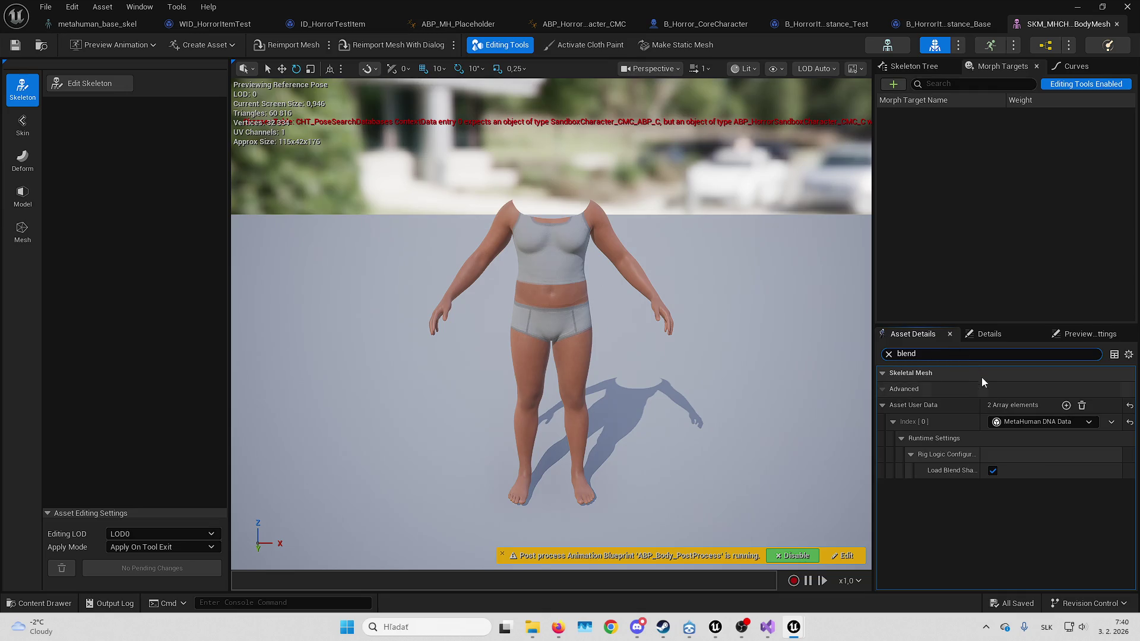
click(992, 337)
click(1082, 337)
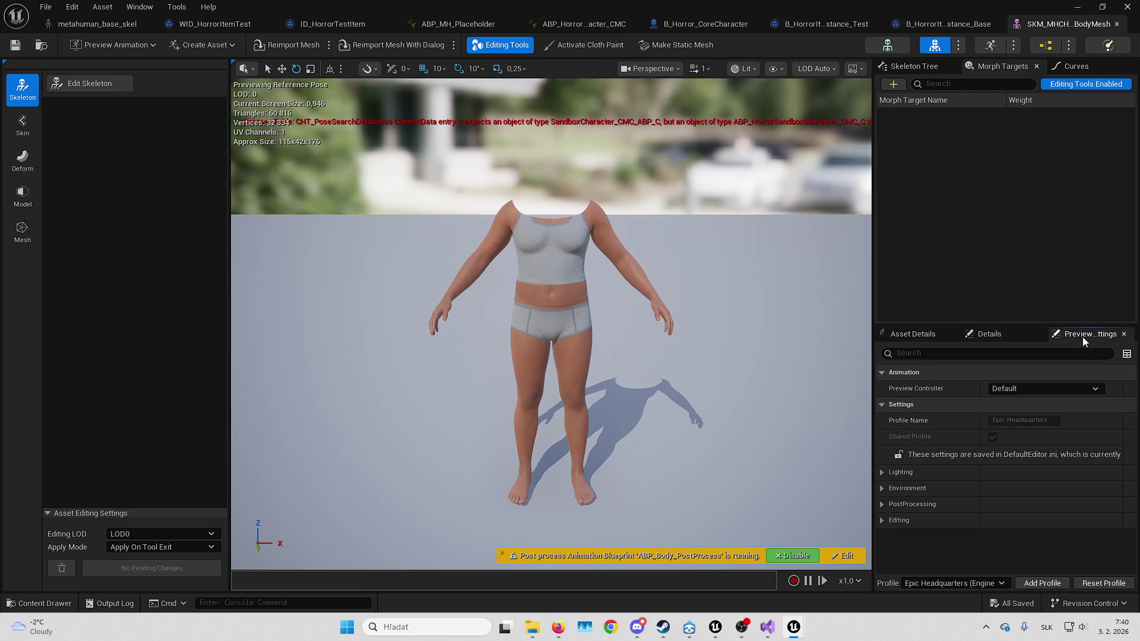
click(956, 355)
text(mask)
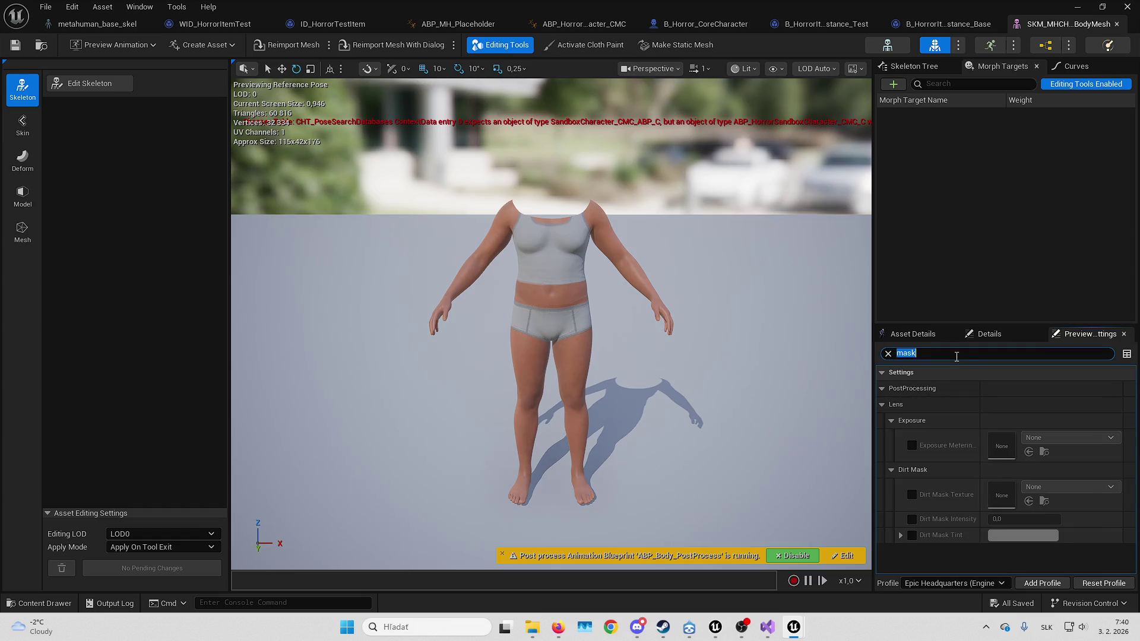
key(ctrl+a)
text(blend)
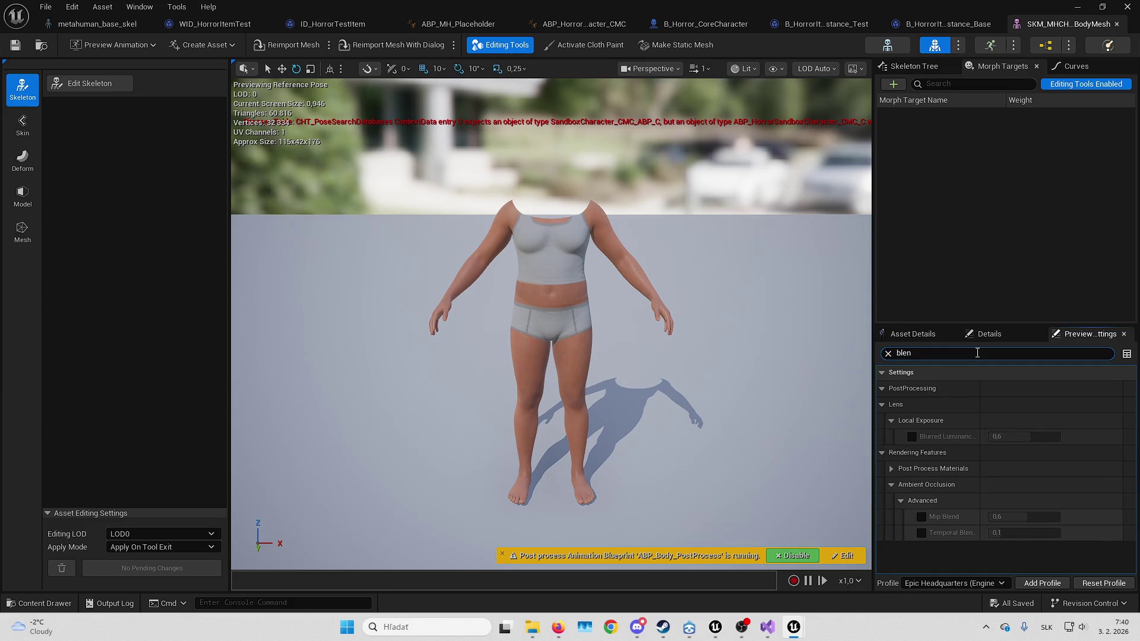
key(ctrl+a)
key(BackSpace)
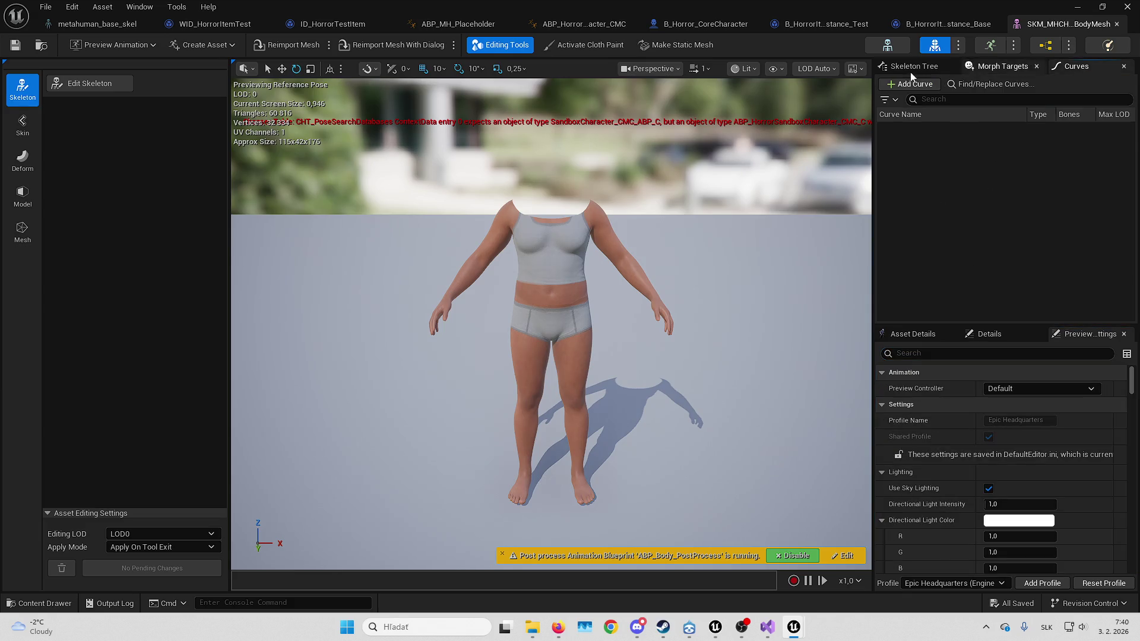
Check the bone and morph target lists, then open the metahuman_base_skel skeleton editor
click(914, 66)
click(997, 73)
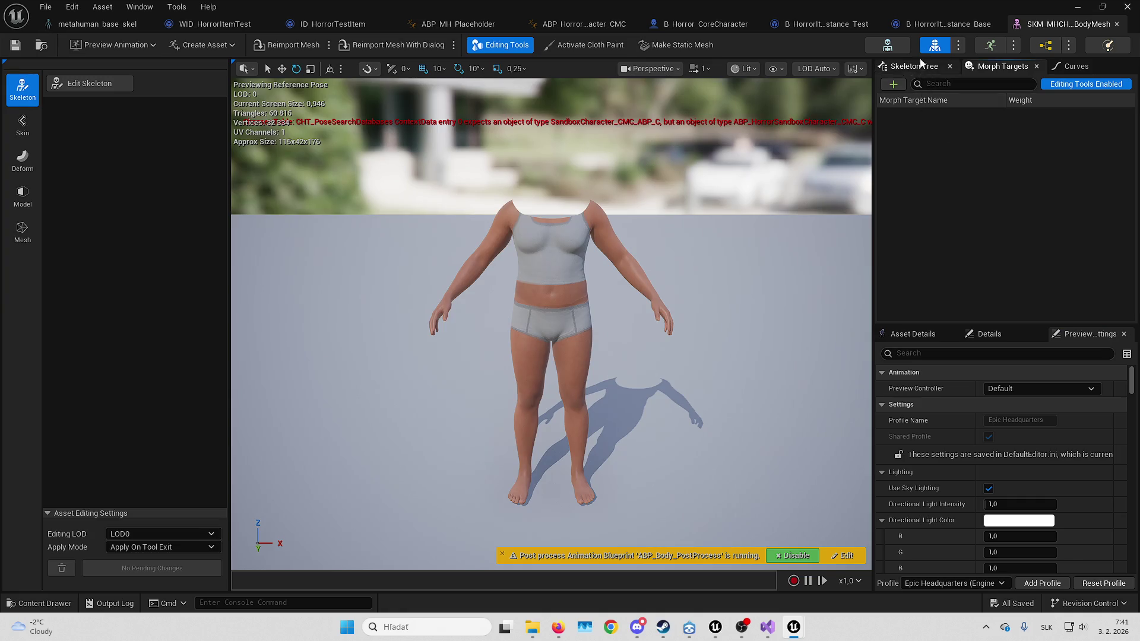
click(898, 48)
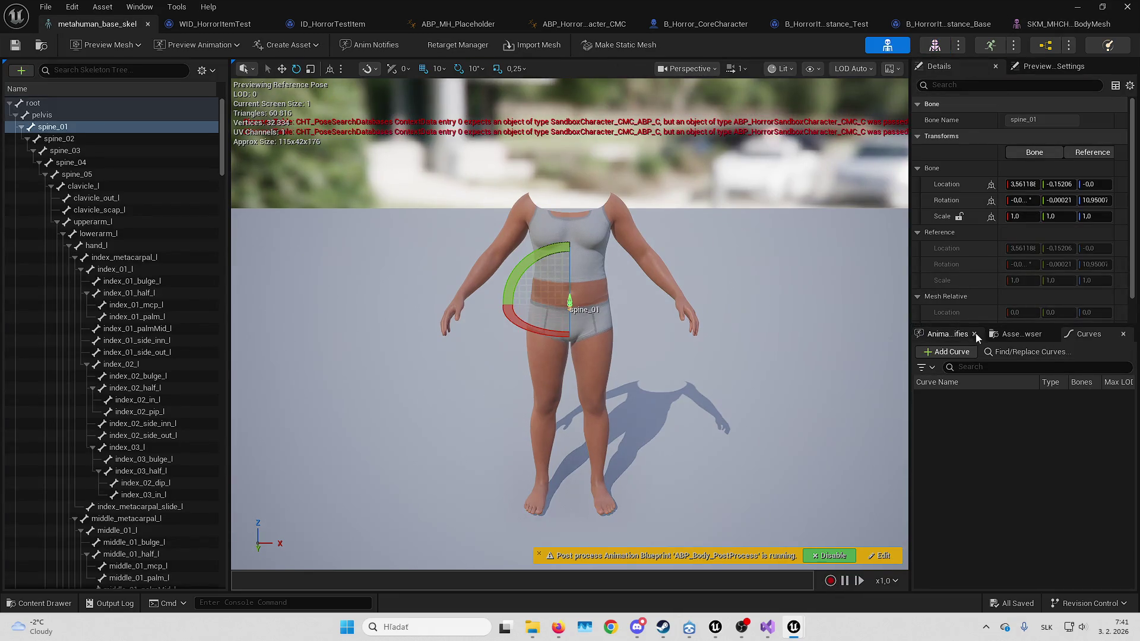
Show the Asset Browser beside the skeleton preview, briefly checking the Create Asset dropdown
click(962, 334)
click(1019, 334)
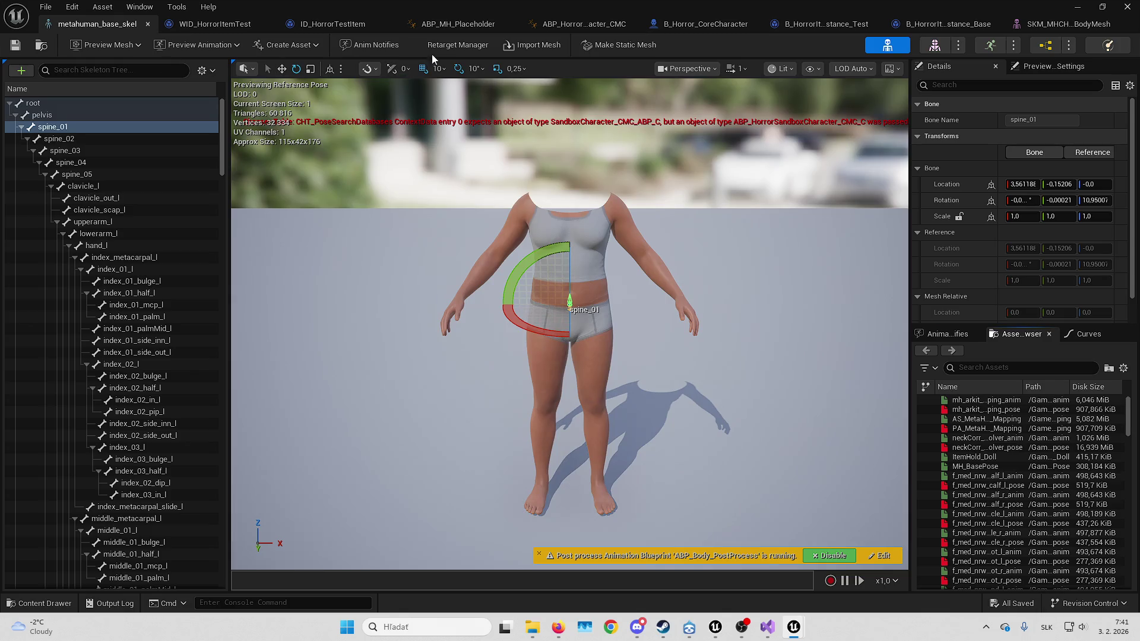
click(306, 45)
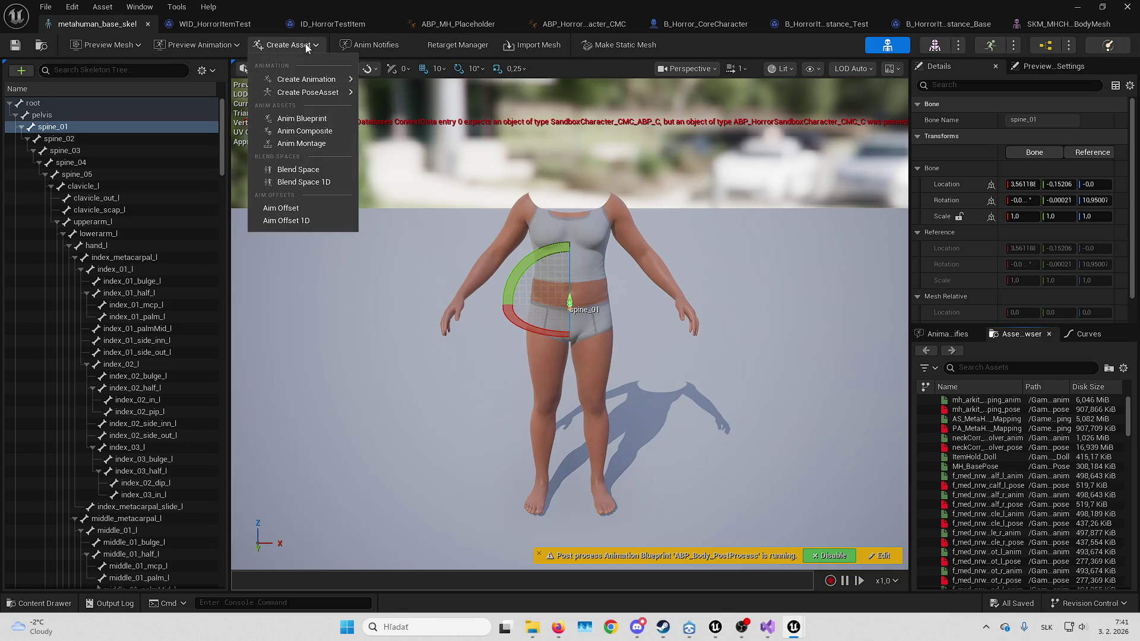
click(308, 44)
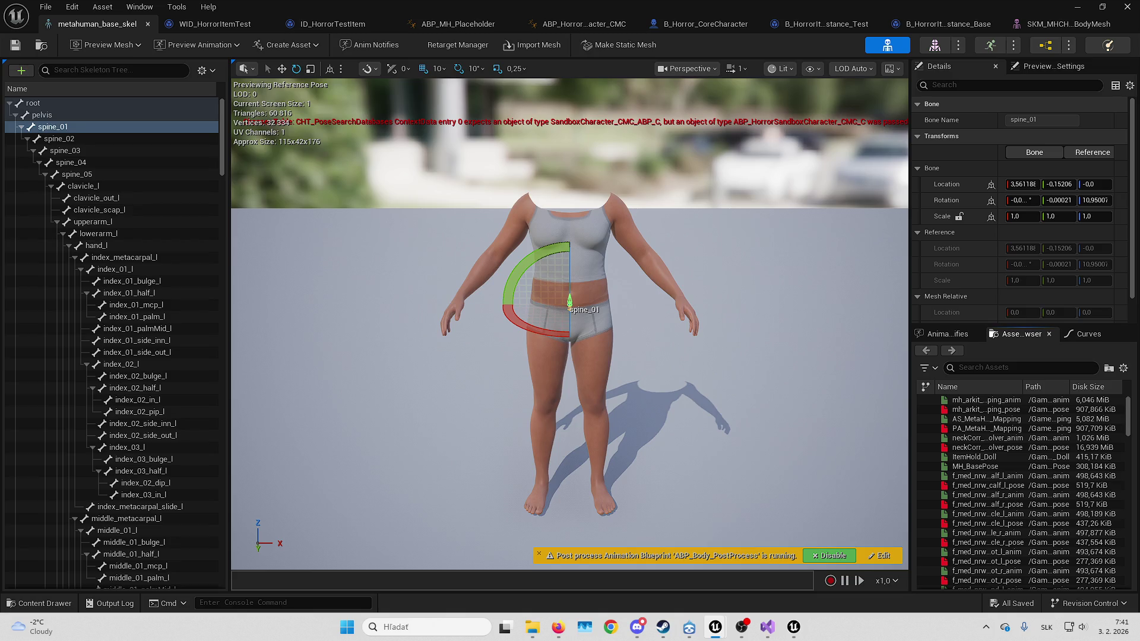
key(alt+Tab)
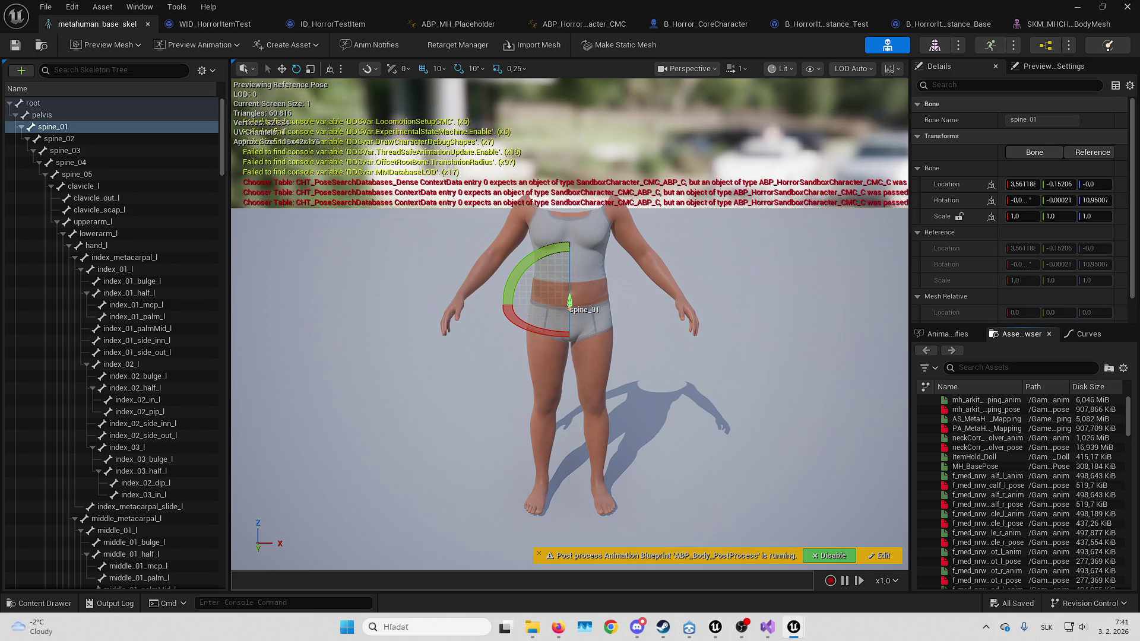
key(alt+Tab)
Search Blueprint Class parent classes in the Content Browser for 'blend mask', then cancel
click(1078, 7)
right_click(530, 486)
click(583, 267)
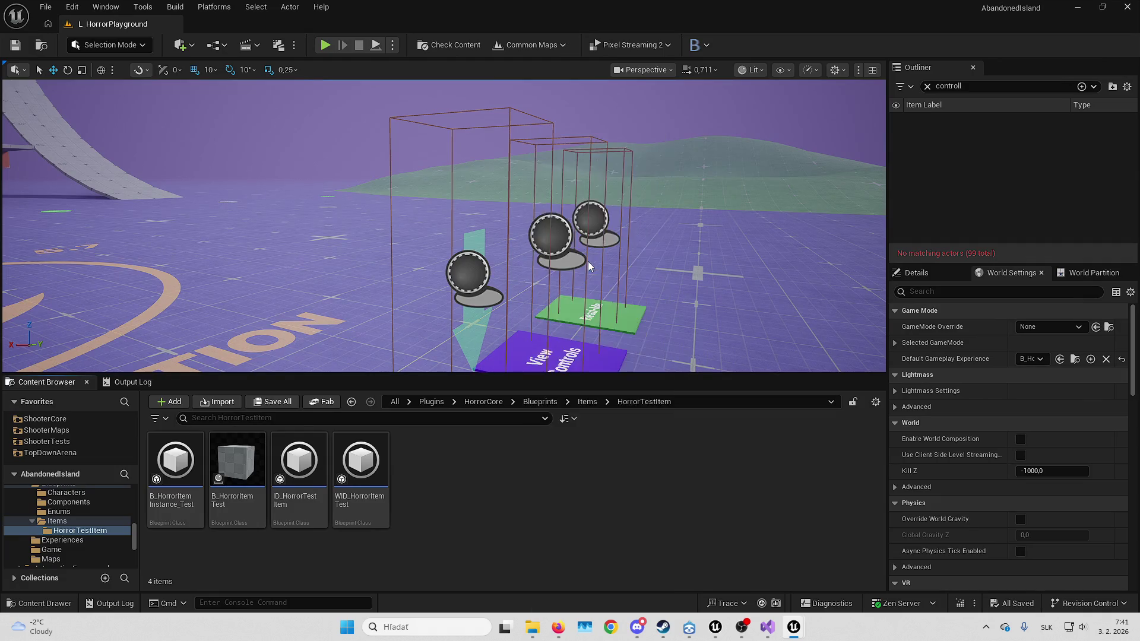
text(blend mask)
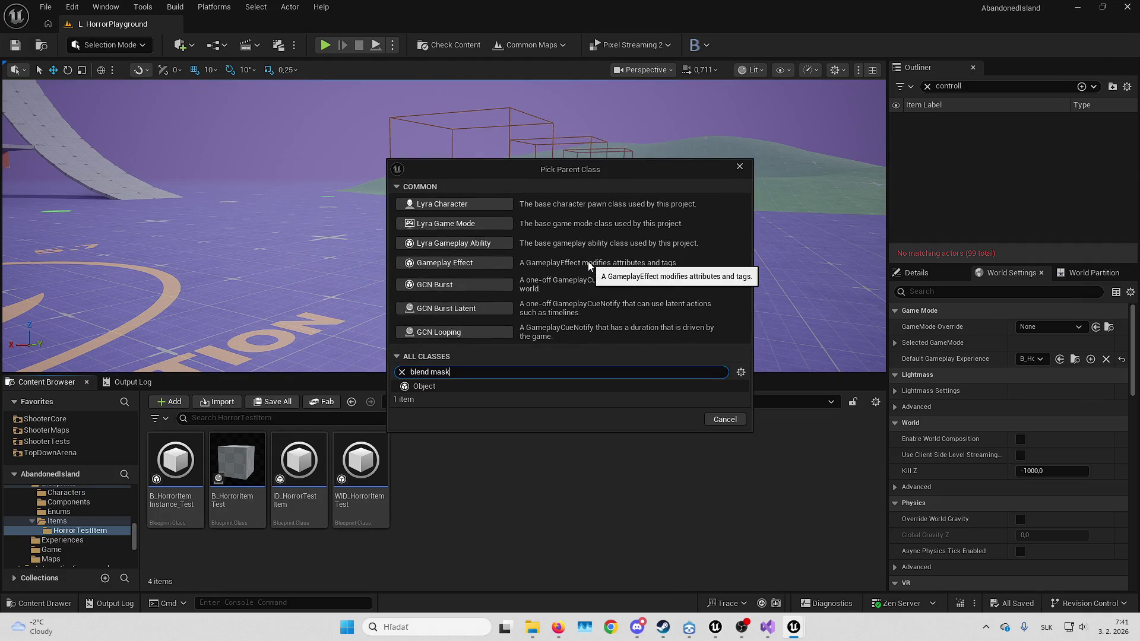
click(740, 166)
Search new asset types for 'blend', close without creating anything, and fly the camera over the test area
right_click(541, 497)
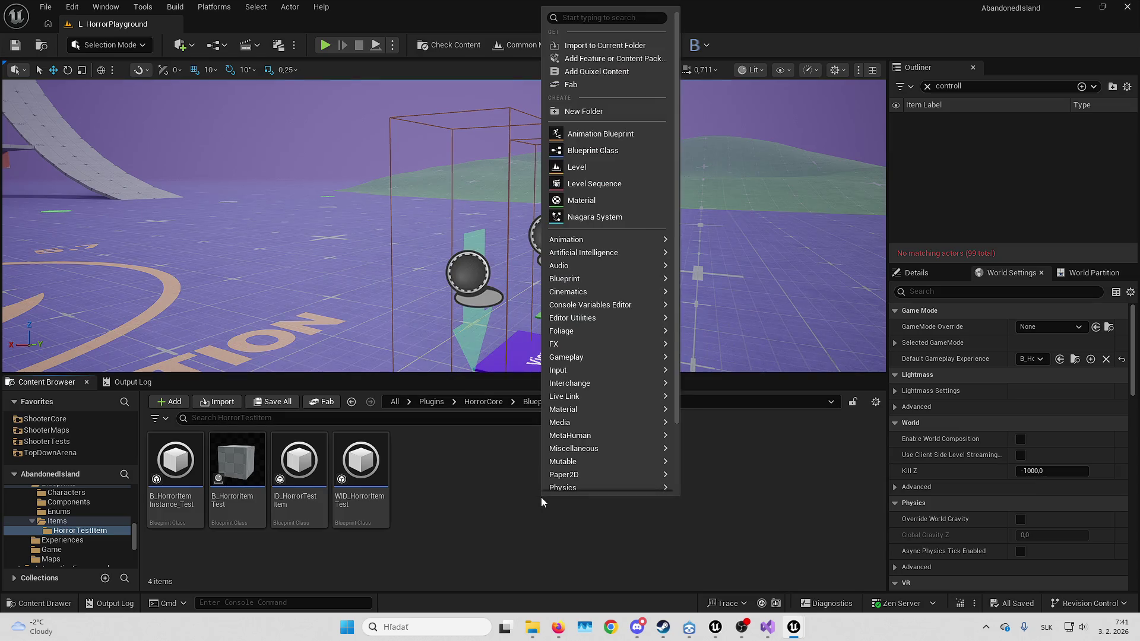
text(blend m)
key(BackSpace)
key(BackSpace)
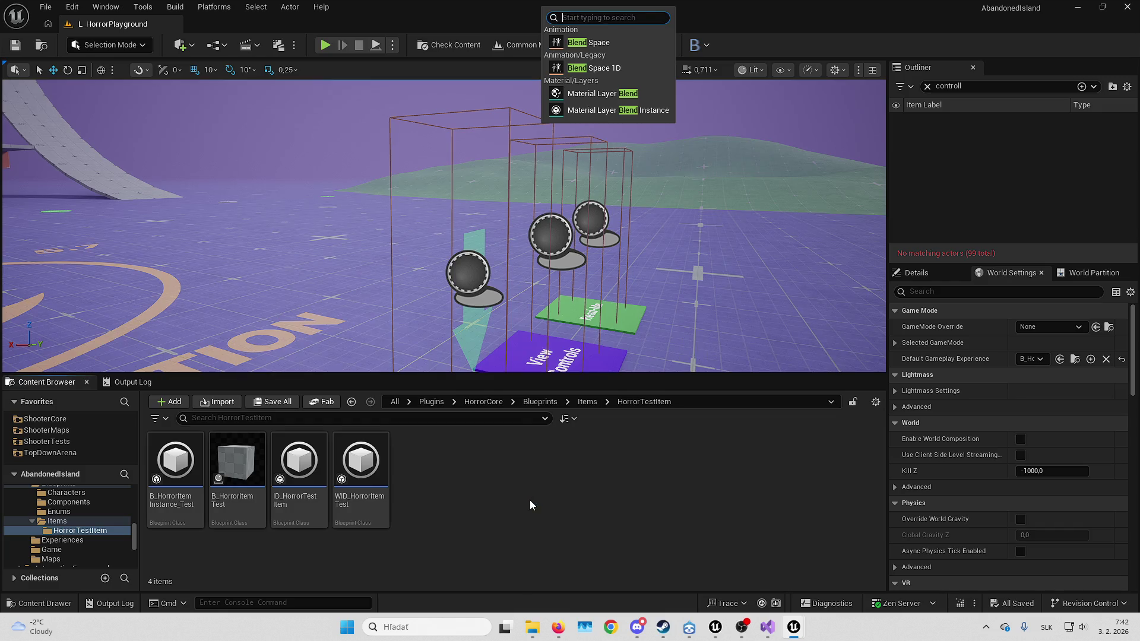
key(Escape)
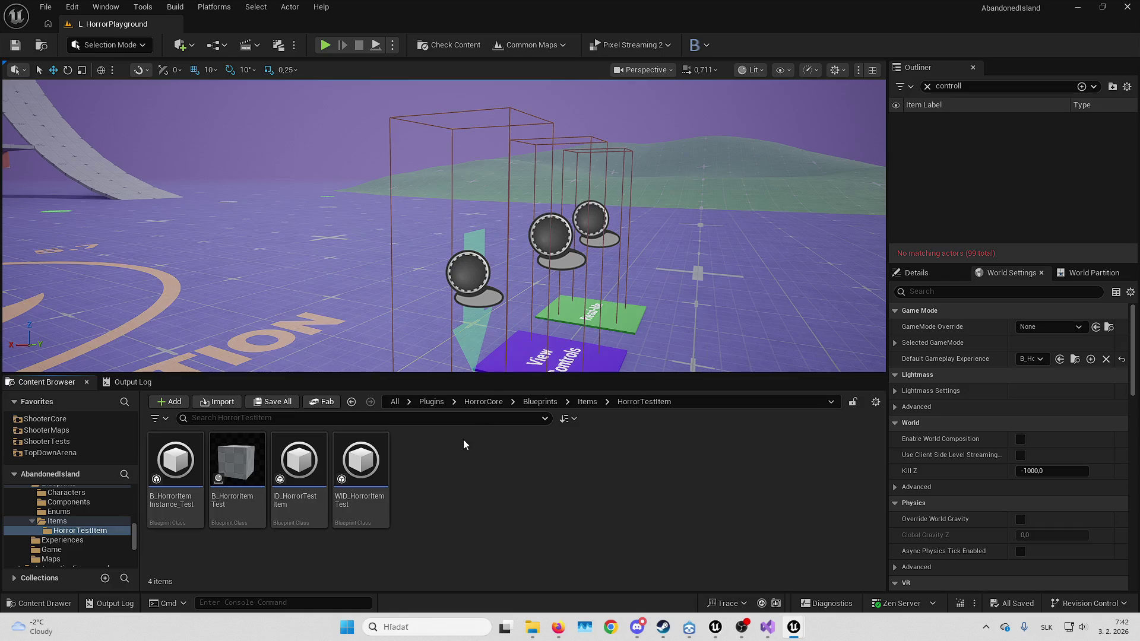
mouse_move(668, 267)
mouse_down()
mouse_move(668, 190)
mouse_move(644, 143)
mouse_move(522, 143)
mouse_move(522, 107)
mouse_up()
mouse_move(493, 257)
mouse_down()
mouse_move(511, 264)
mouse_move(504, 255)
mouse_up()
Bring up the ABP_MH_Placeholder AnimGraph, centre its blend nodes and widen the graph panel
mouse_move(794, 626)
click(746, 572)
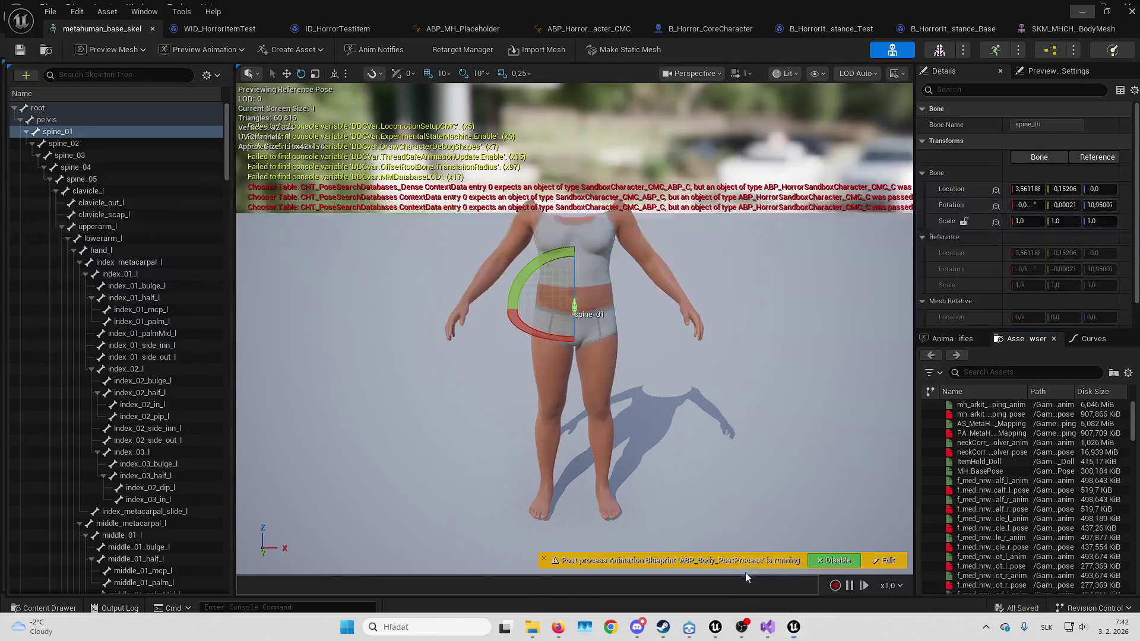
click(457, 25)
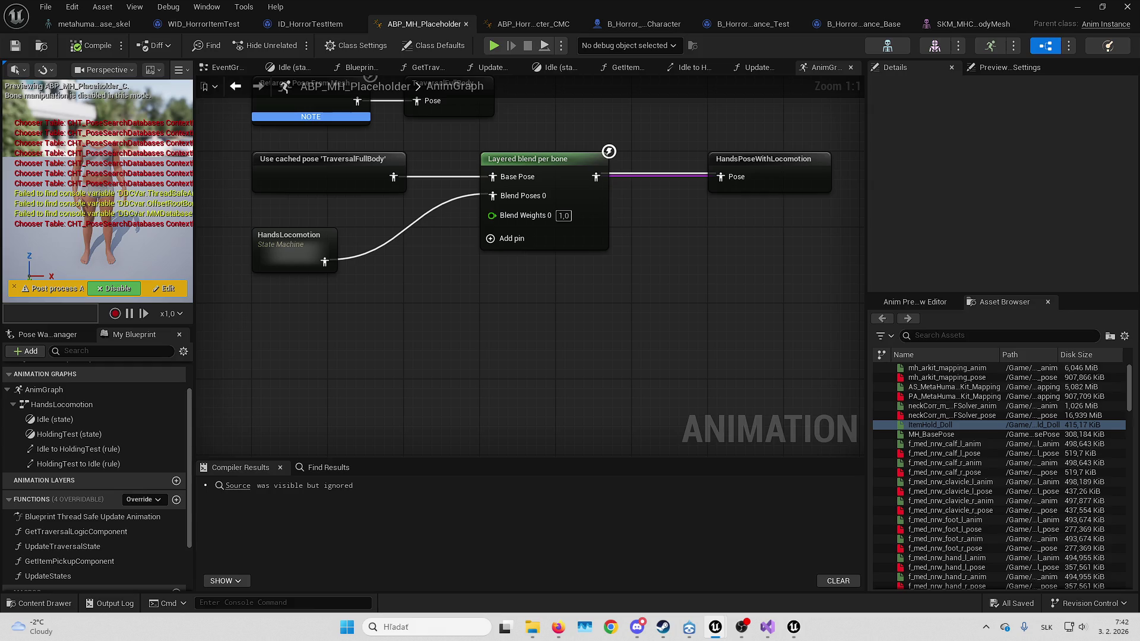
mouse_move(574, 282)
mouse_down()
mouse_move(636, 322)
mouse_move(665, 312)
mouse_up()
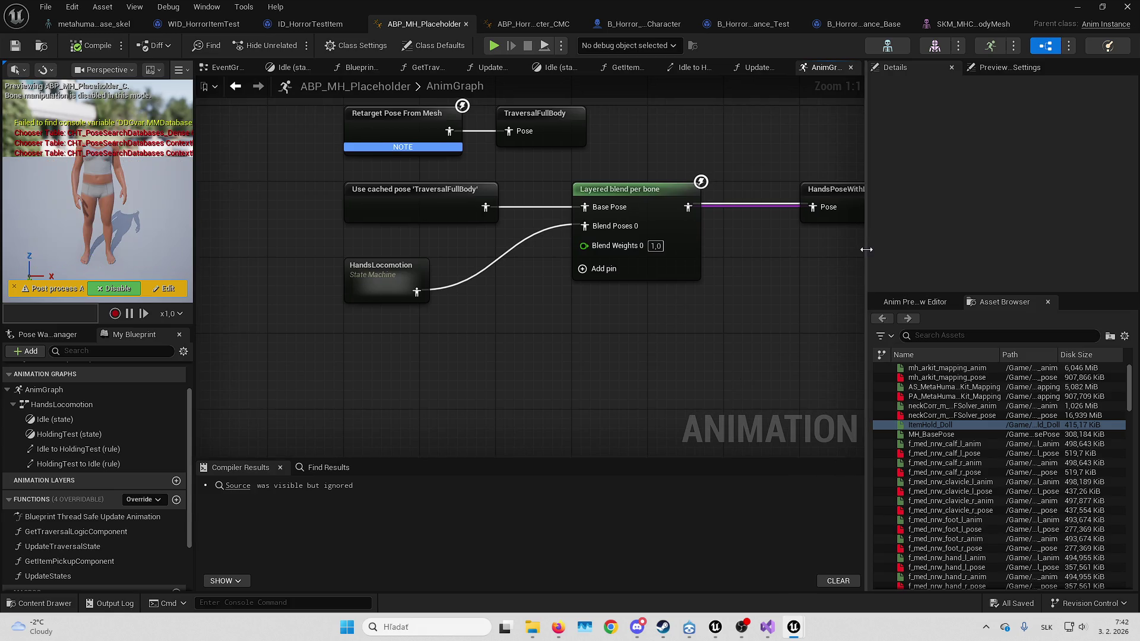
drag(868, 246, 919, 246)
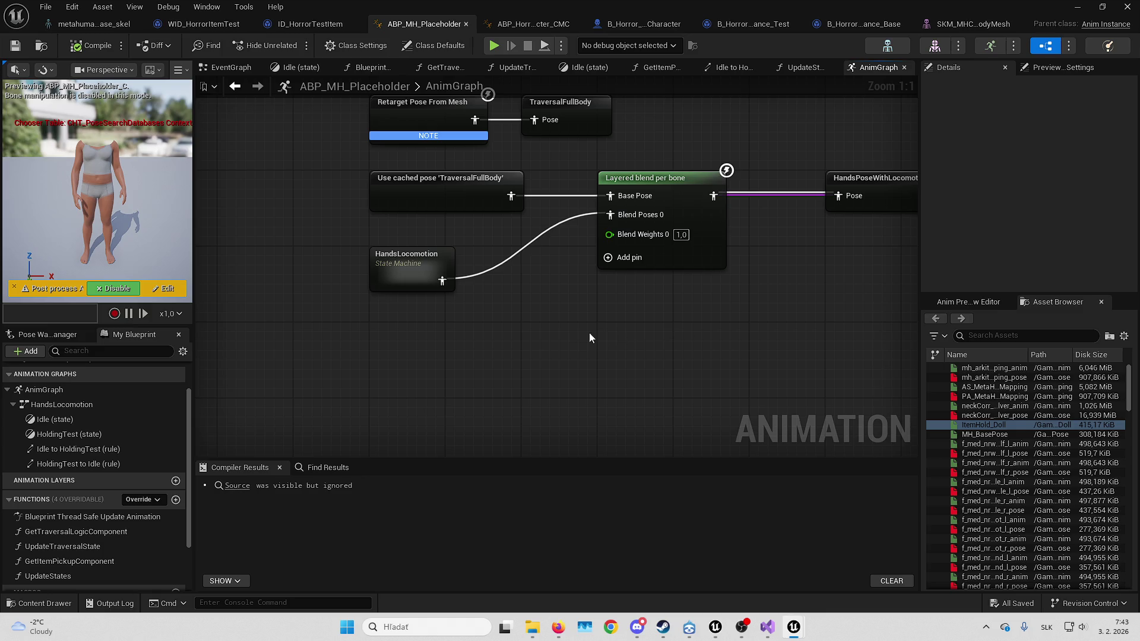
Add a Transform (Modify) Bone node via 'transform mod' and search its bone list for 'hand'
mouse_move(590, 337)
mouse_down()
mouse_move(552, 300)
mouse_move(555, 241)
mouse_move(605, 318)
mouse_up()
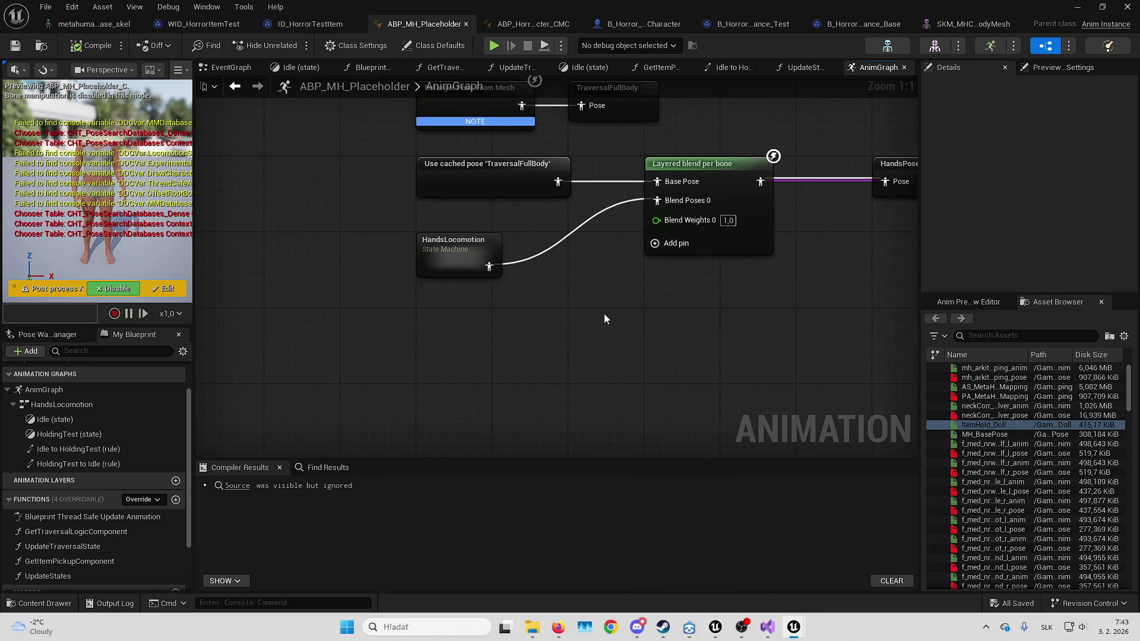
right_click(580, 326)
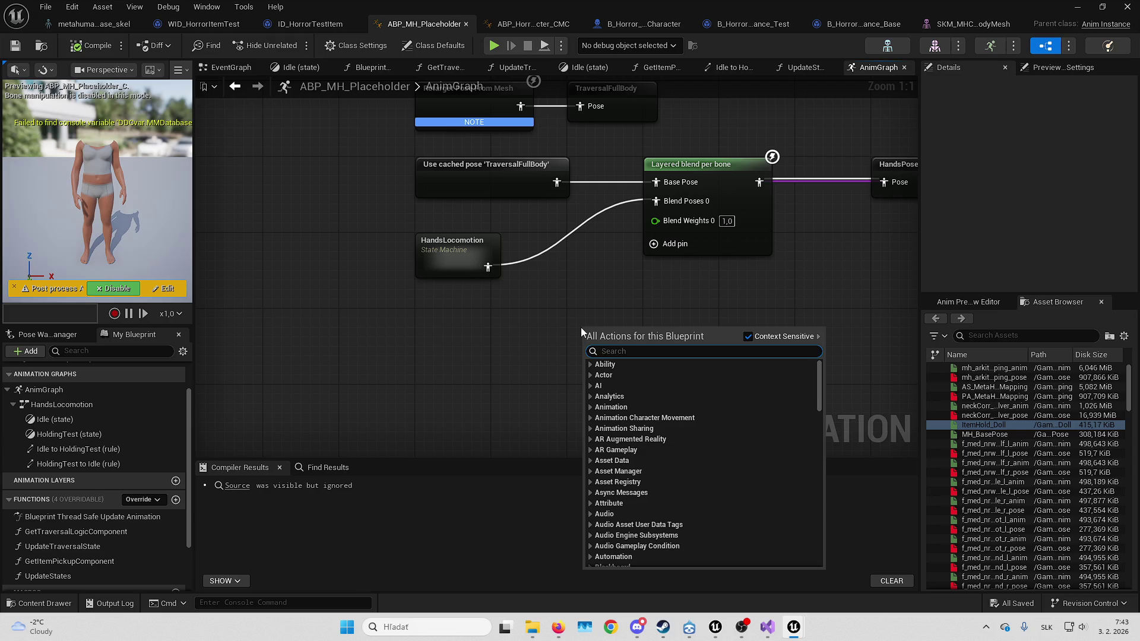
text(transform mod)
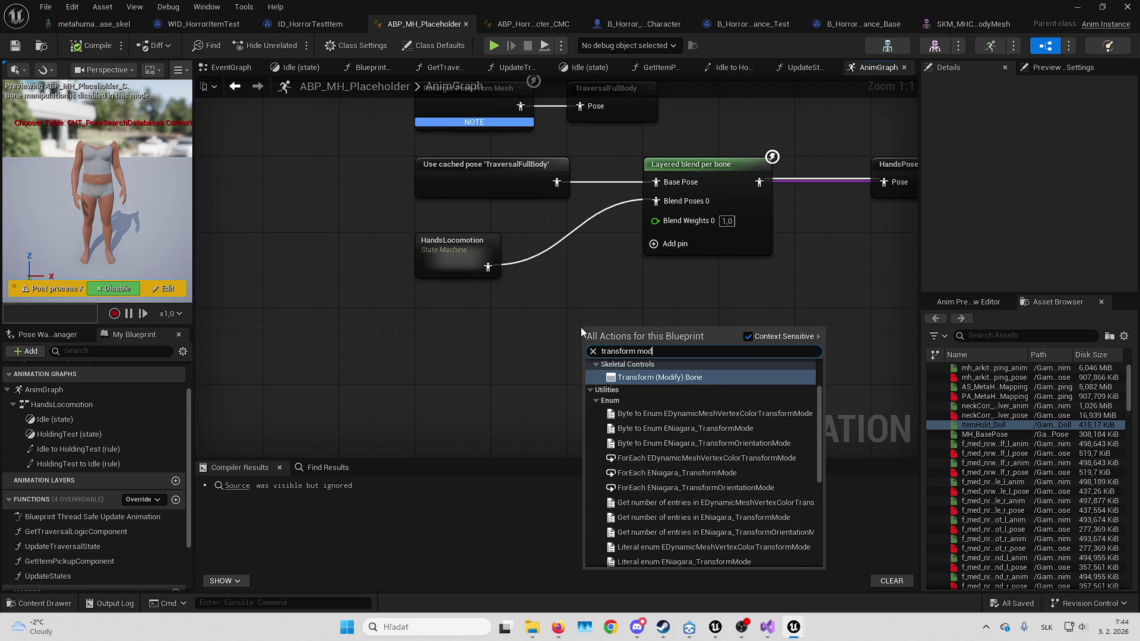
key(Return)
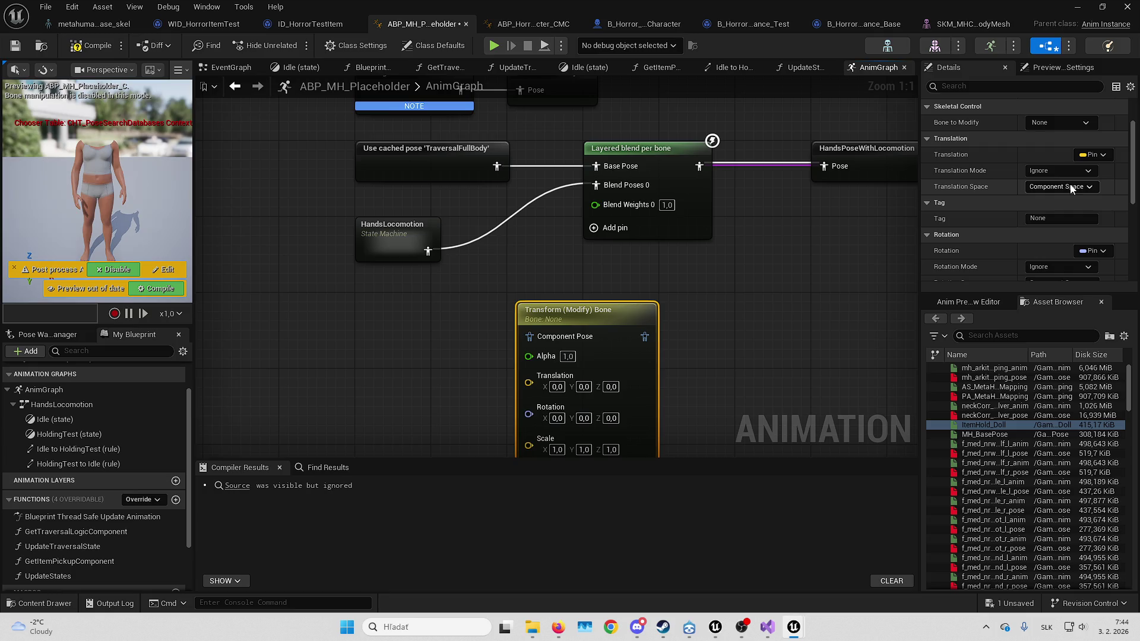
click(1044, 122)
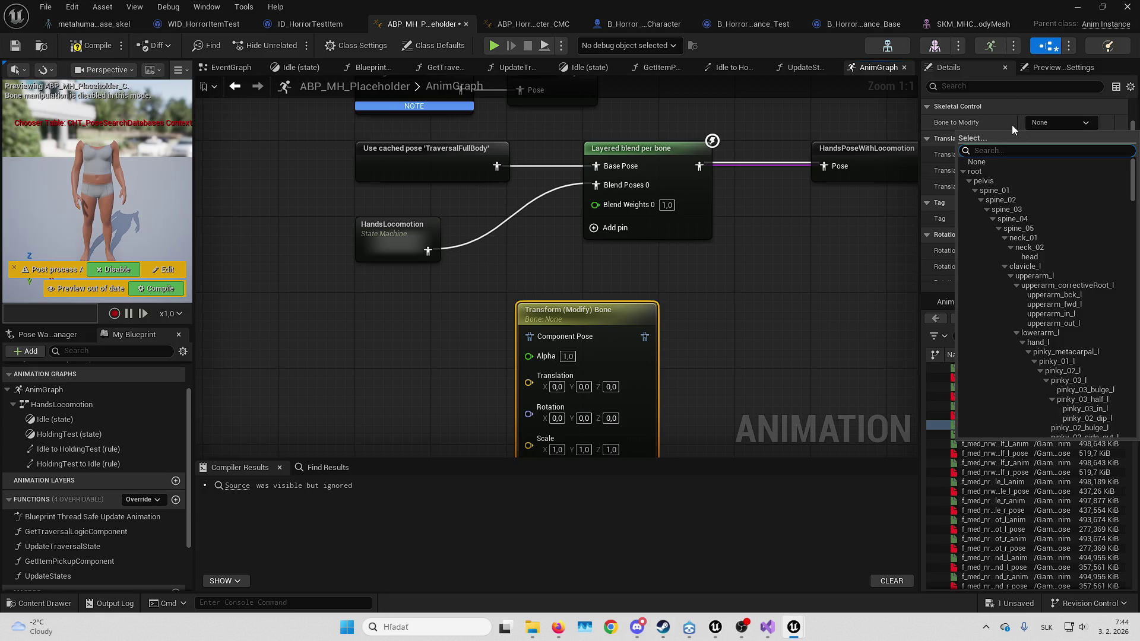
text(hand)
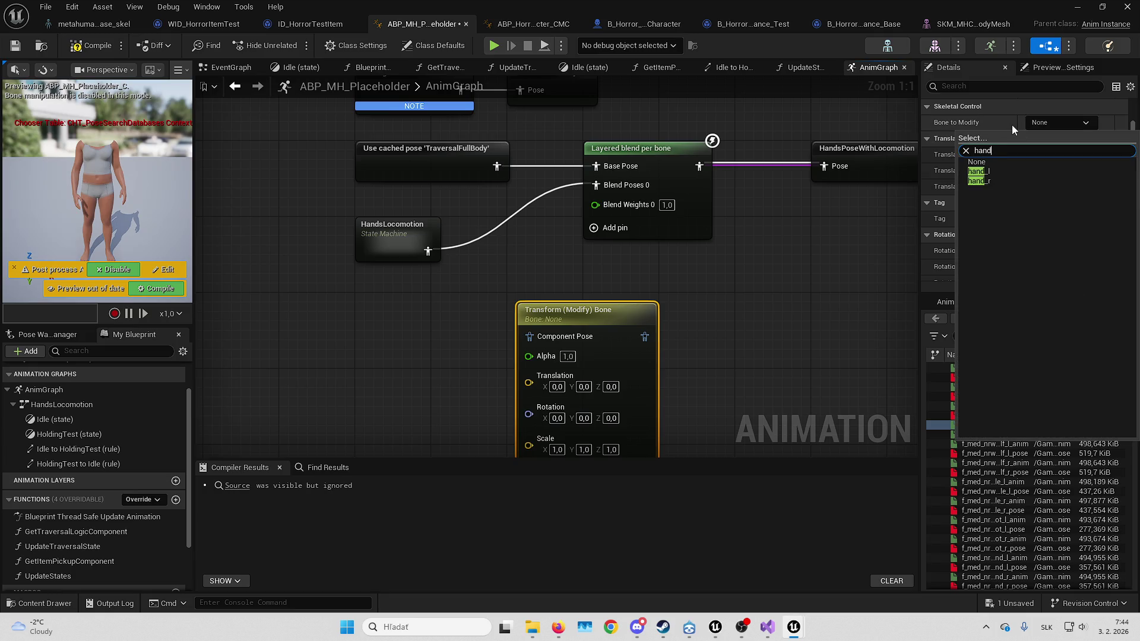
Set Bone to Modify to hand_r and feed HandsPoseWithLocomotion into its Component Pose
click(979, 180)
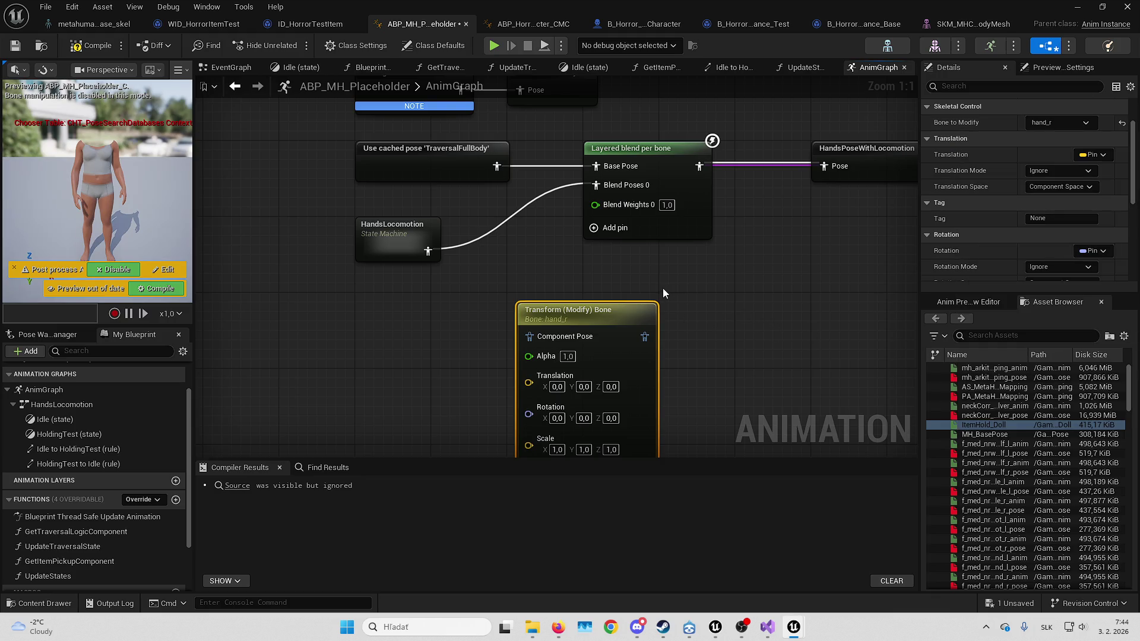
drag(636, 311, 711, 282)
scroll(564, 289, down, 3)
mouse_move(563, 289)
mouse_down()
mouse_move(424, 292)
mouse_move(731, 300)
mouse_up()
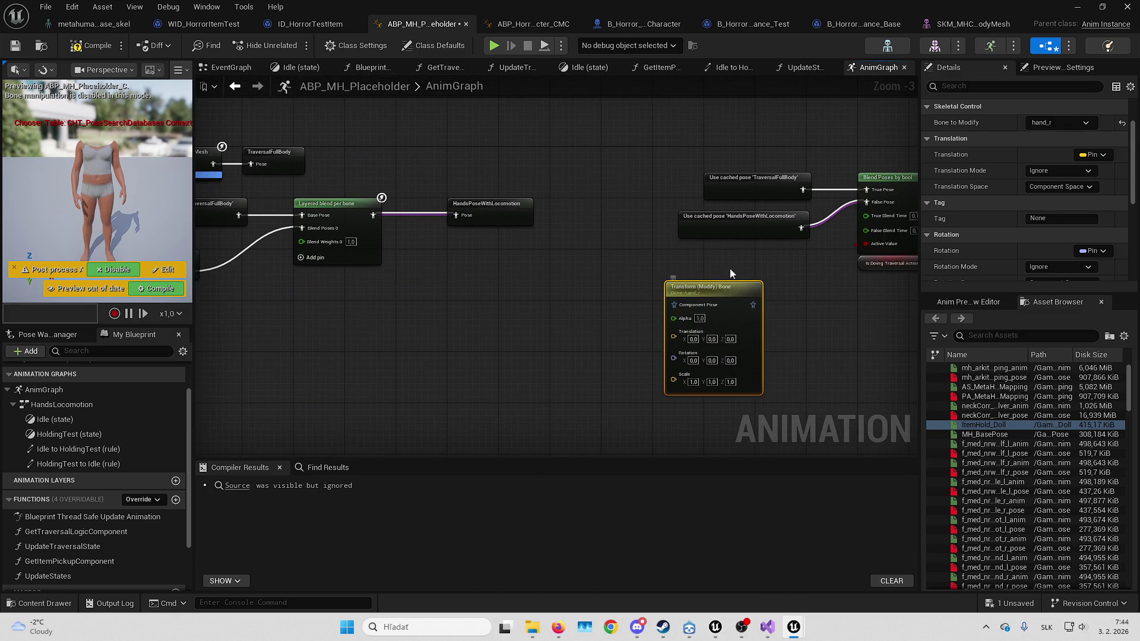
mouse_move(703, 231)
mouse_down()
mouse_move(470, 281)
mouse_move(490, 294)
mouse_up()
mouse_move(589, 292)
mouse_down()
mouse_move(681, 304)
mouse_move(664, 290)
mouse_move(675, 293)
mouse_up()
Connect the node's output to the Blend Poses by bool False Pose, then compile and save
click(637, 289)
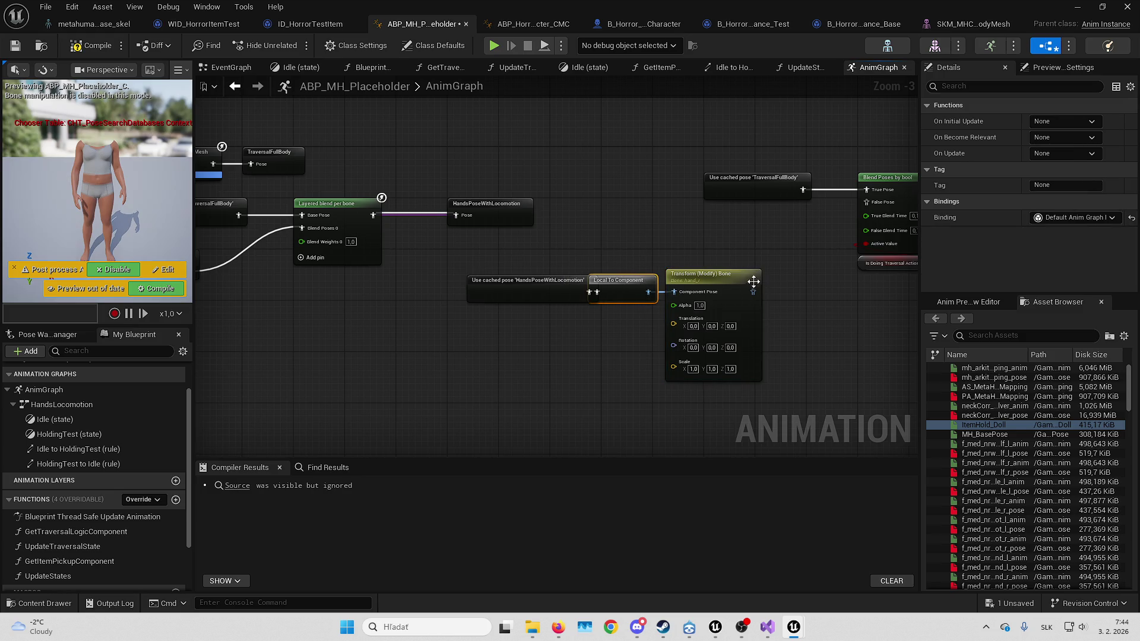
drag(870, 211, 867, 203)
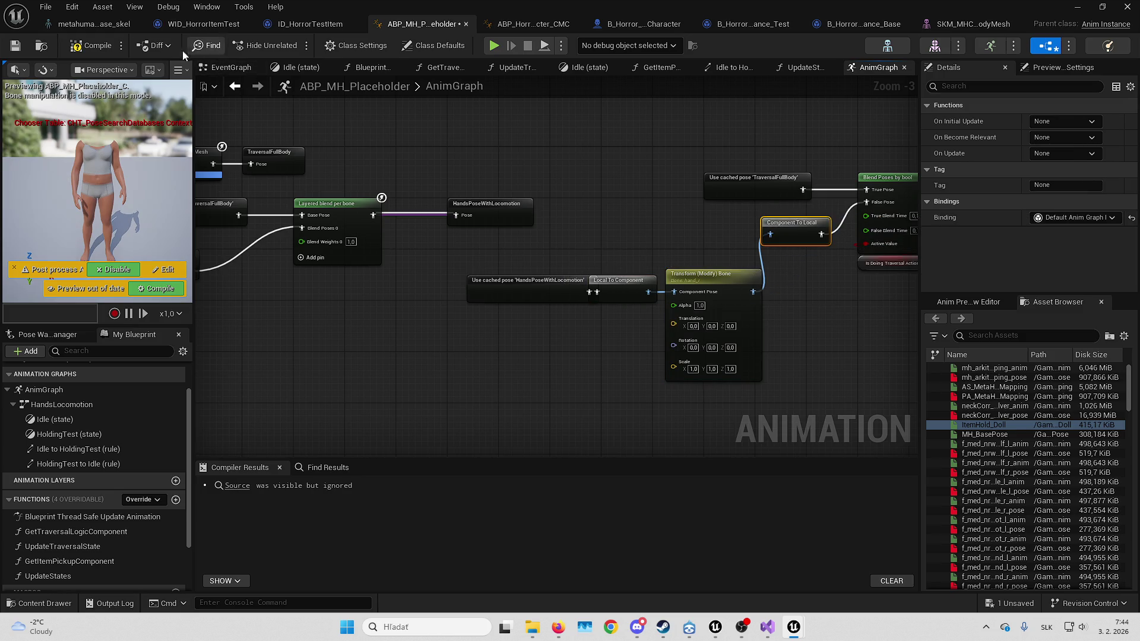
click(109, 50)
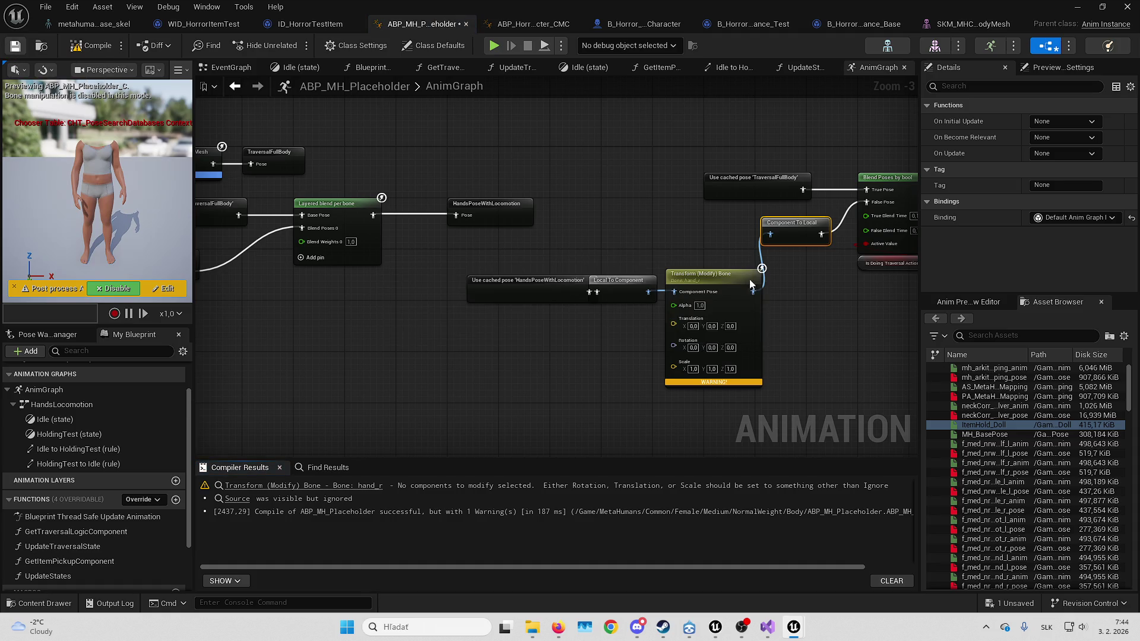
key(ctrl+s)
click(1081, 5)
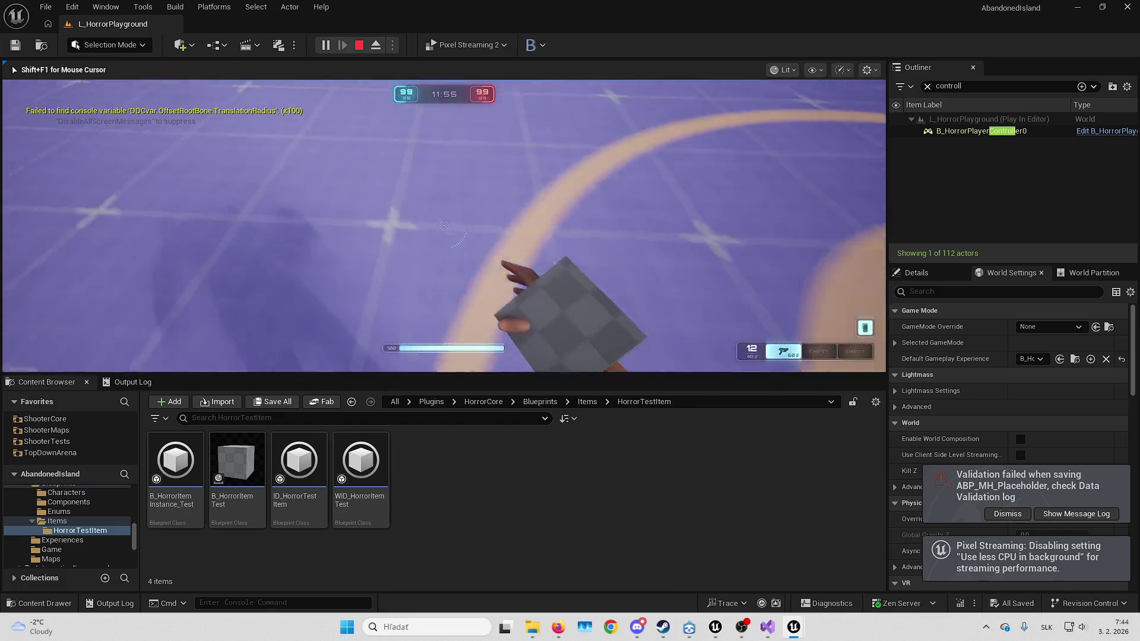
Play-test the hands twice, stop each session, and return to the AbandonedIsland level editor
key(F11)
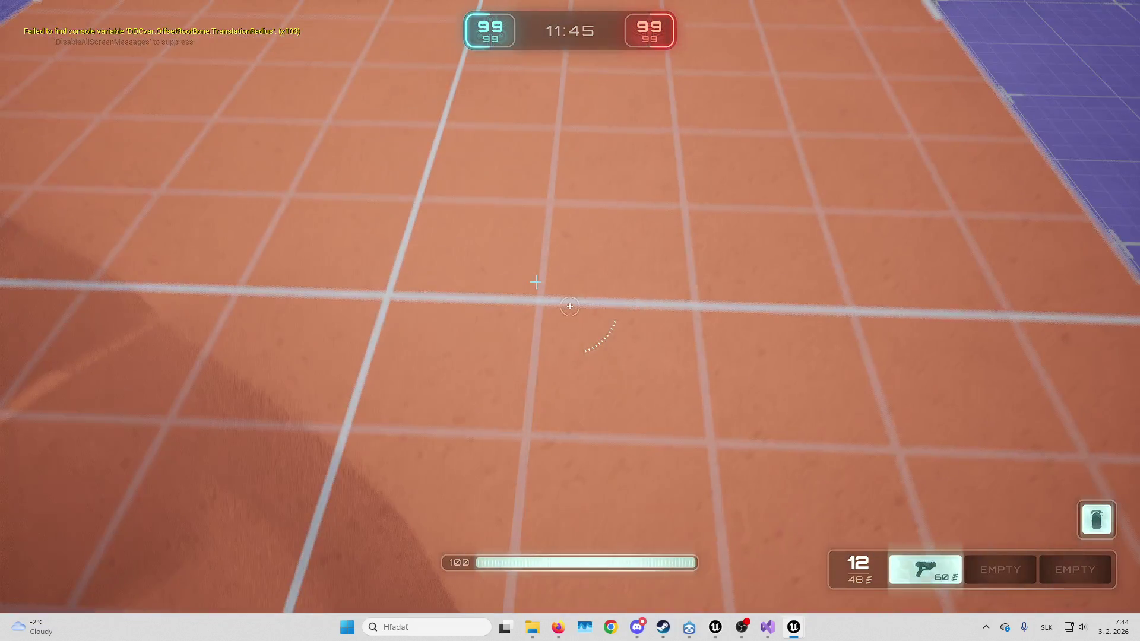
key(Escape)
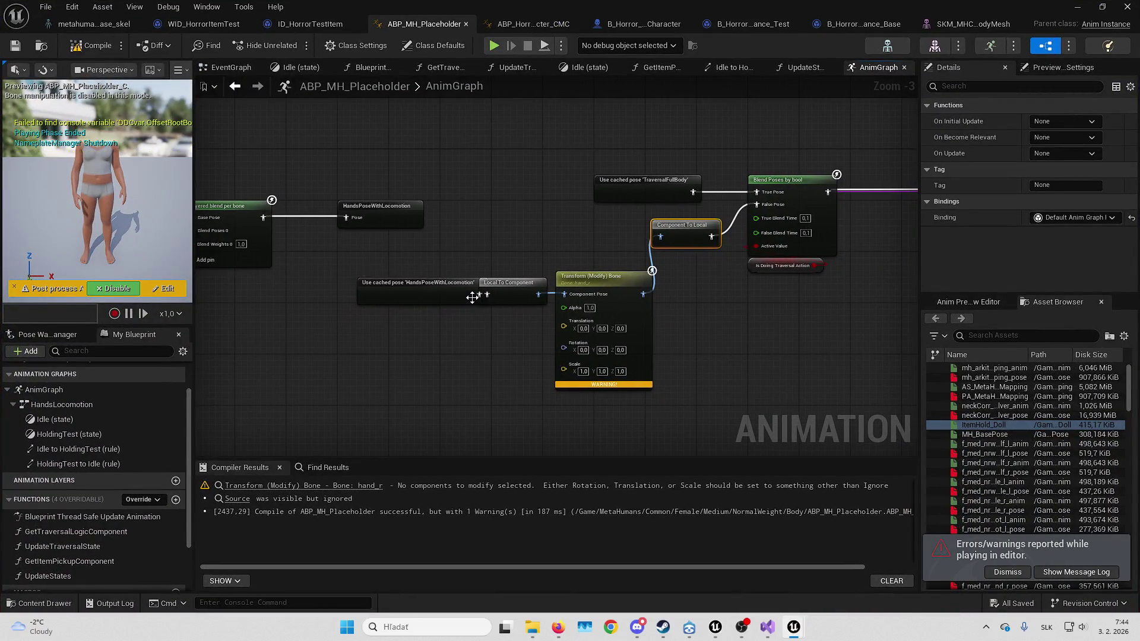
click(1079, 7)
key(alt+p)
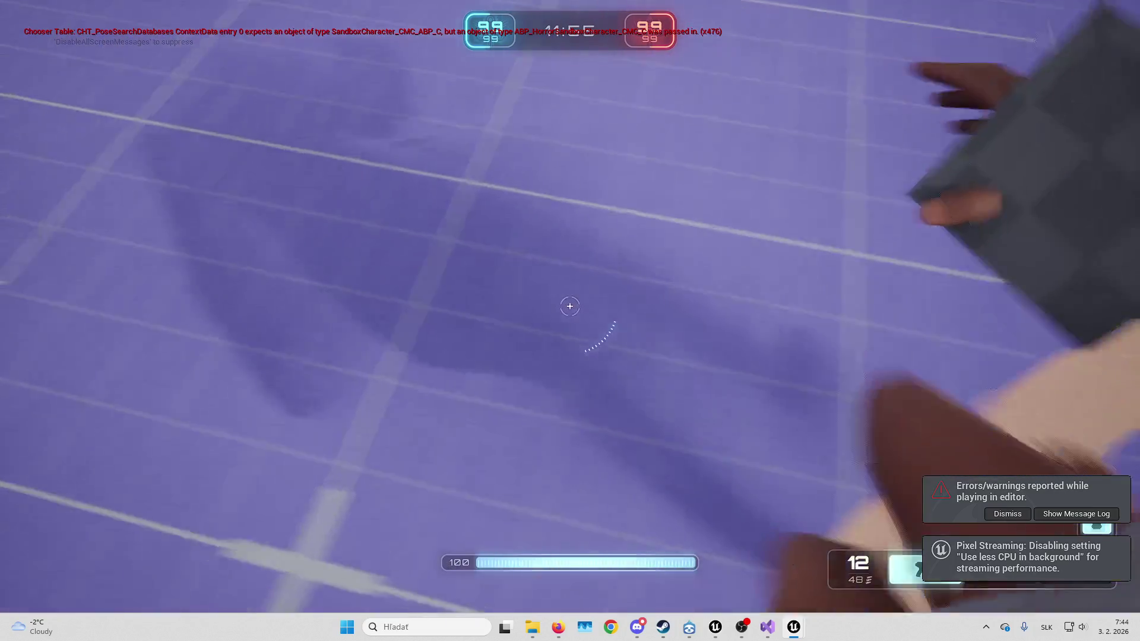
key(Escape)
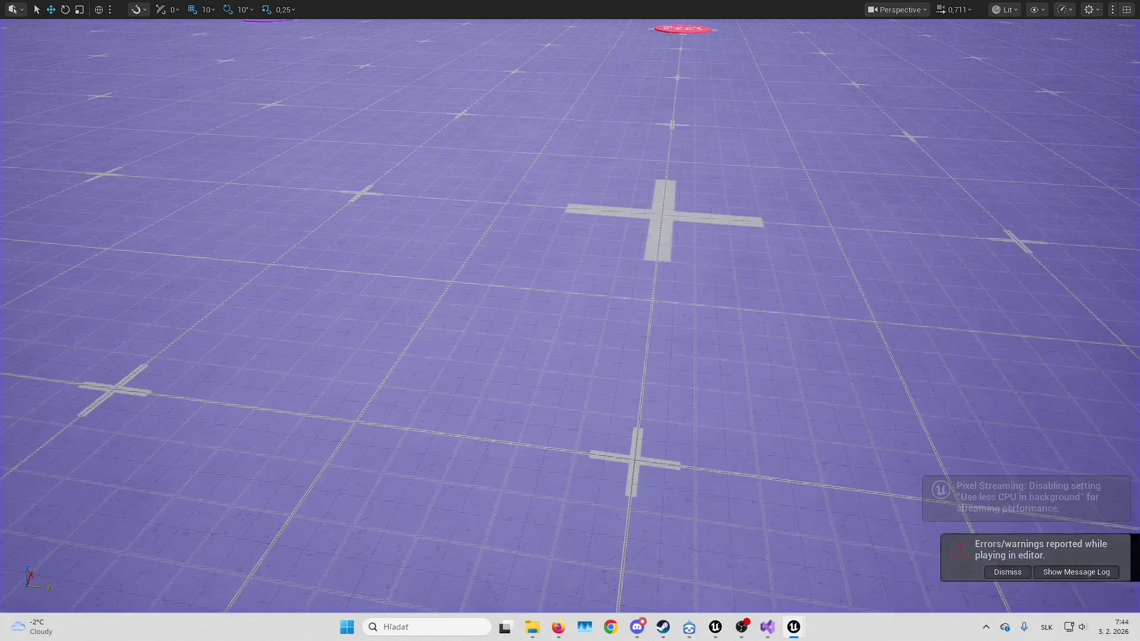
click(1014, 574)
mouse_move(794, 627)
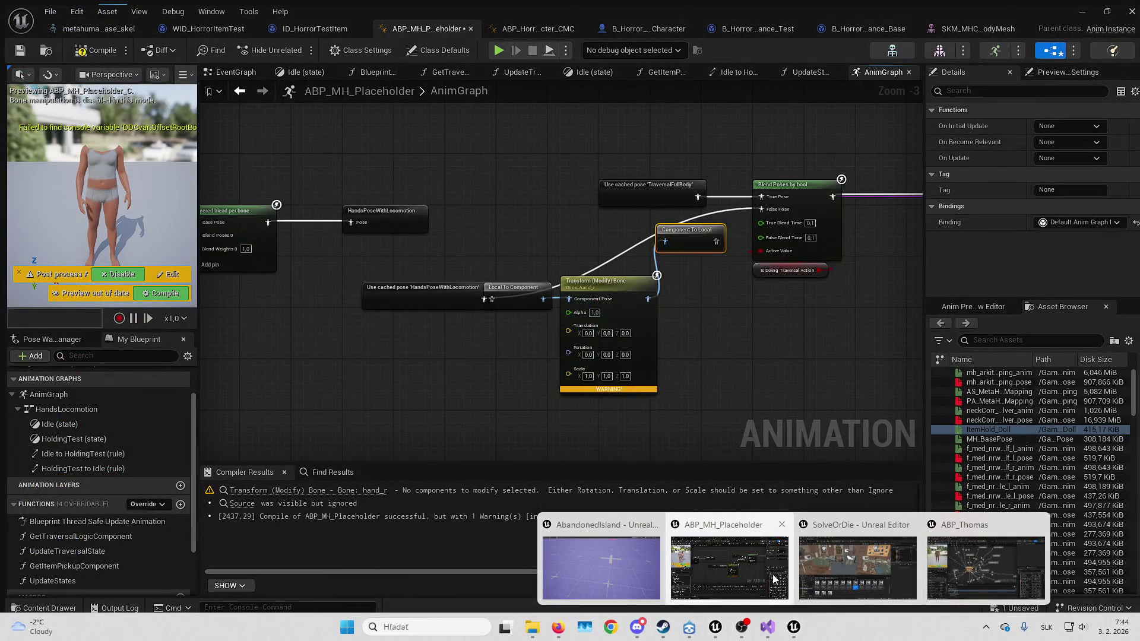
click(601, 567)
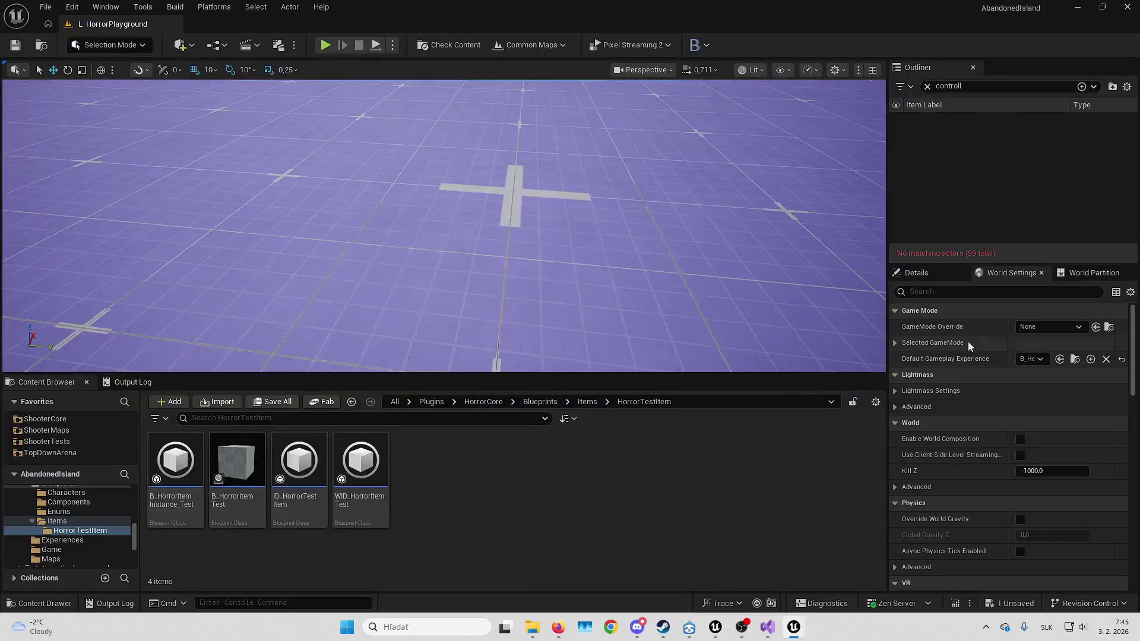
Set the Default Camera Mode to CM_ThirdPerson in the hero data asset
click(1075, 359)
double_click(1038, 360)
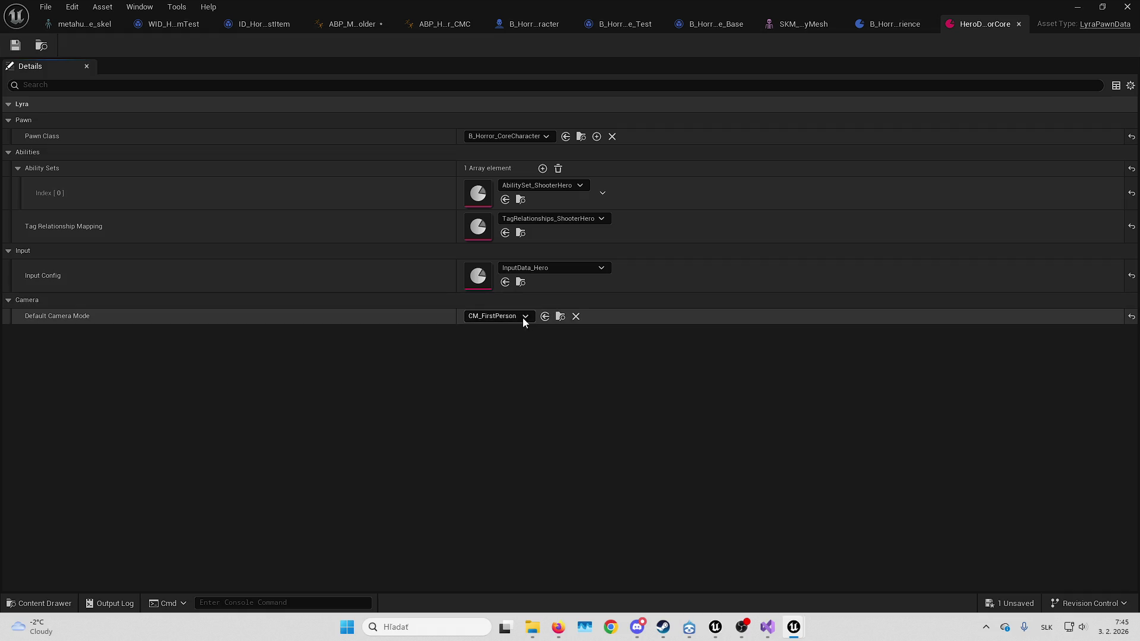
click(523, 318)
click(545, 370)
Play-test in third person running forward, then return to the ABP_HorrorSandboxCharacter_CMC graph
key(alt+p)
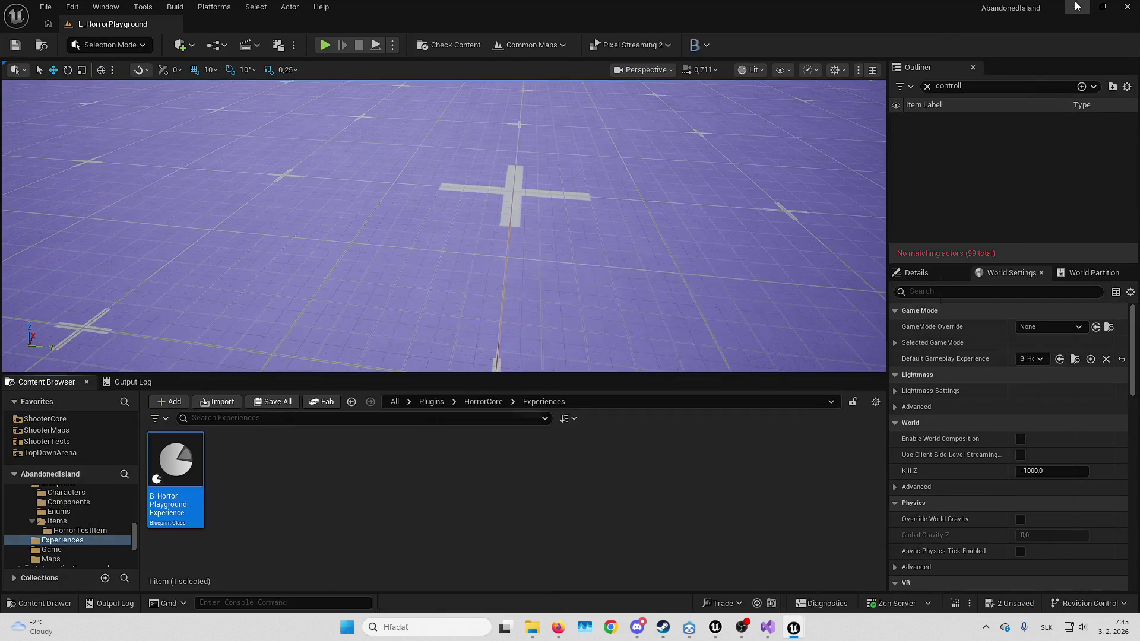
key(F11)
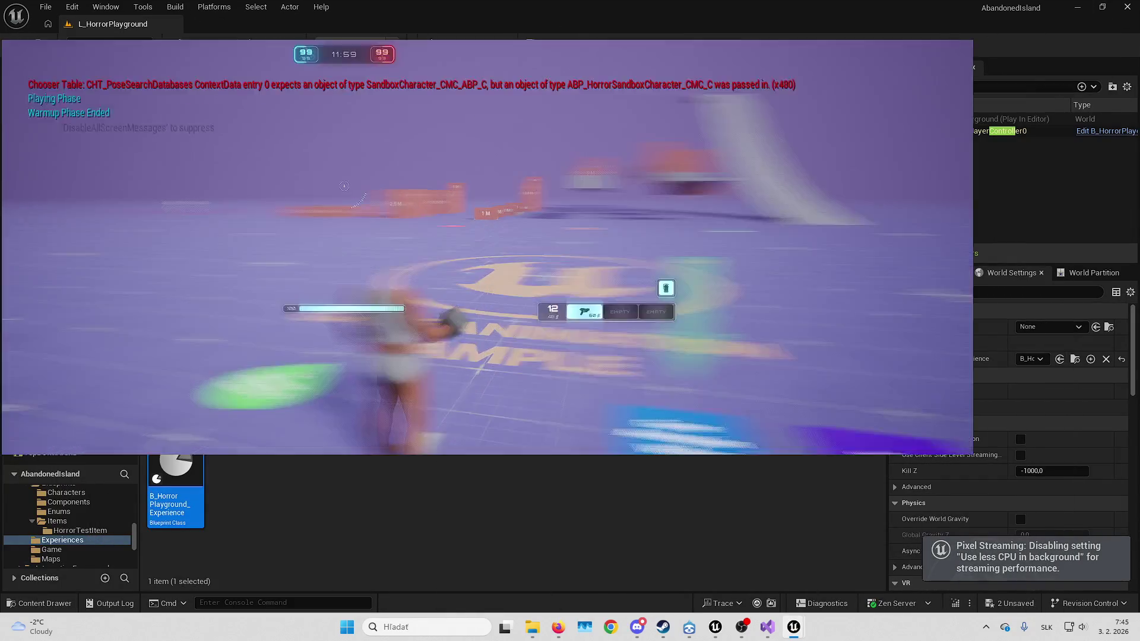
key(w)
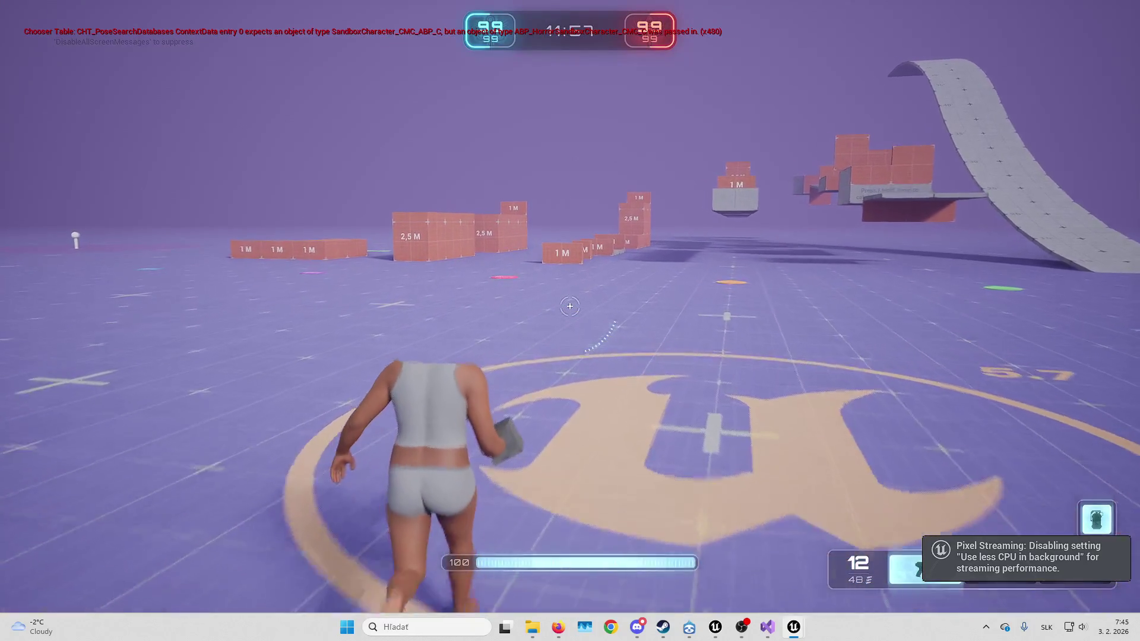
key(w)
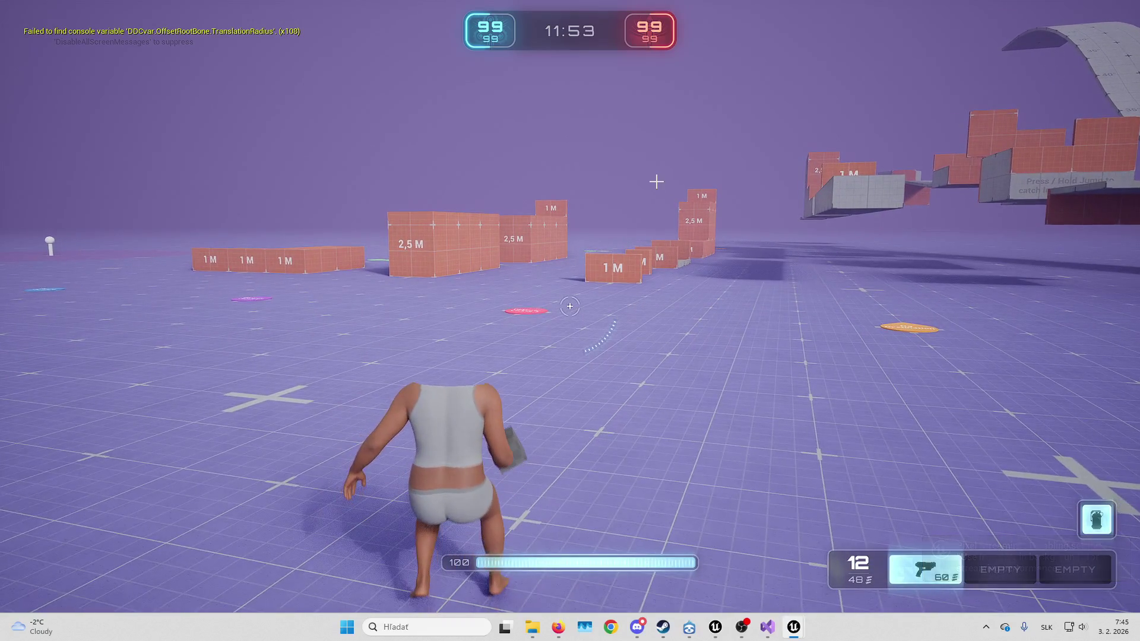
key(Escape)
key(alt+Tab)
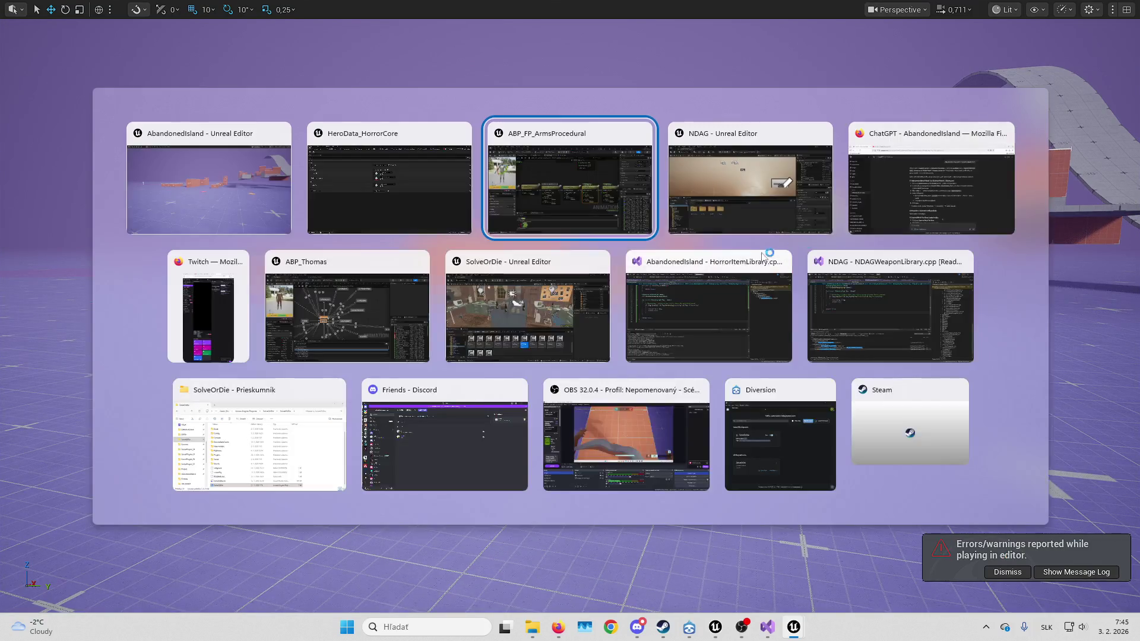
click(402, 183)
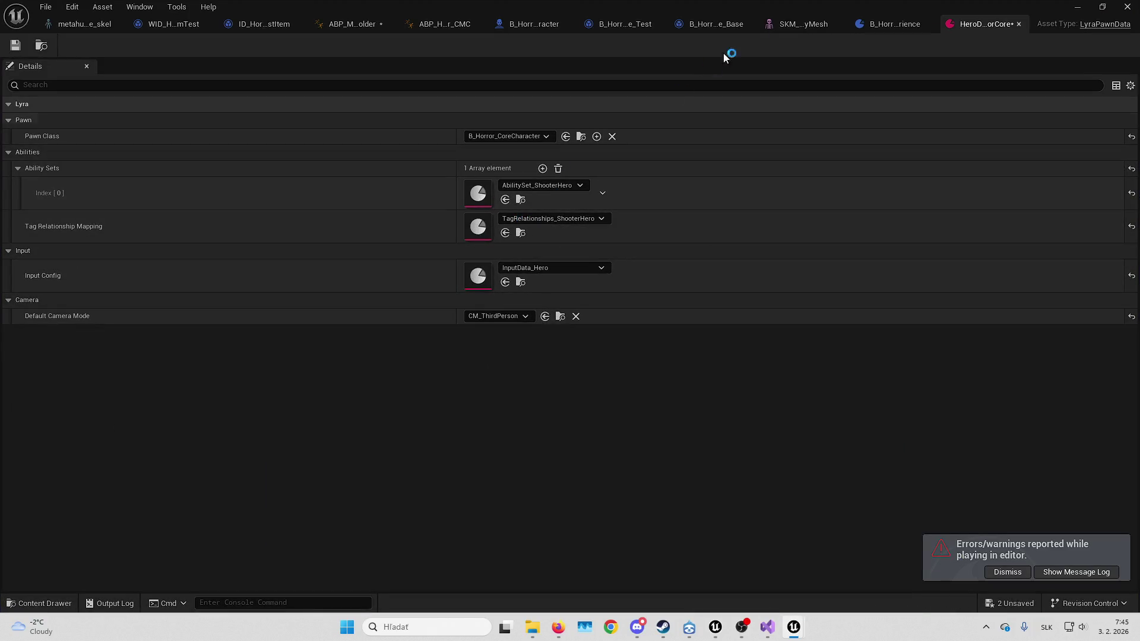
click(399, 22)
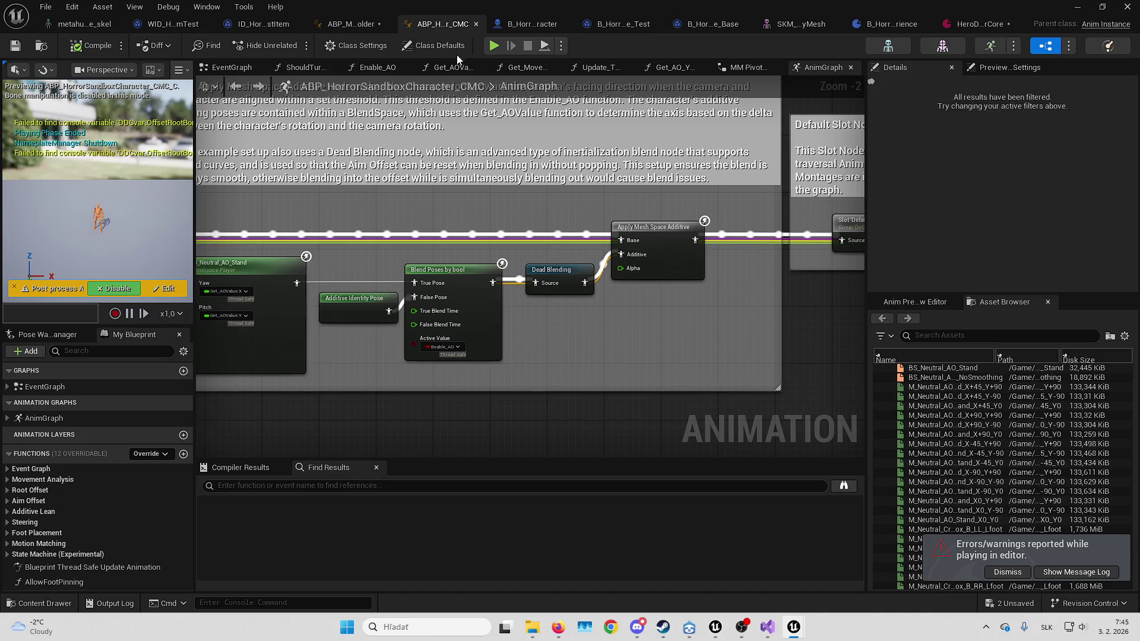
Wire Component To Local into False Pose, compile, and feed the cached hands pose into Local To Component
click(349, 25)
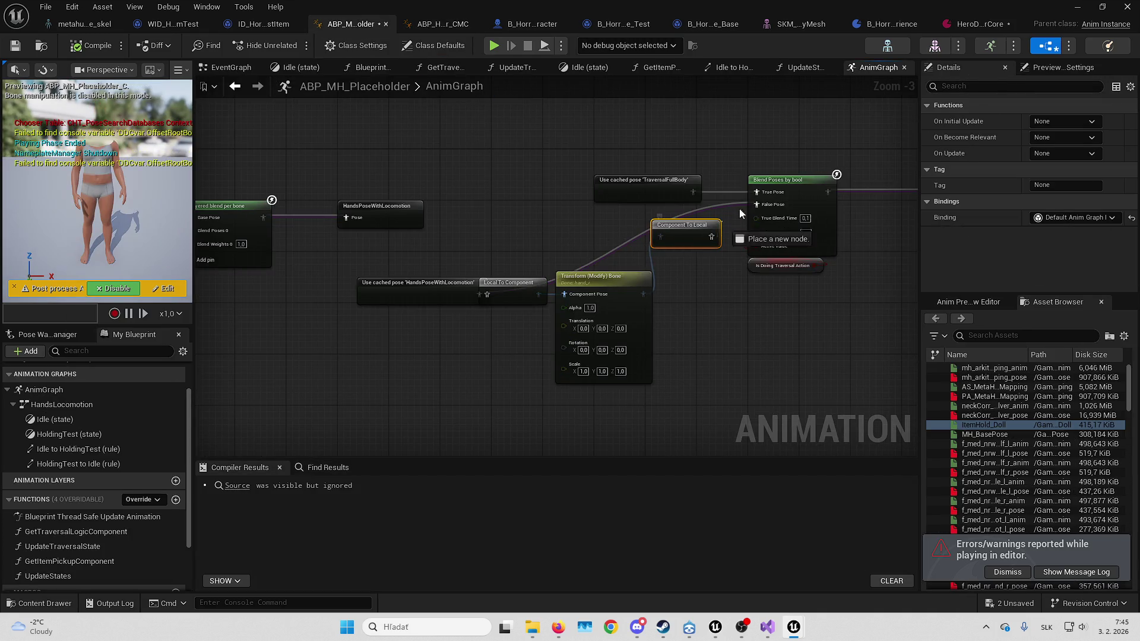
drag(740, 210, 769, 206)
click(107, 49)
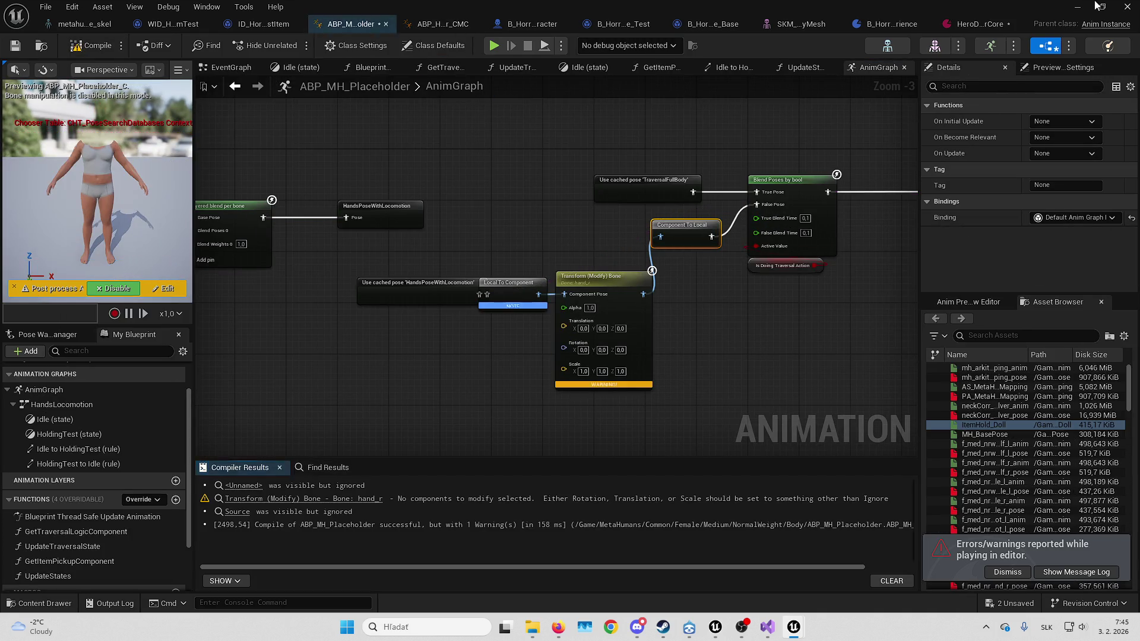
click(1081, 6)
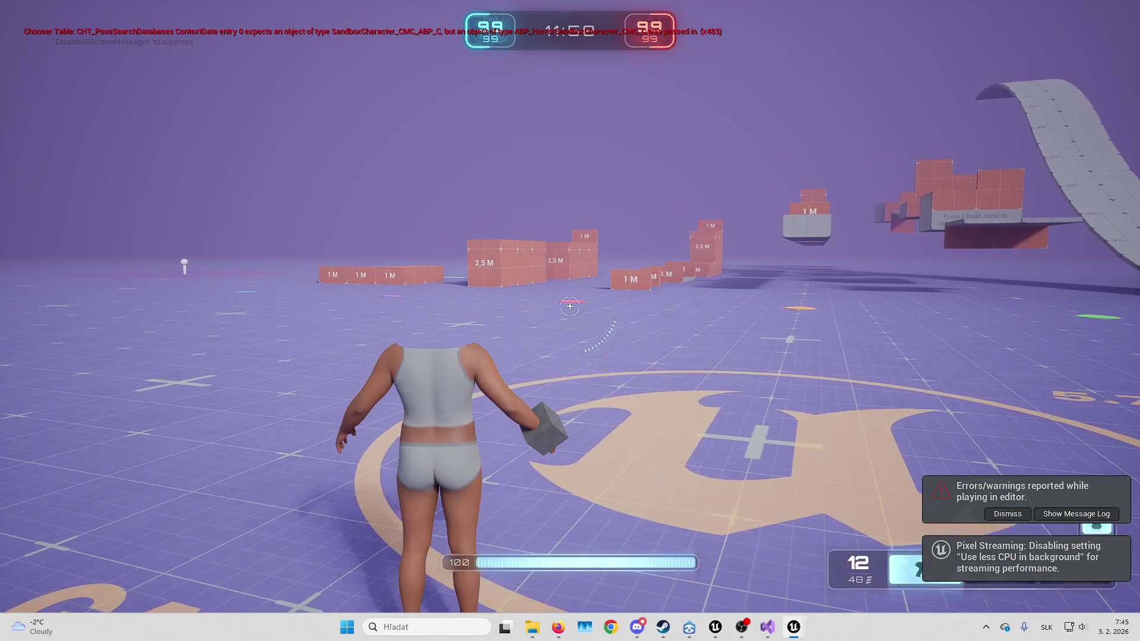
key(Escape)
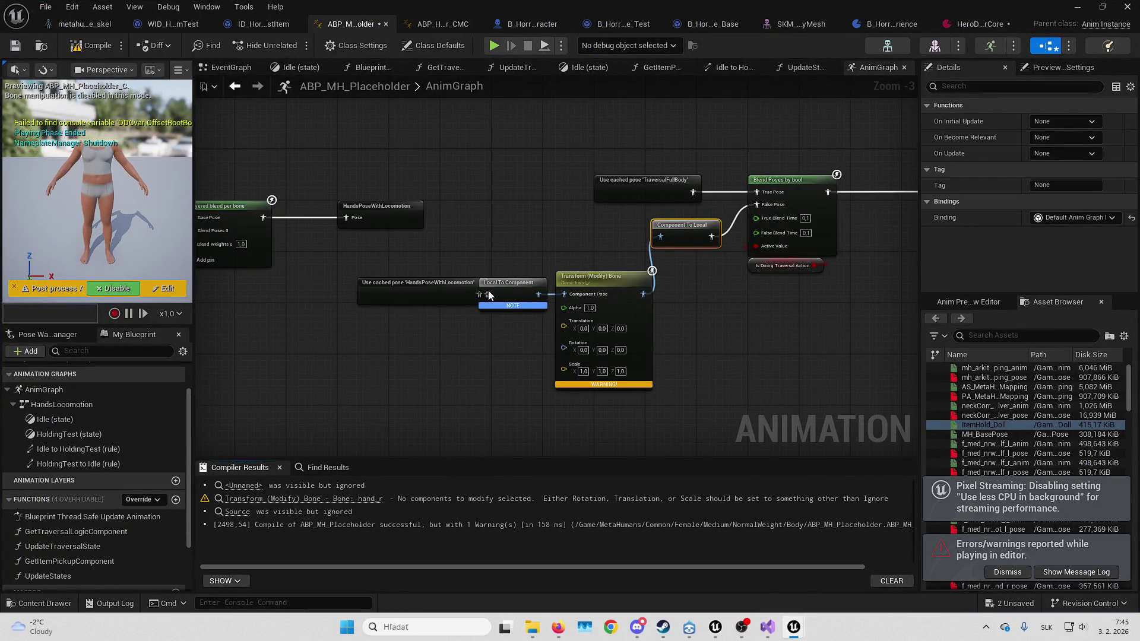
drag(475, 298, 479, 294)
Play-test the character running toward the obstacles, then return to the ABP_MH_Placeholder graph
click(1079, 6)
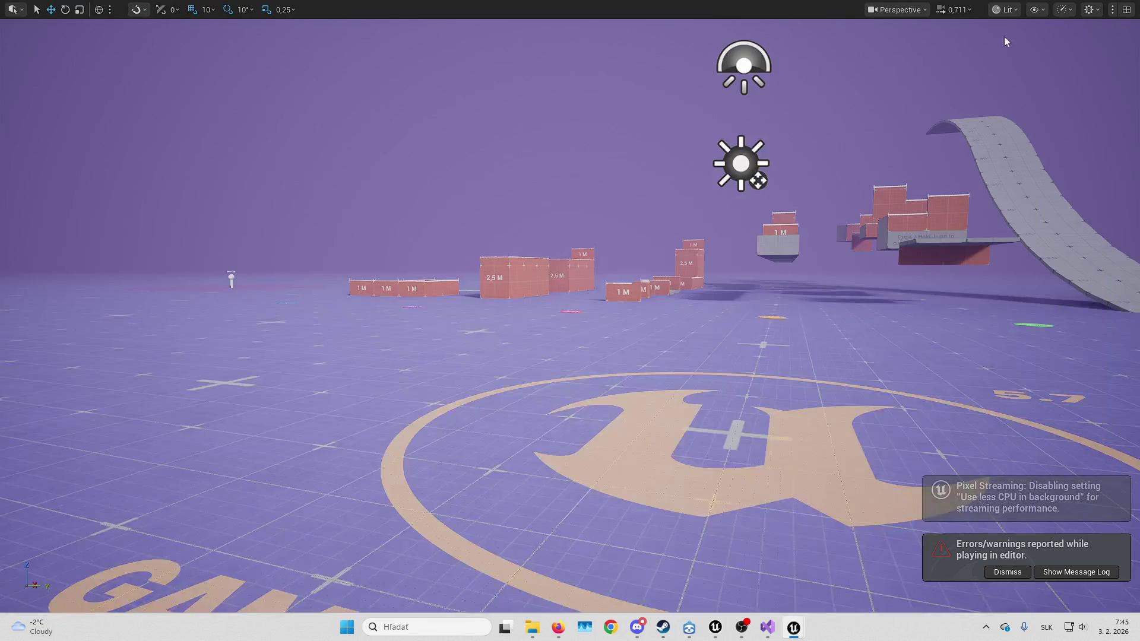
key(alt+p)
key(w)
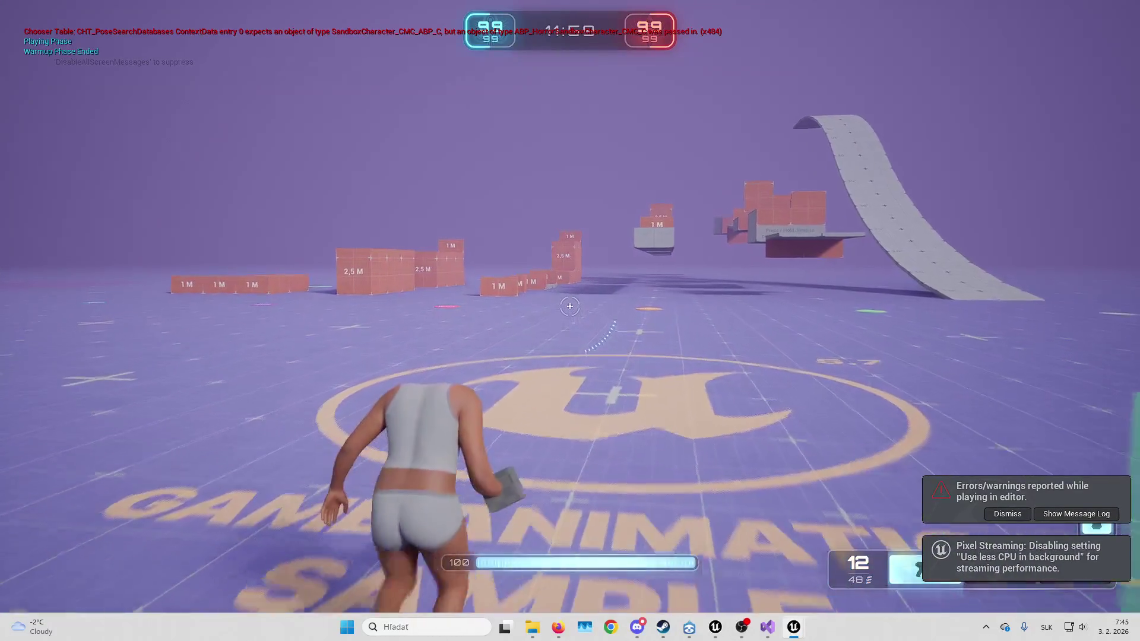
key(w)
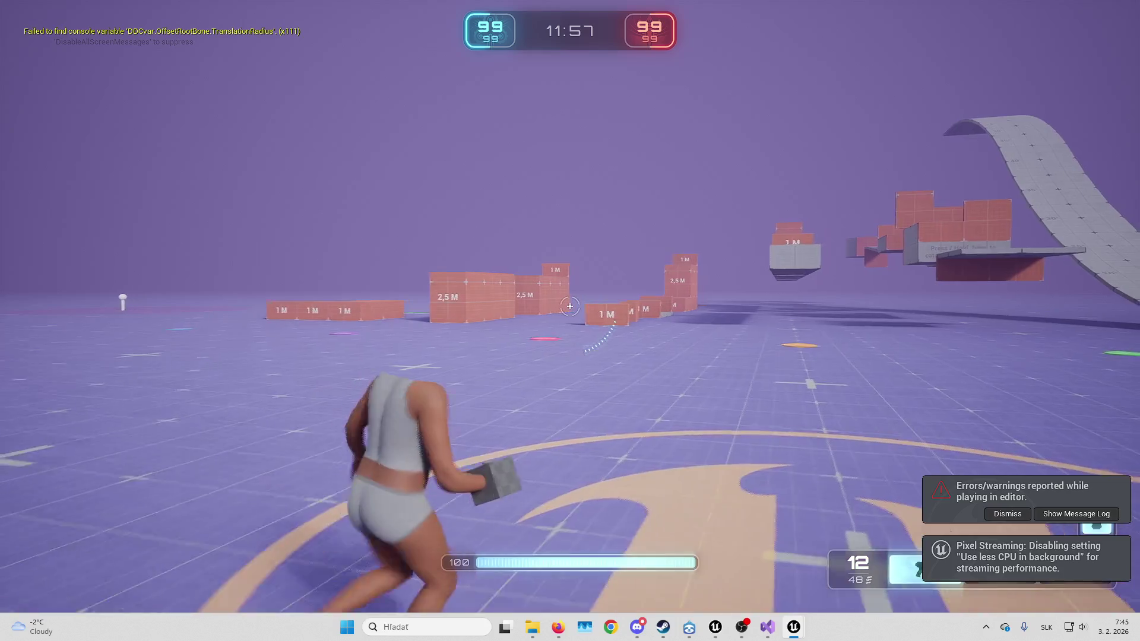
key(Escape)
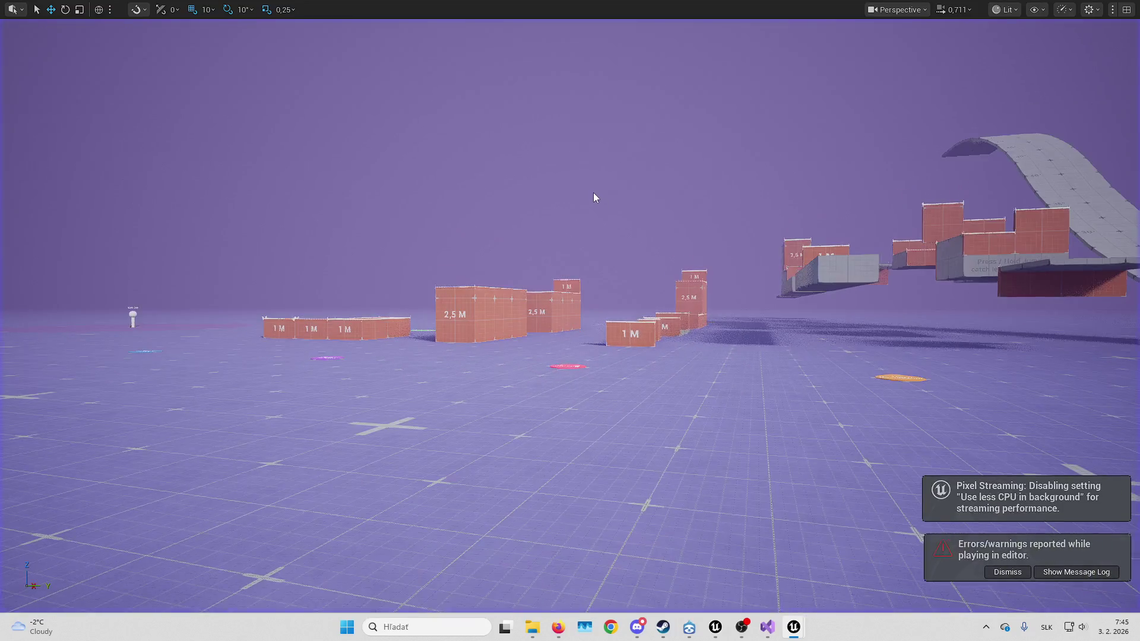
mouse_move(794, 627)
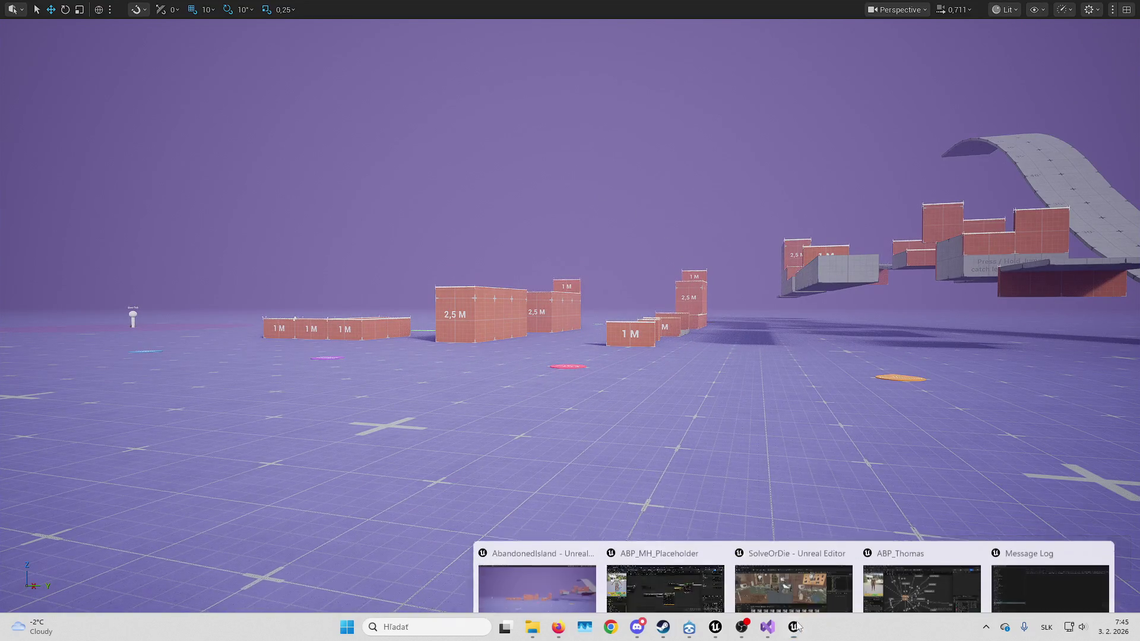
click(683, 552)
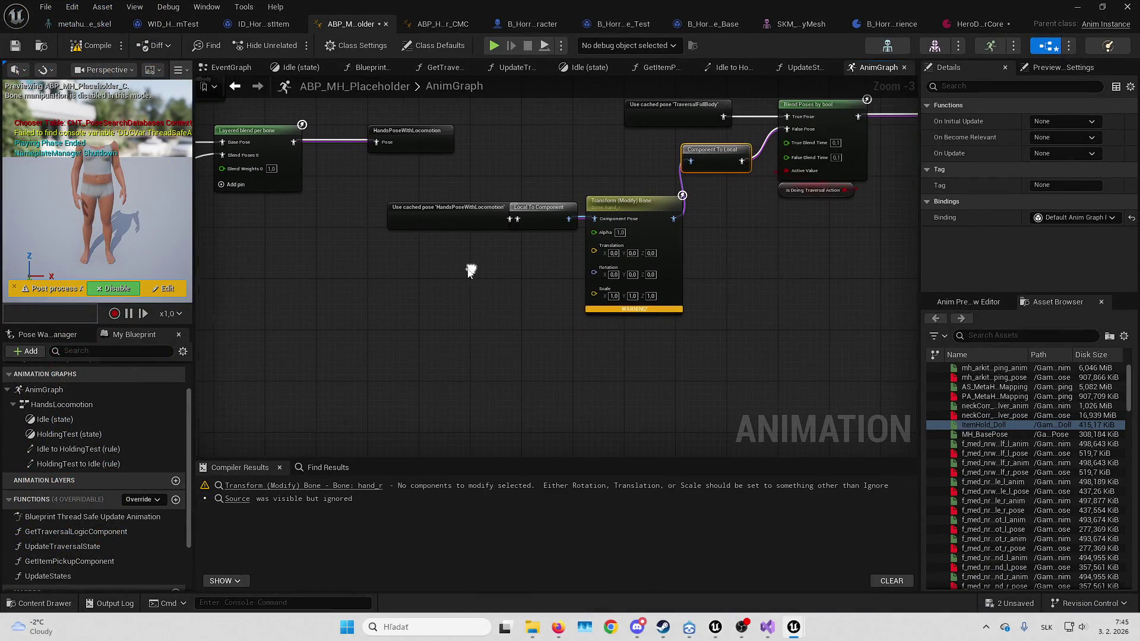
Add a Two Bone IK skeletal control node to the AnimGraph
right_click(513, 313)
text(ik)
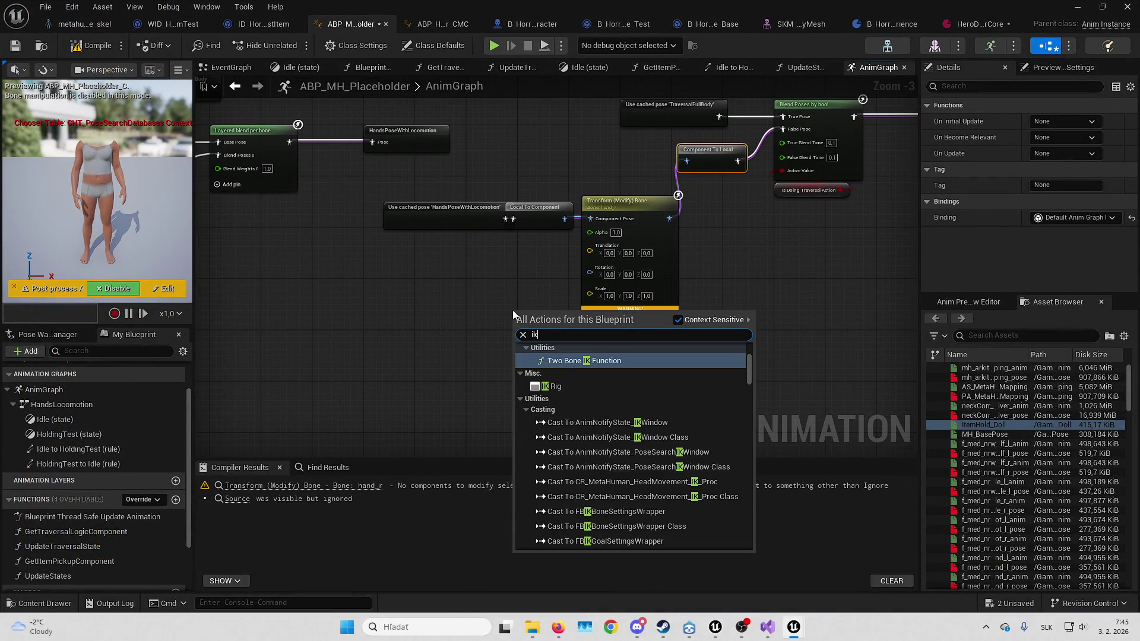
key(Escape)
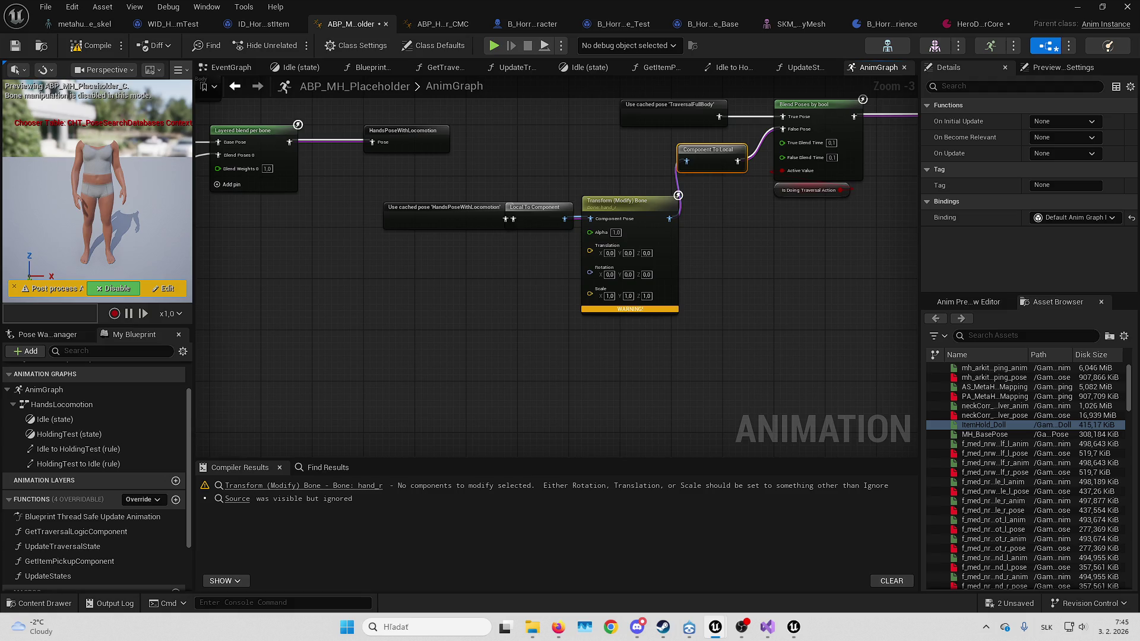
right_click(500, 348)
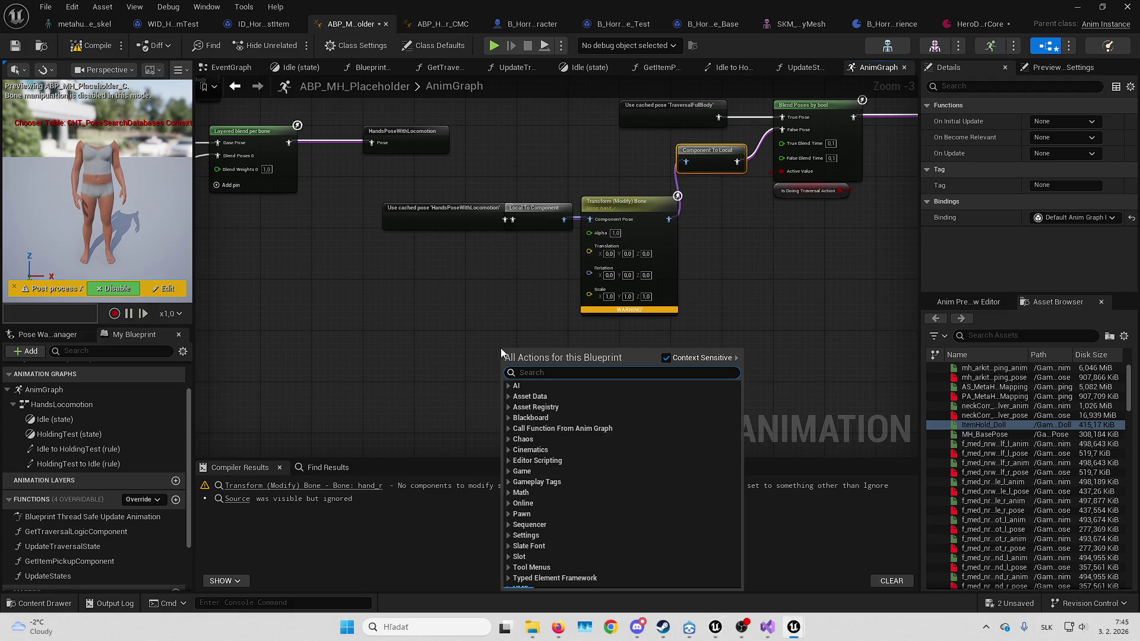
text(ik)
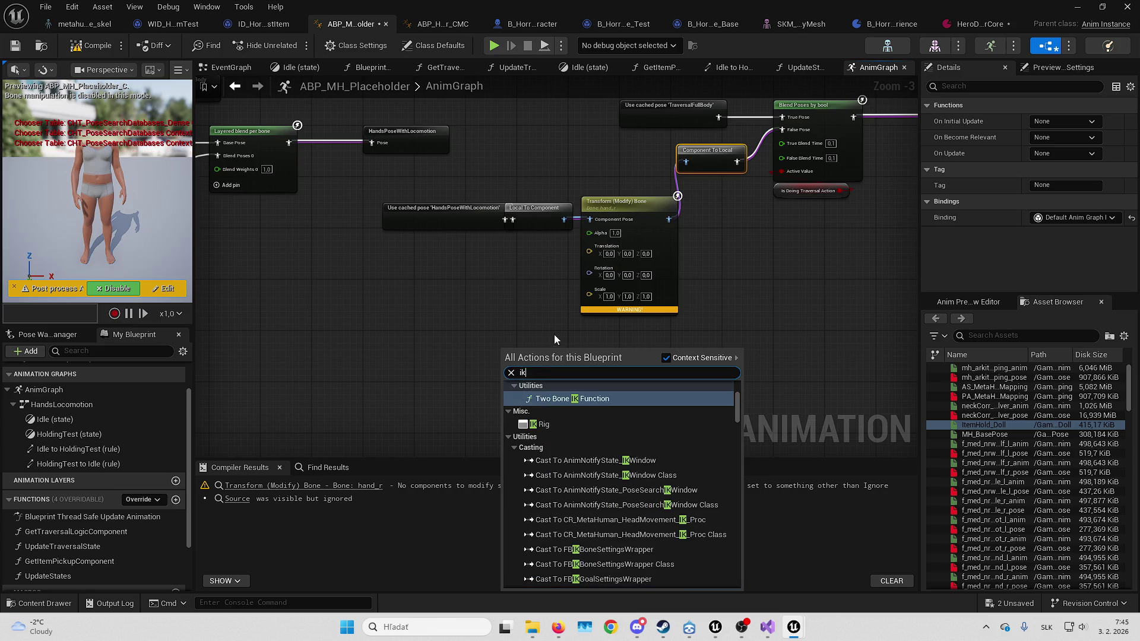
click(578, 399)
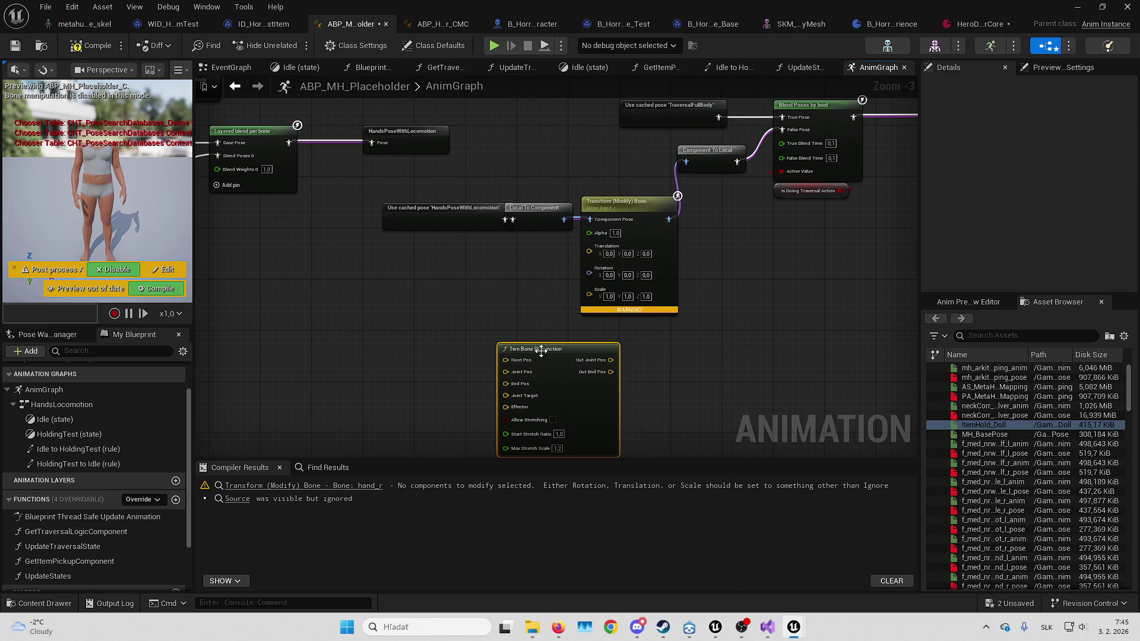
key(Delete)
right_click(464, 301)
text(IK)
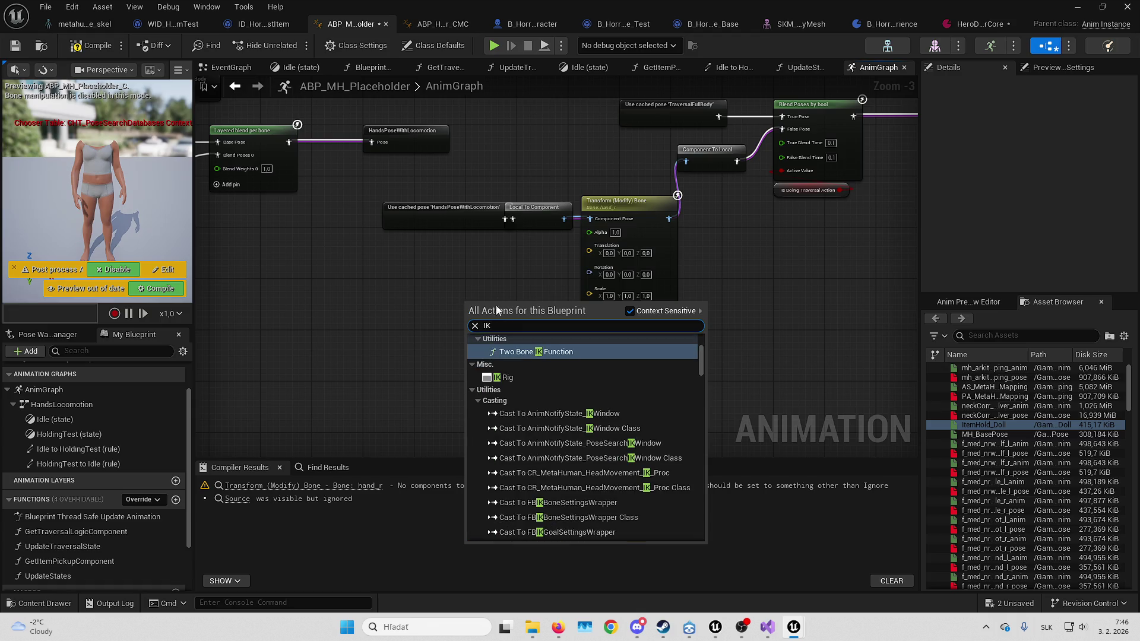
scroll(586, 386, up, 2)
scroll(585, 397, up, 3)
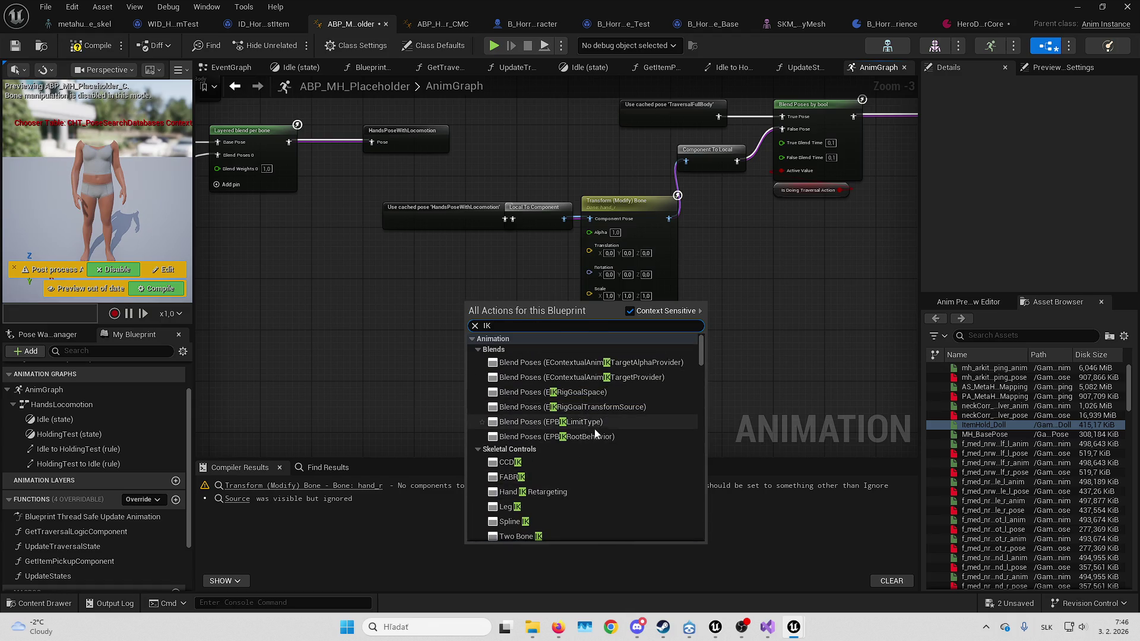
scroll(592, 432, down, 2)
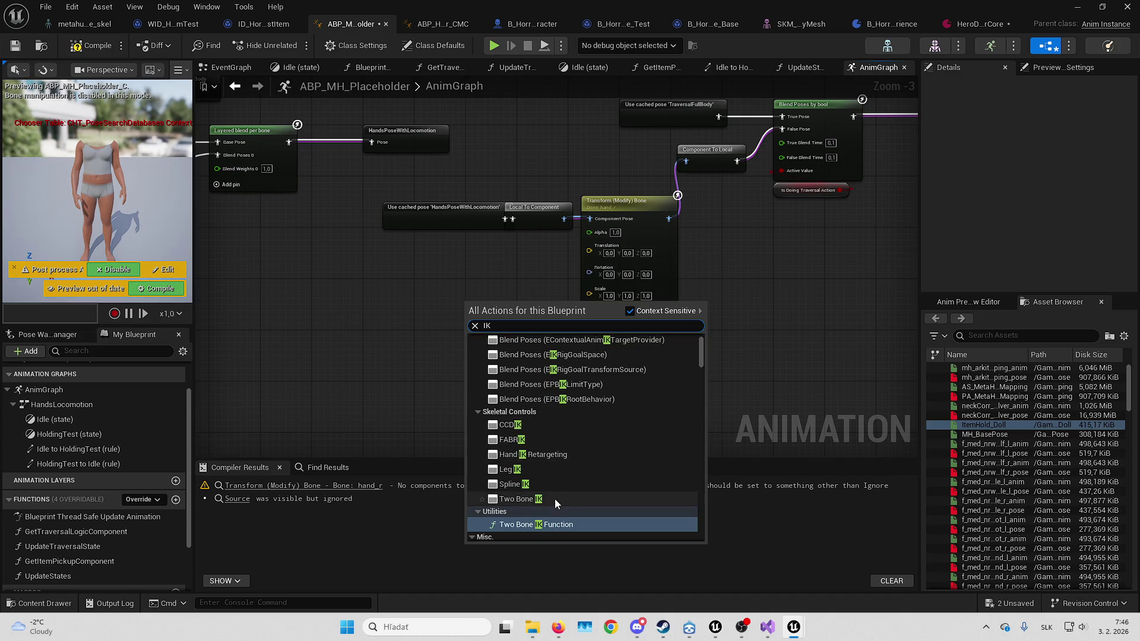
click(549, 500)
scroll(508, 317, up, 1)
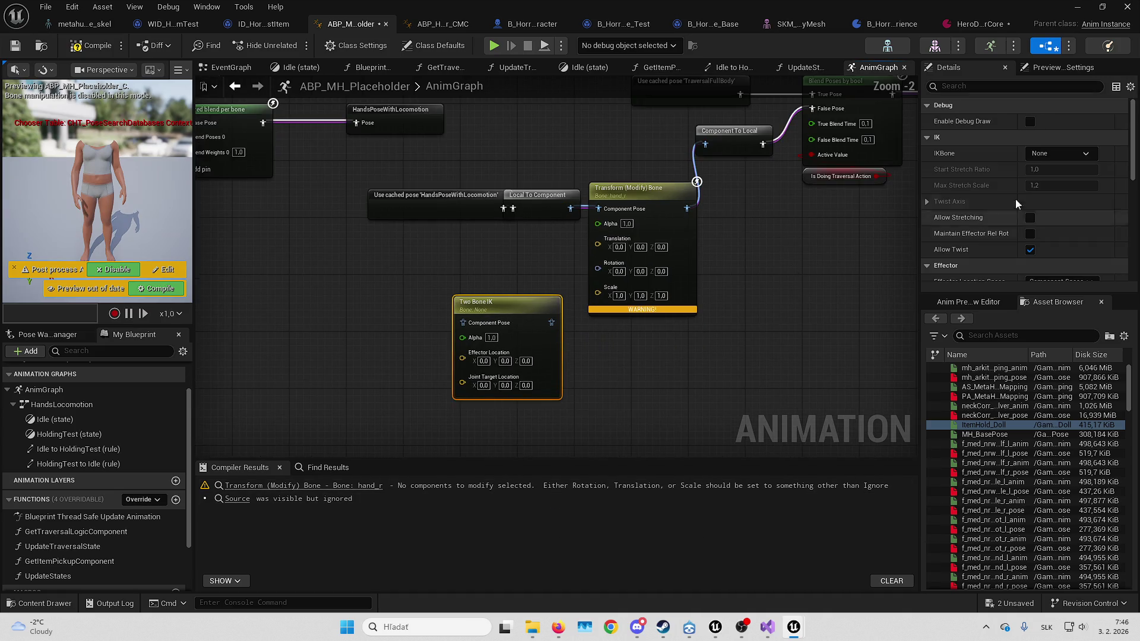
Set the Two Bone IK node's IKBone to hand_r
click(1062, 153)
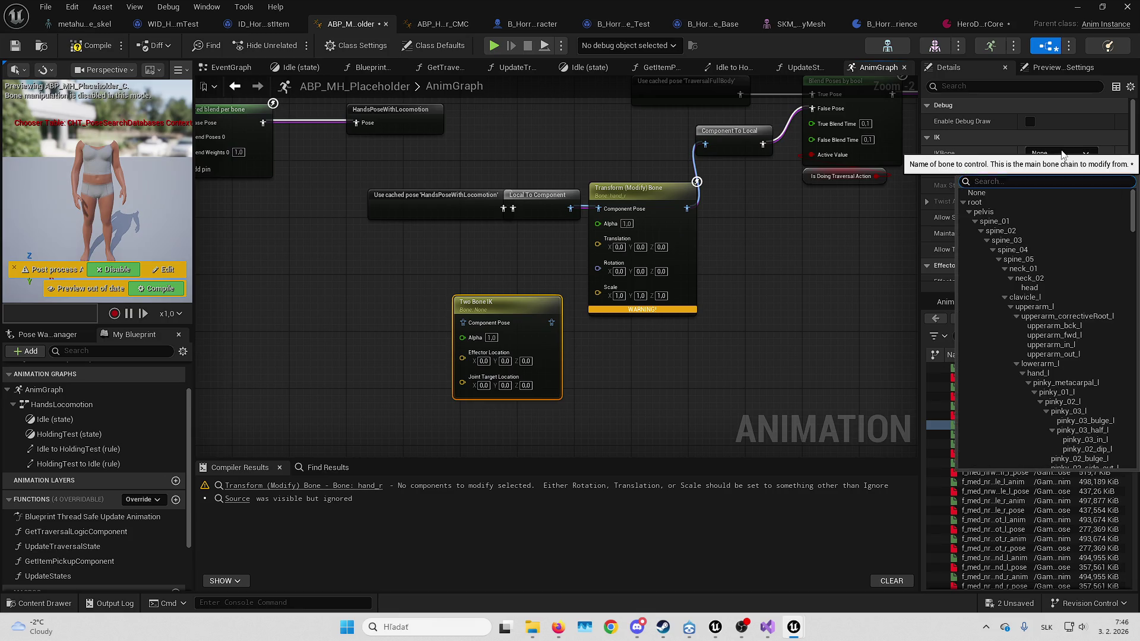
click(1063, 153)
click(1060, 152)
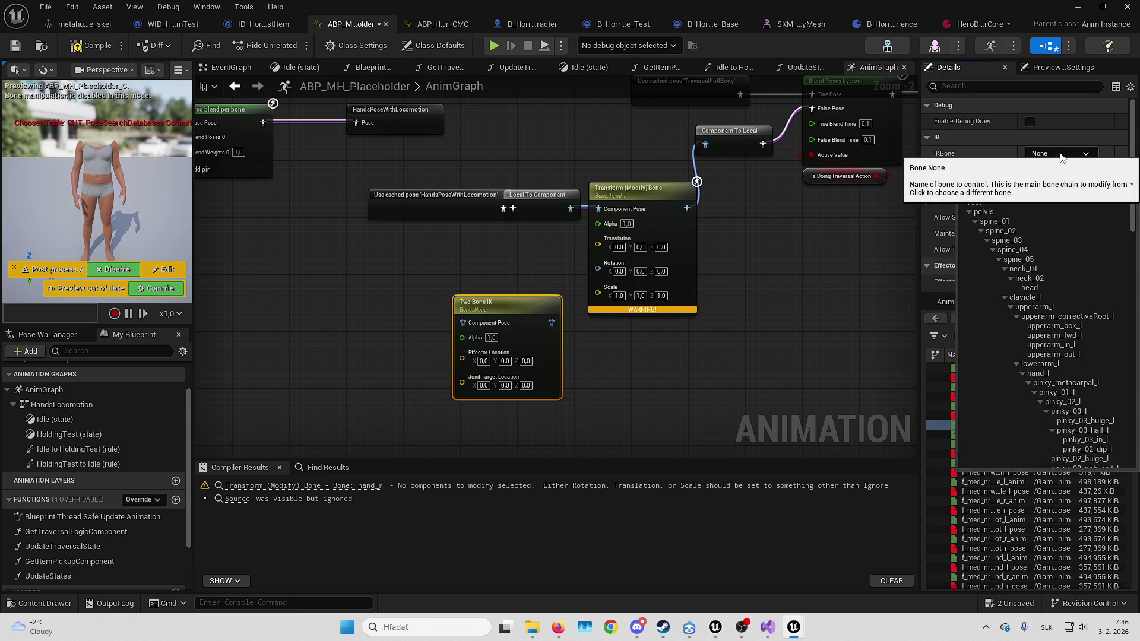
text(hand)
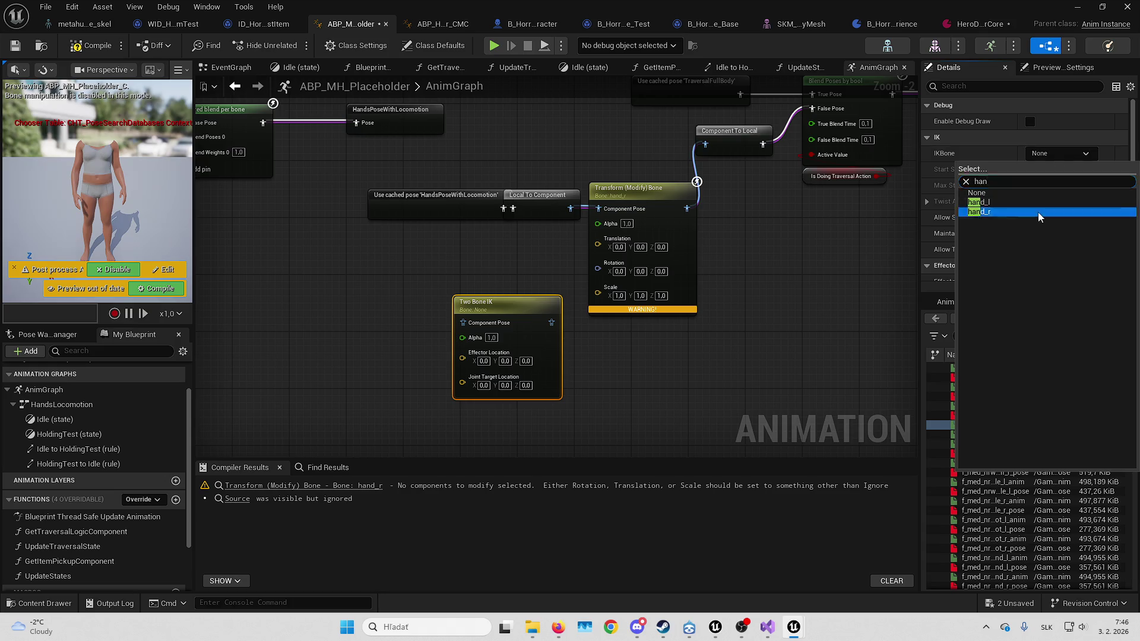
click(1038, 214)
scroll(962, 184, down, 1)
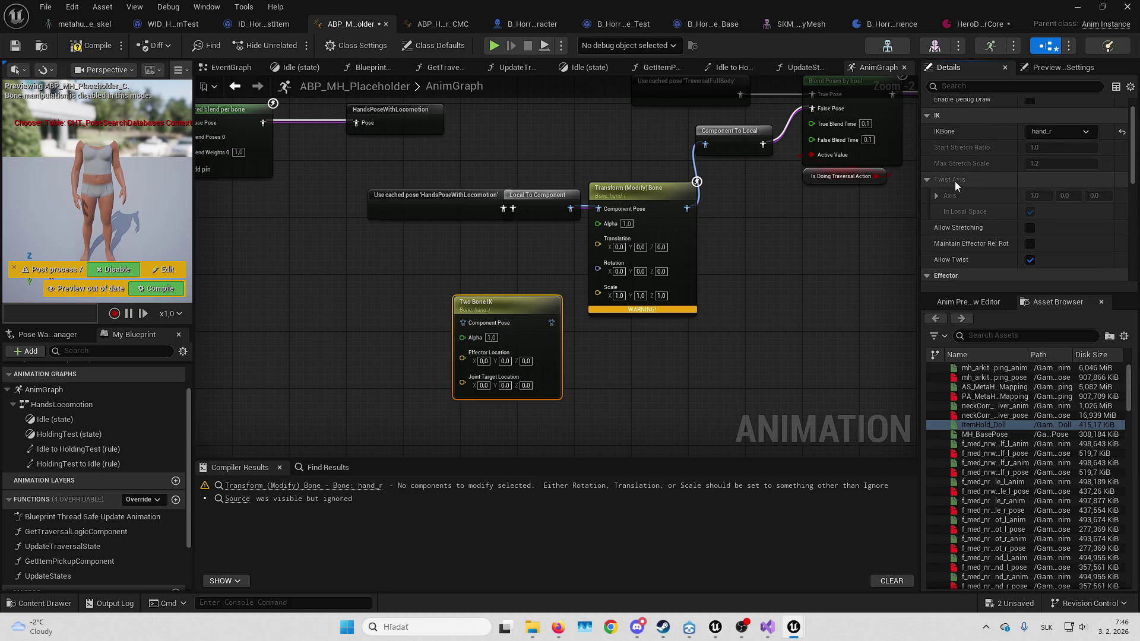
scroll(957, 180, down, 4)
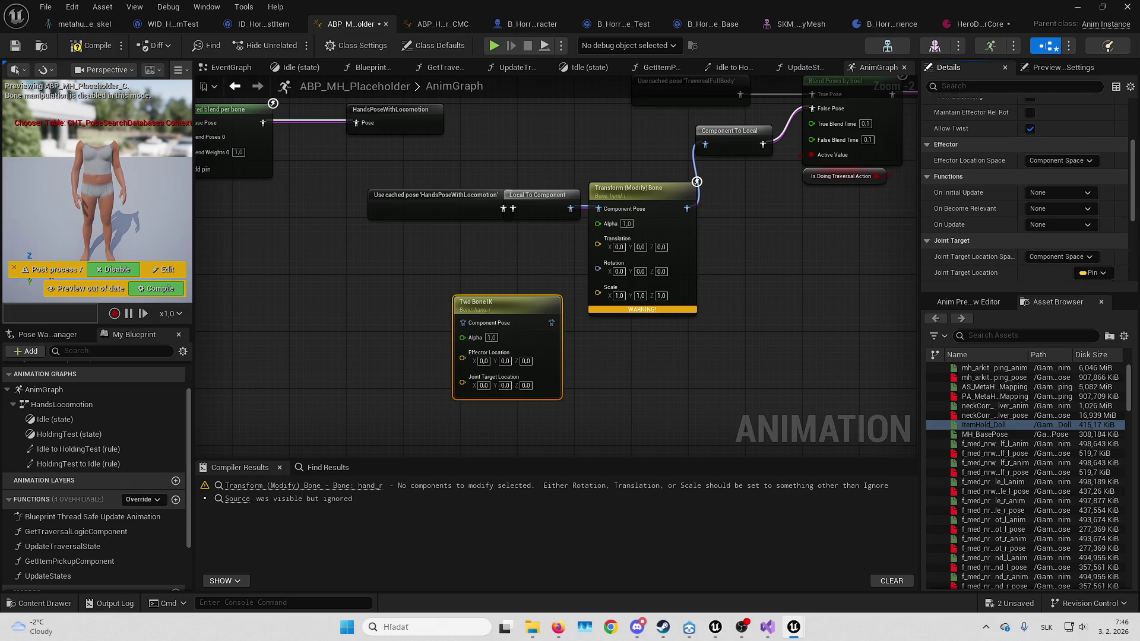
scroll(1008, 166, down, 4)
Wire Local To Component → Two Bone IK → Transform (Modify) Bone, then compile and save
drag(693, 353, 743, 305)
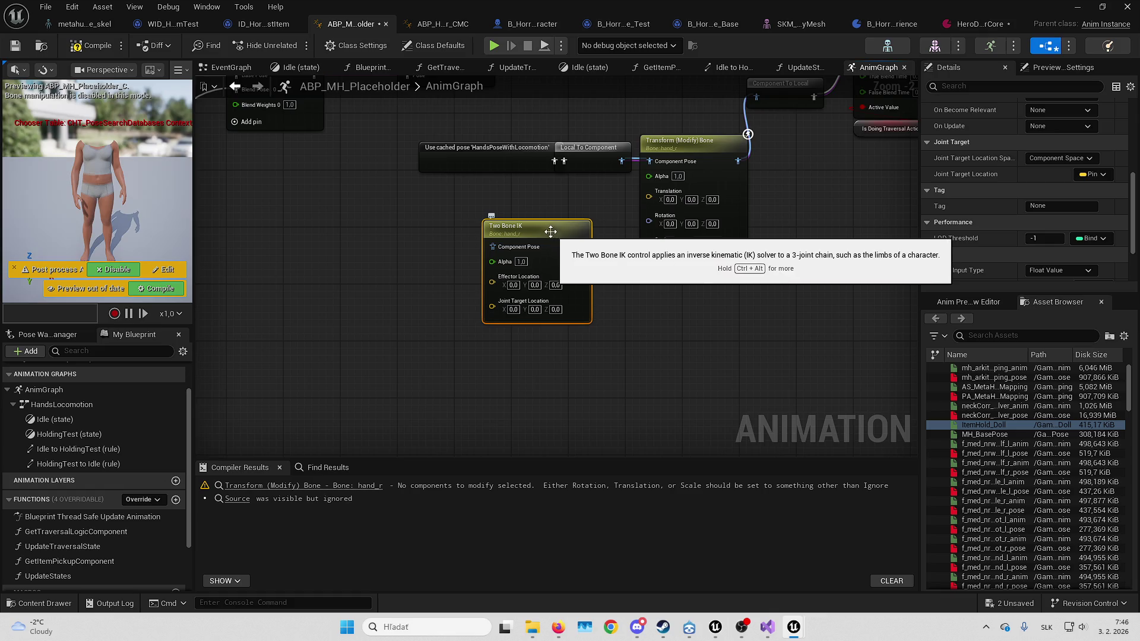
scroll(579, 226, up, 2)
drag(579, 226, 590, 199)
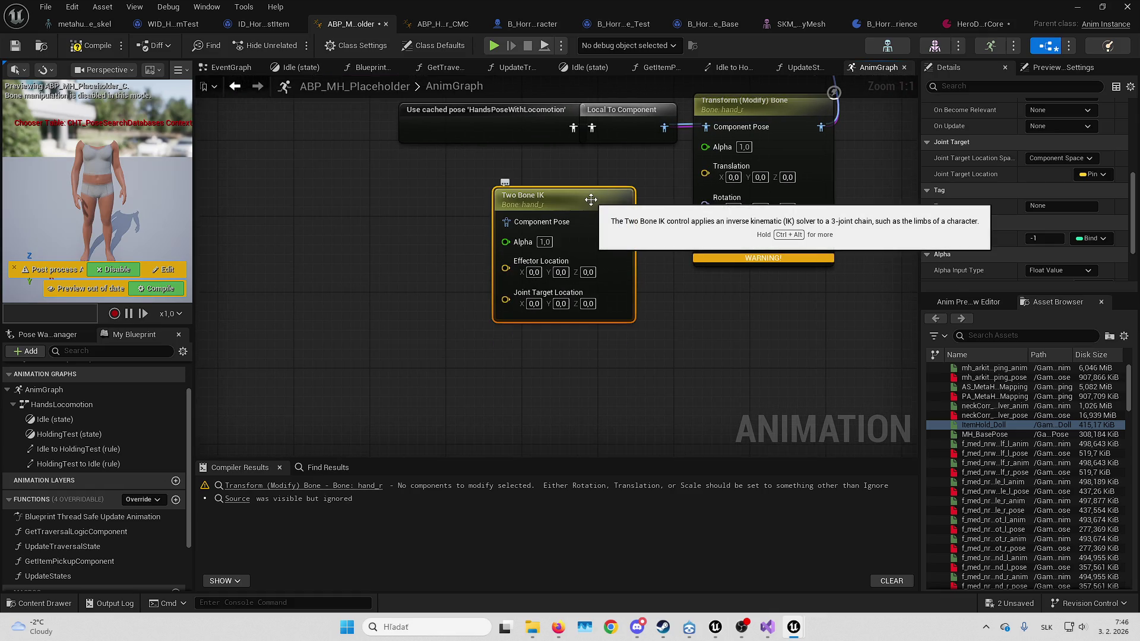
drag(677, 161, 618, 236)
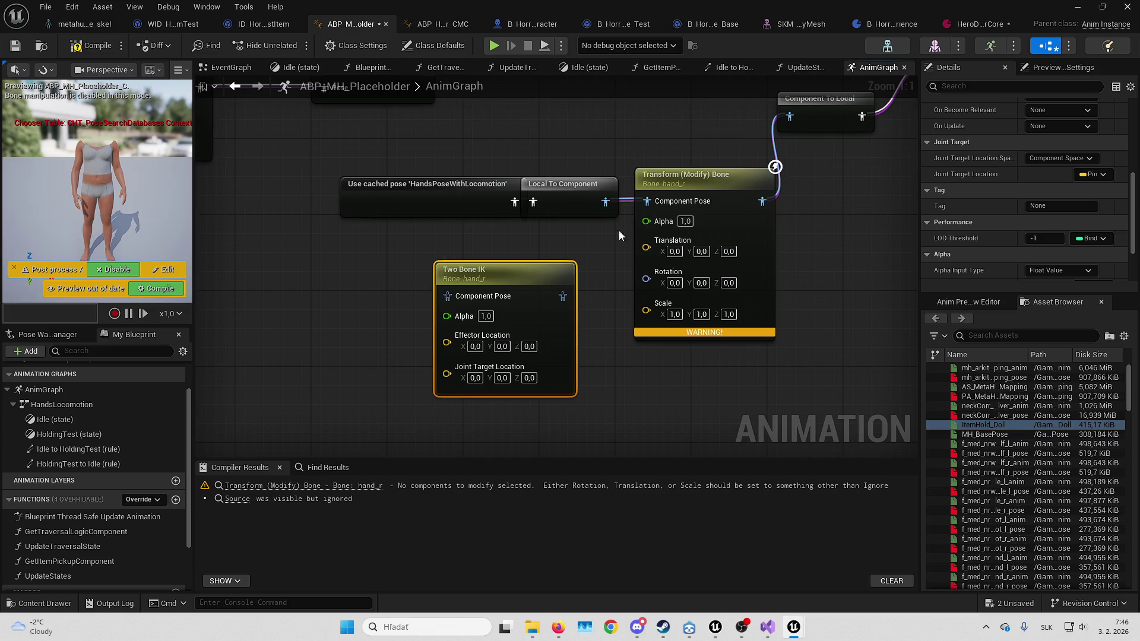
drag(485, 298, 485, 298)
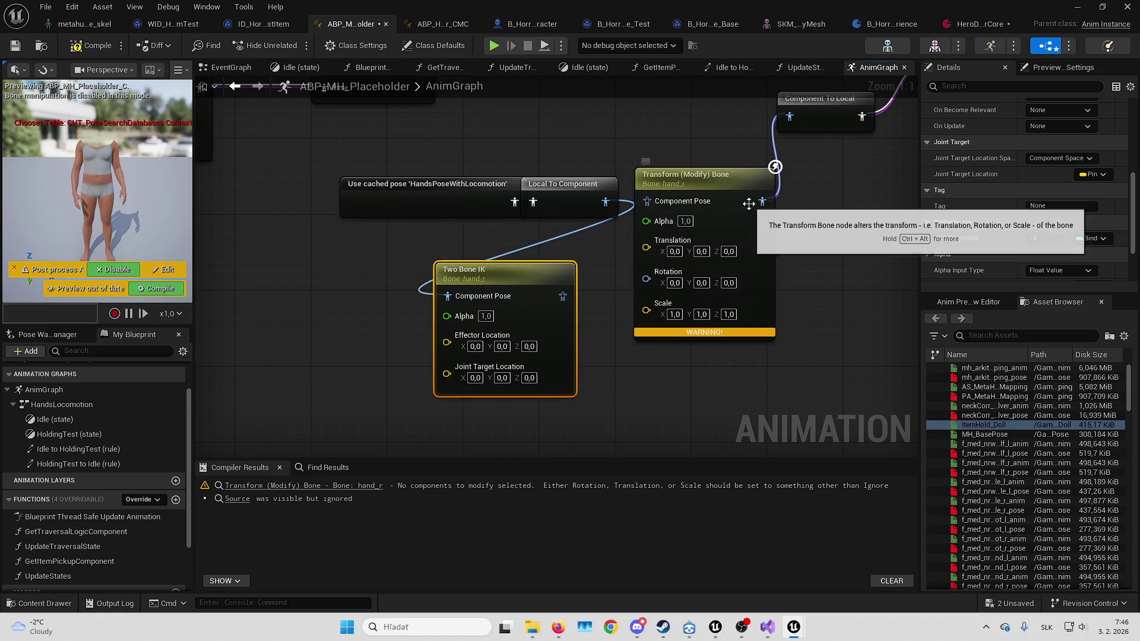
drag(762, 201, 587, 287)
click(97, 52)
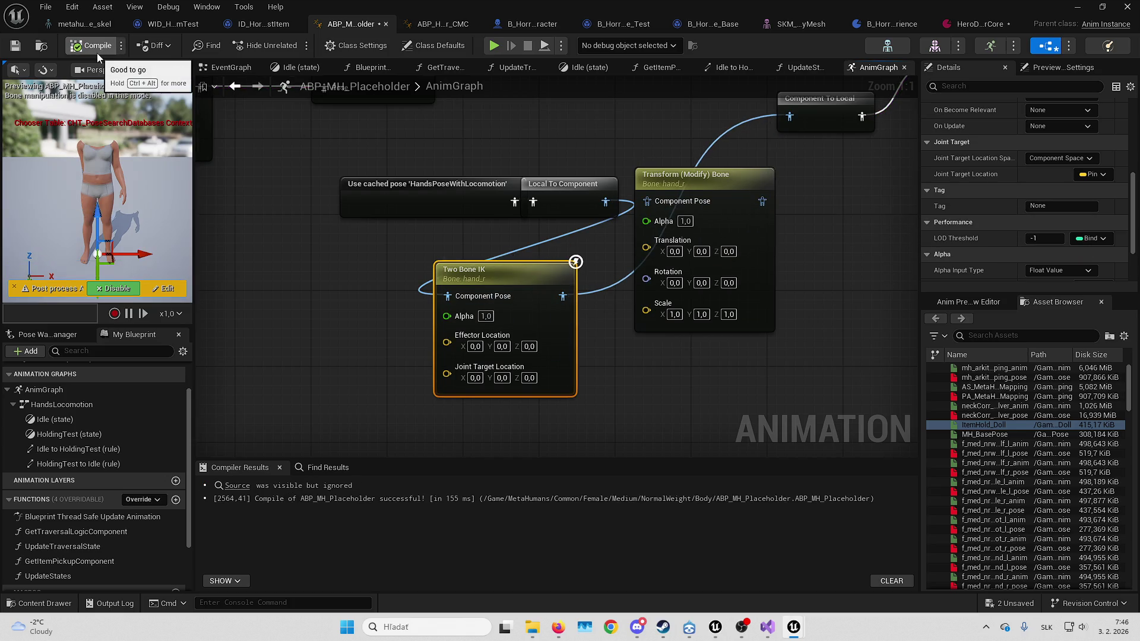
click(15, 46)
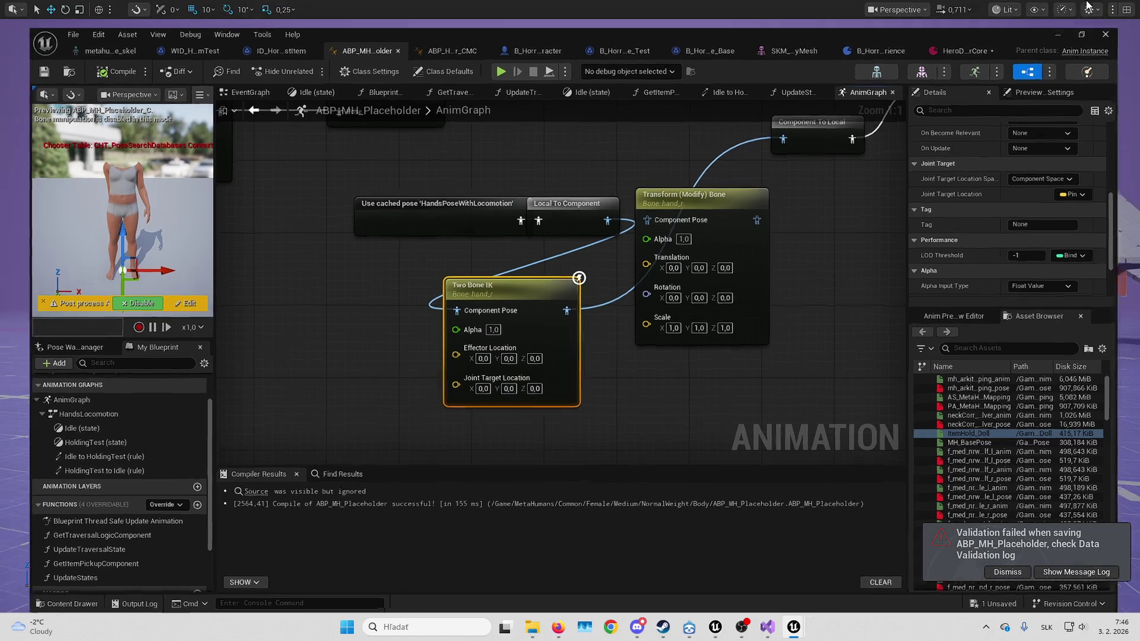
click(1083, 7)
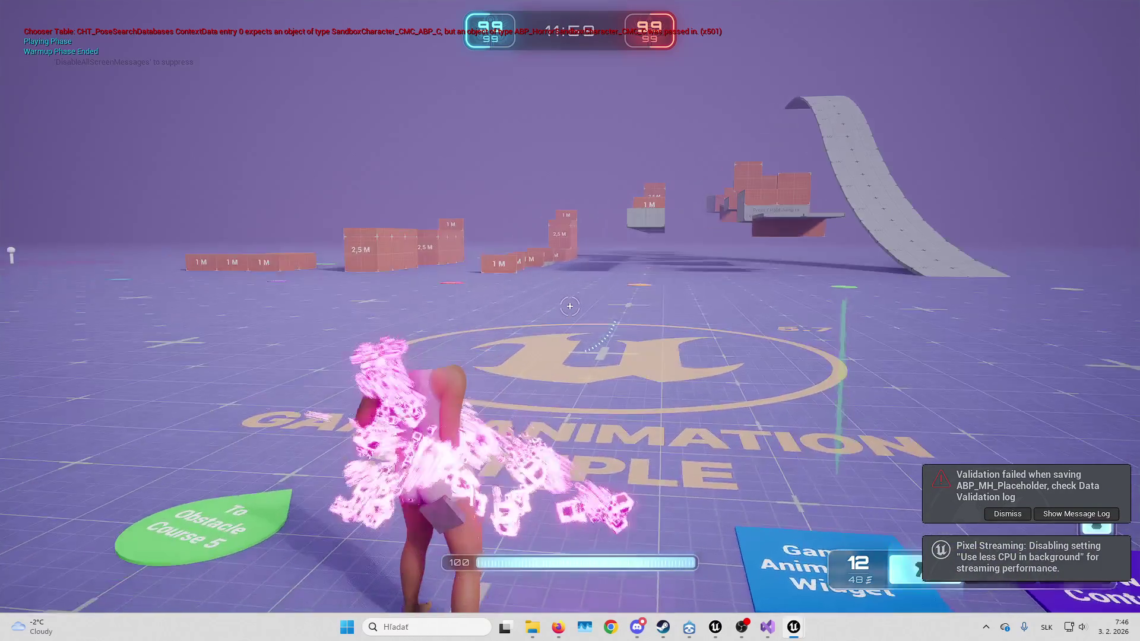
key(w)
key(w)
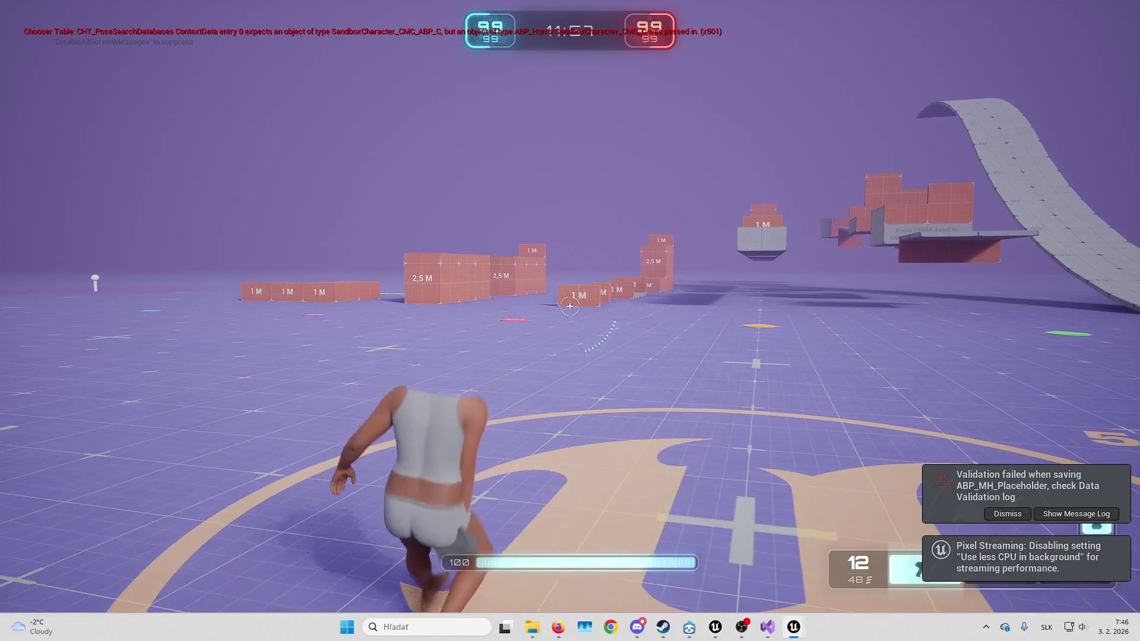
key(w)
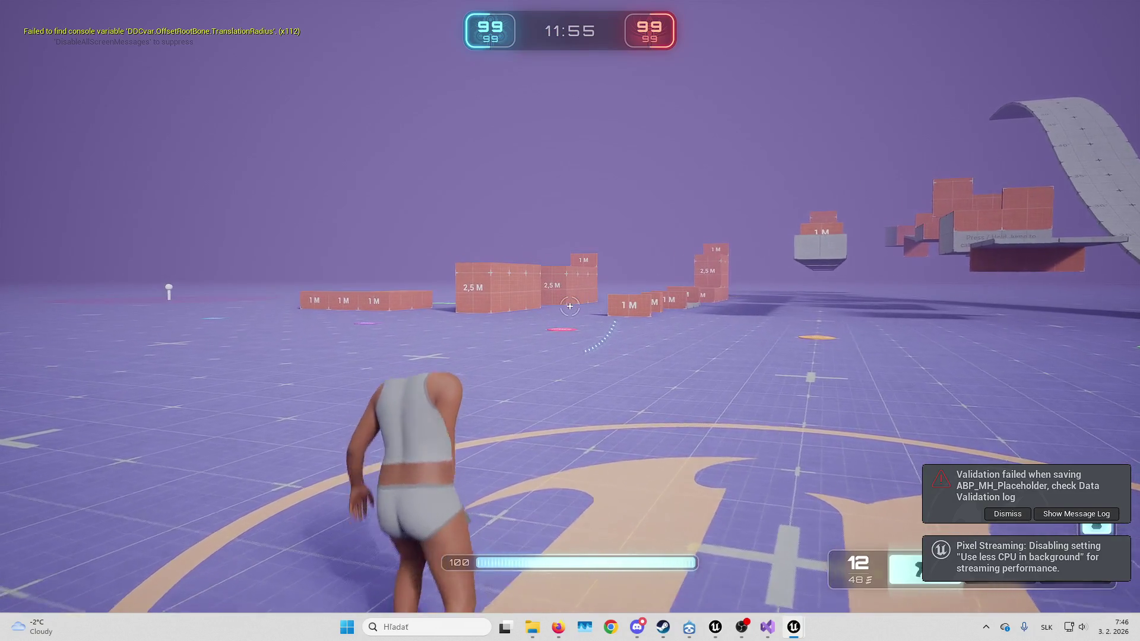
key(w)
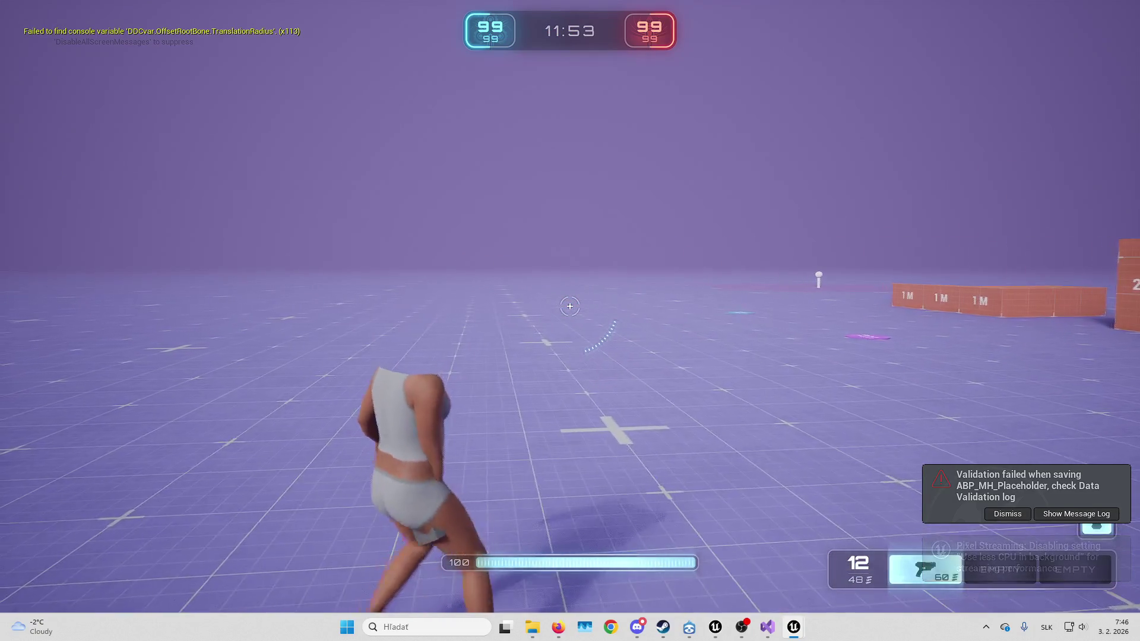
key(w)
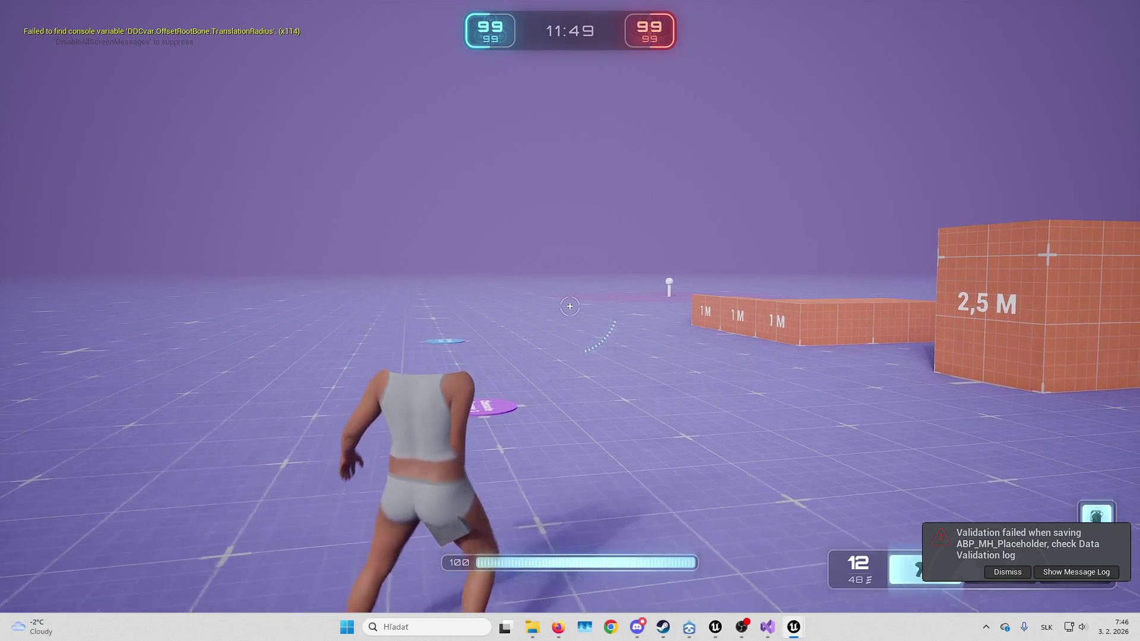
key(Escape)
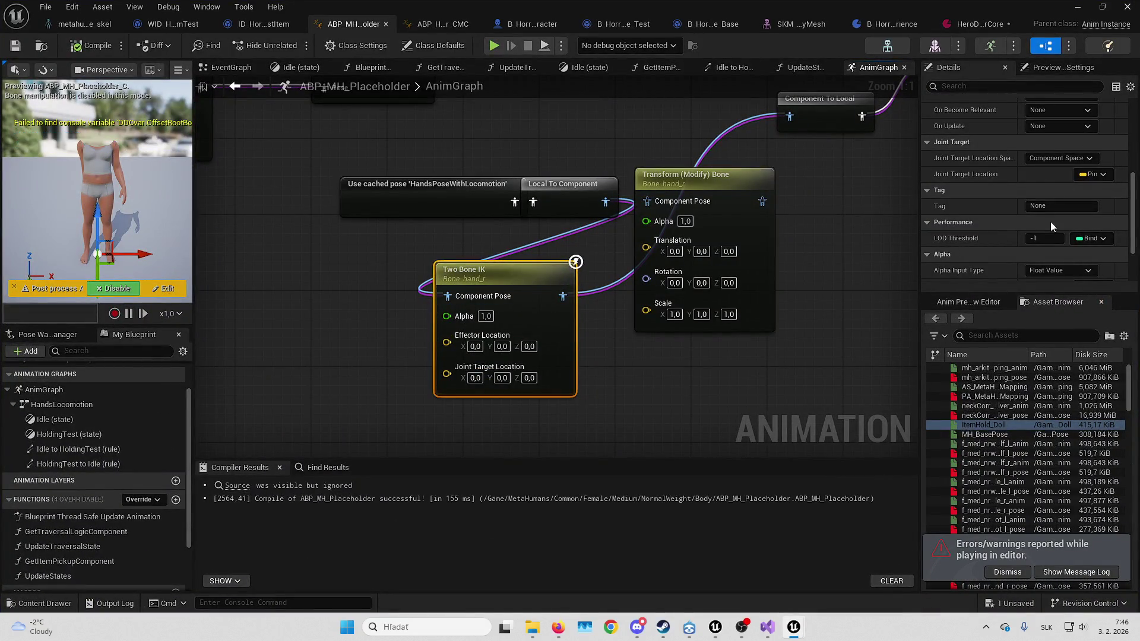
Change the Two Bone IK node's IKBone to clavicle_r
scroll(1028, 244, up, 5)
click(1053, 154)
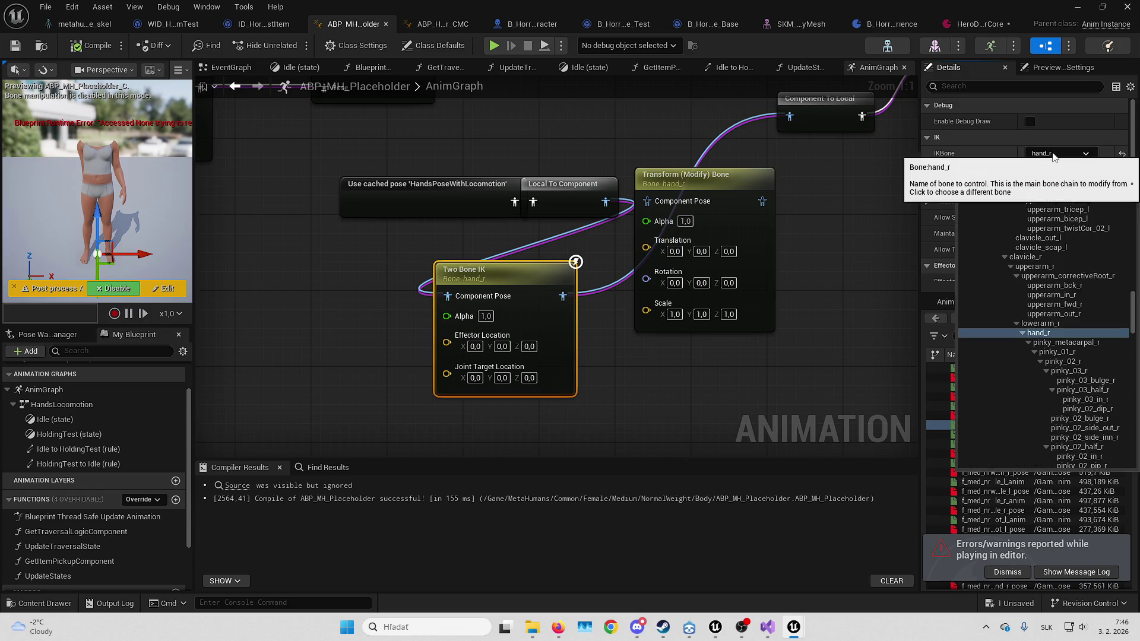
text(clavi)
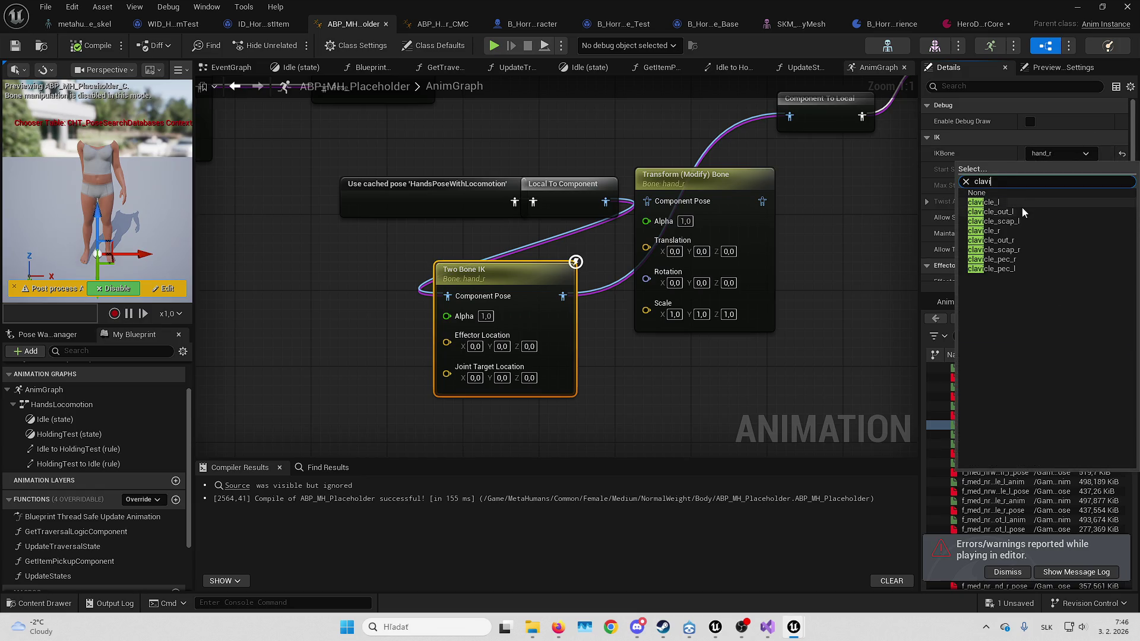
click(1024, 229)
Play-test the character running toward the boxes, then stop the session
click(1078, 8)
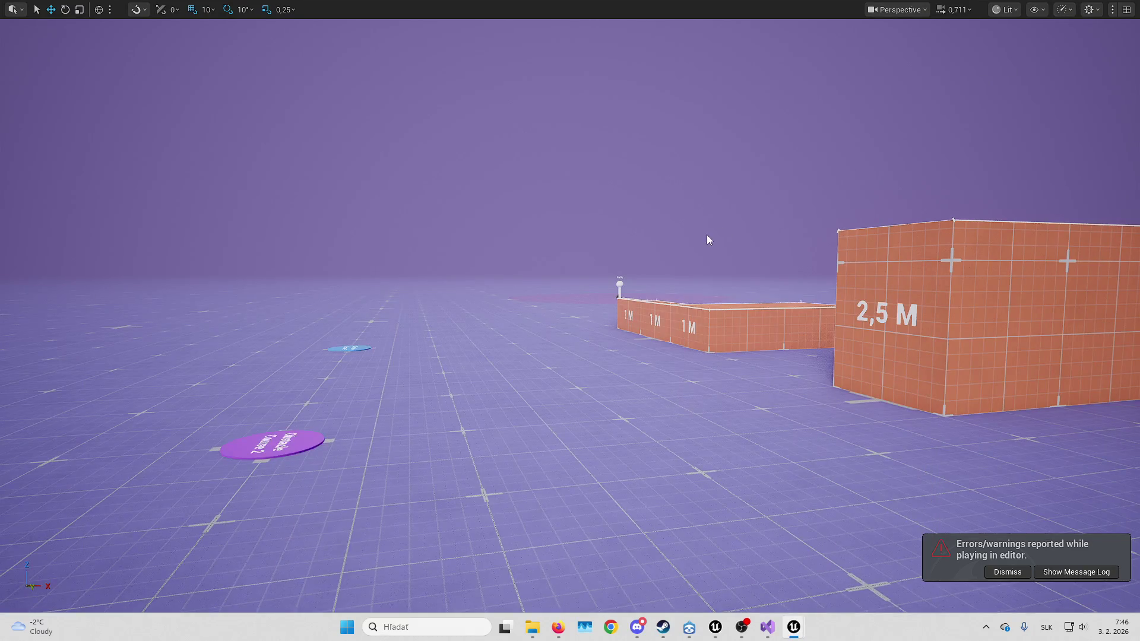
key(alt+p)
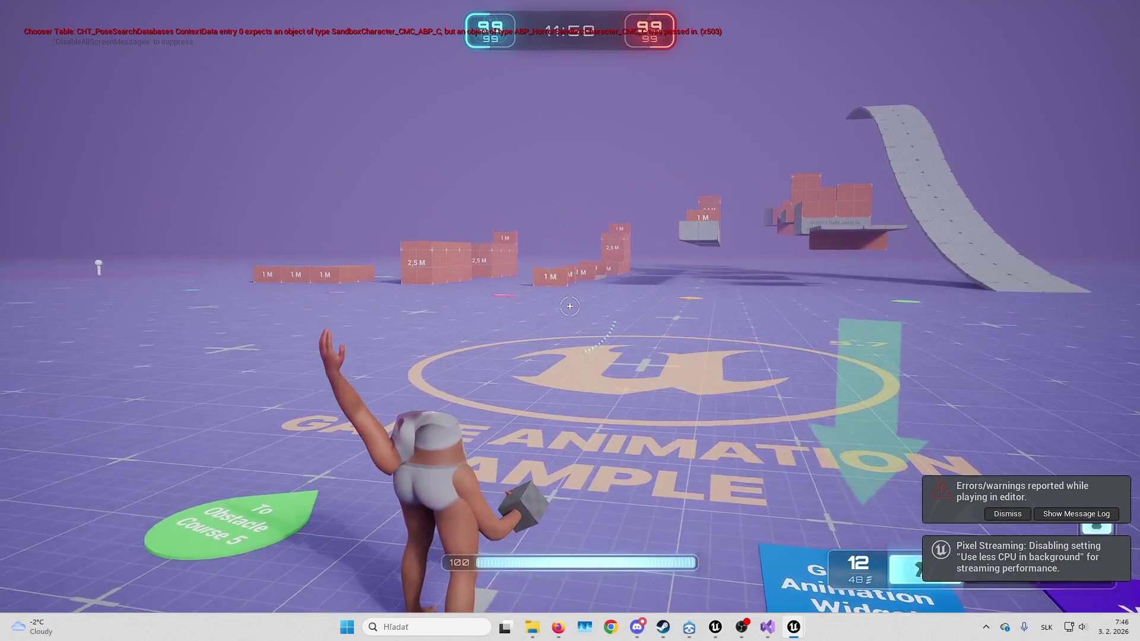
key(w)
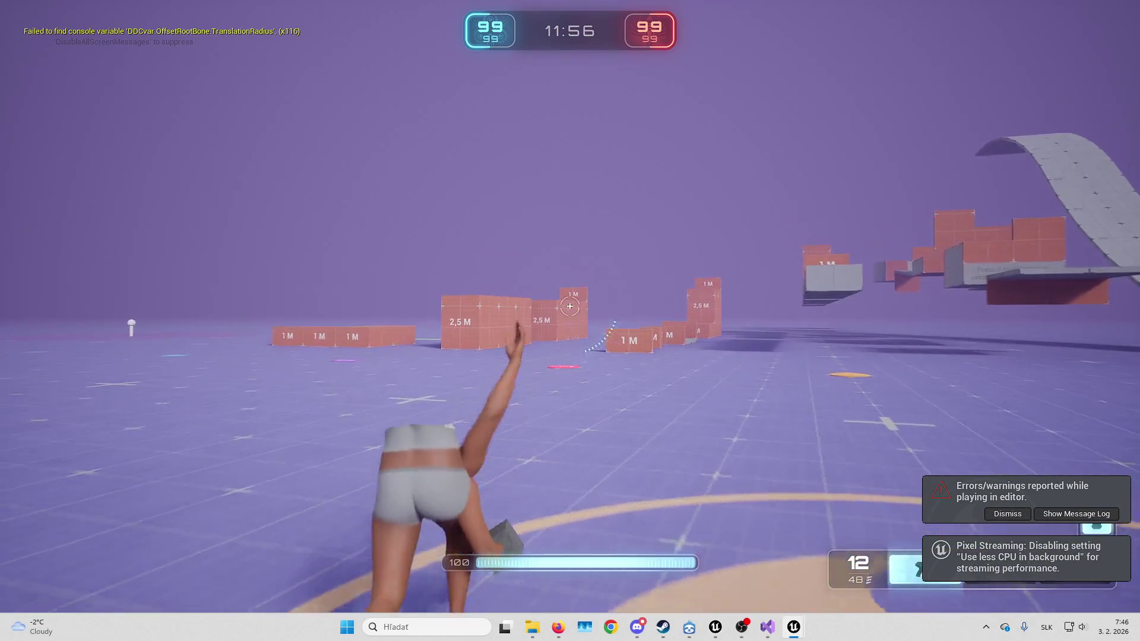
mouse_move(534, 321)
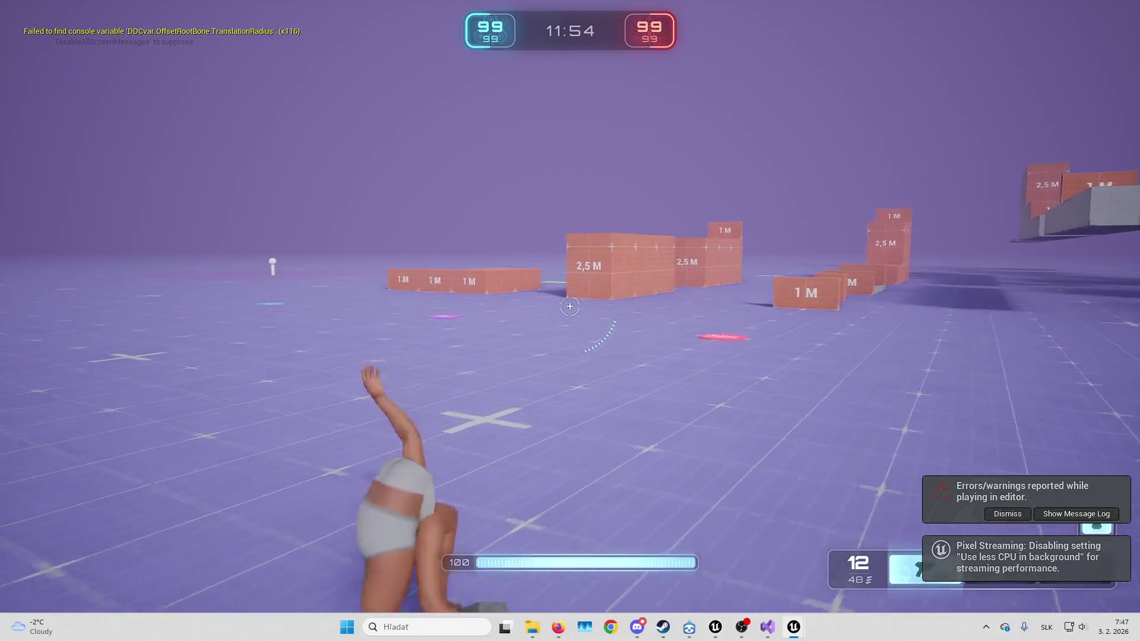
key(Escape)
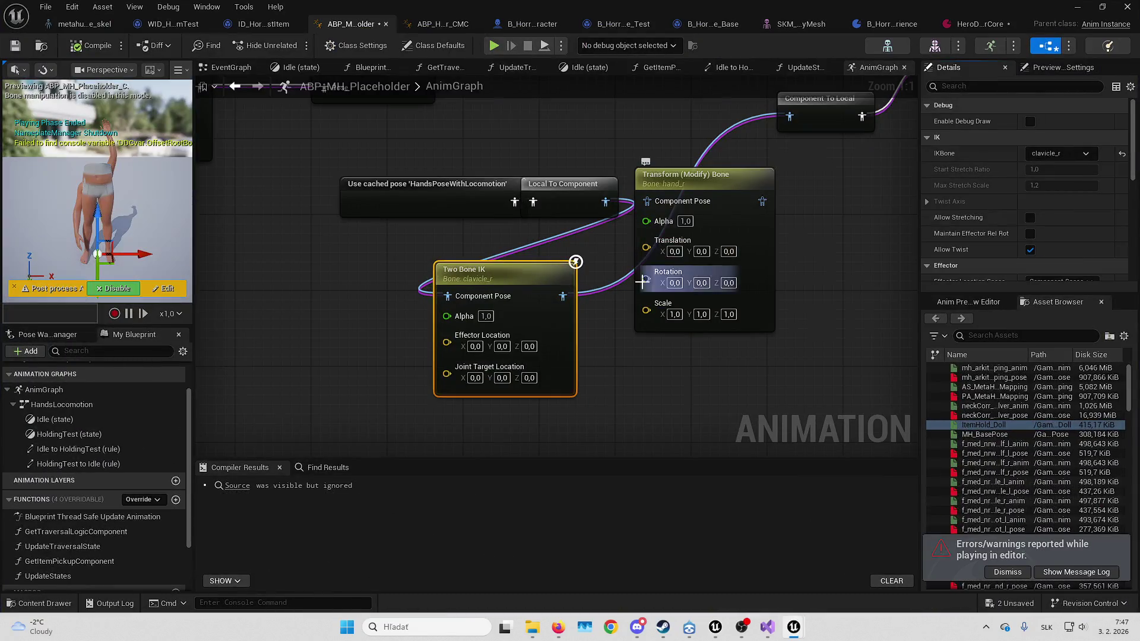
Reposition the cached pose and Local To Component nodes
mouse_move(660, 178)
mouse_down()
mouse_move(449, 260)
mouse_move(392, 250)
mouse_move(368, 261)
mouse_move(406, 269)
mouse_move(558, 247)
mouse_move(449, 237)
mouse_move(499, 244)
mouse_up()
click(561, 304)
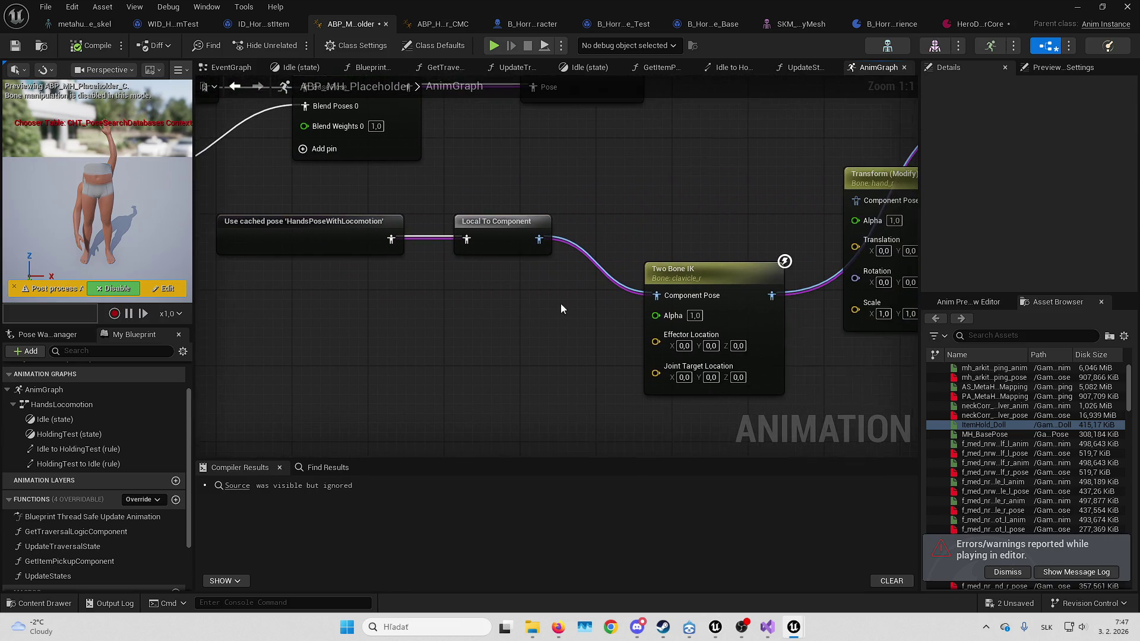
click(683, 346)
text(5)
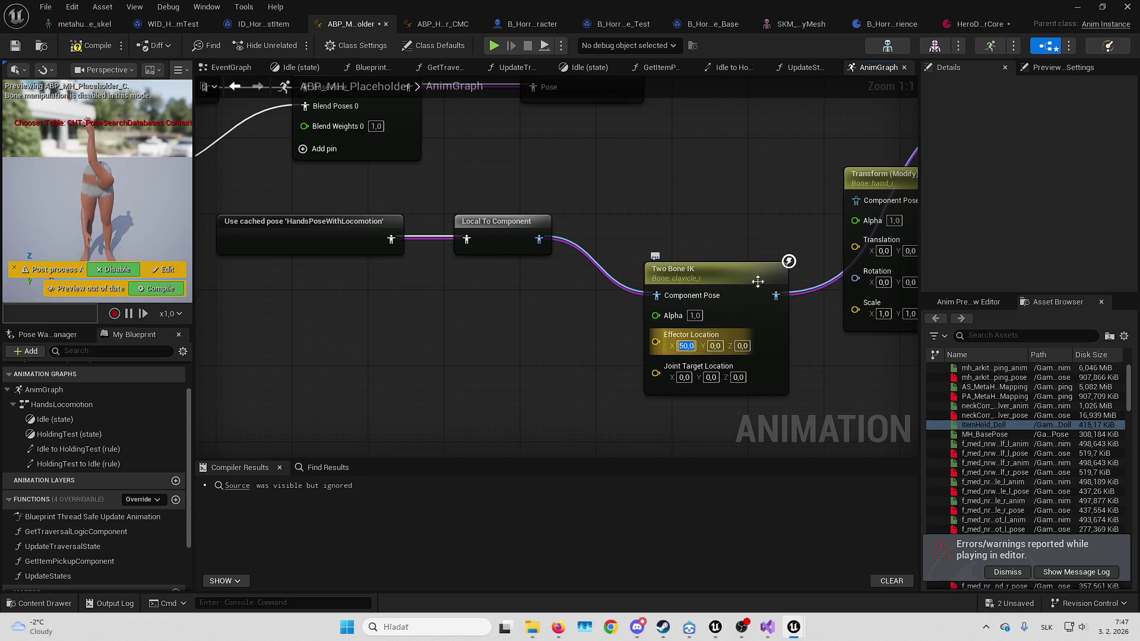
key(Escape)
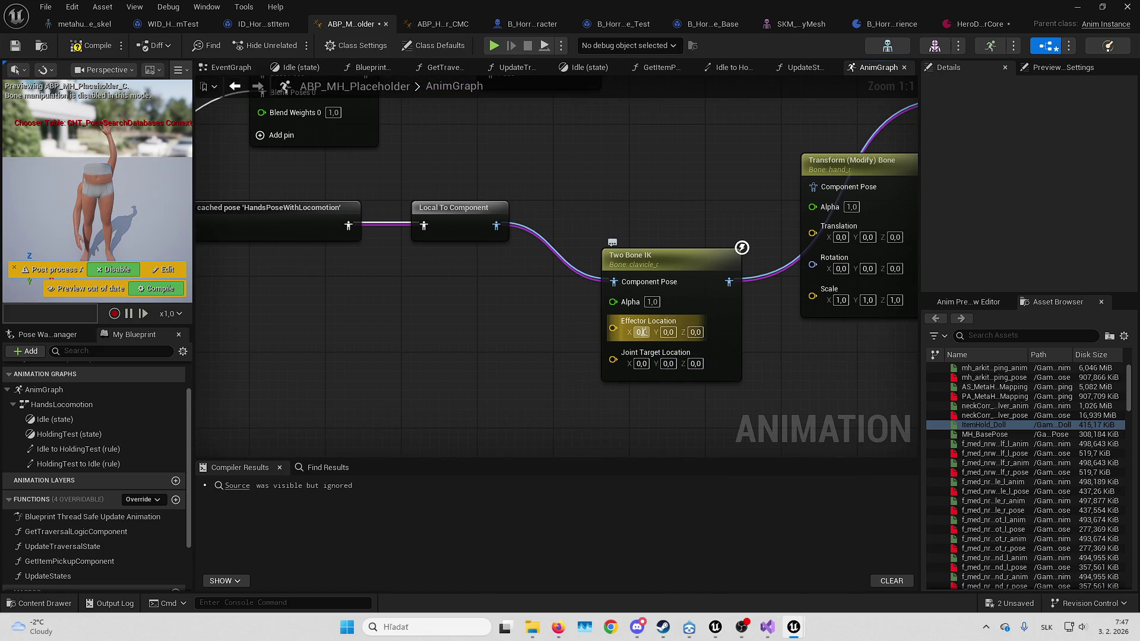
Enter 50 into the Effector Location fields and 150 for Joint Target X
click(641, 333)
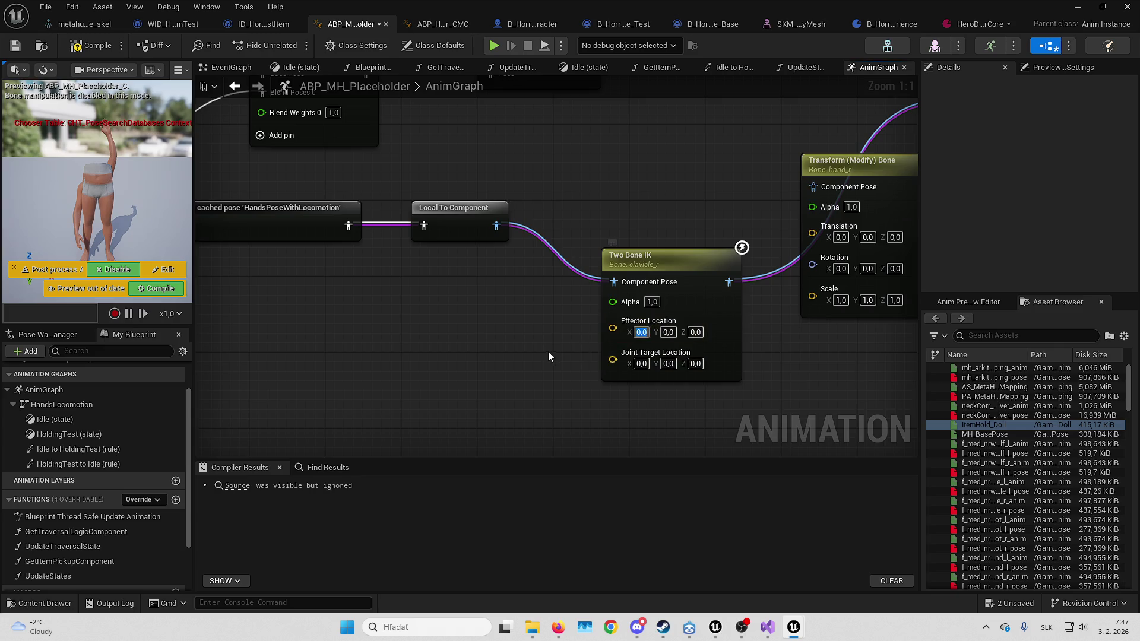
text(50)
key(Tab)
text(50)
key(Tab)
text(50)
key(Tab)
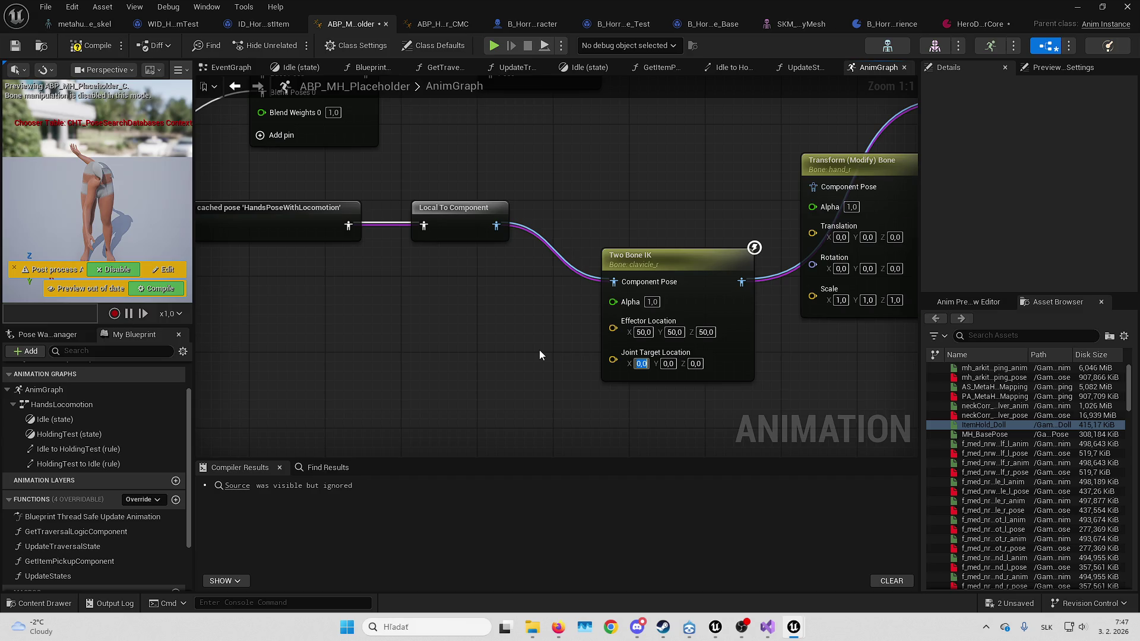
text(150)
key(Return)
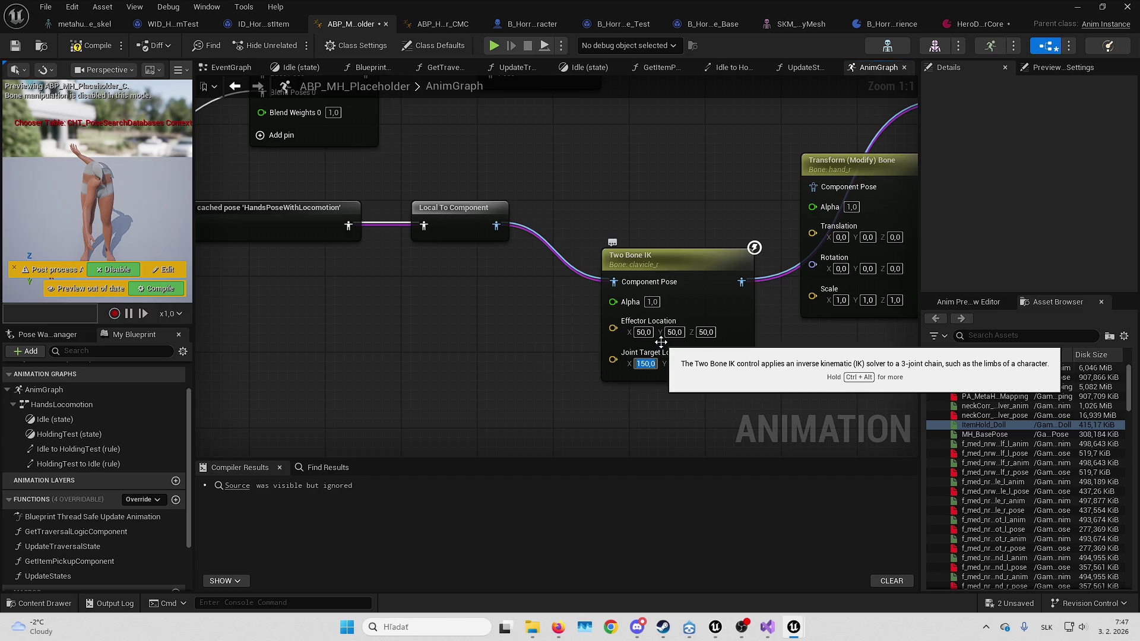
key(Tab)
Set Effector Location to X 150, Y 0, trying Z values 150, 300 and 500
click(645, 332)
text(150)
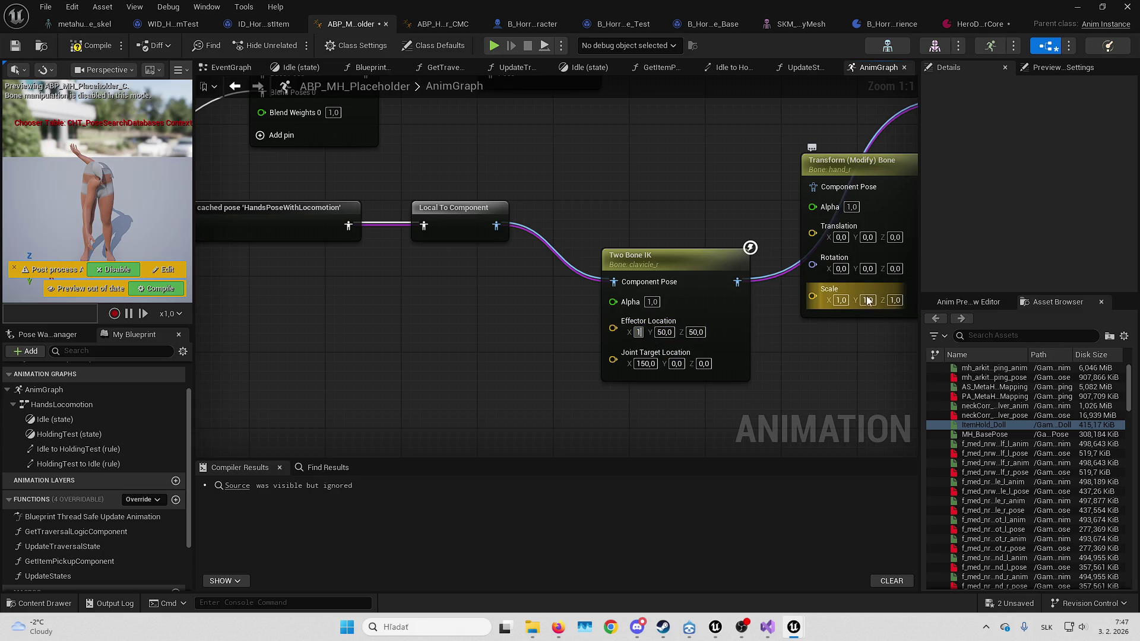
key(Return)
key(Tab)
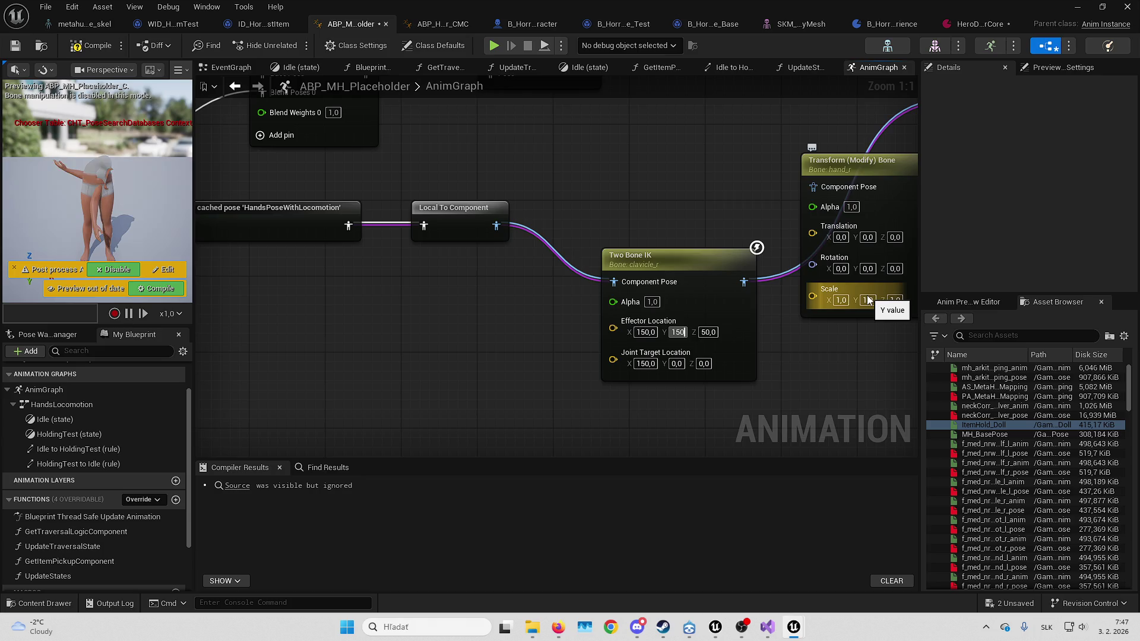
text(0)
key(Return)
key(Tab)
text(150)
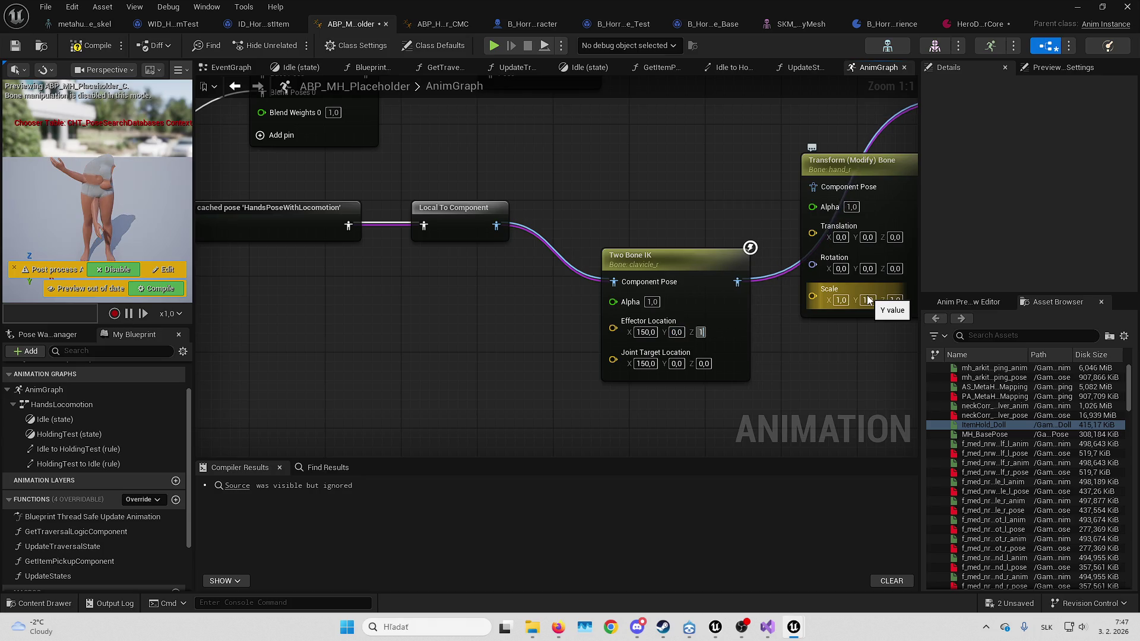
key(Return)
text(300)
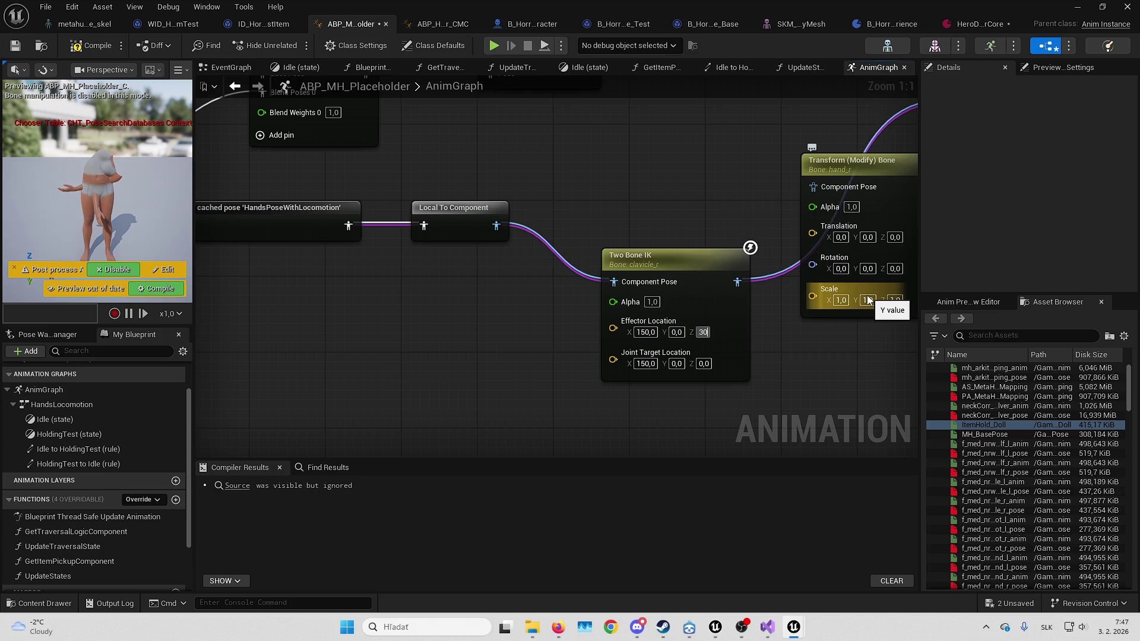
key(Return)
text(500)
key(Return)
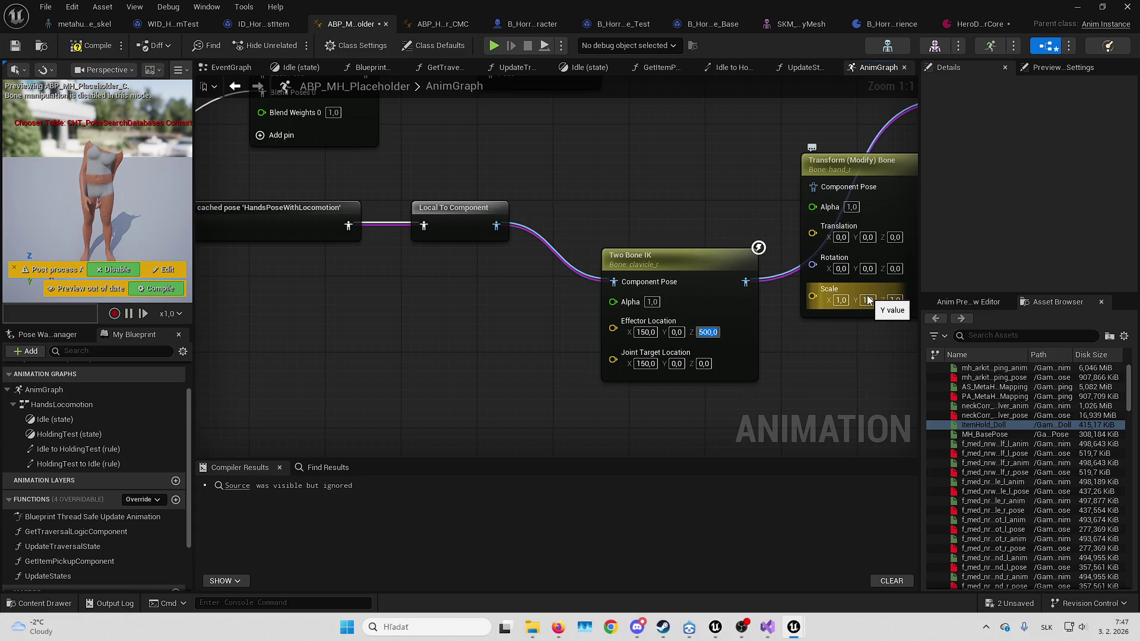
Settle the Effector Location at X 0 and Z 200
key(shift+Tab)
key(shift+Tab)
text(300)
key(Return)
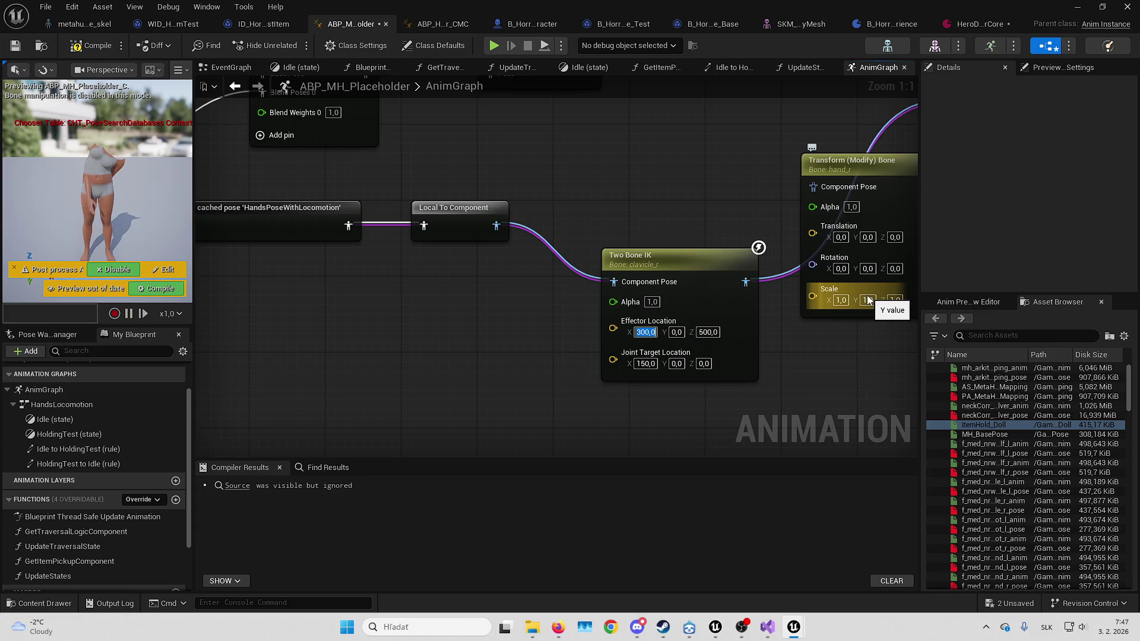
text(0)
key(Return)
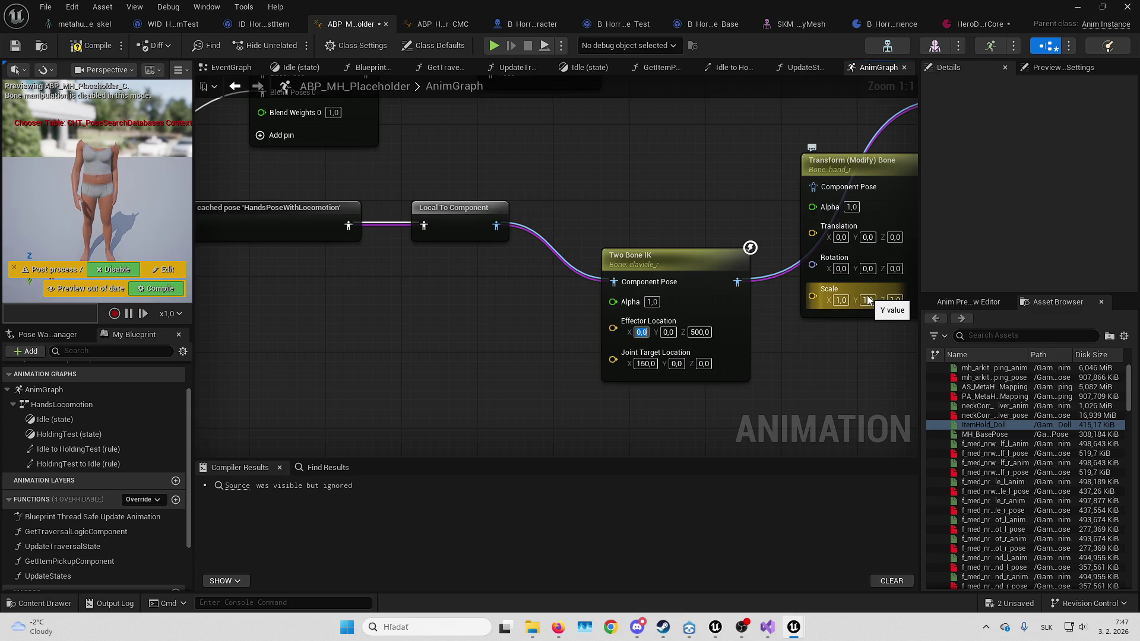
key(Tab)
key(Tab)
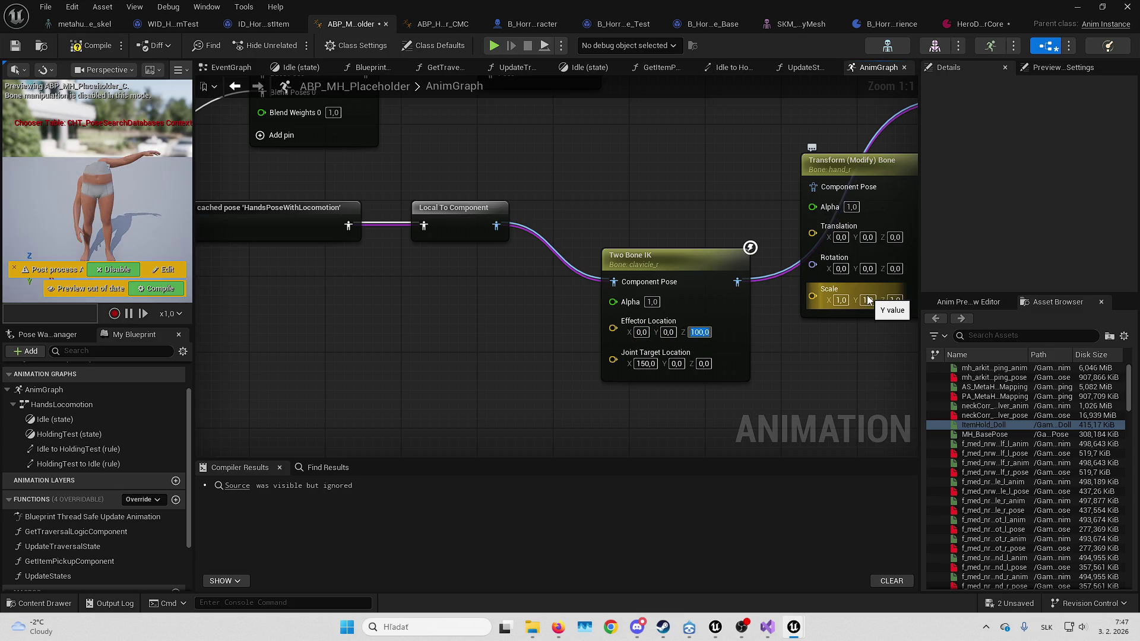
text(300)
key(Return)
text(200)
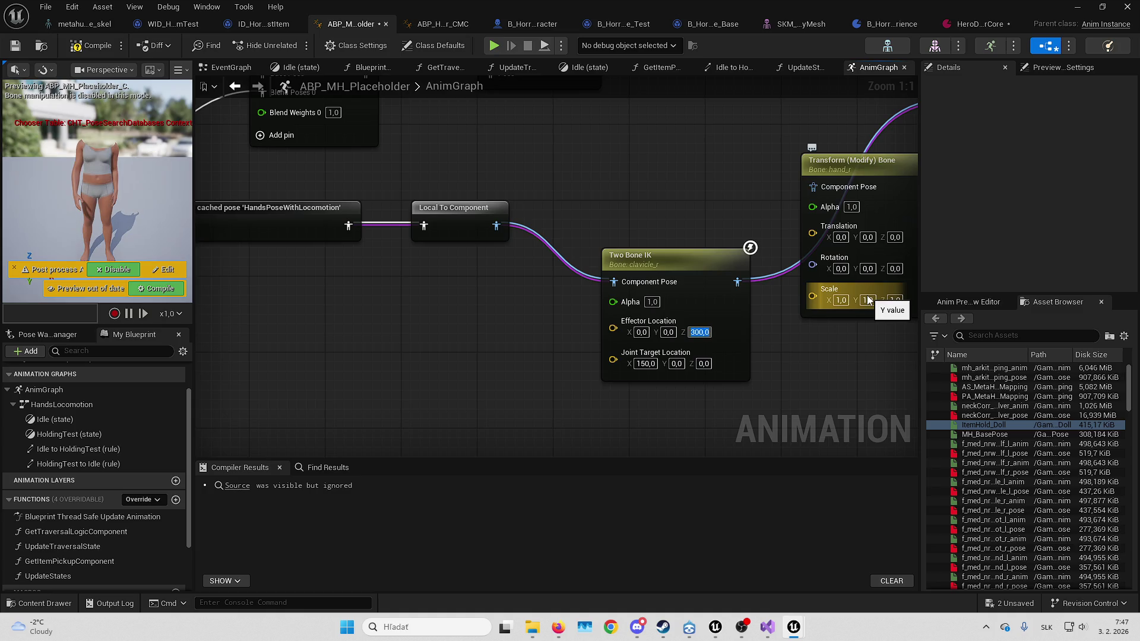
key(Return)
click(1080, 6)
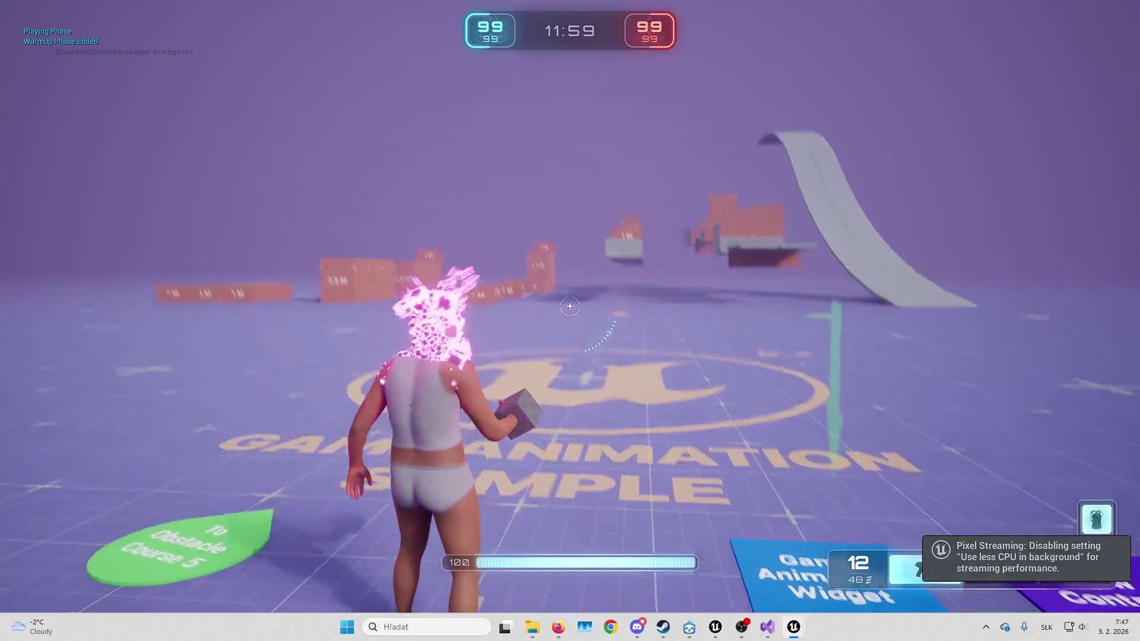
Walk the character forward in the game, stop it, and pan to the IK nodes
key(w)
key(w)
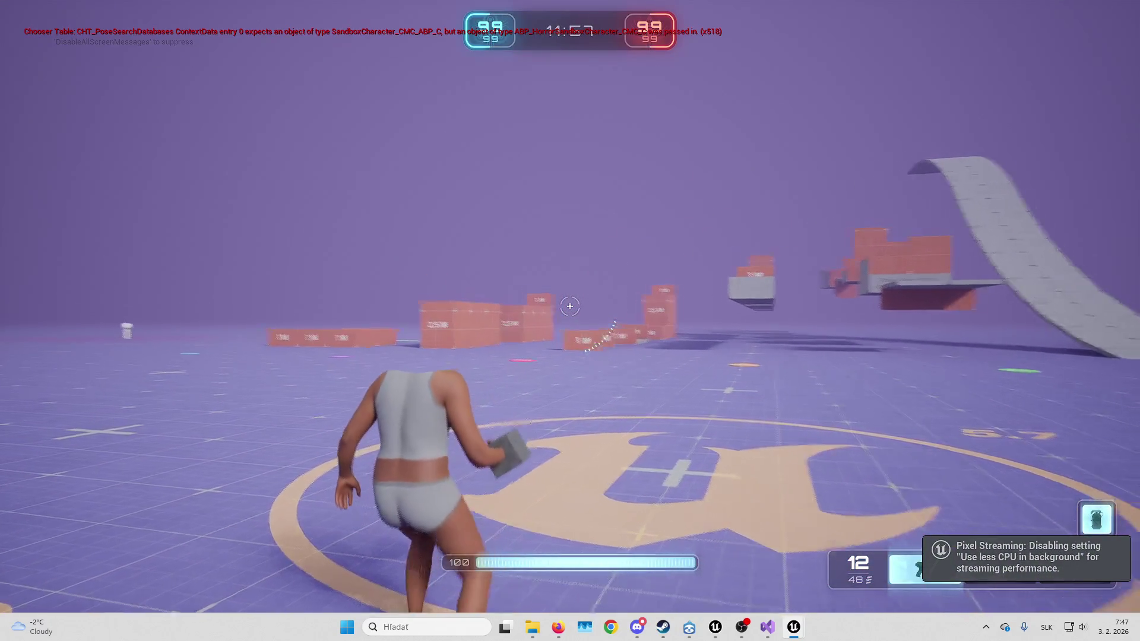
key(Escape)
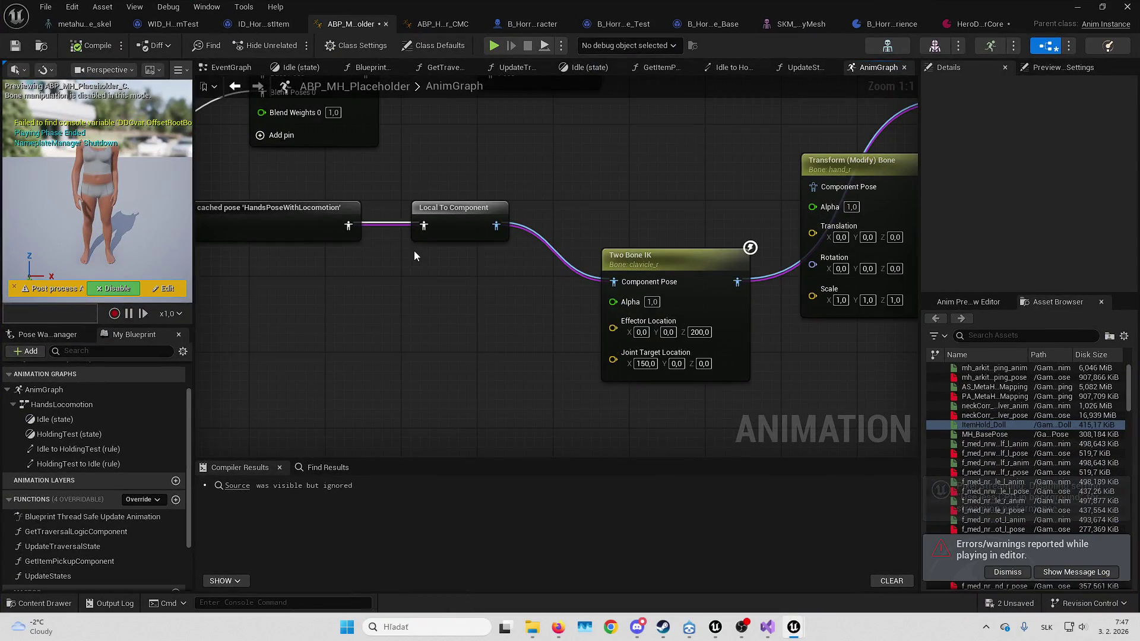
drag(638, 126, 549, 166)
Review the Two Bone IK node's Details, delete it, and drag from Local To Component's output
click(610, 302)
scroll(1000, 184, down, 2)
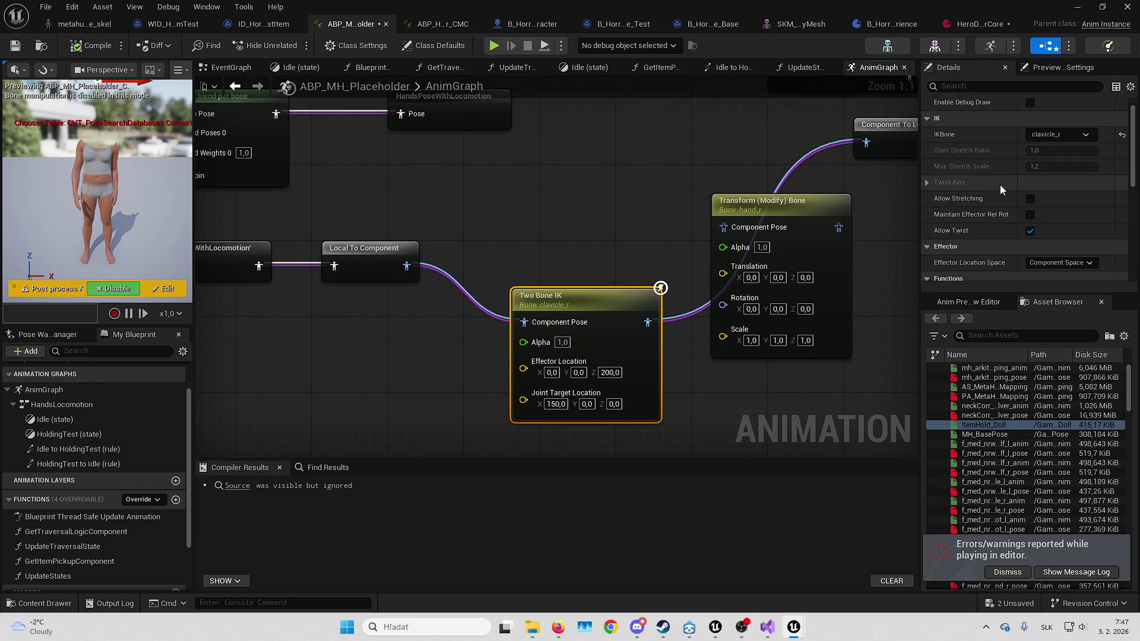
scroll(1000, 199, down, 3)
scroll(999, 200, down, 4)
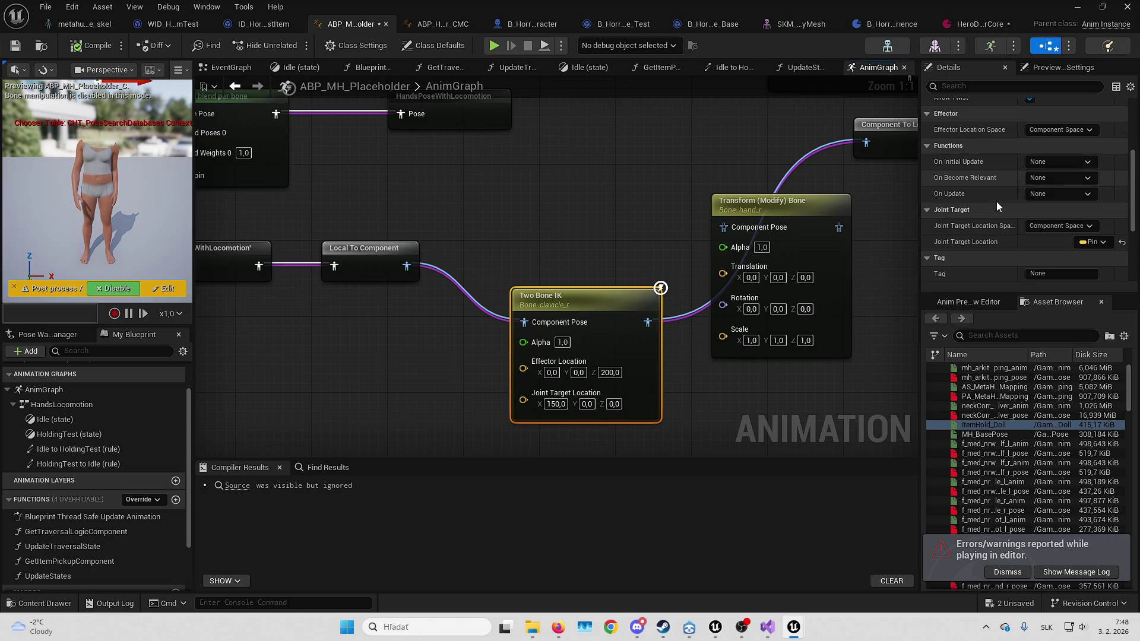
scroll(992, 205, down, 3)
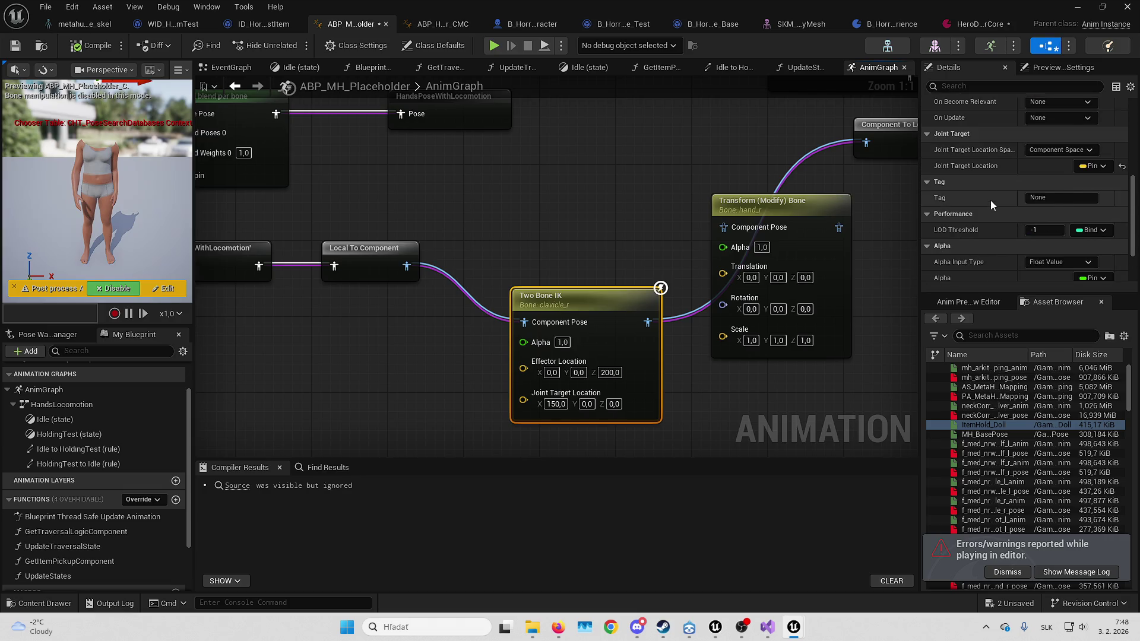
scroll(987, 202, up, 10)
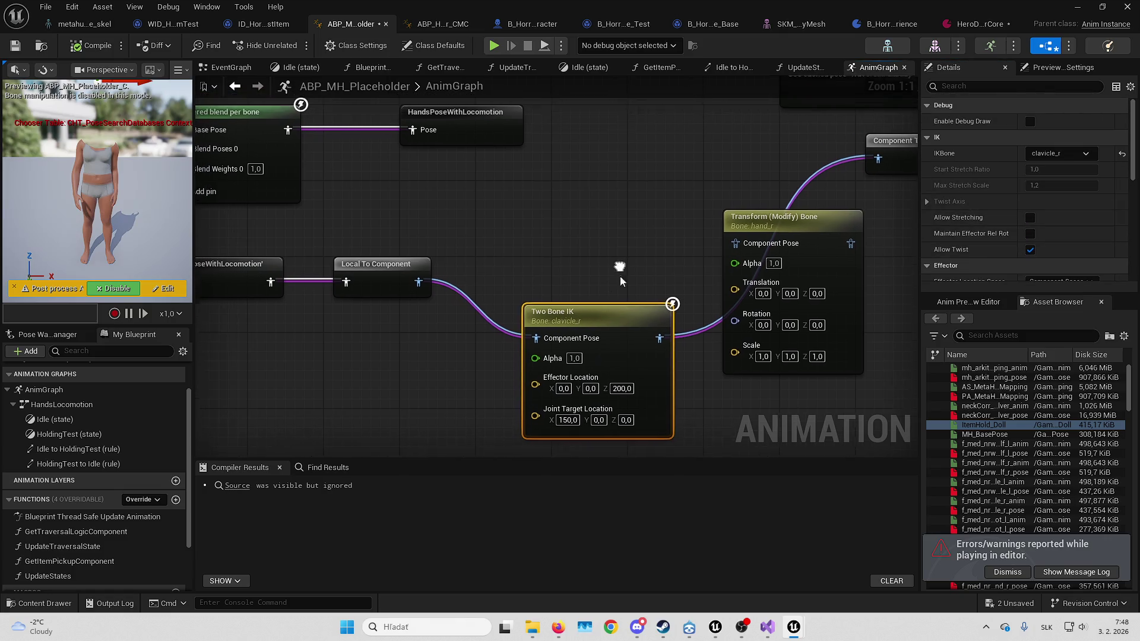
key(Delete)
mouse_move(420, 291)
mouse_down()
mouse_move(942, 223)
mouse_move(790, 132)
mouse_up()
Compile with F7, save with Ctrl+S, and check the unsaved content list
key(F7)
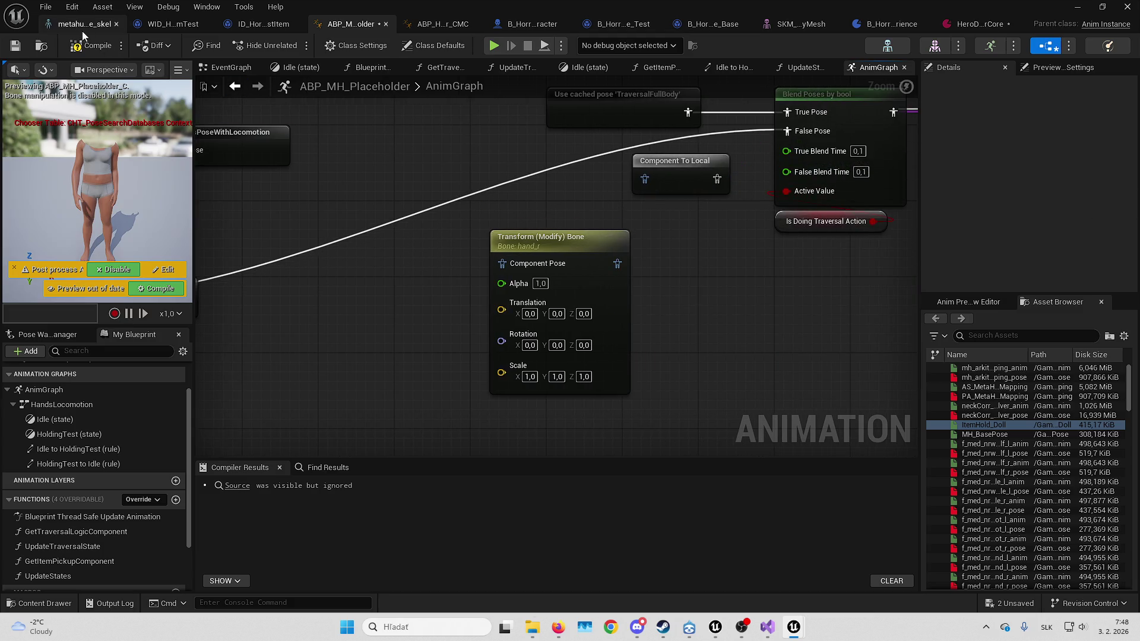
key(ctrl+s)
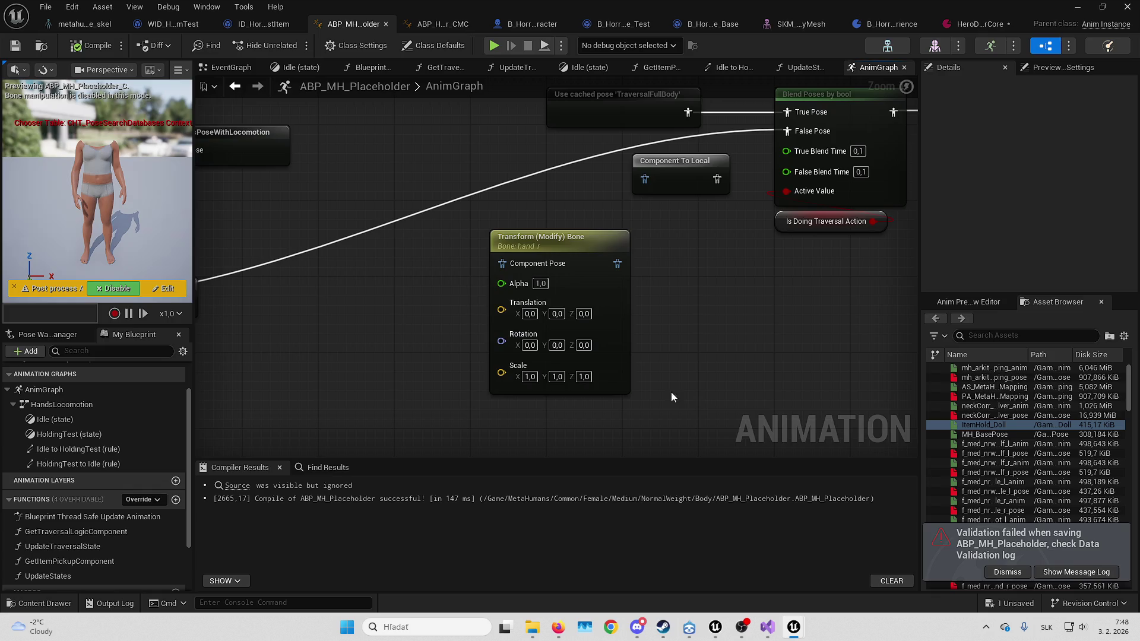
click(1016, 601)
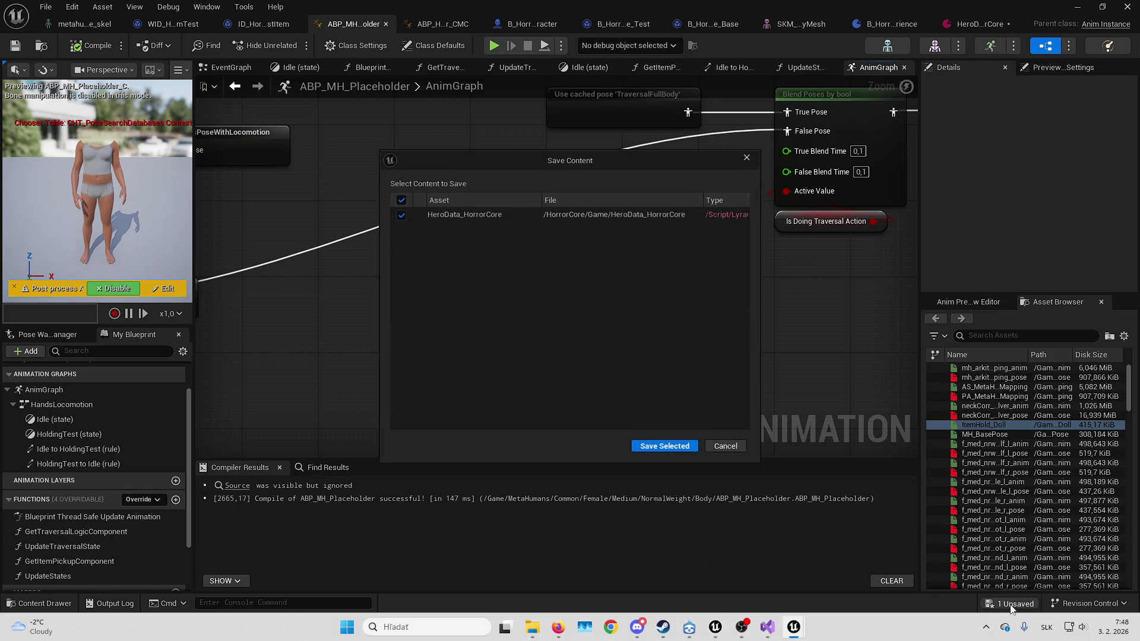
key(Escape)
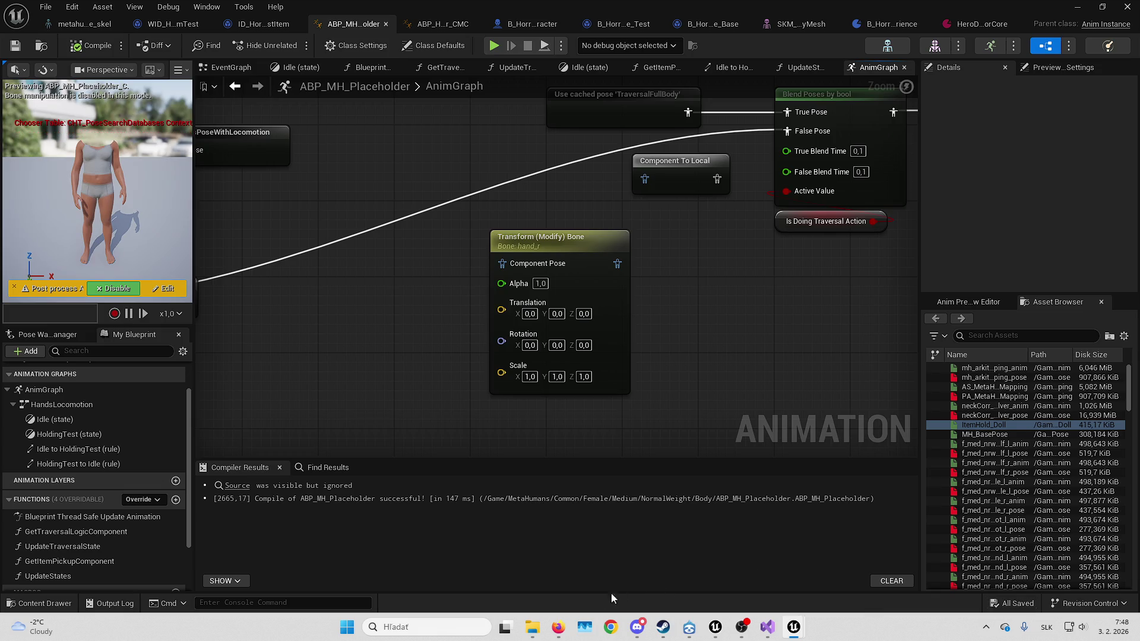
mouse_move(561, 627)
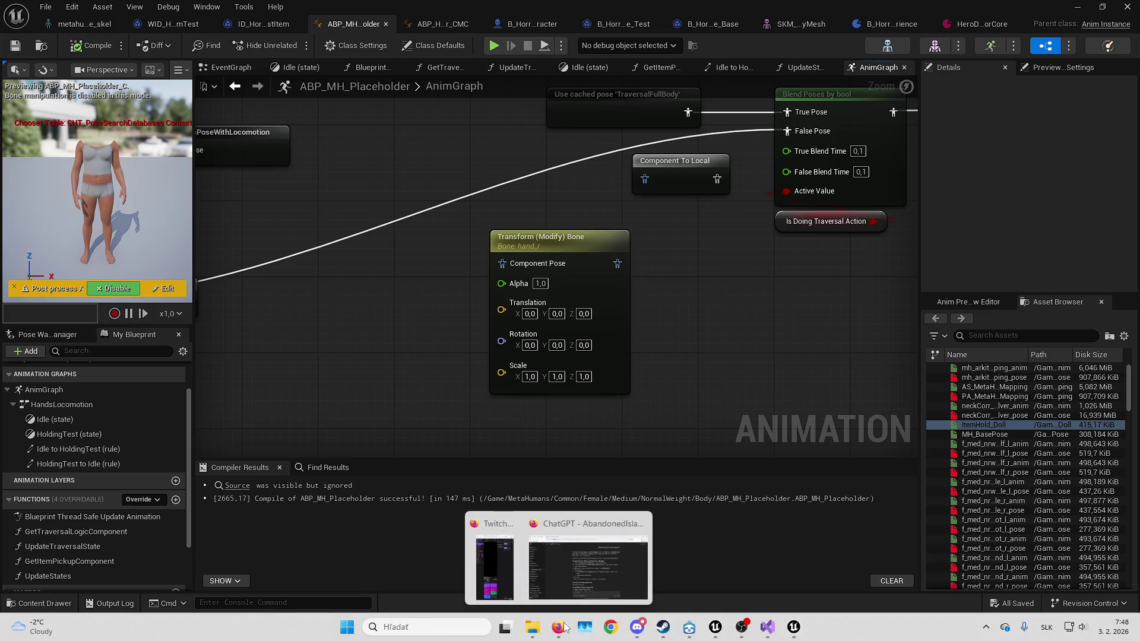
click(590, 588)
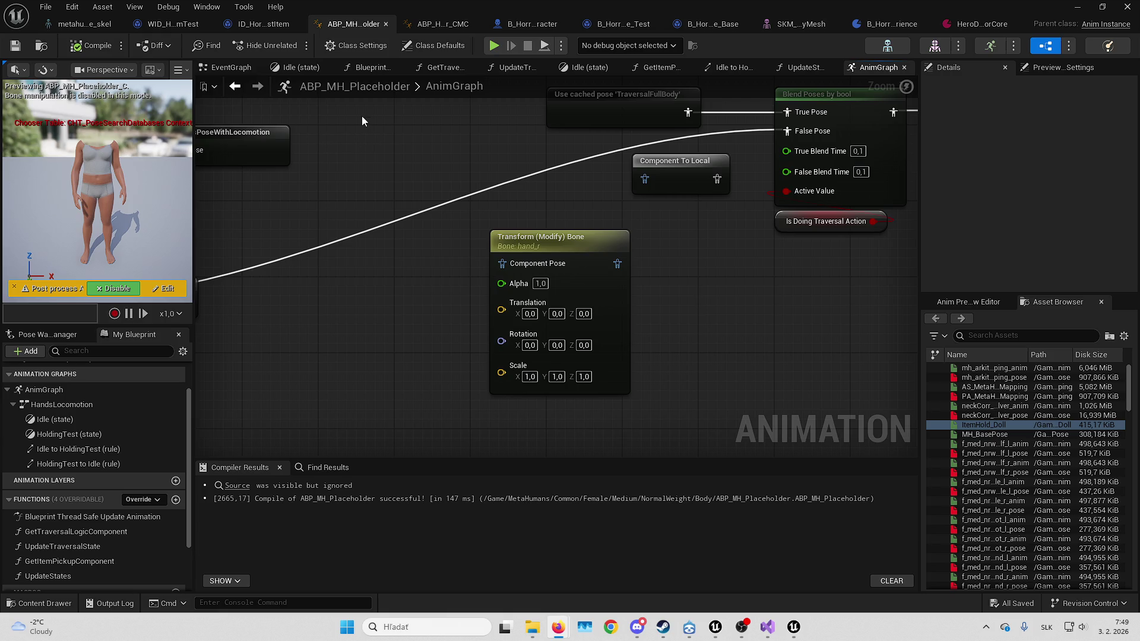
drag(390, 151, 804, 176)
Inspect the Layered blend per bone node's Branch Filter settings
scroll(736, 205, down, 2)
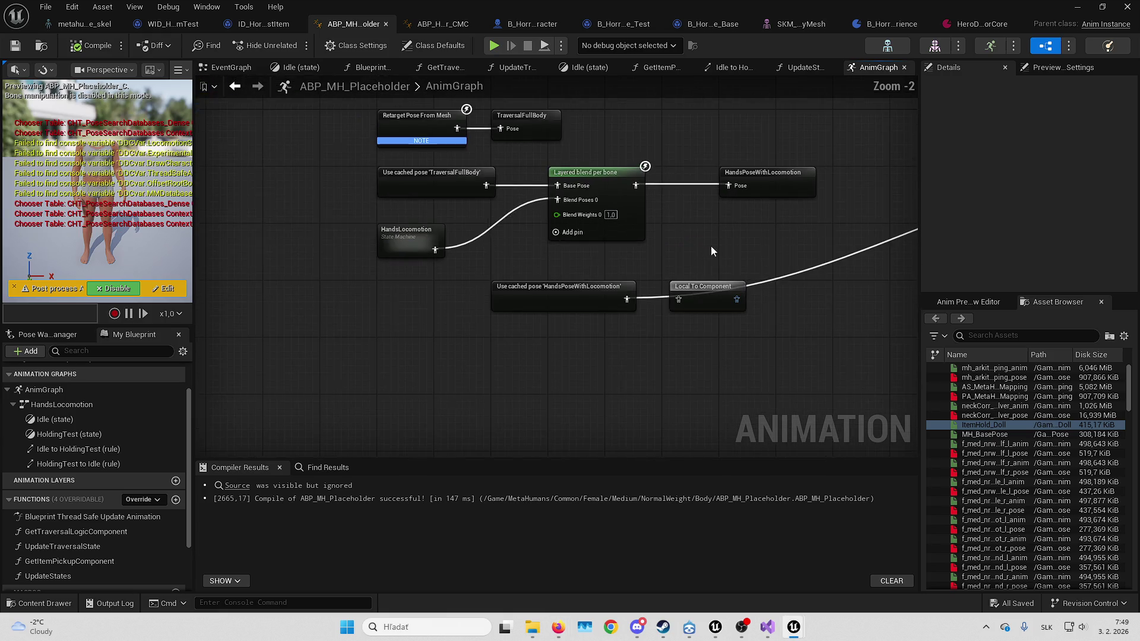
drag(711, 246, 540, 285)
click(455, 202)
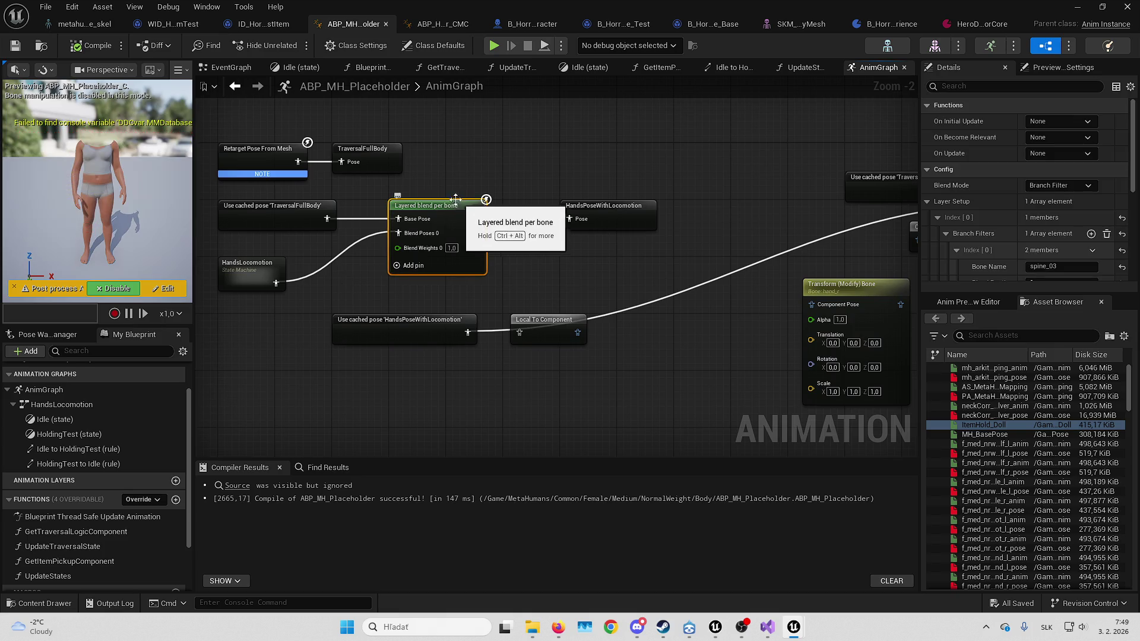
scroll(997, 220, down, 2)
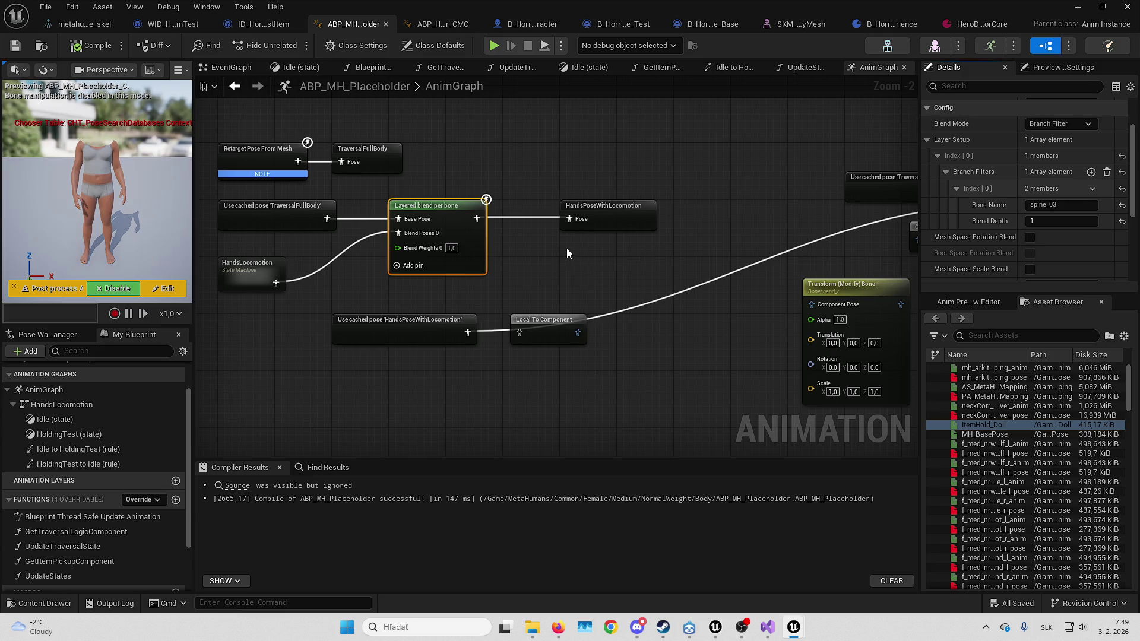
Remove Local To Component and Transform (Modify) Bone, move the cached pose beside Blend Poses, and save
key(ctrl+z)
key(ctrl+z)
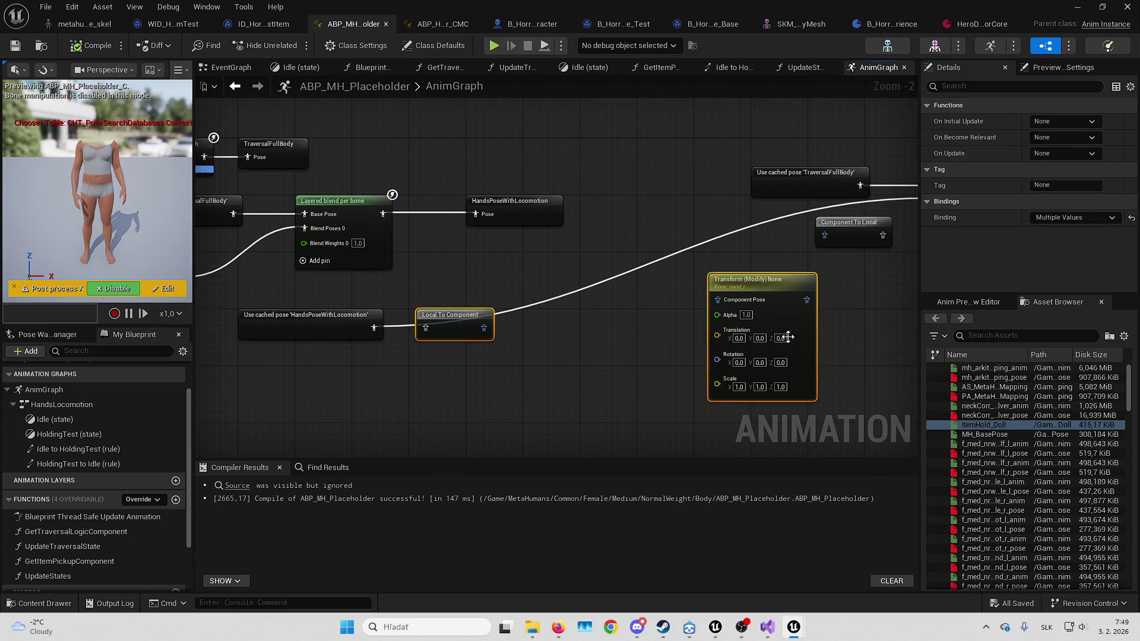
mouse_move(243, 337)
mouse_down()
mouse_move(735, 237)
mouse_move(729, 229)
mouse_up()
click(712, 285)
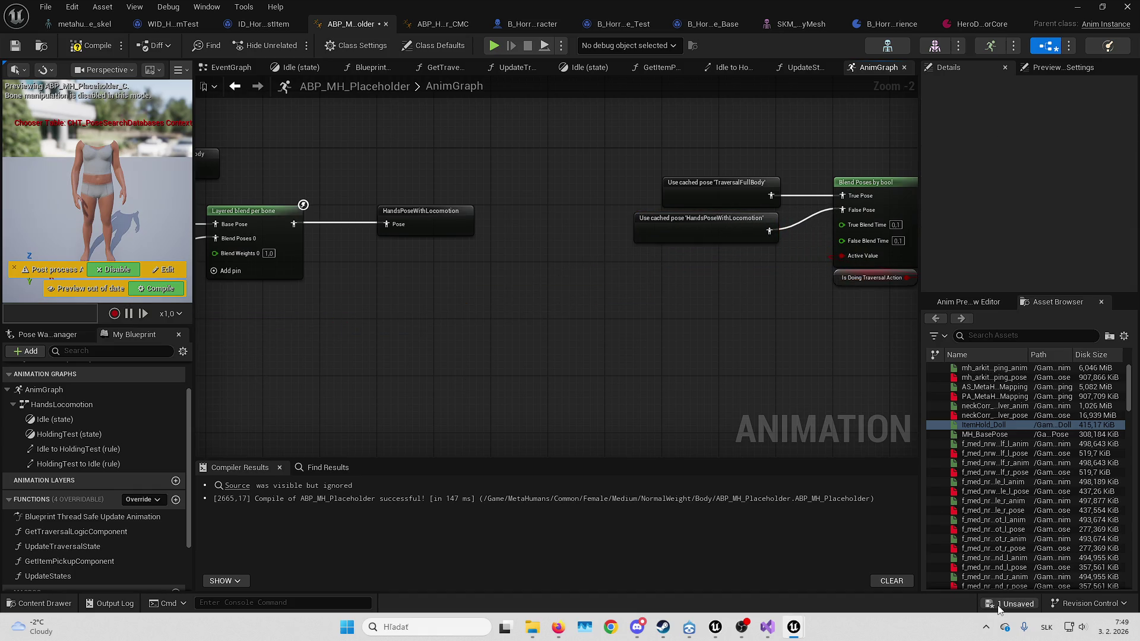
key(ctrl+s)
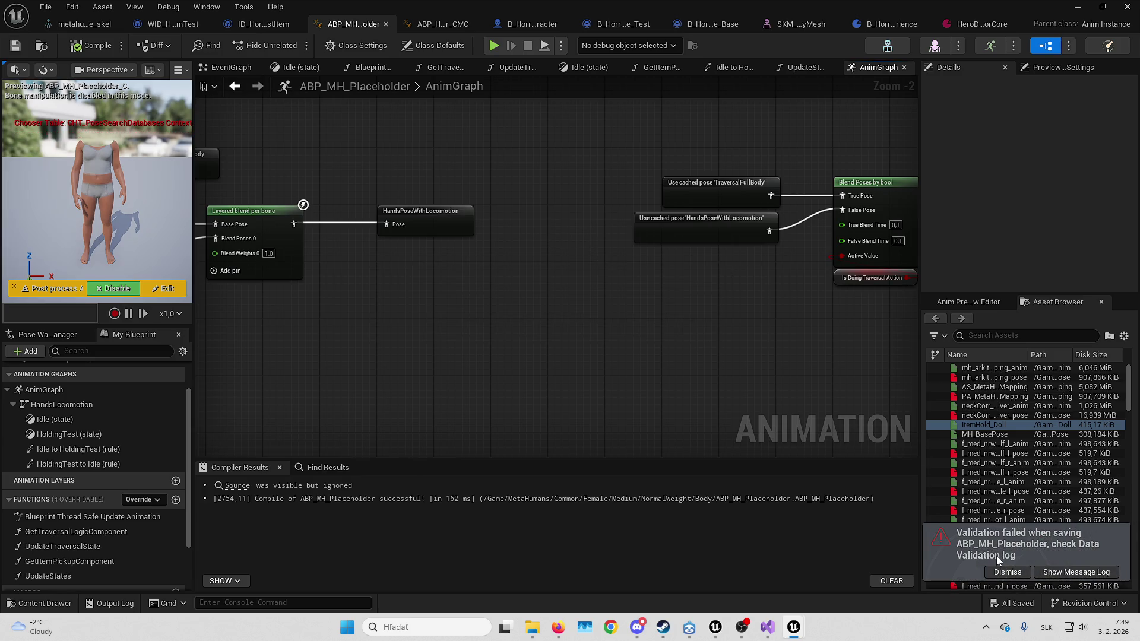
click(1009, 574)
Return to the FirstPersonMap level editor, go to the Content root and save all ten unsaved assets
mouse_move(716, 627)
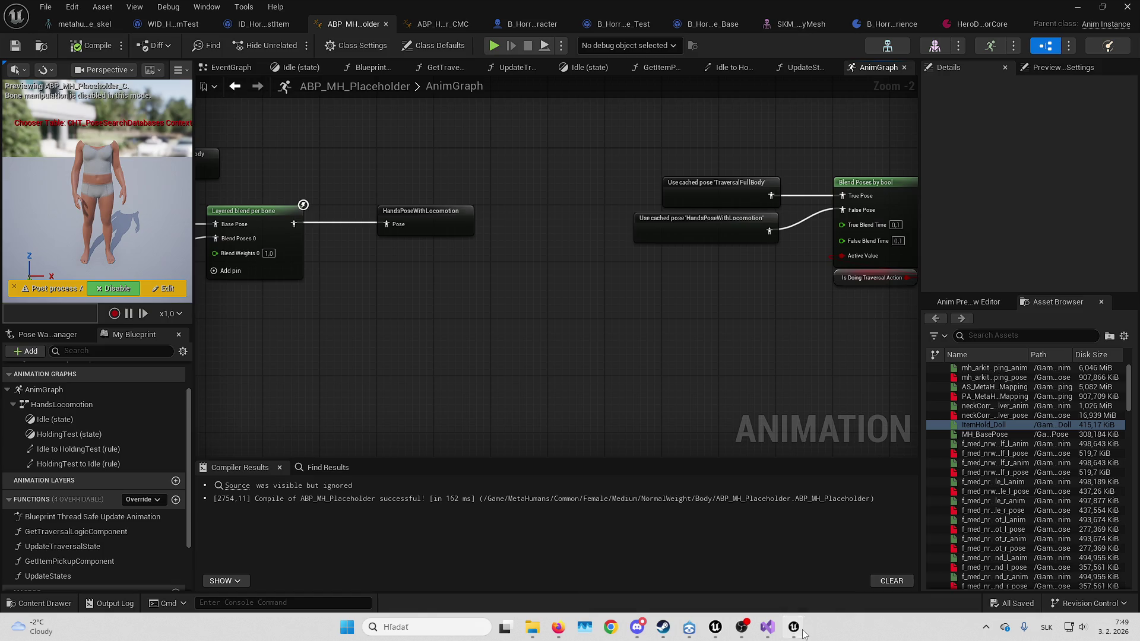
mouse_move(794, 627)
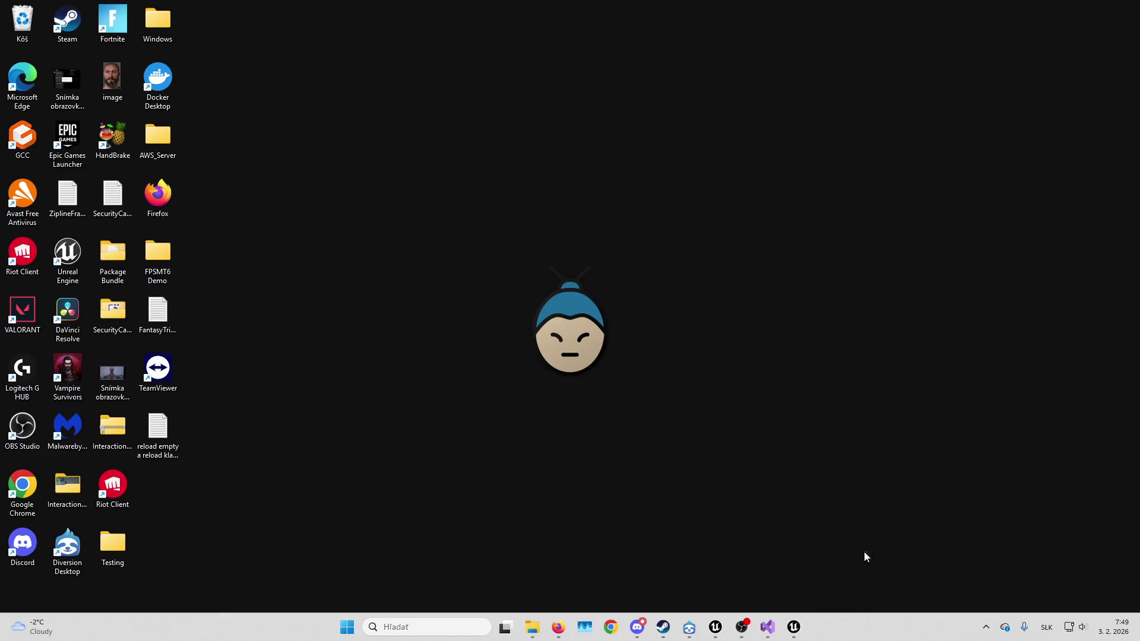
click(864, 555)
key(alt+Tab)
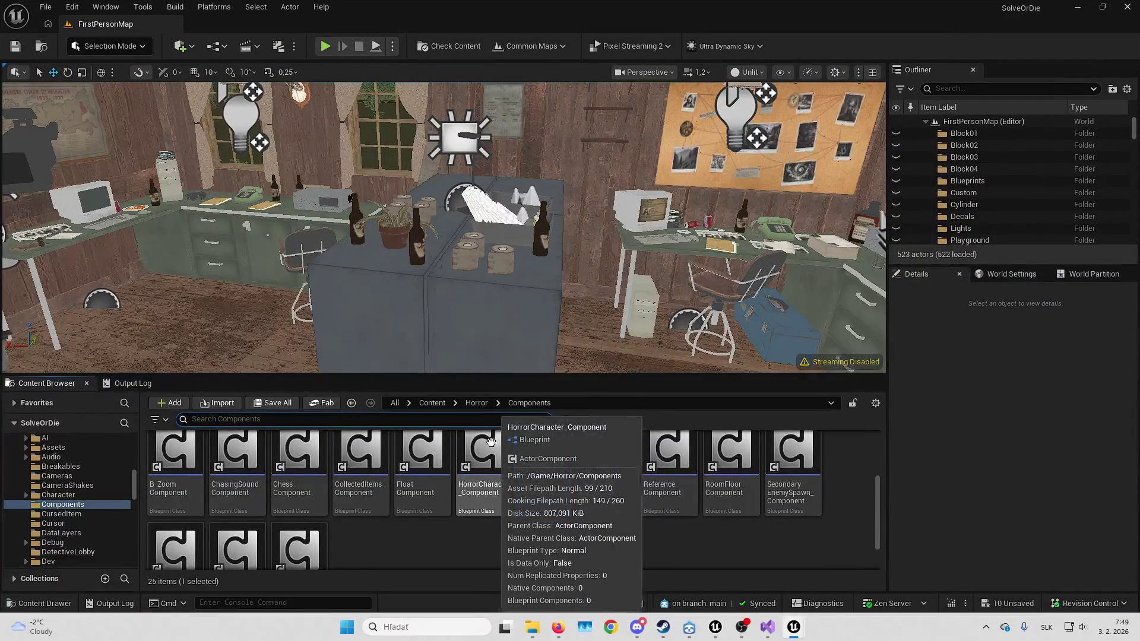
click(437, 404)
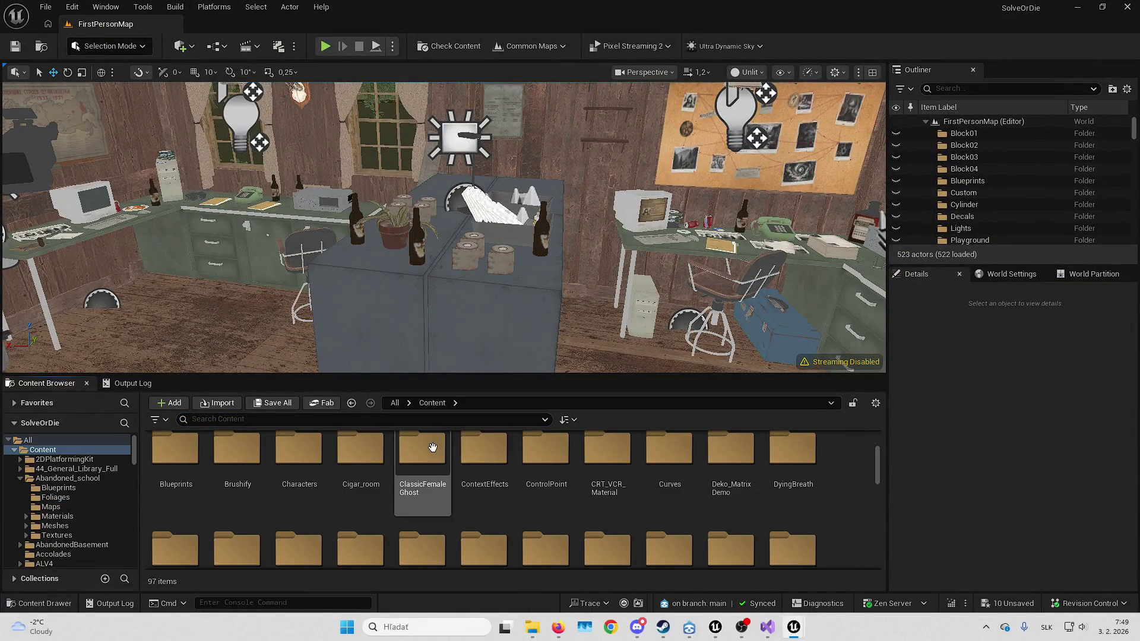
click(1014, 605)
key(Return)
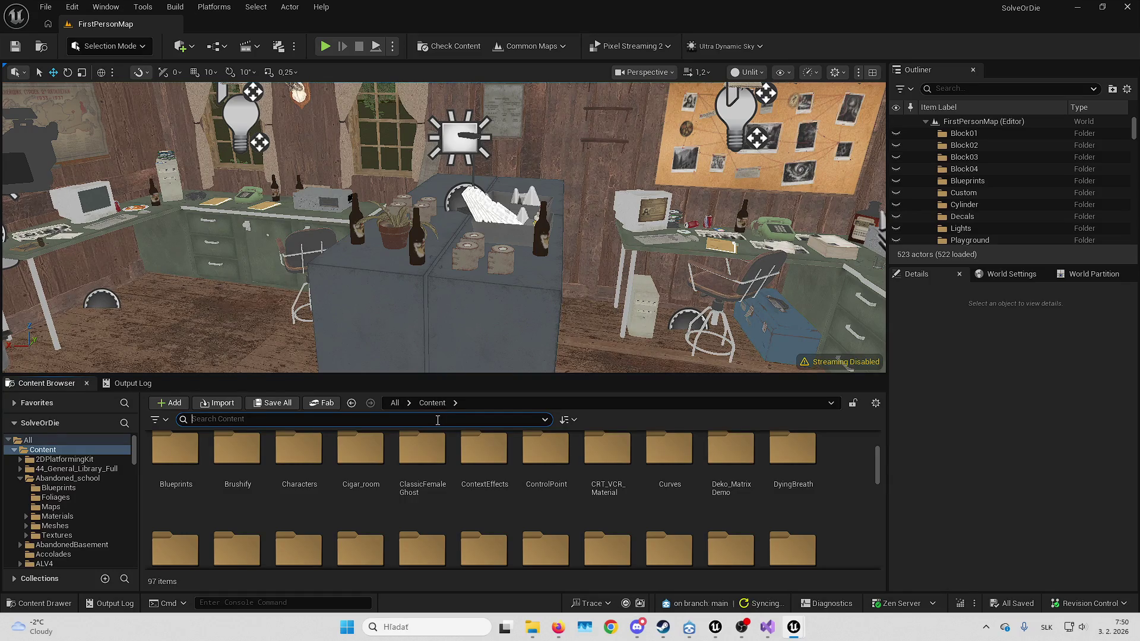
Search 'flashlight' and browse to the Flashlight blueprint's folder with Ctrl+B
text(flashlo)
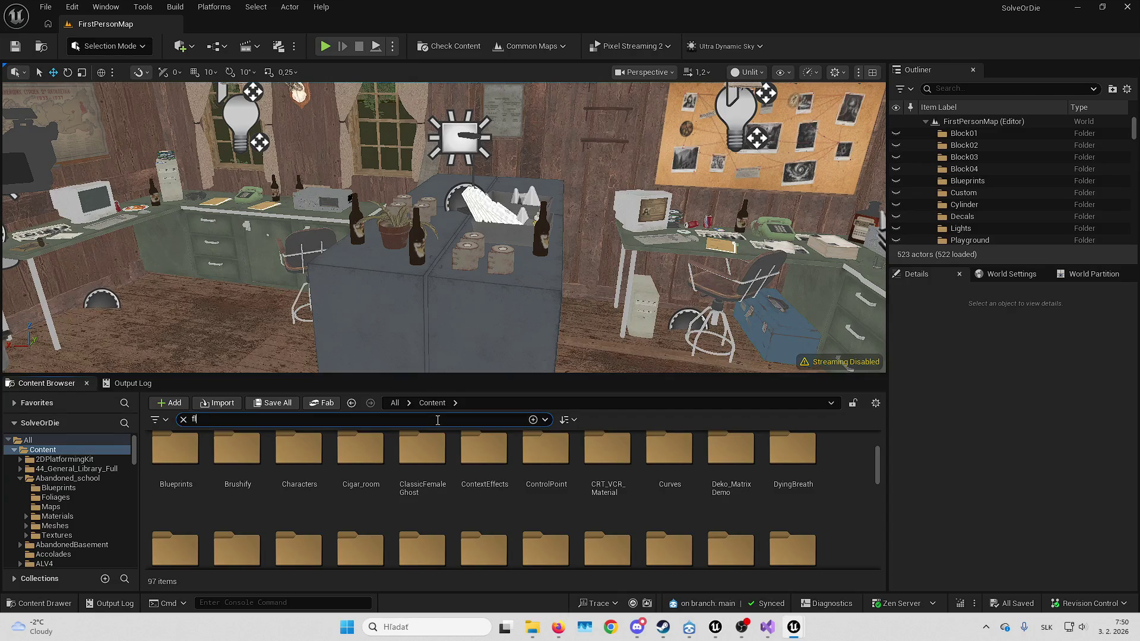
key(BackSpace)
text(ight)
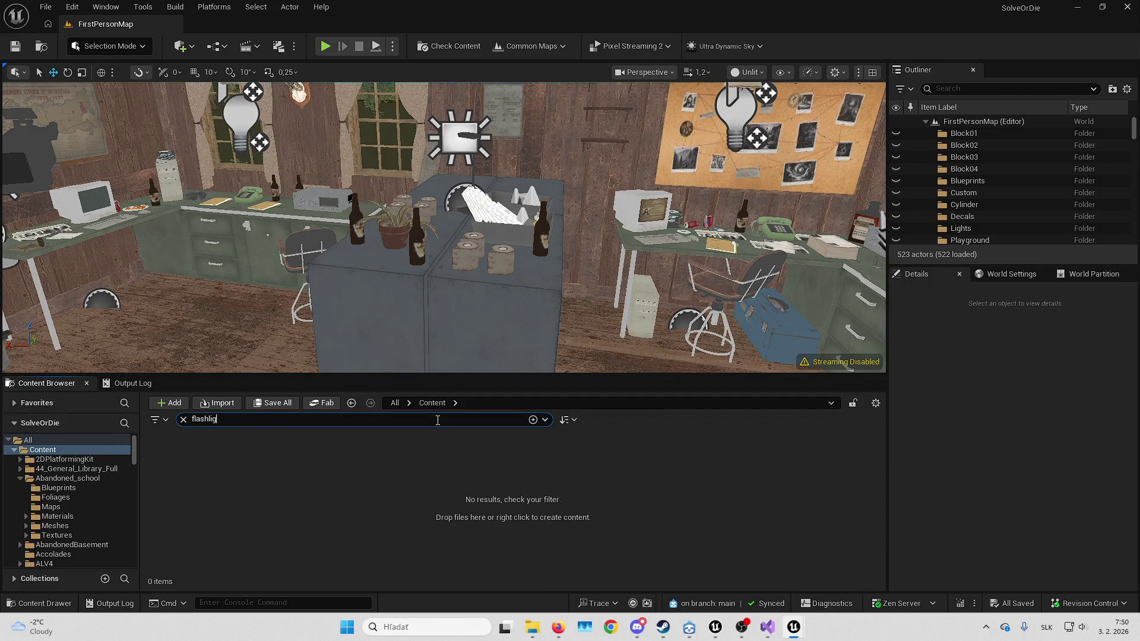
scroll(482, 494, down, 1)
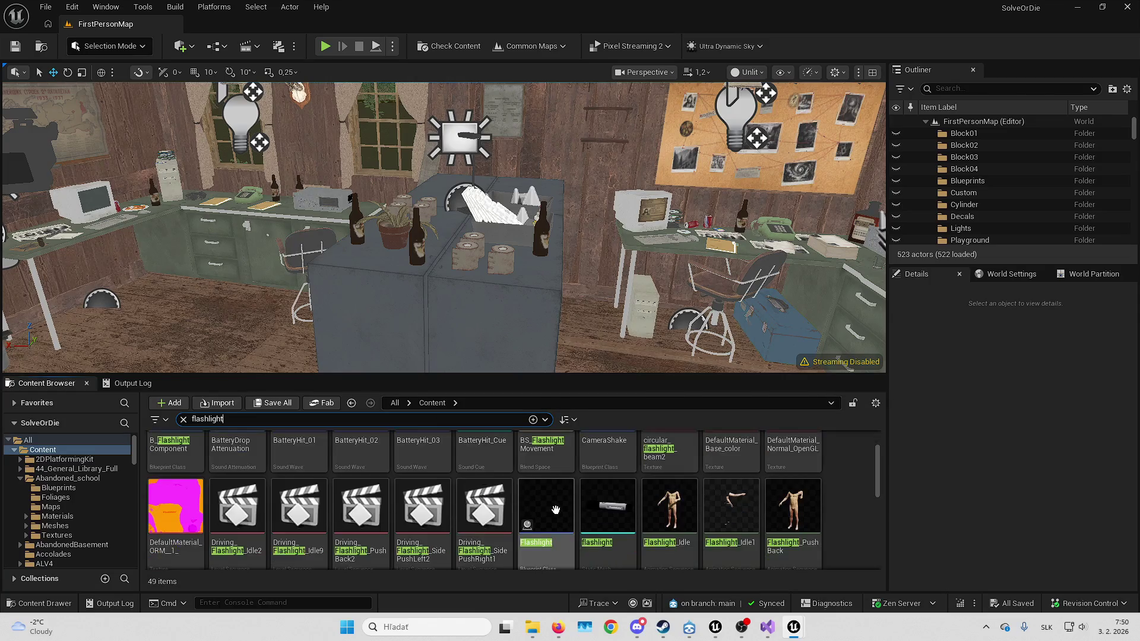
click(542, 509)
key(ctrl+b)
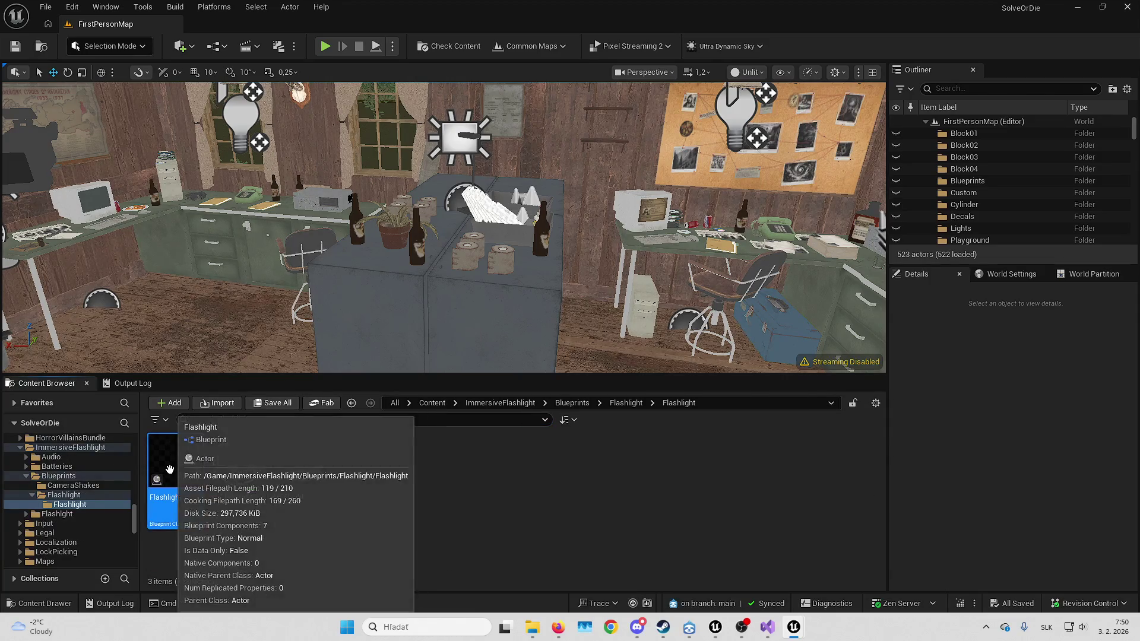
Start migrating the Flashlight blueprint, with the whole Horror folder initially included
right_click(169, 470)
mouse_move(304, 242)
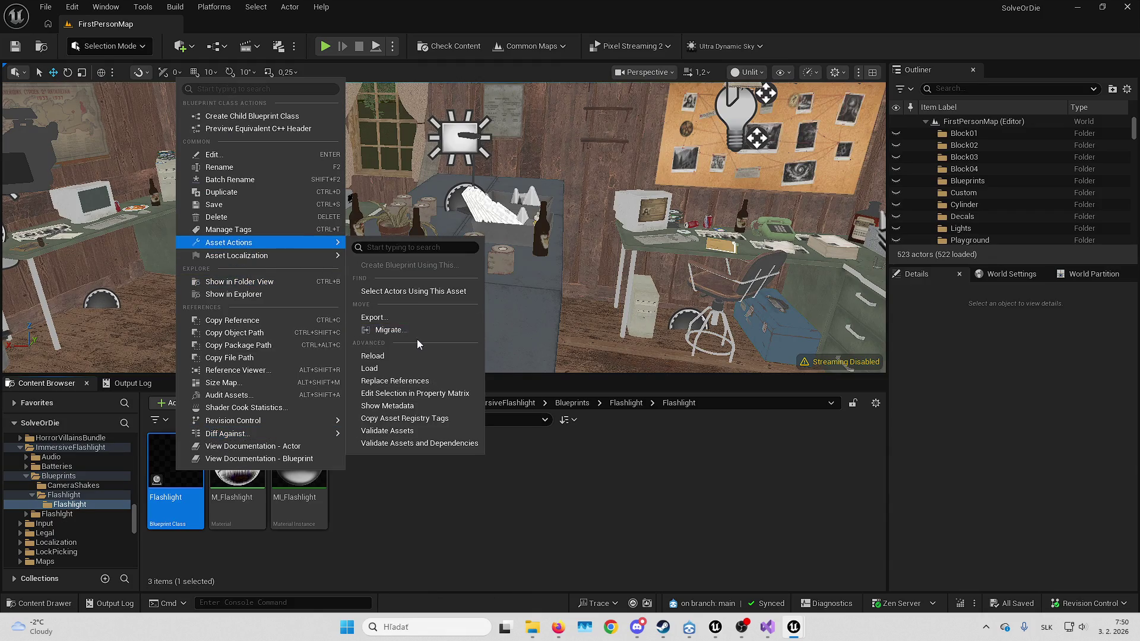
click(390, 330)
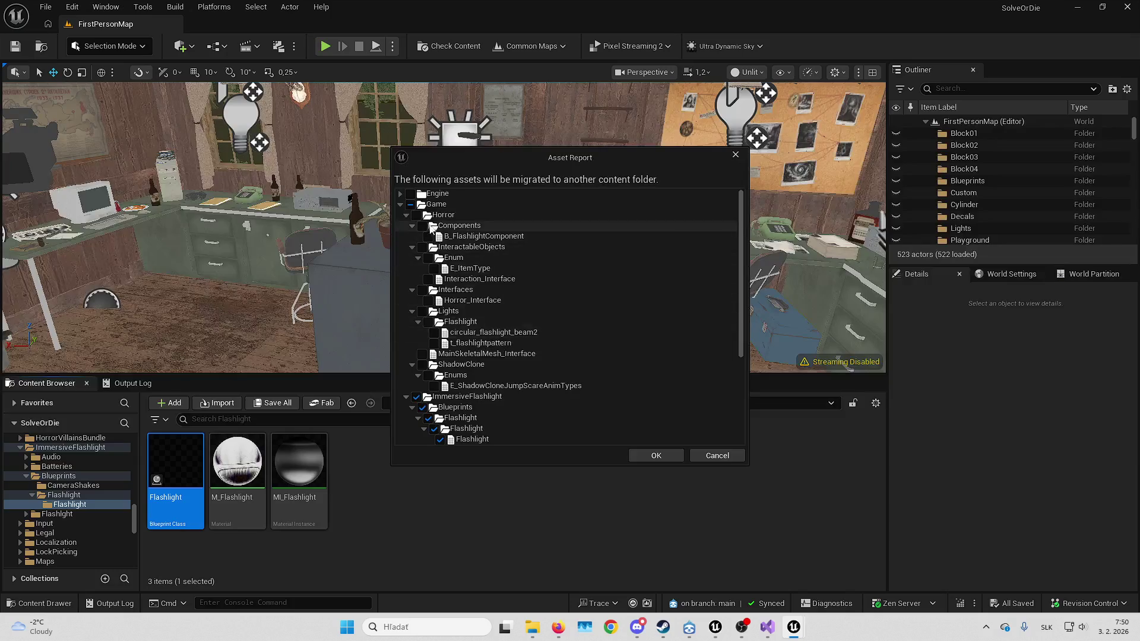
click(416, 215)
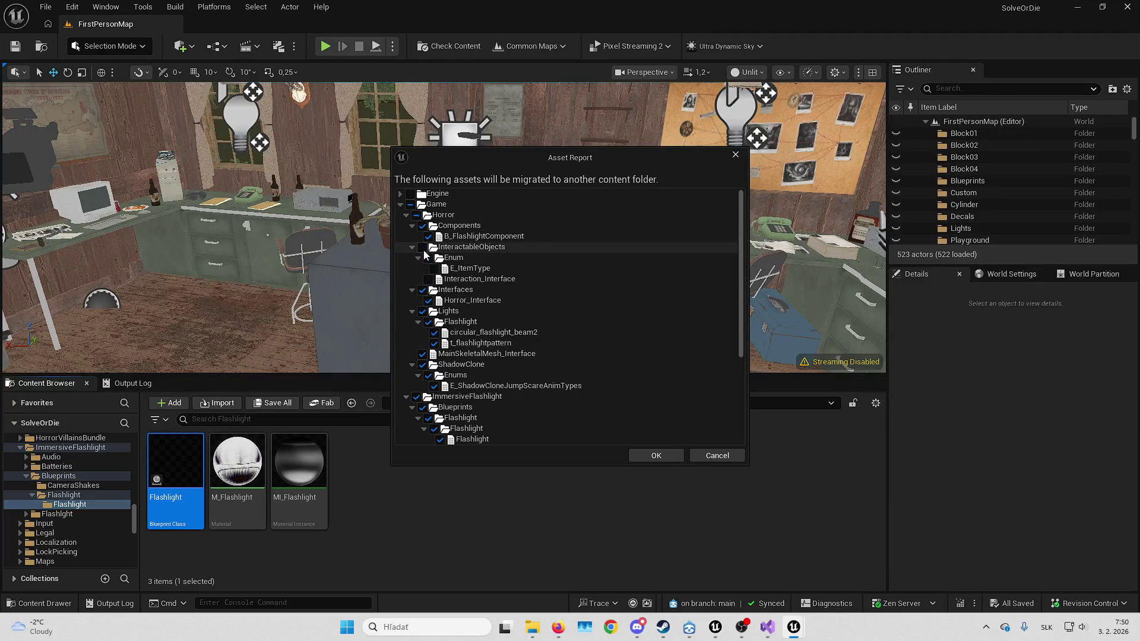
Exclude the Horror components, interfaces and MainSkeletalMesh_Interface, then review the remaining asset list
click(423, 226)
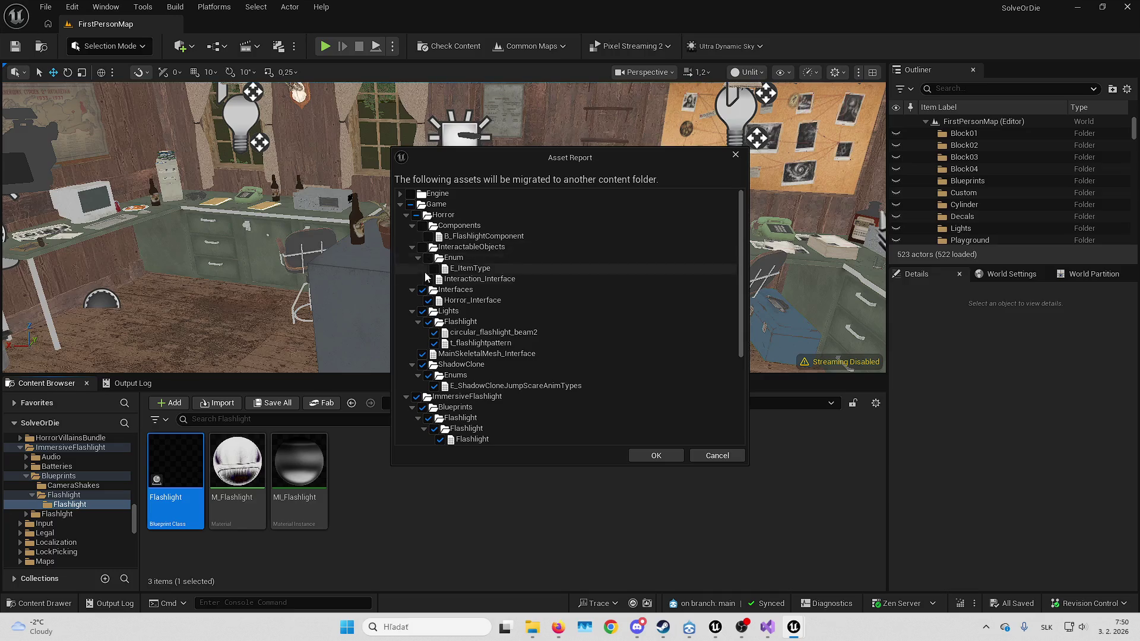
click(424, 292)
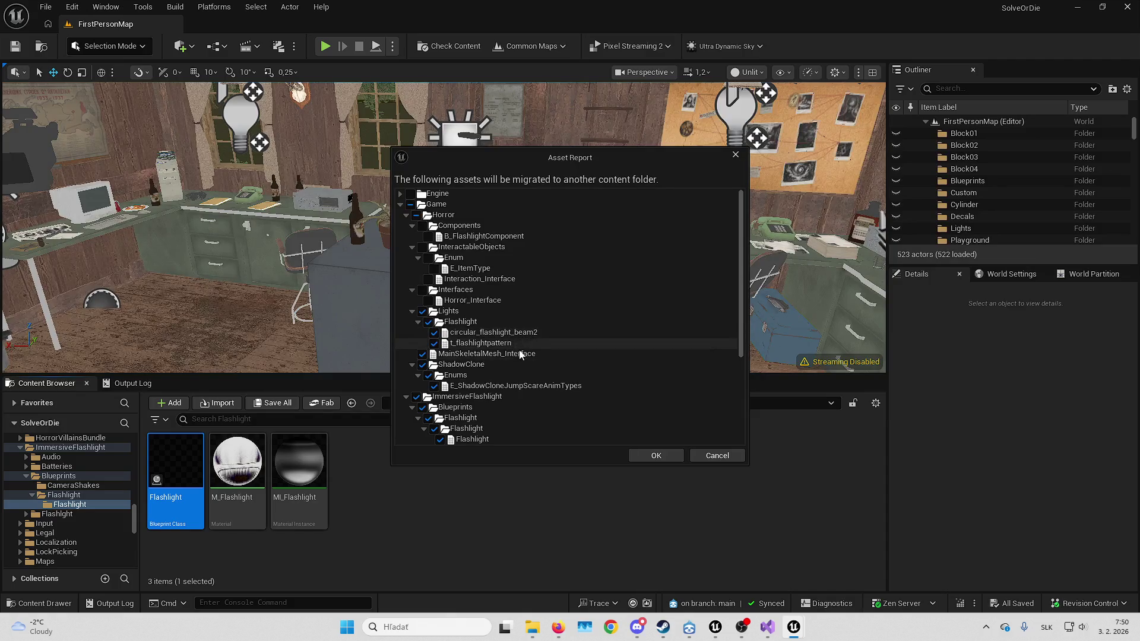
click(423, 354)
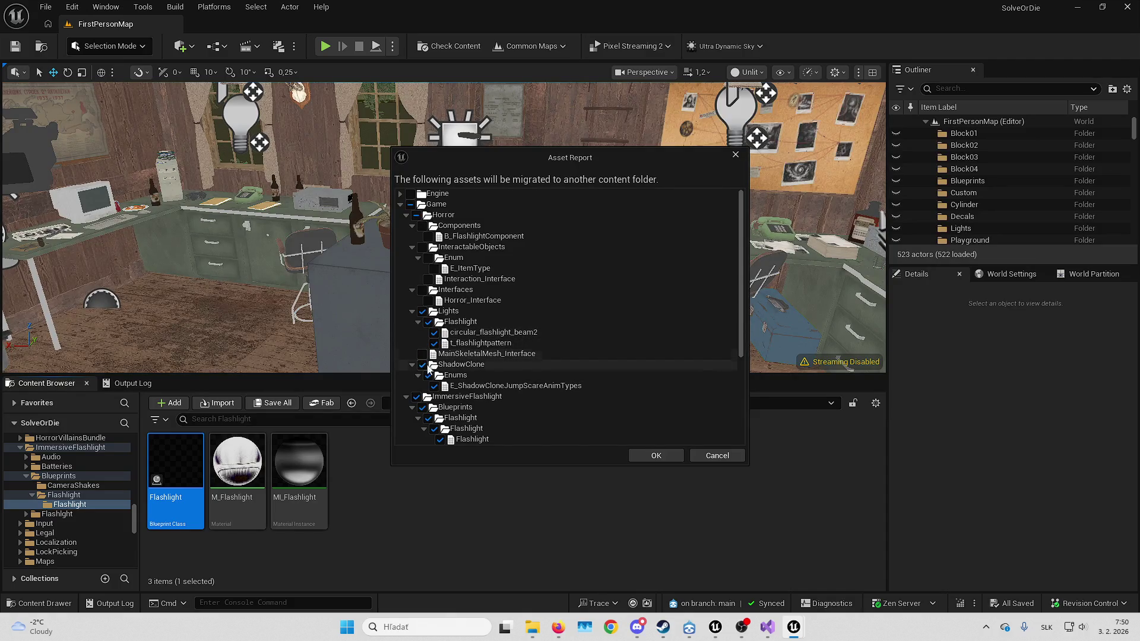
scroll(472, 369, down, 3)
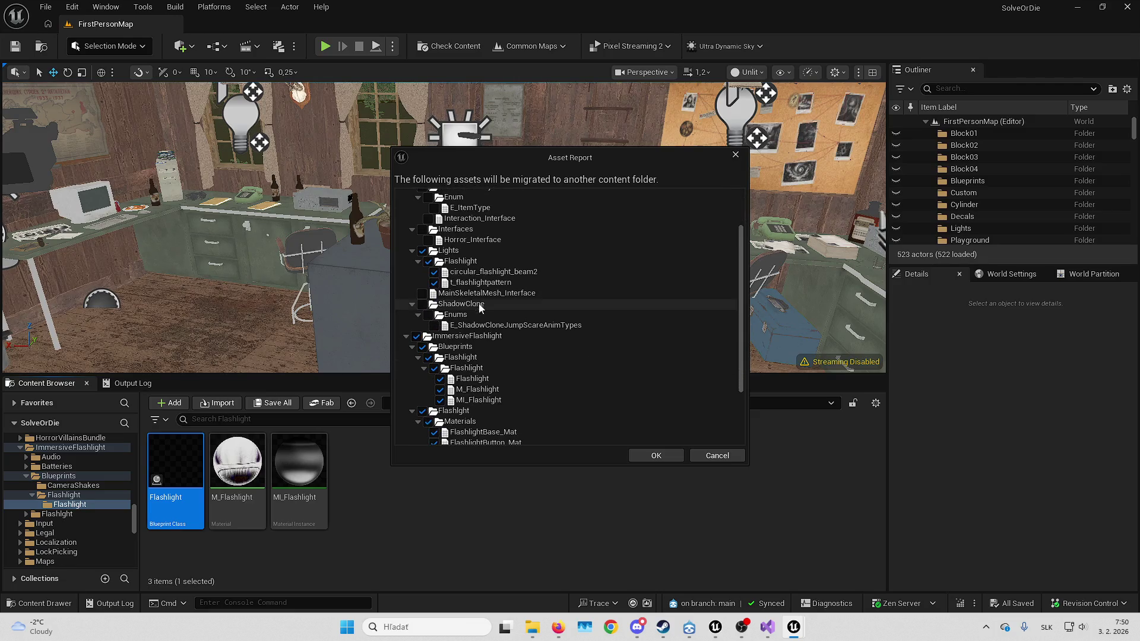
scroll(479, 305, down, 2)
scroll(430, 304, down, 1)
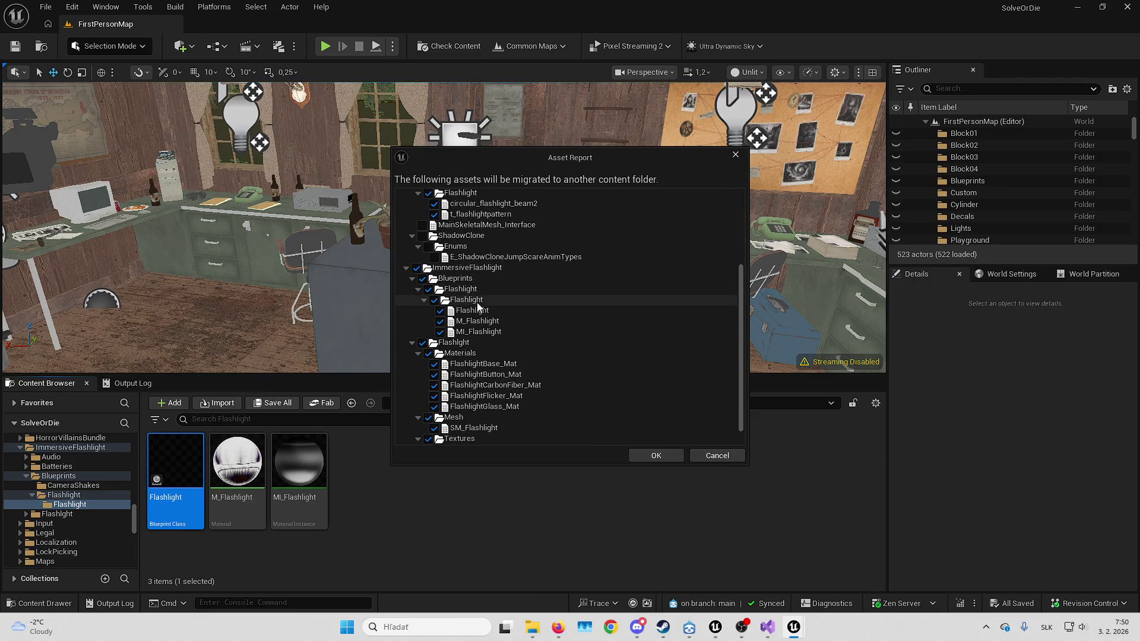
mouse_move(566, 162)
mouse_down()
mouse_move(843, 189)
mouse_move(790, 142)
mouse_move(582, 68)
mouse_up()
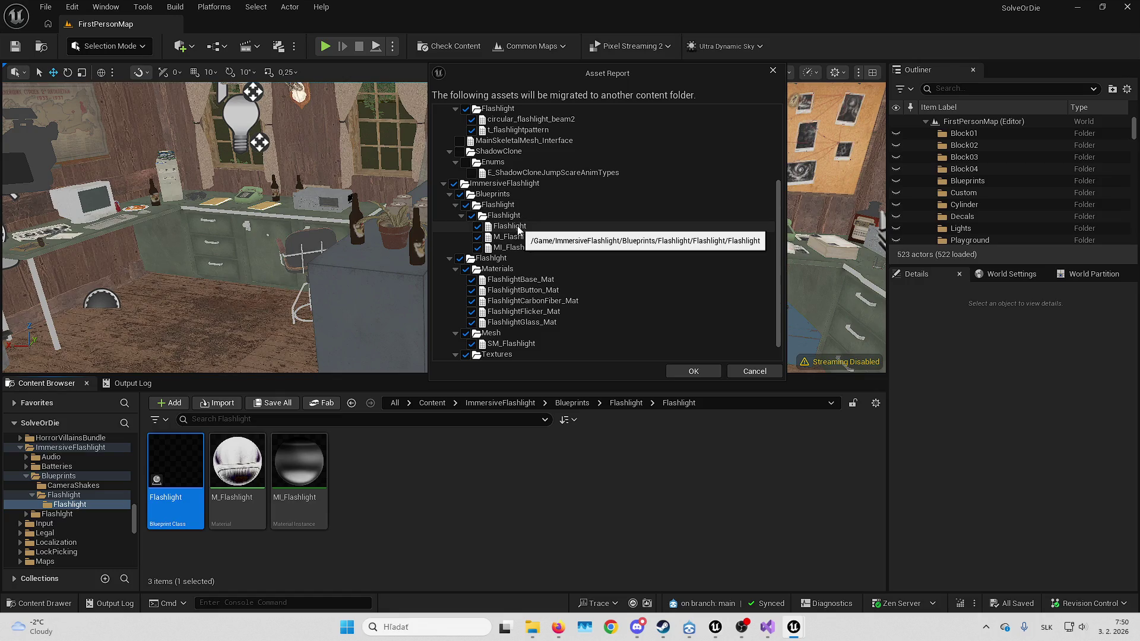
Browse the ImmersiveFlashlight Materials and Blueprints/Flashlight folders to check their contents
click(500, 403)
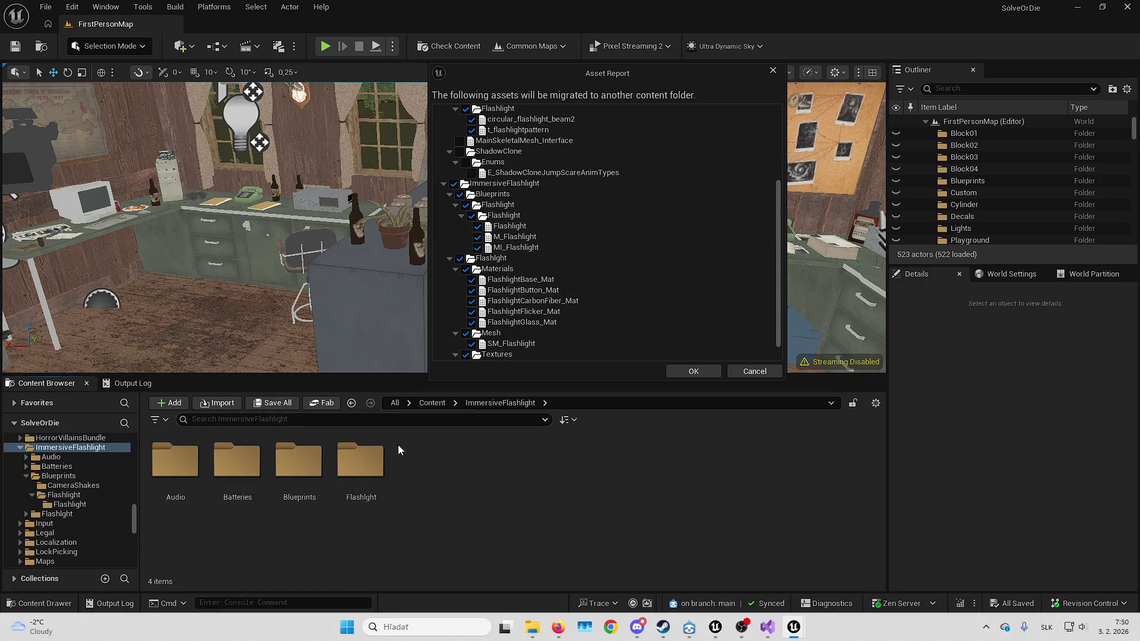
double_click(364, 480)
double_click(177, 466)
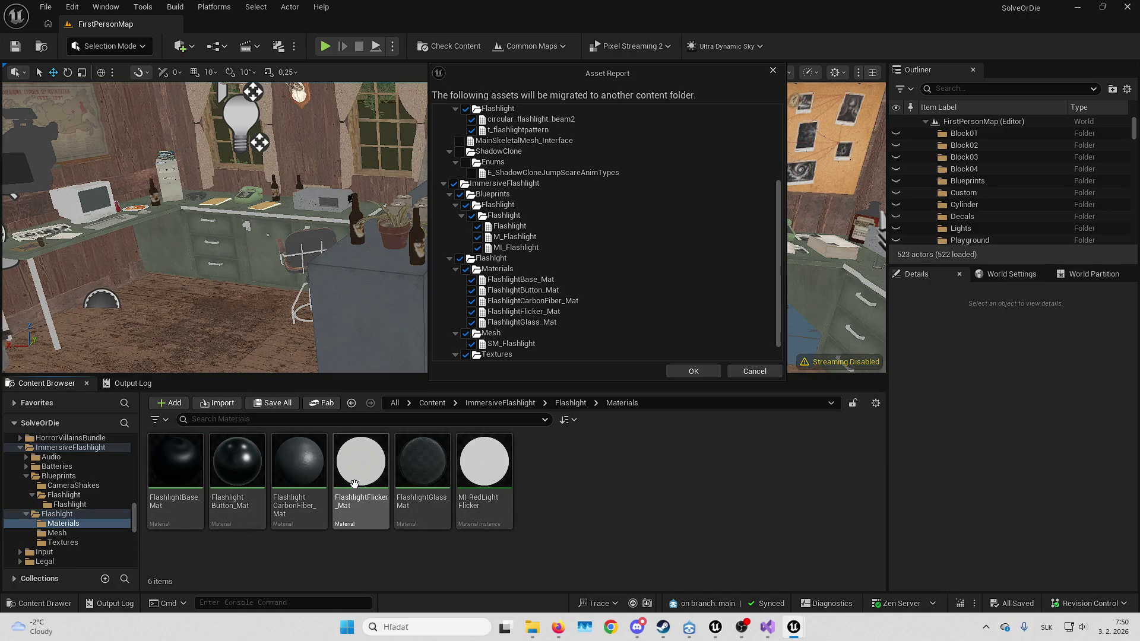
key(alt+Left)
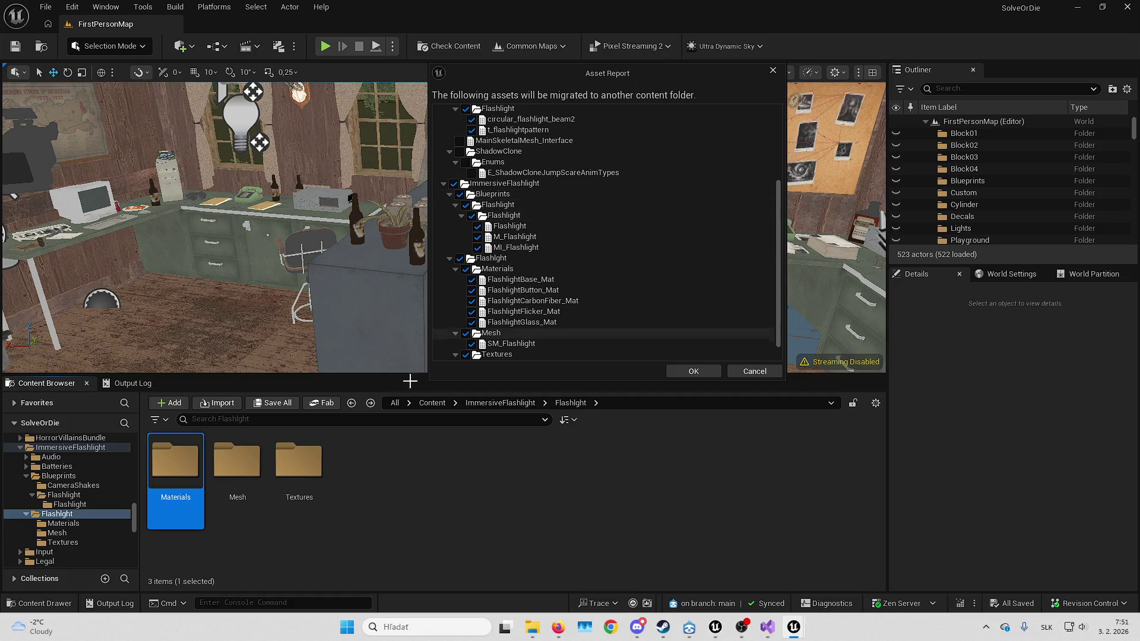
key(alt+Left)
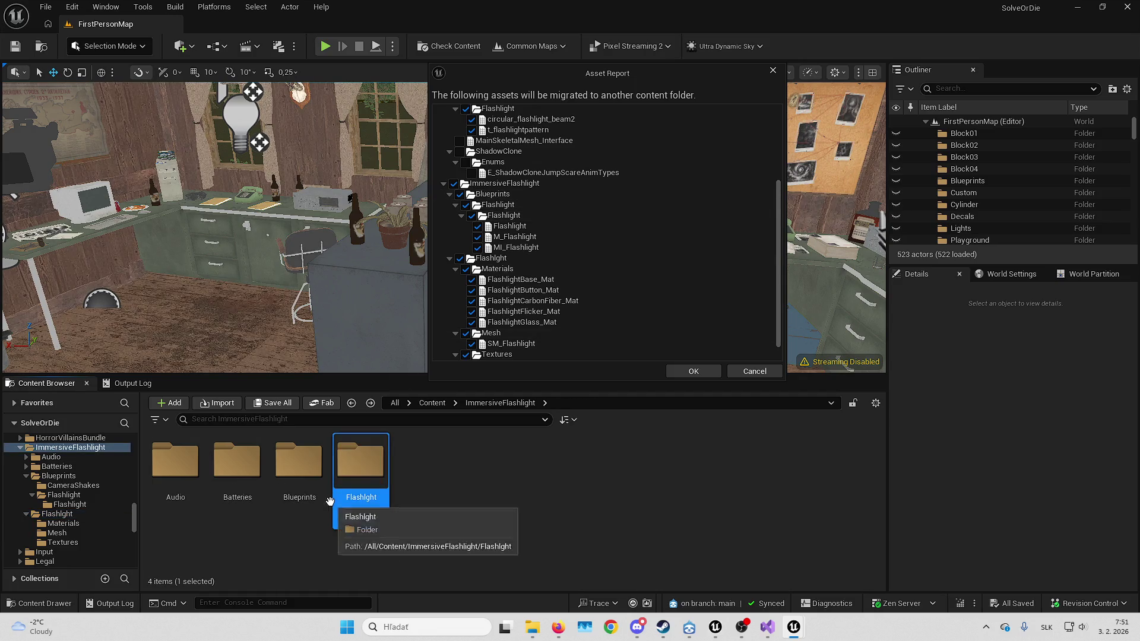
double_click(313, 492)
double_click(227, 482)
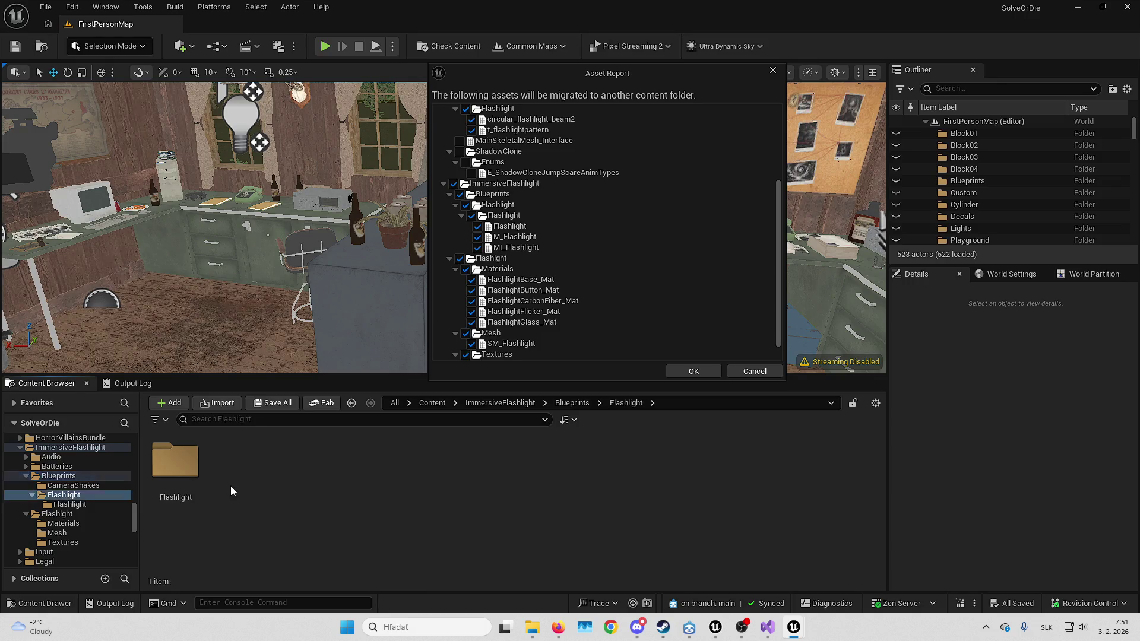
double_click(175, 478)
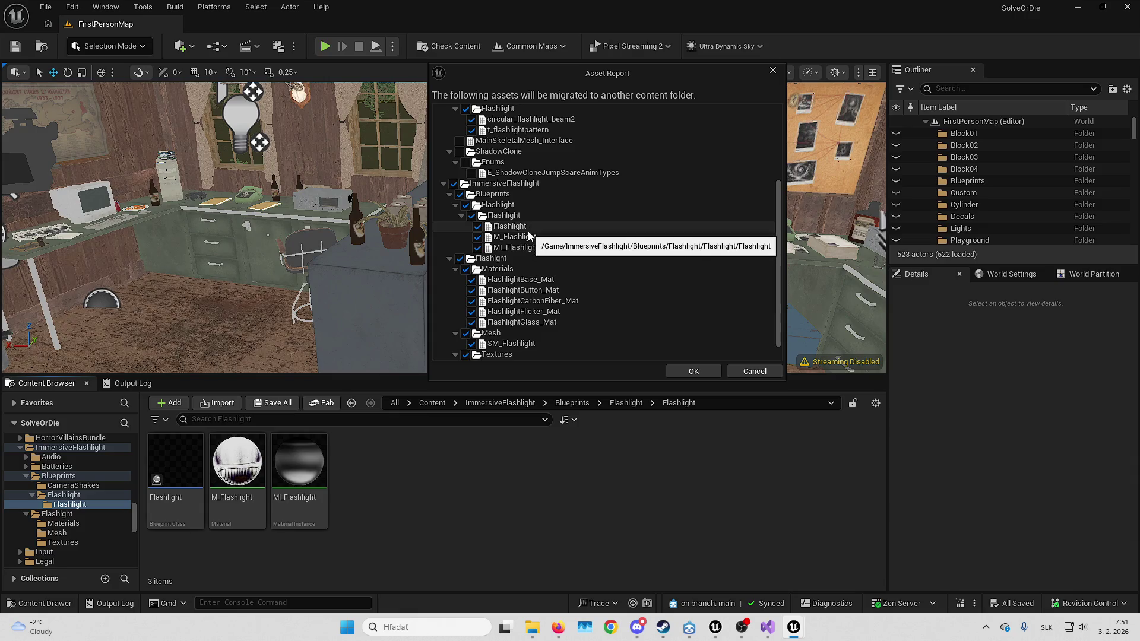
key(alt+Left)
key(alt+Left)
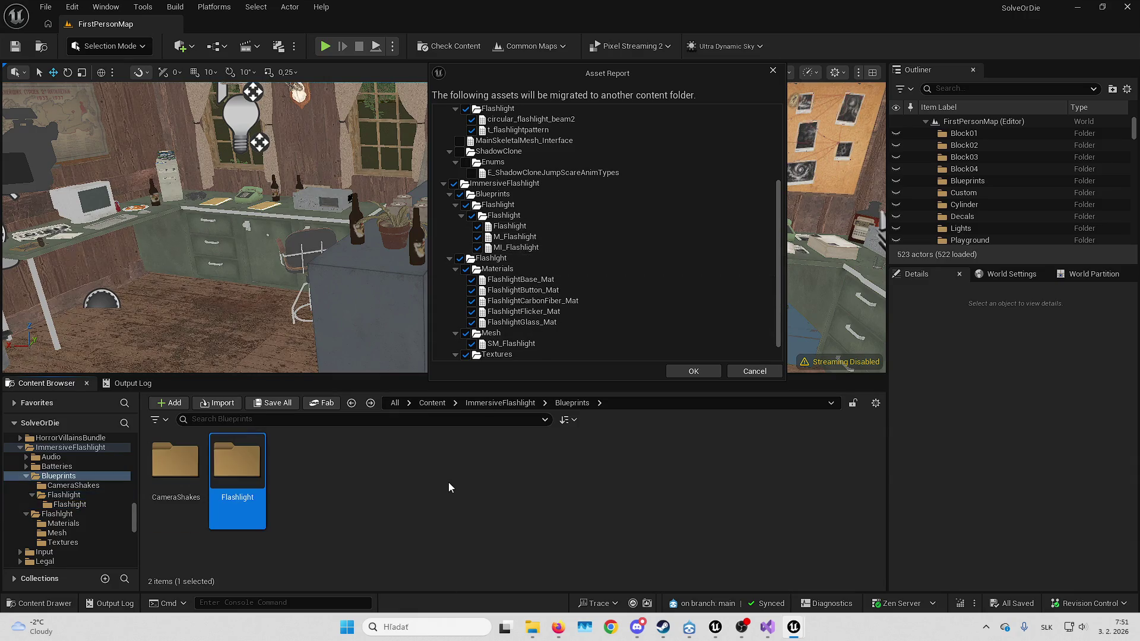
key(alt+Left)
Check the Materials, Mesh and Textures folders, then migrate into AbandonedIsland's Content folder
double_click(386, 471)
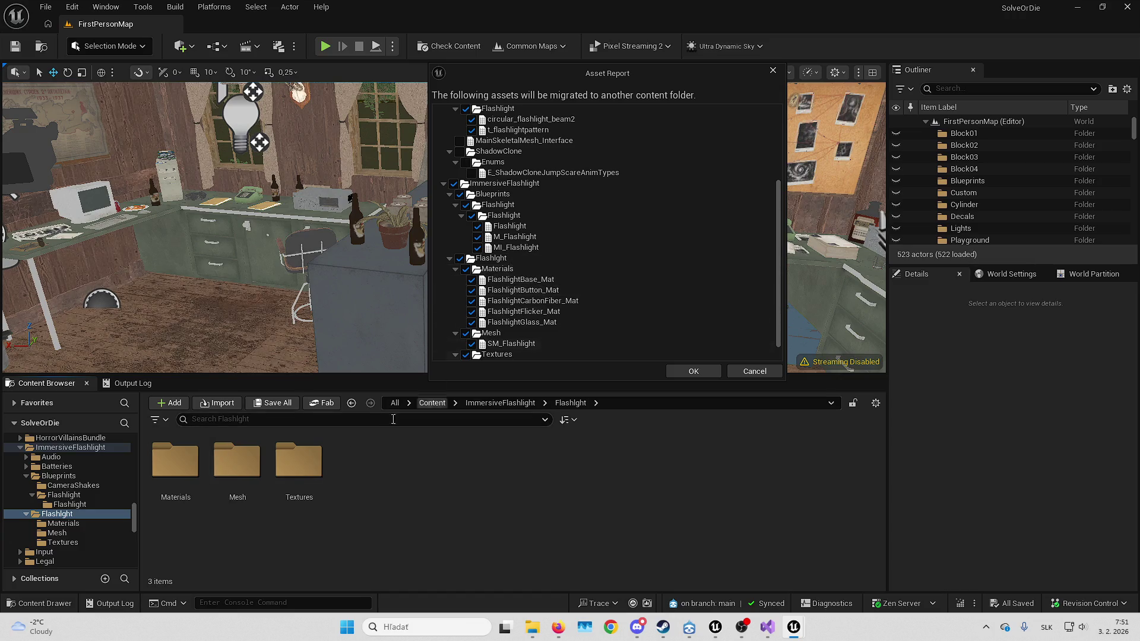
double_click(175, 463)
key(alt+Left)
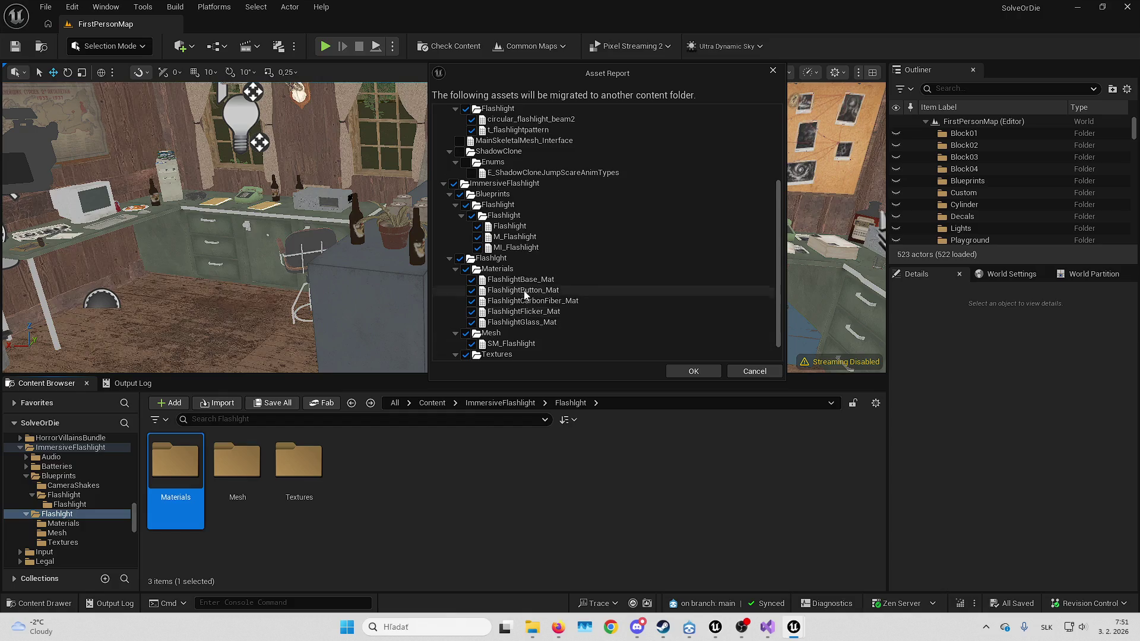
scroll(503, 315, down, 2)
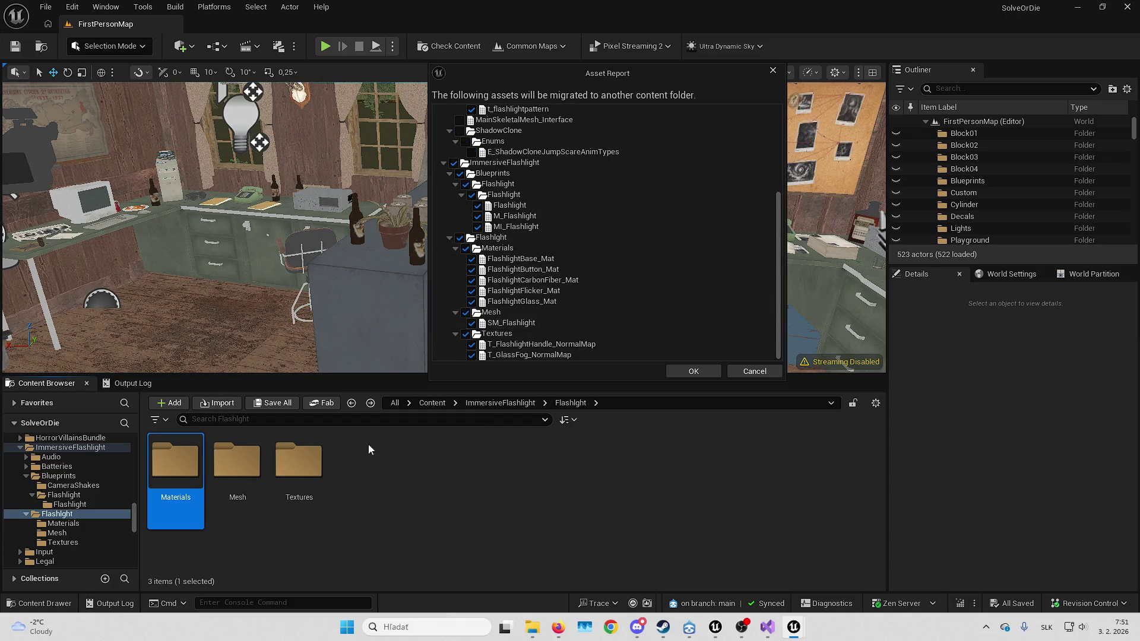
double_click(238, 463)
key(alt+Left)
double_click(300, 466)
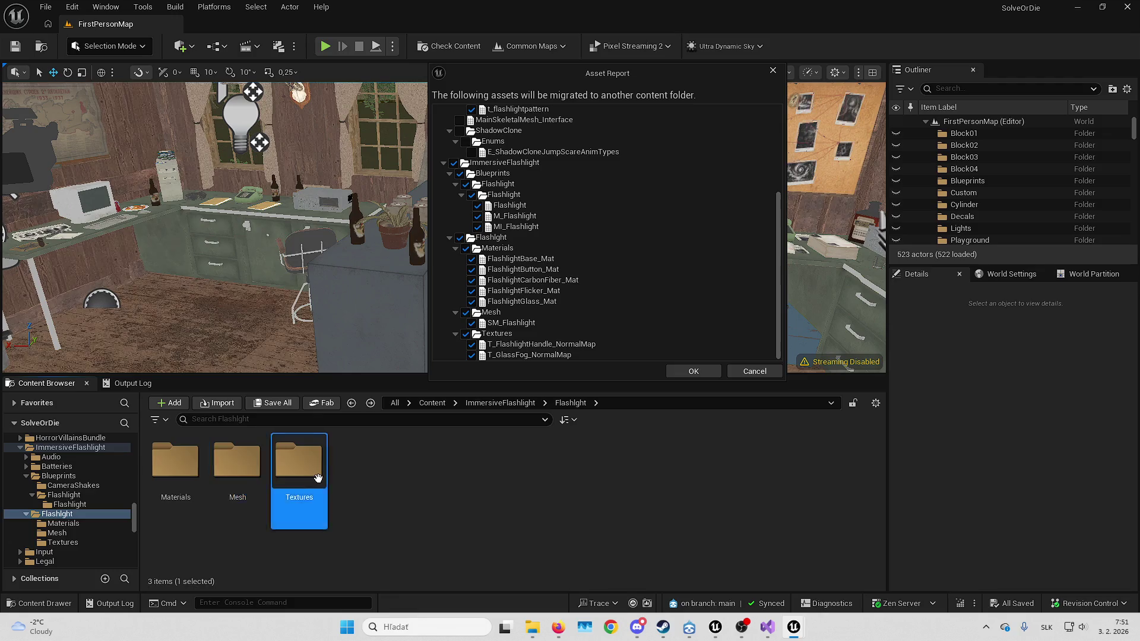
key(alt+Left)
scroll(589, 313, up, 5)
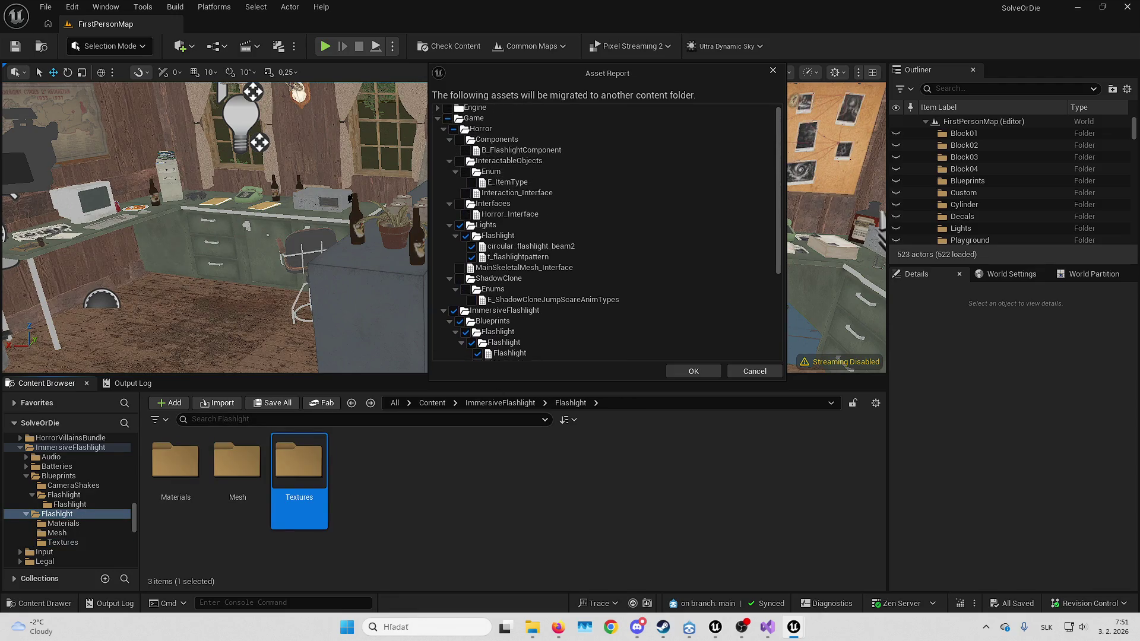
scroll(534, 291, down, 5)
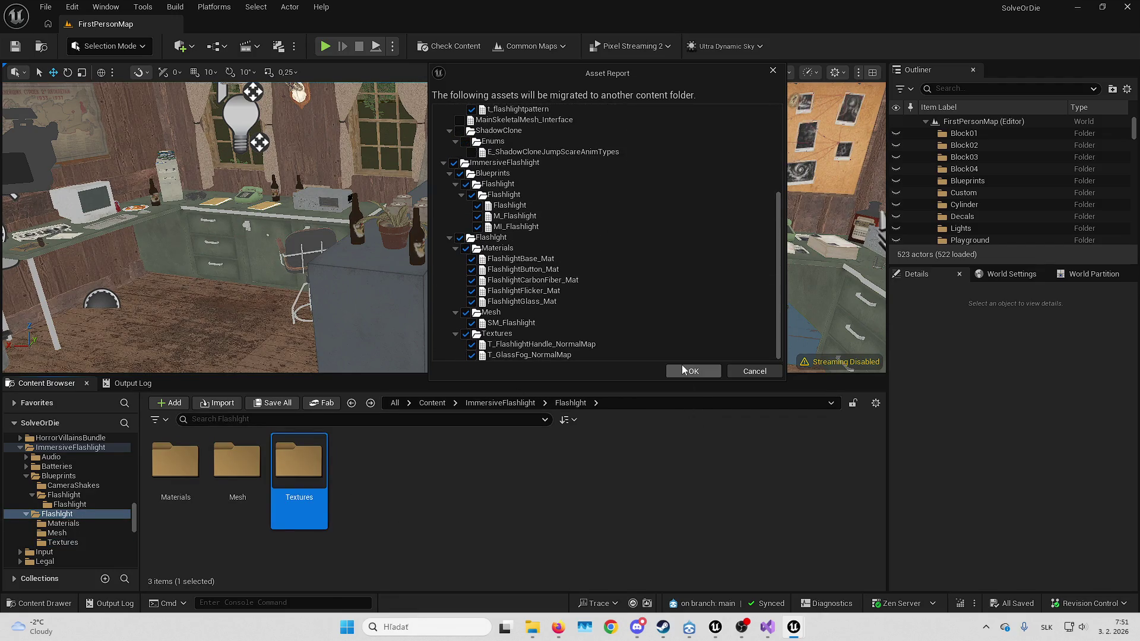
click(684, 371)
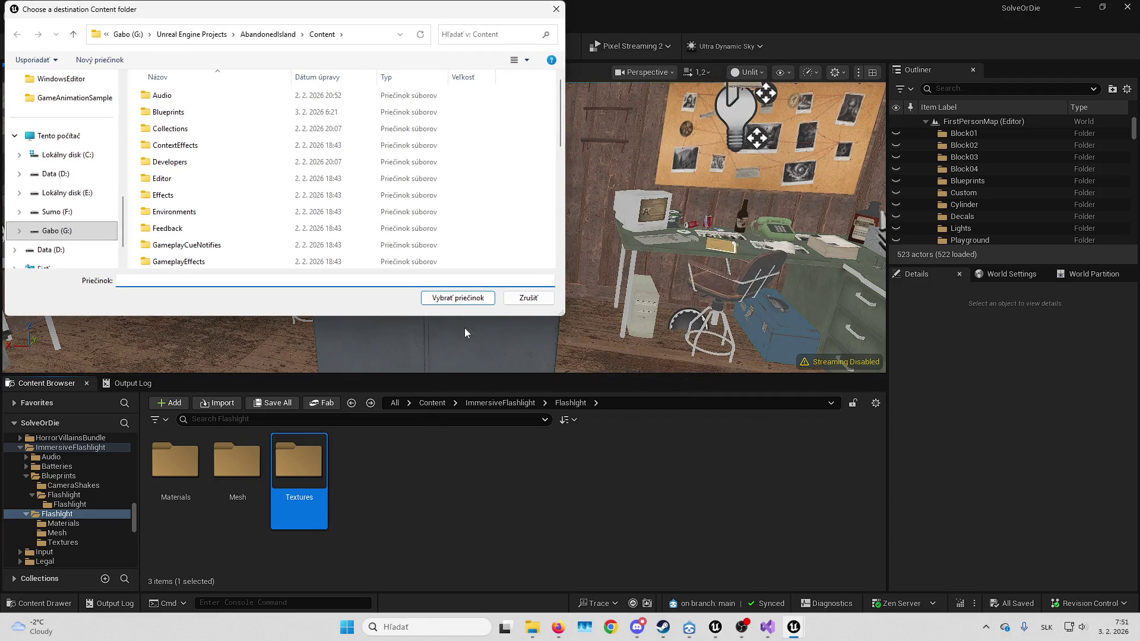
click(462, 301)
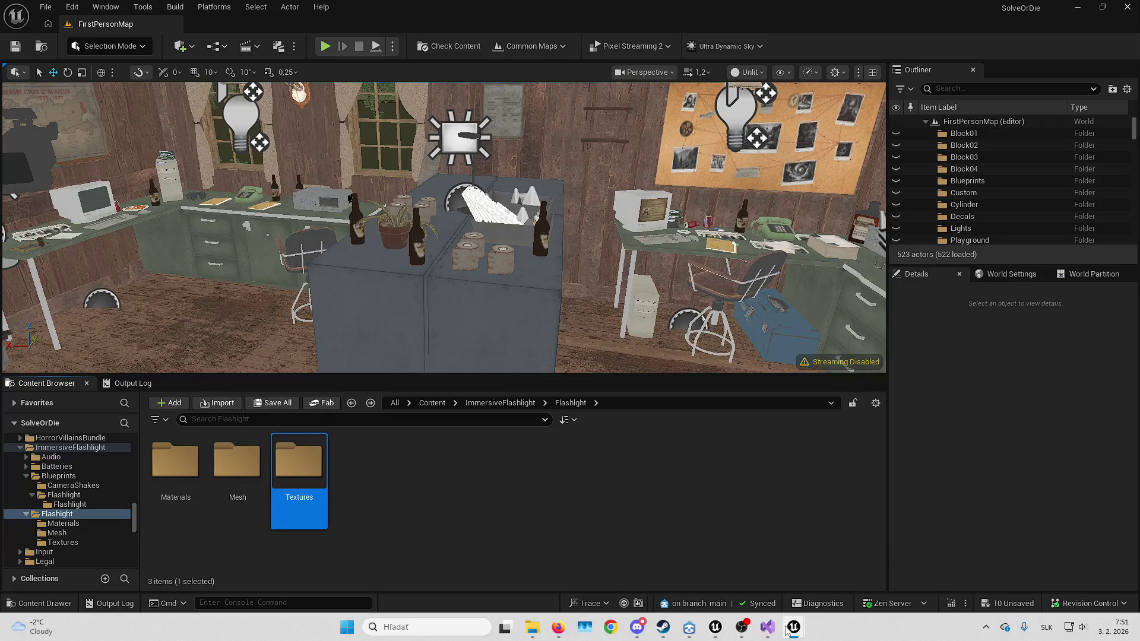
In ABP_MH_Placeholder, set the Layered blend per bone branch filter bone to thigh_l
mouse_move(786, 631)
click(732, 554)
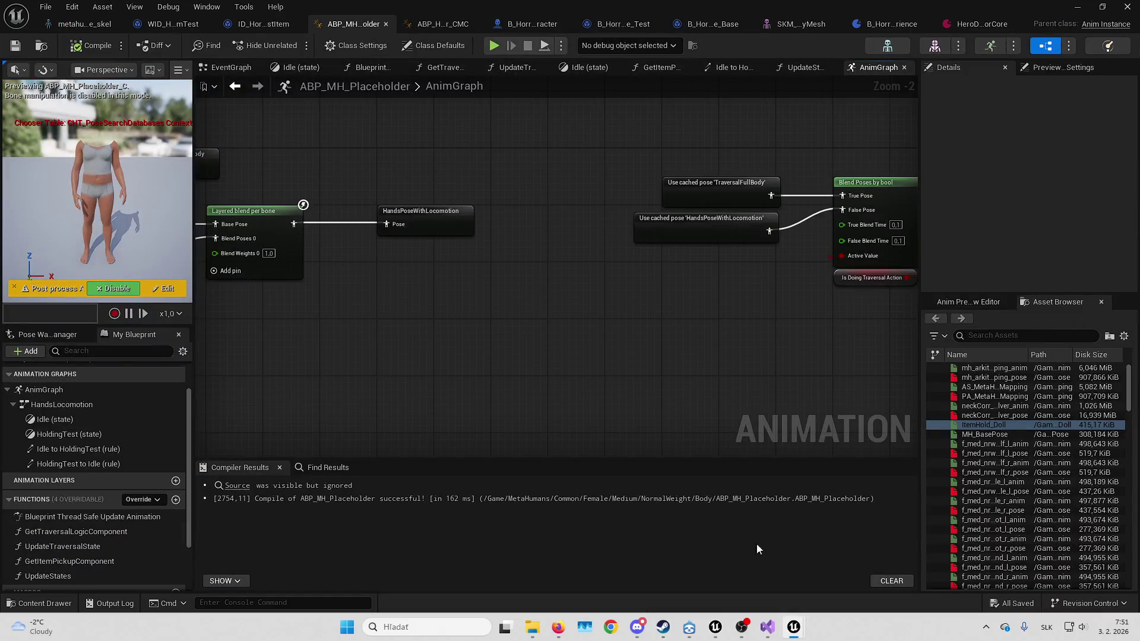
drag(440, 226, 636, 231)
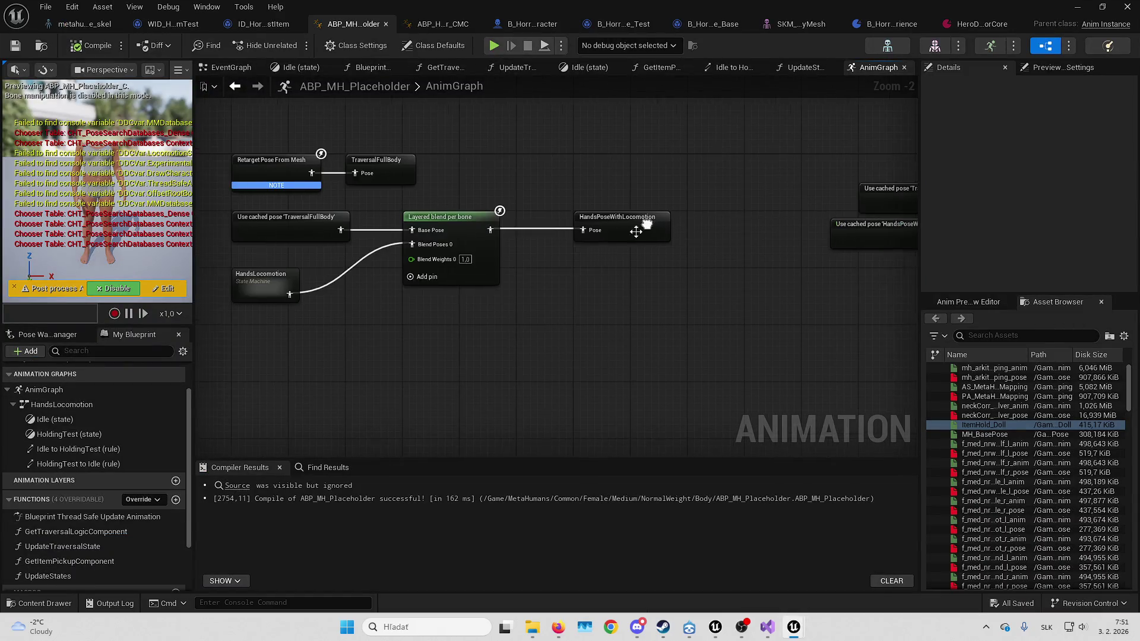
click(469, 220)
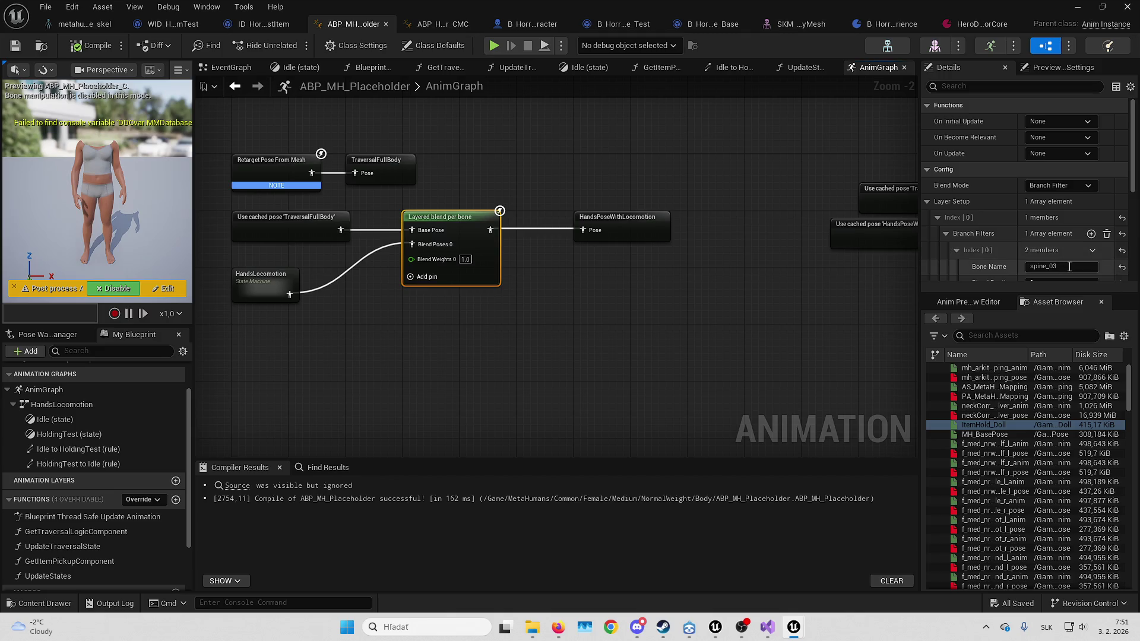
click(1069, 267)
text(thigh_l)
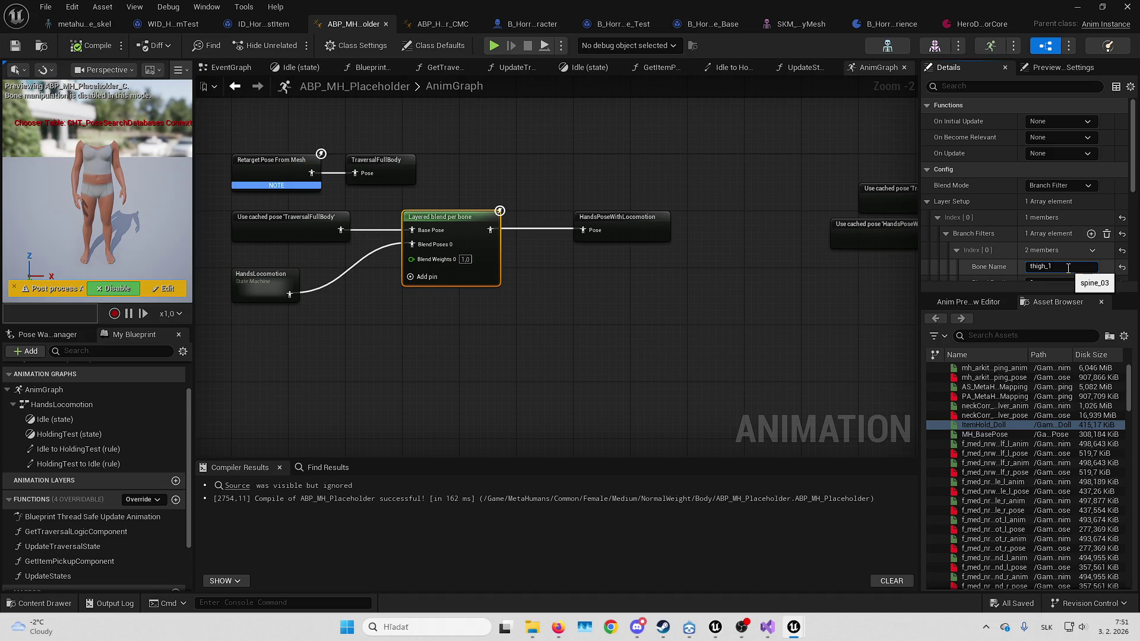
key(Return)
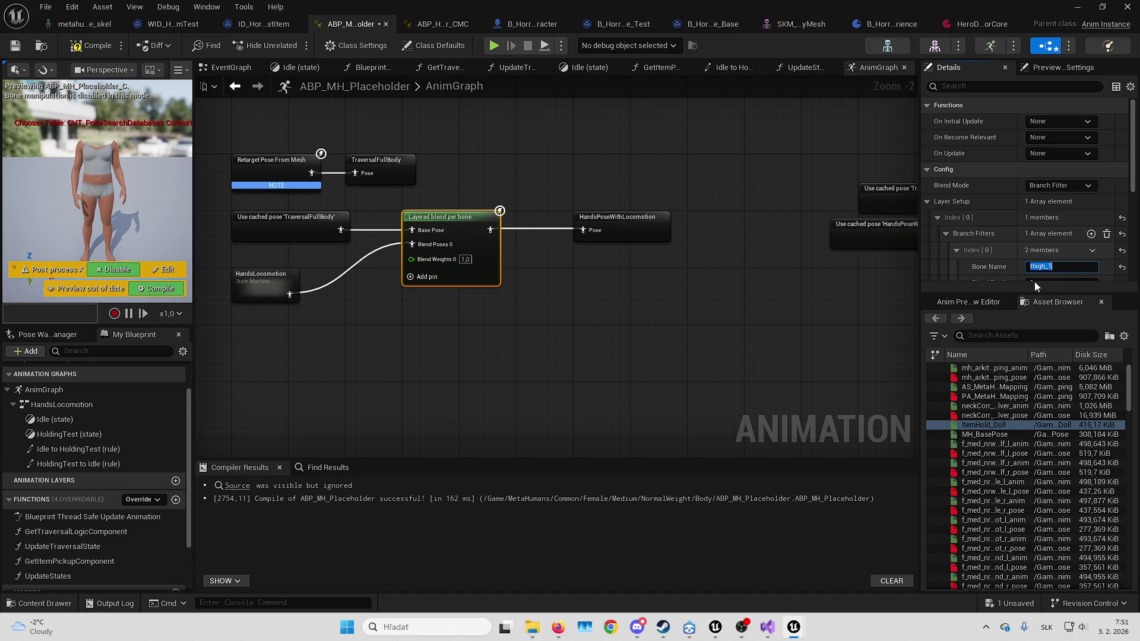
Add thigh_r as a second filter bone, set both blend depths to 99, and compile
scroll(1038, 214, down, 2)
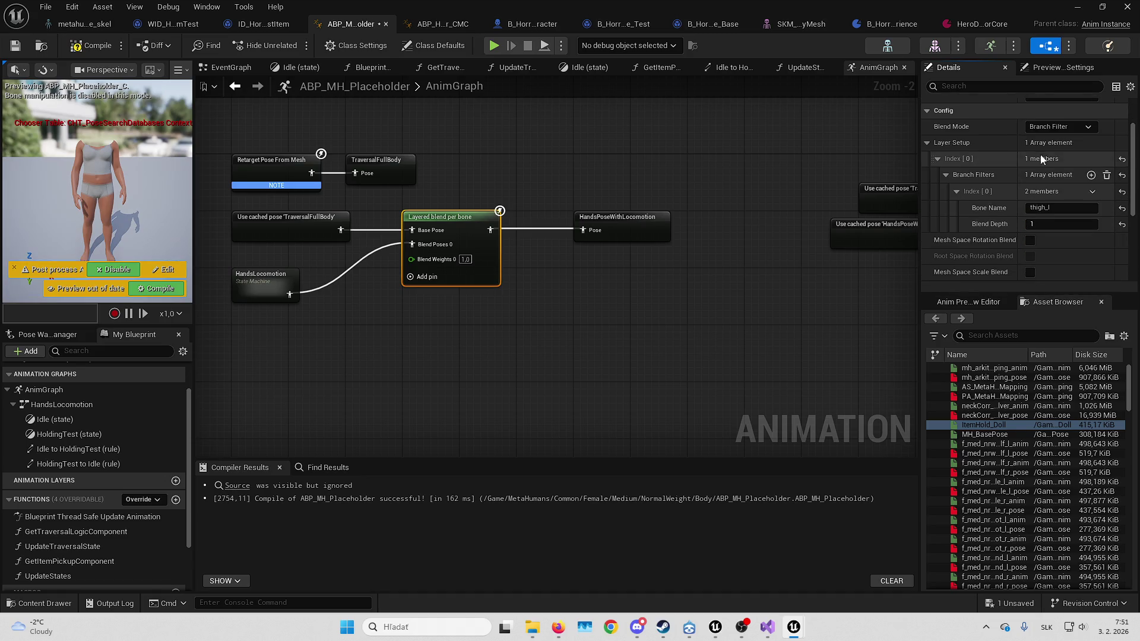
click(1091, 174)
text(thigh_r)
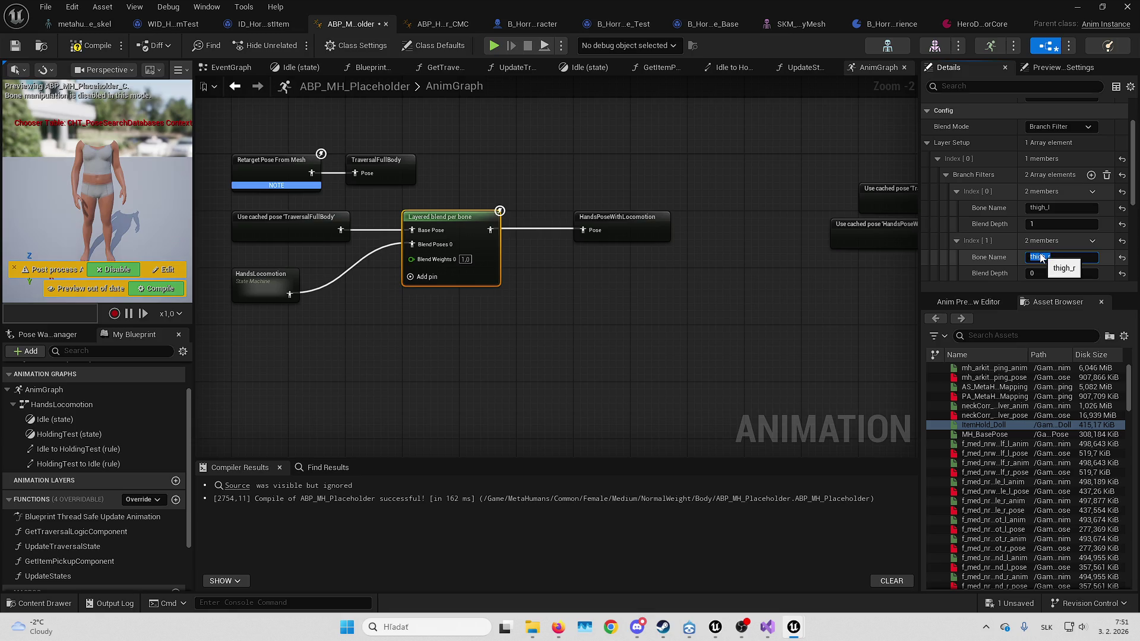
key(Return)
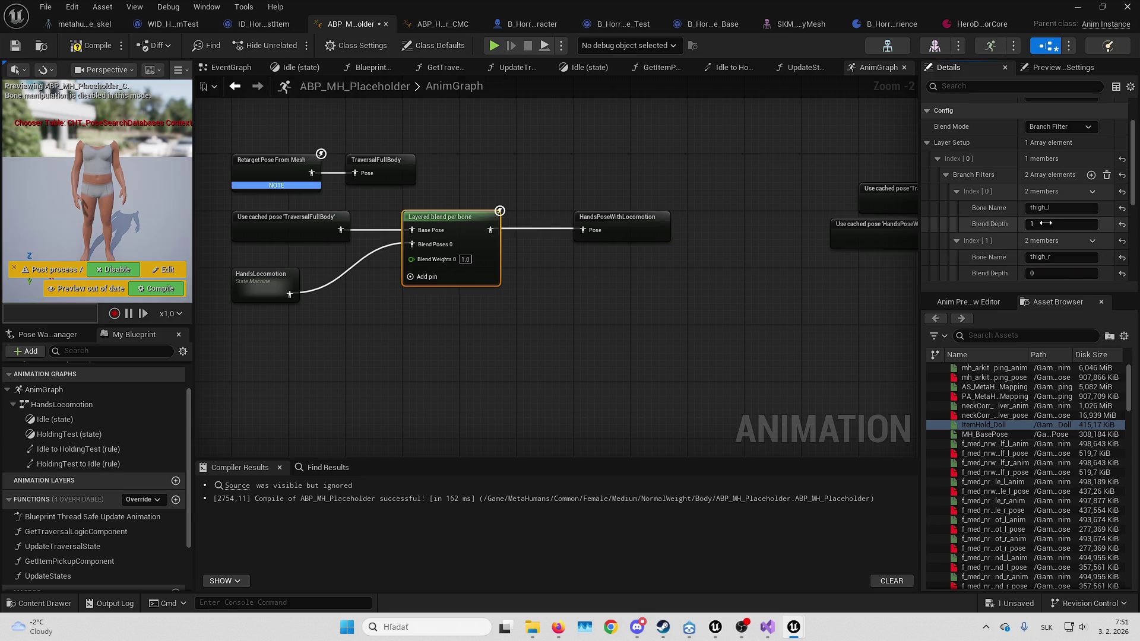
text(99)
key(Return)
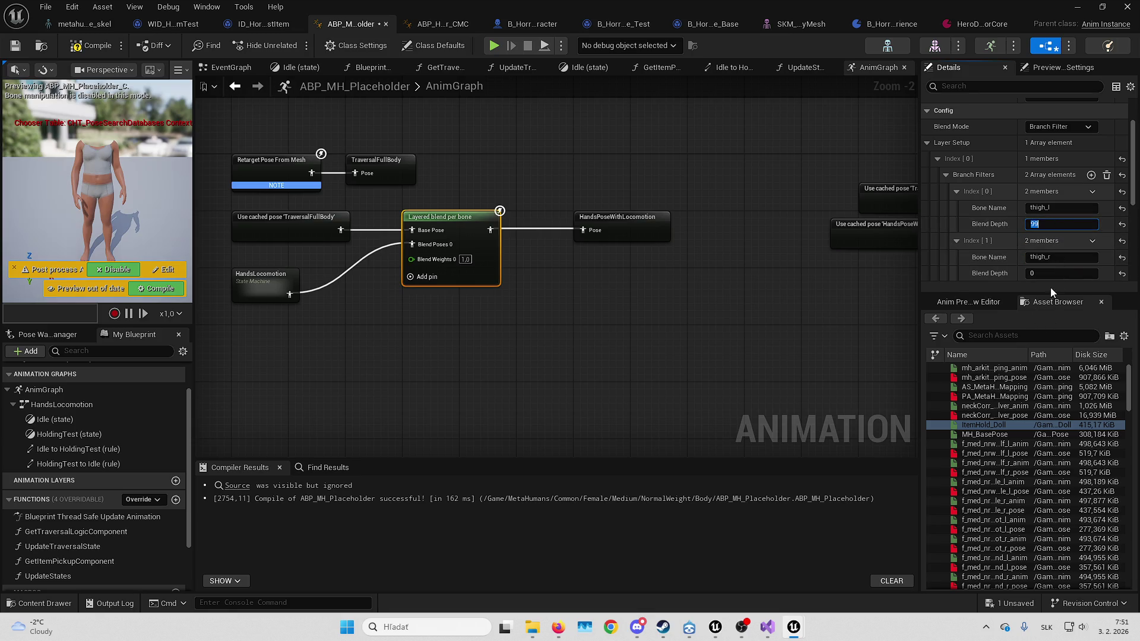
click(1060, 273)
text(99)
click(95, 46)
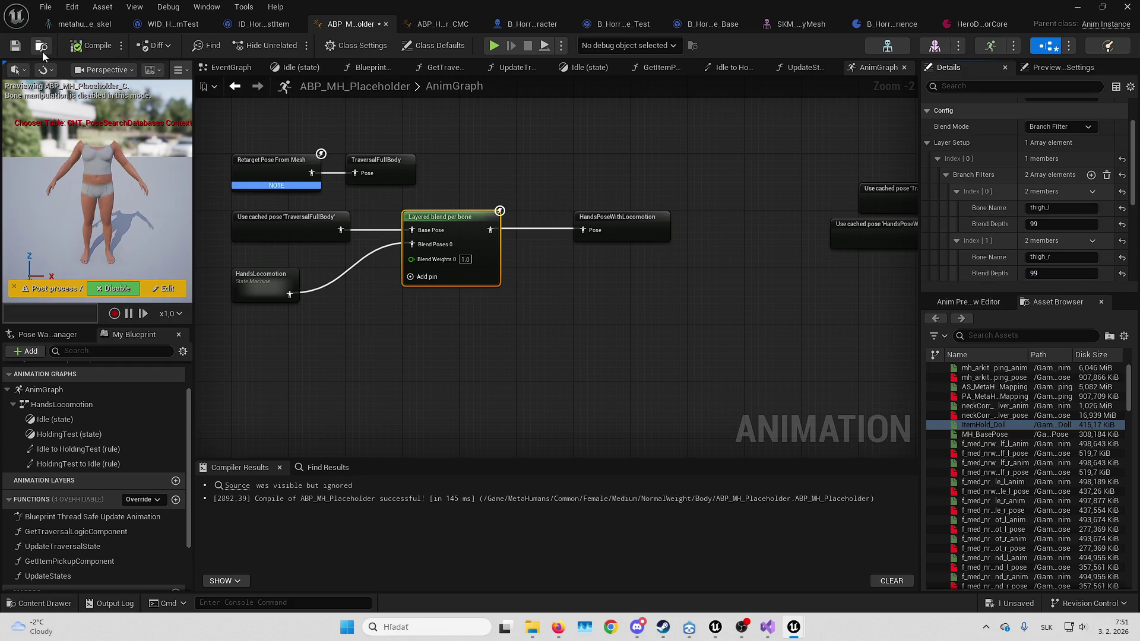
Save the animation blueprint and play-test running the character toward the brick boxes
key(ctrl+s)
key(alt+p)
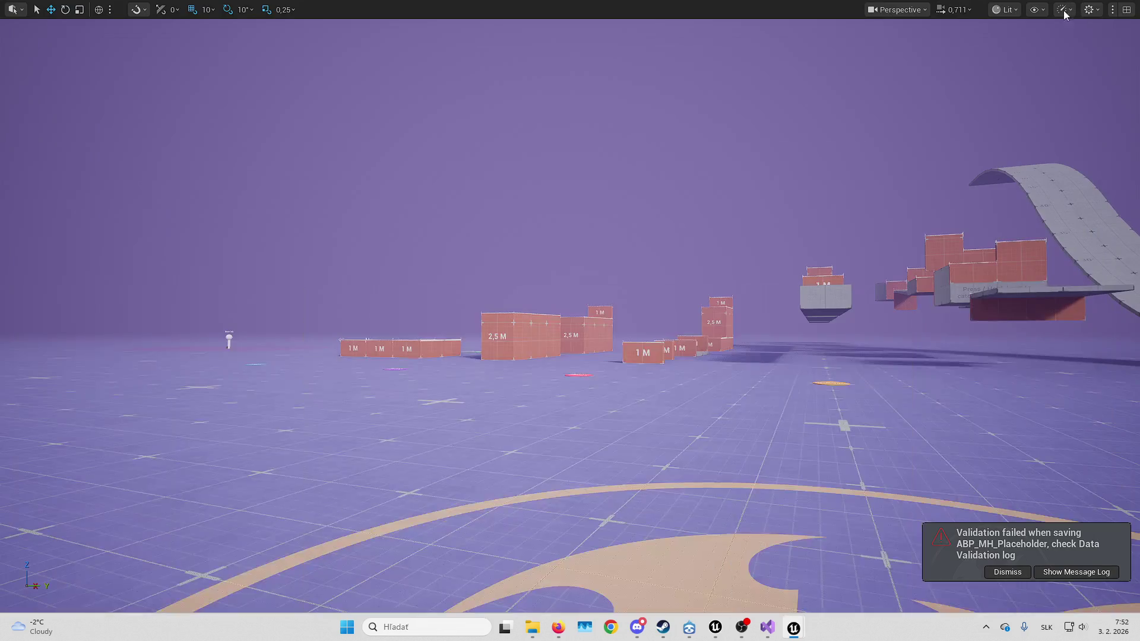
key(w)
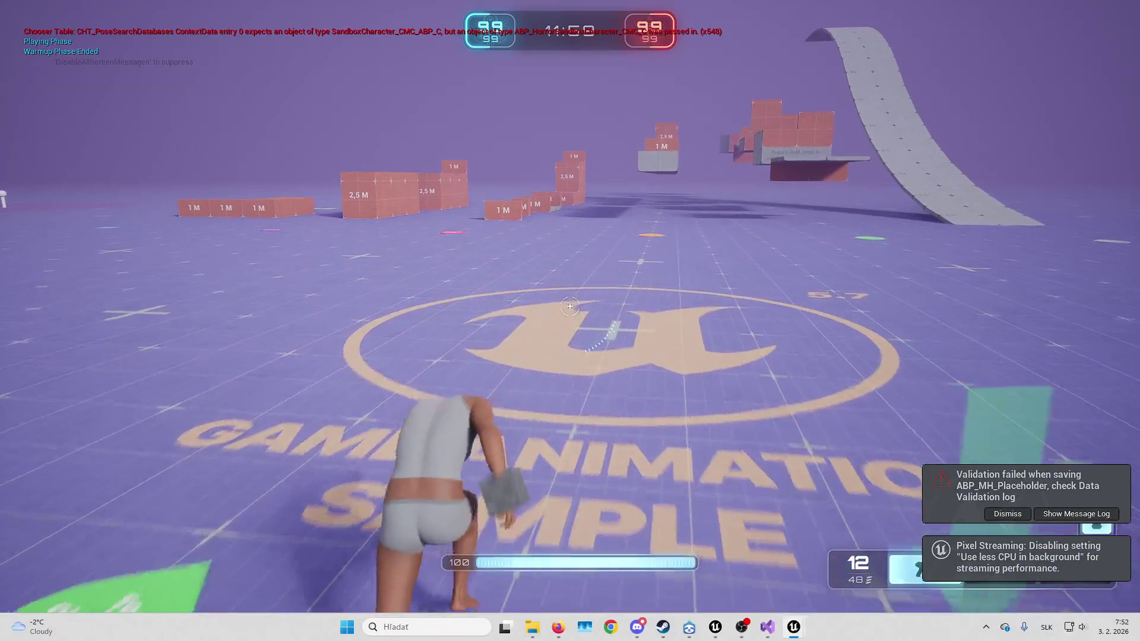
key(w)
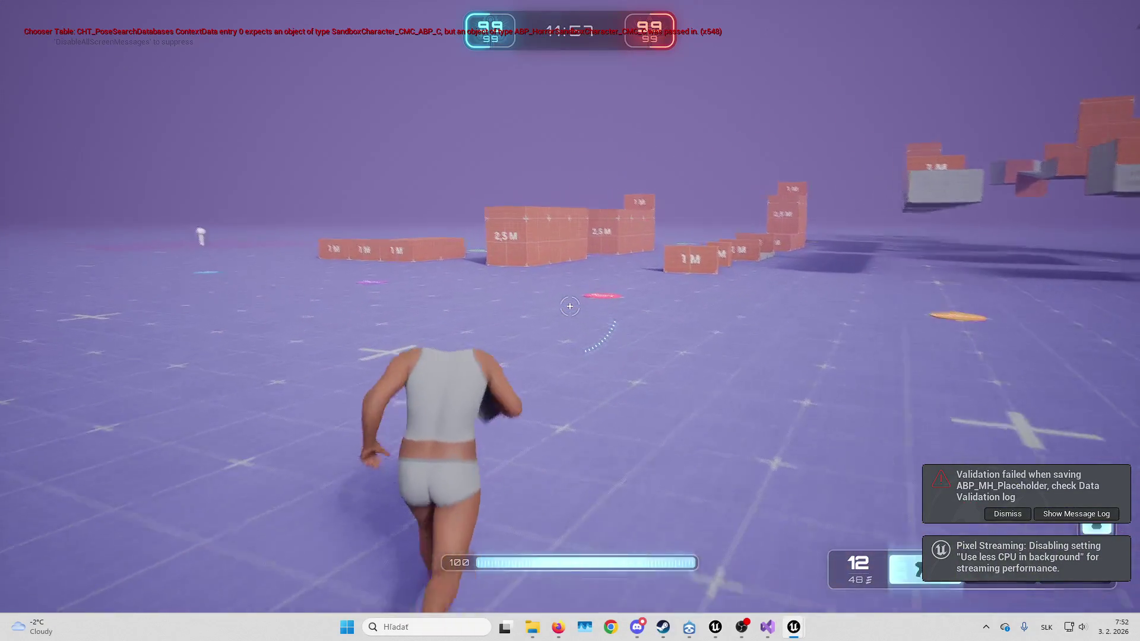
key(w)
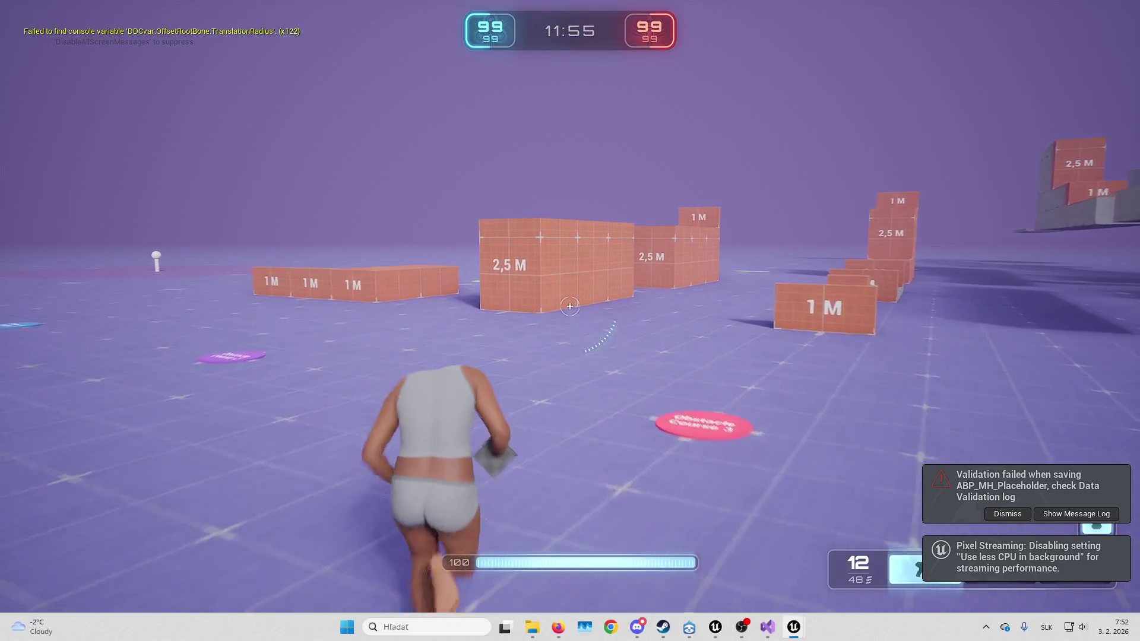
key(Escape)
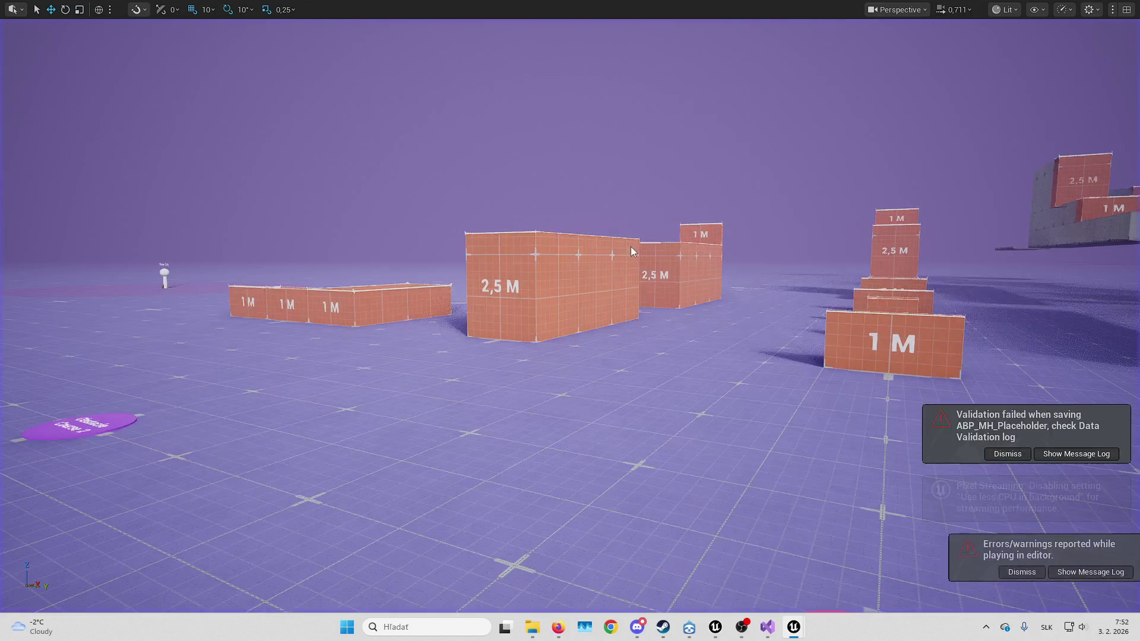
Rewire HandsLocomotion into Blend Poses 0, recompile, and play-test again
mouse_move(299, 290)
mouse_down()
mouse_move(457, 197)
mouse_move(433, 234)
mouse_move(410, 238)
mouse_move(447, 252)
mouse_move(432, 246)
mouse_up()
click(92, 42)
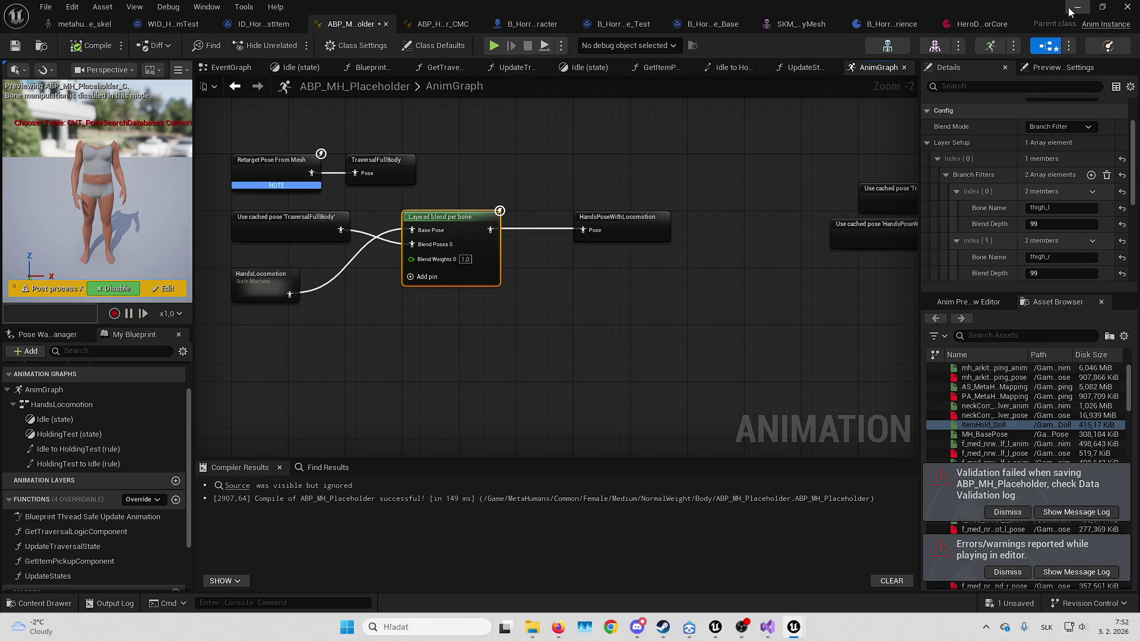
click(1069, 10)
key(alt+p)
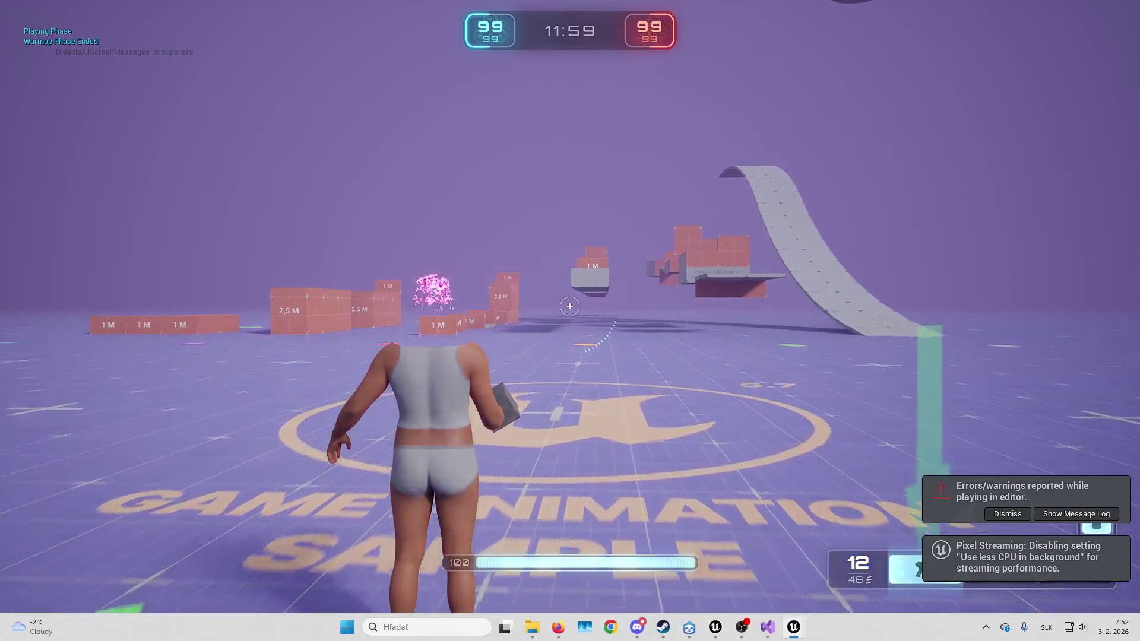
key(Escape)
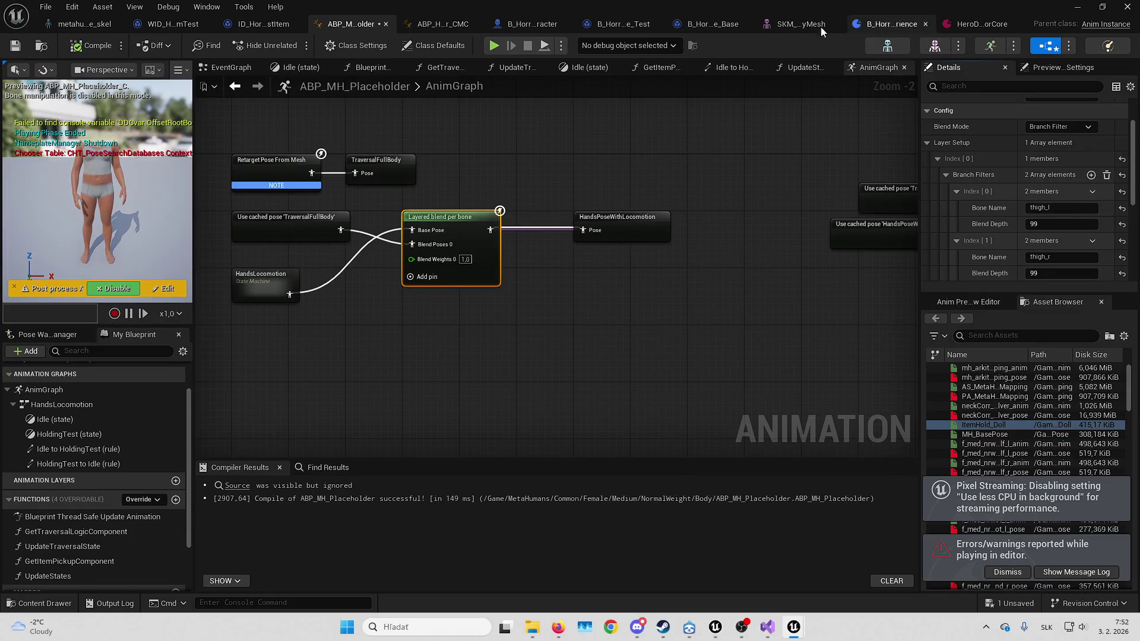
In the metahuman_base_skel skeleton editor, filter bones by 'thig' and select thigh_l
click(787, 27)
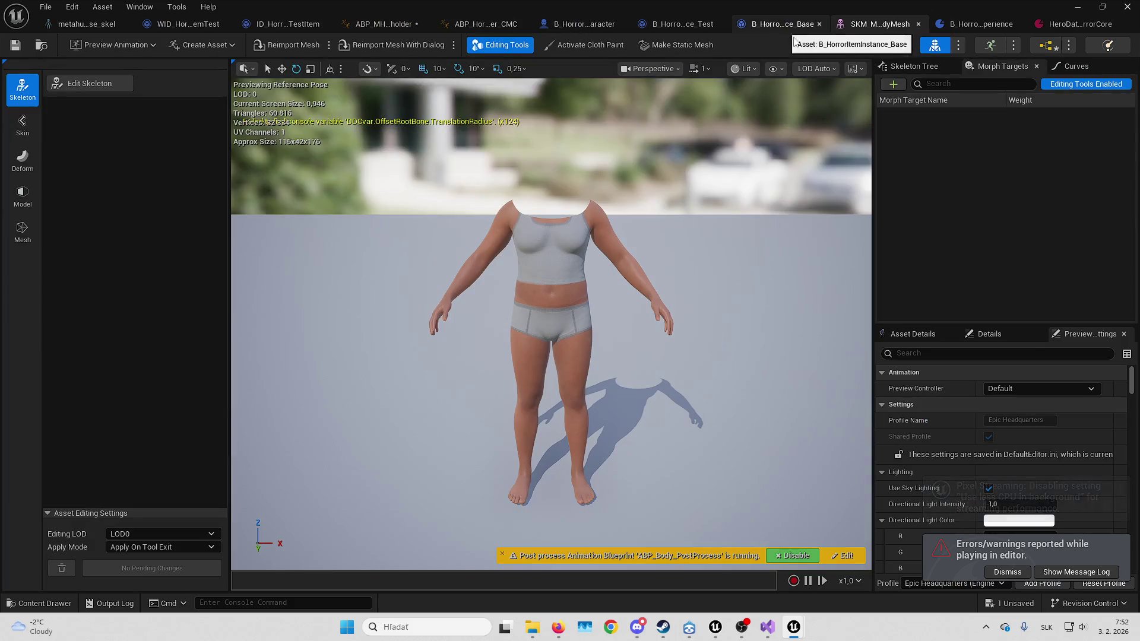
click(85, 27)
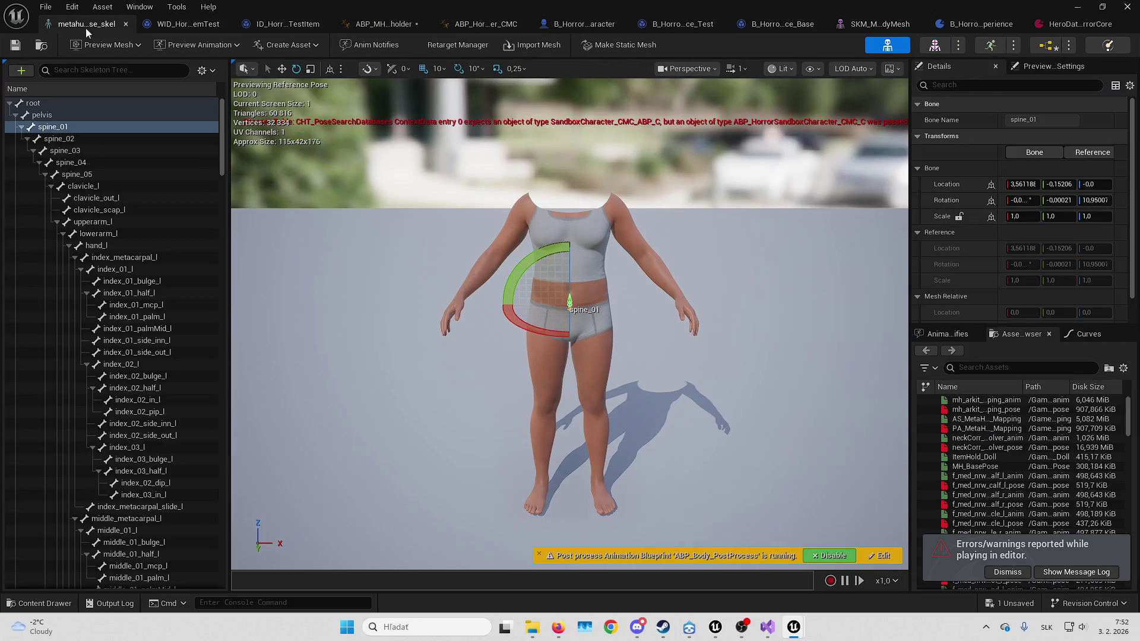
click(137, 67)
text(thig)
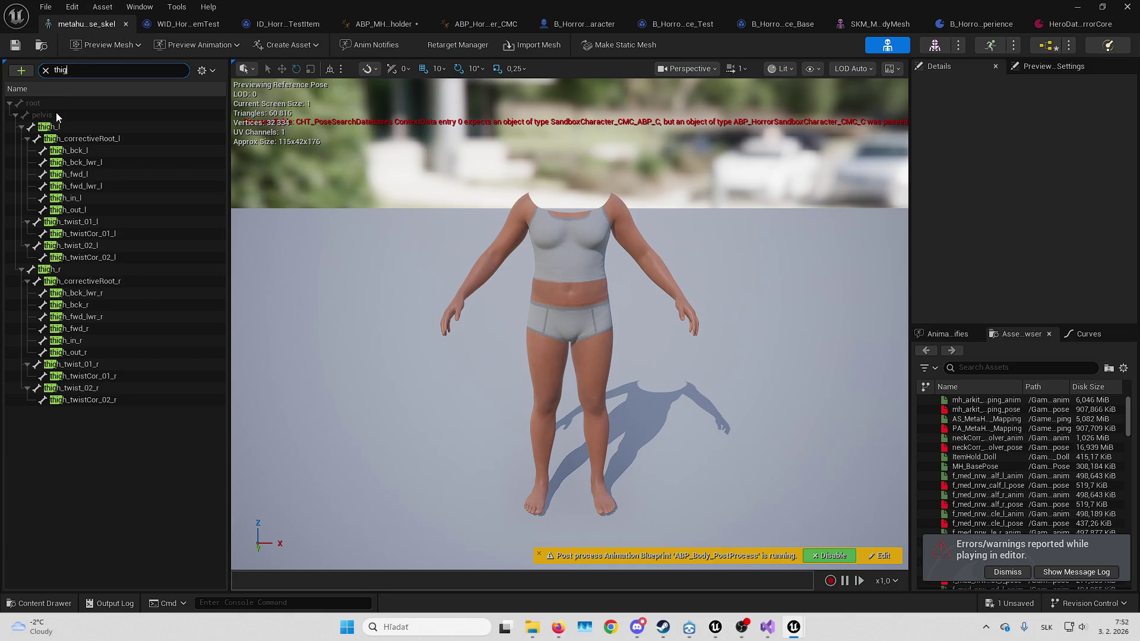
click(66, 127)
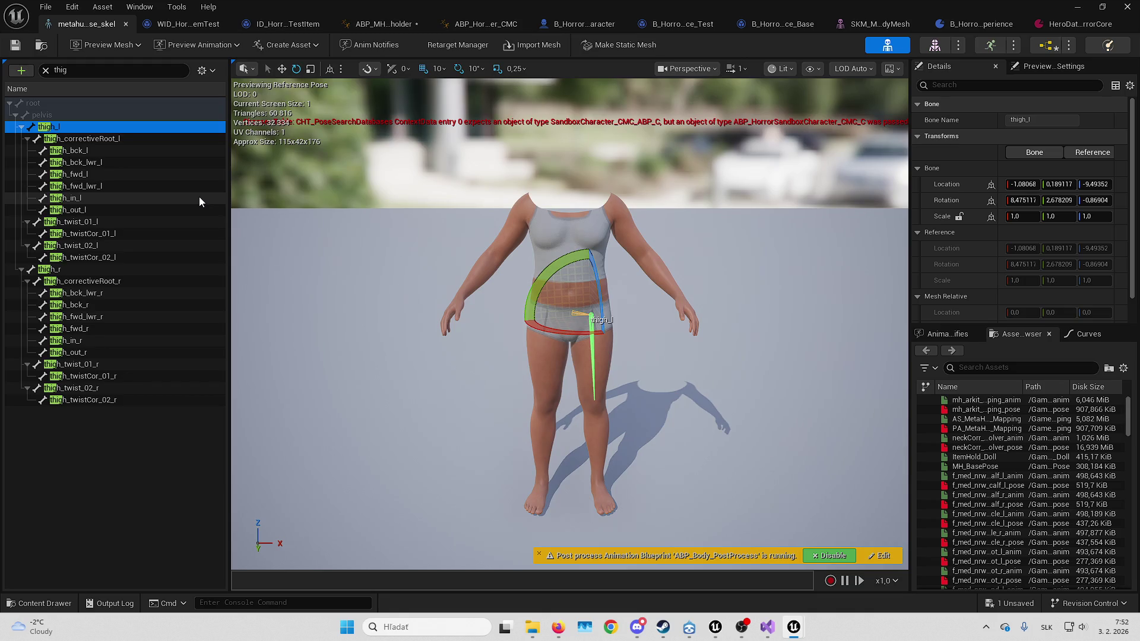
Rearrange the AnimGraph so HandsLocomotion sits above the cached traversal pose node
click(384, 25)
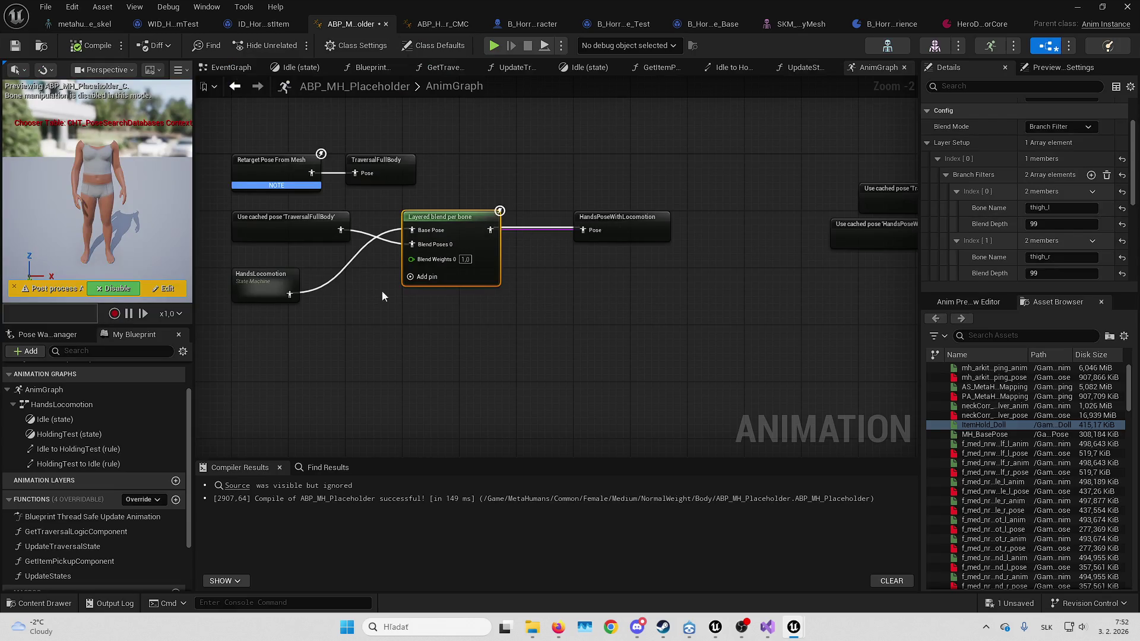
drag(382, 291, 508, 294)
drag(396, 251, 390, 357)
drag(392, 283, 387, 226)
drag(410, 344, 419, 298)
Reset the thigh_l blend depth on the layered blend node to 0 and return to the level
click(601, 250)
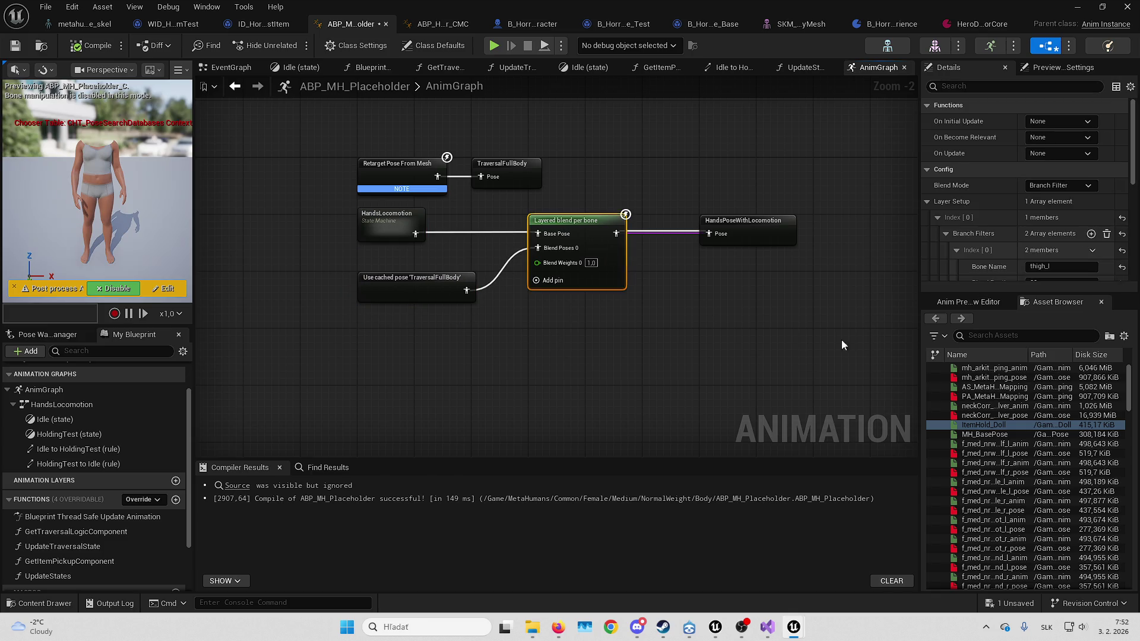
scroll(1002, 228, down, 2)
click(1122, 227)
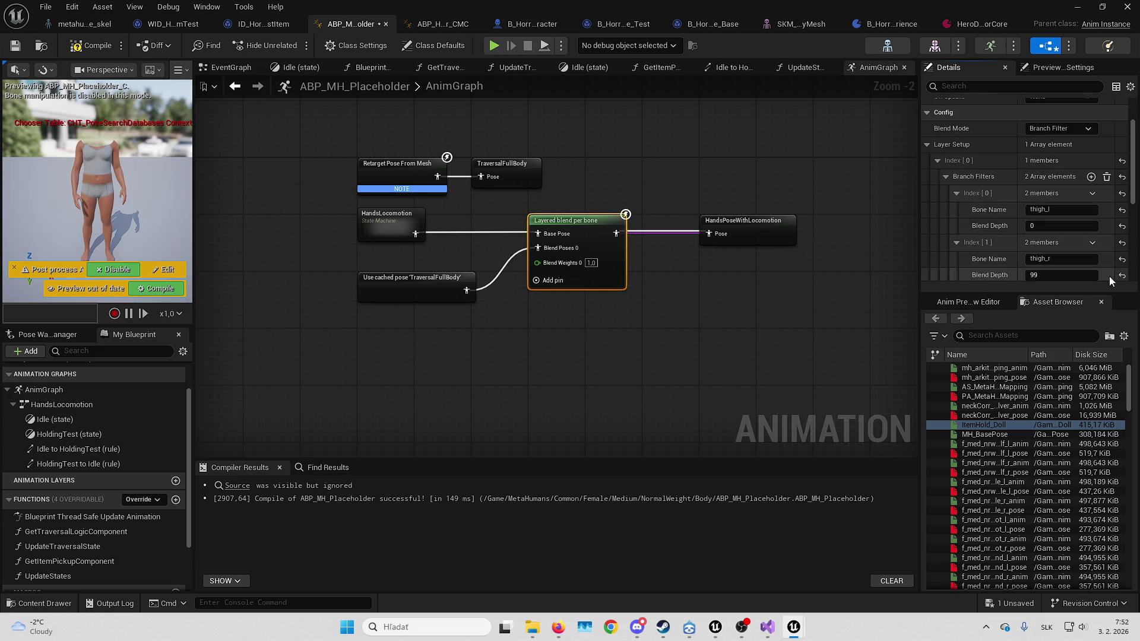
key(alt+Tab)
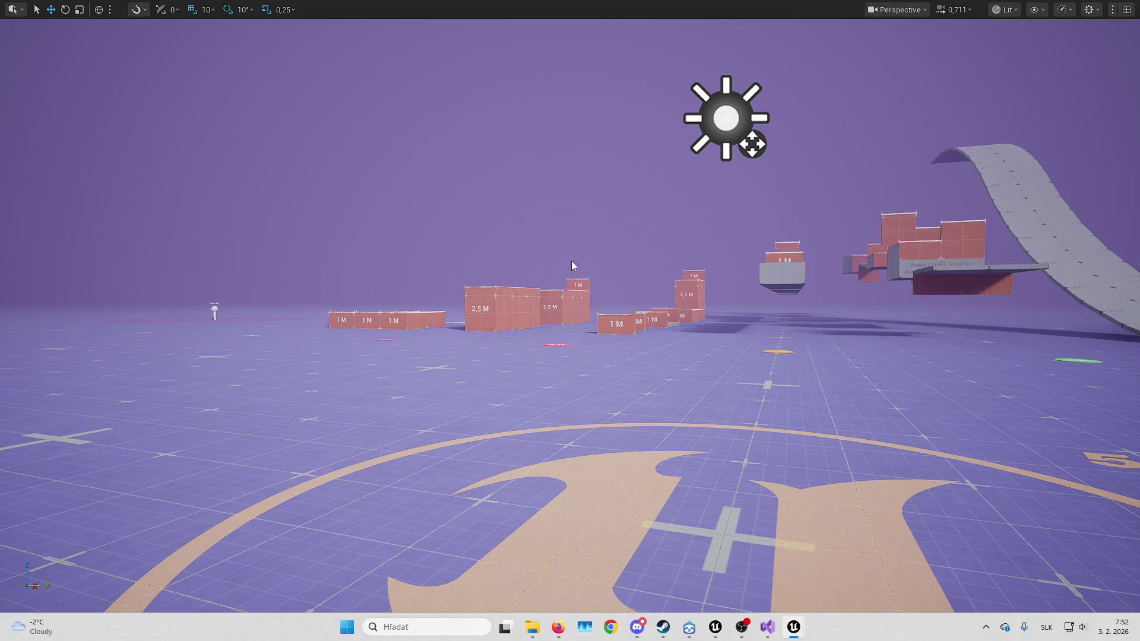
Play in editor, running the character across the obstacle course and climbing onto a 2,5 M block
key(alt+p)
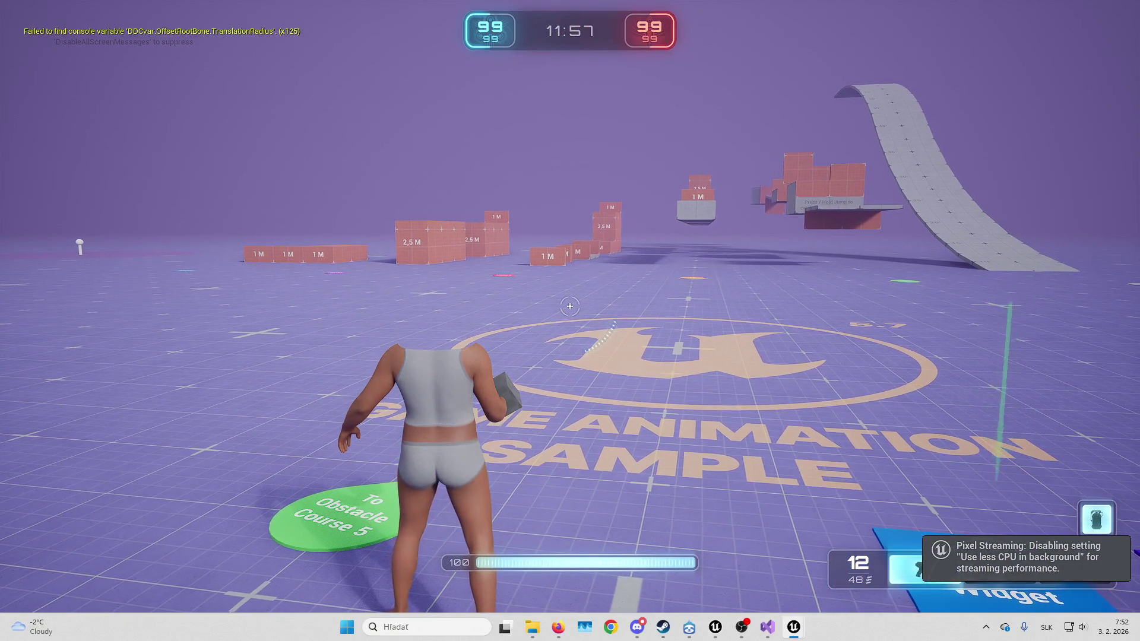
key(w)
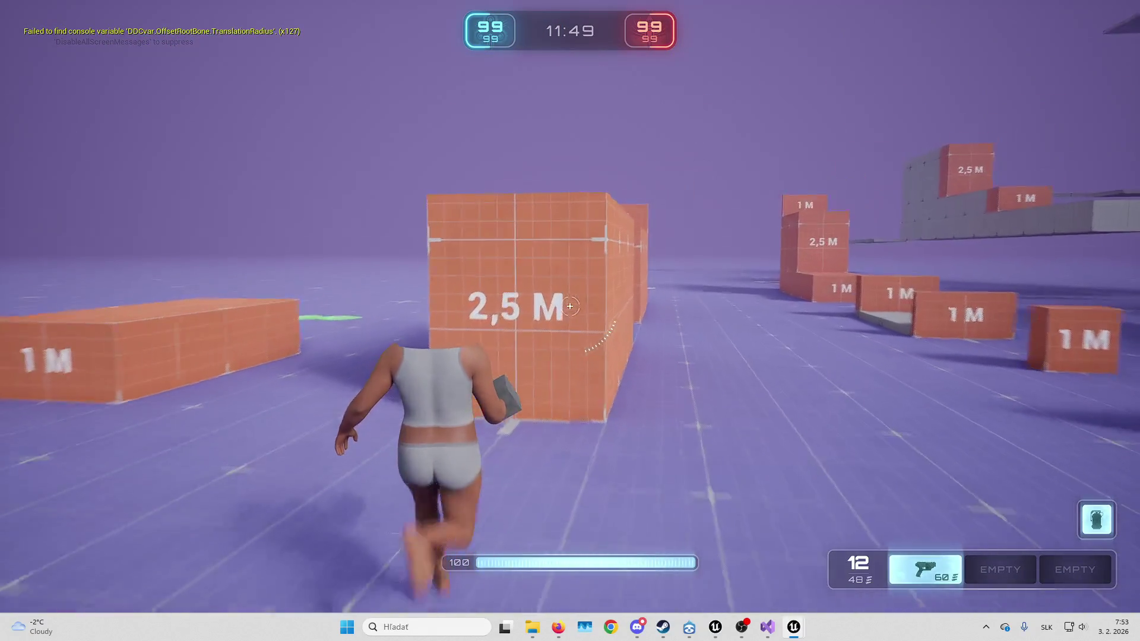
key(space)
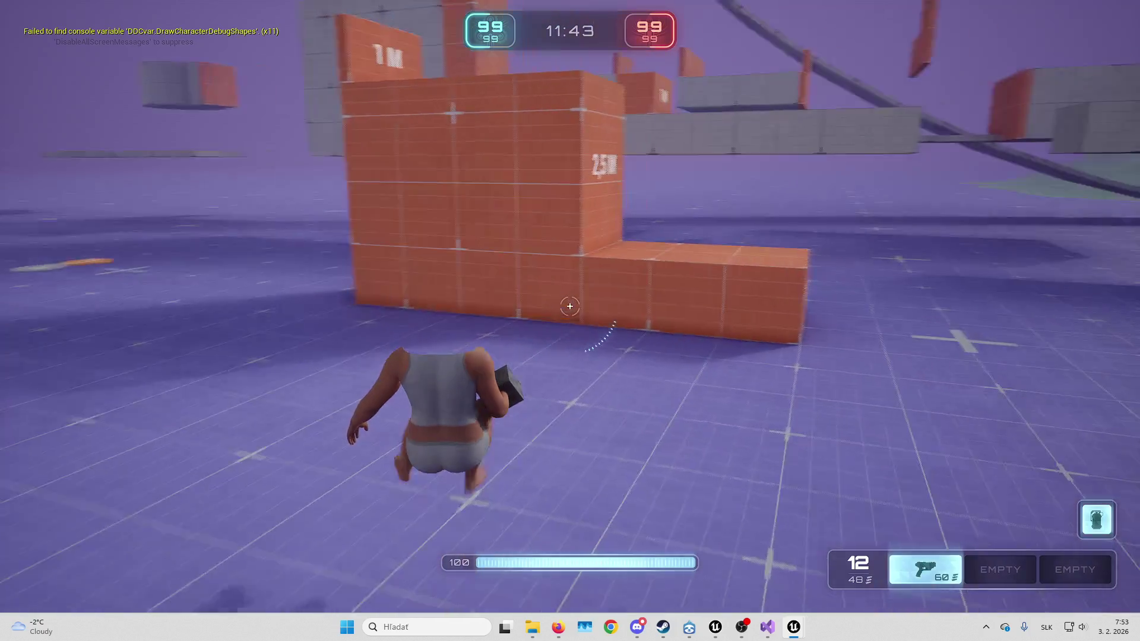
key(space)
key(space)
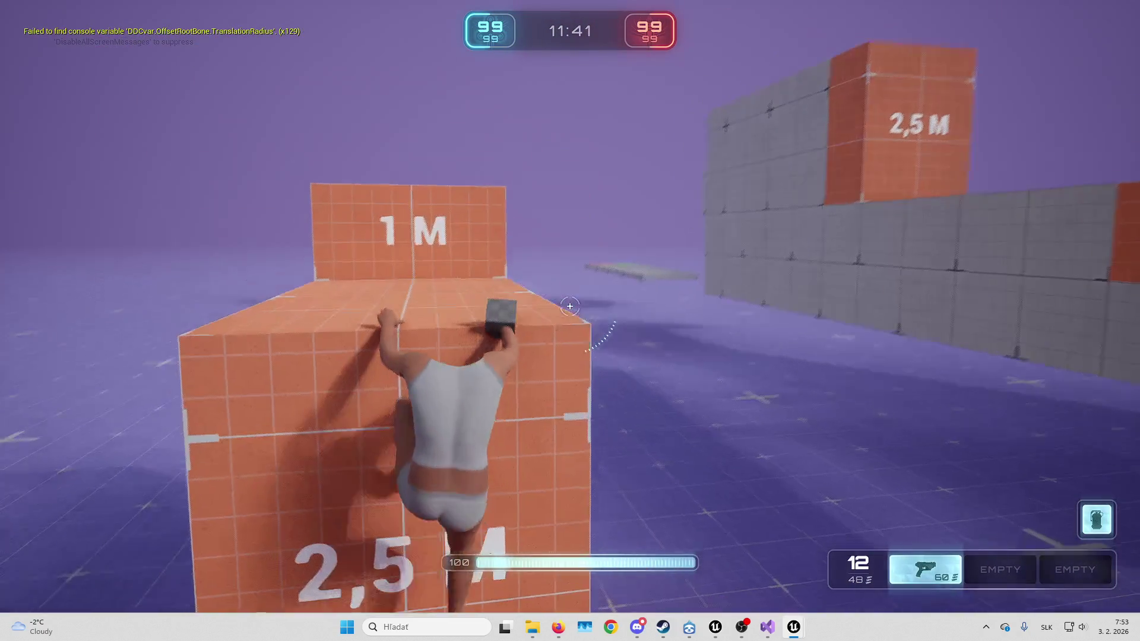